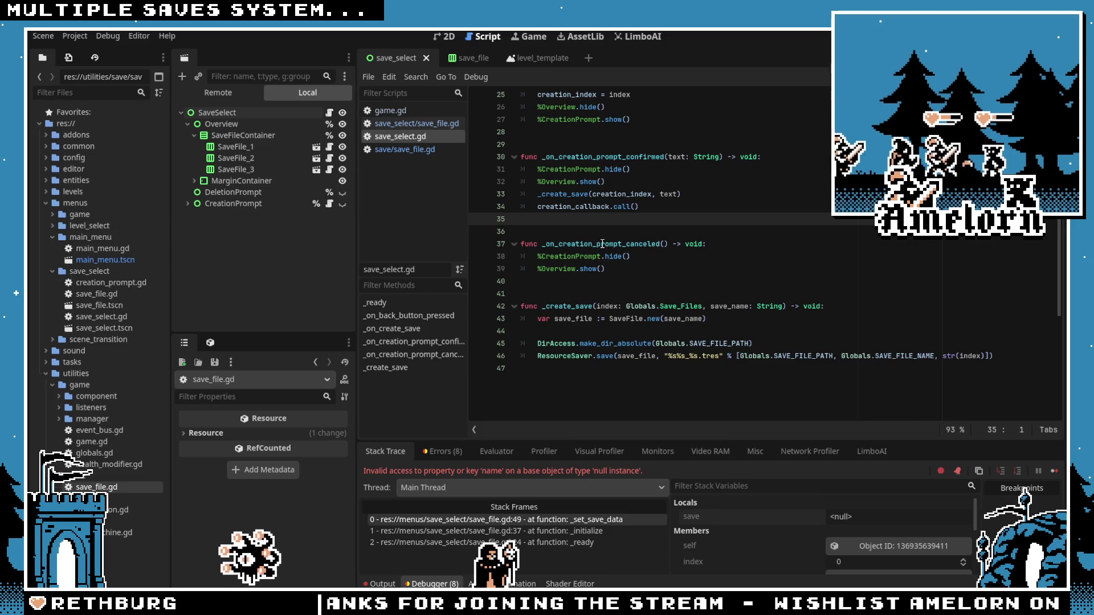
# Step: Run the game and create a save named 123 in an empty slot
pyautogui.click(614, 231)
pyautogui.scroll(6, 614, 231)
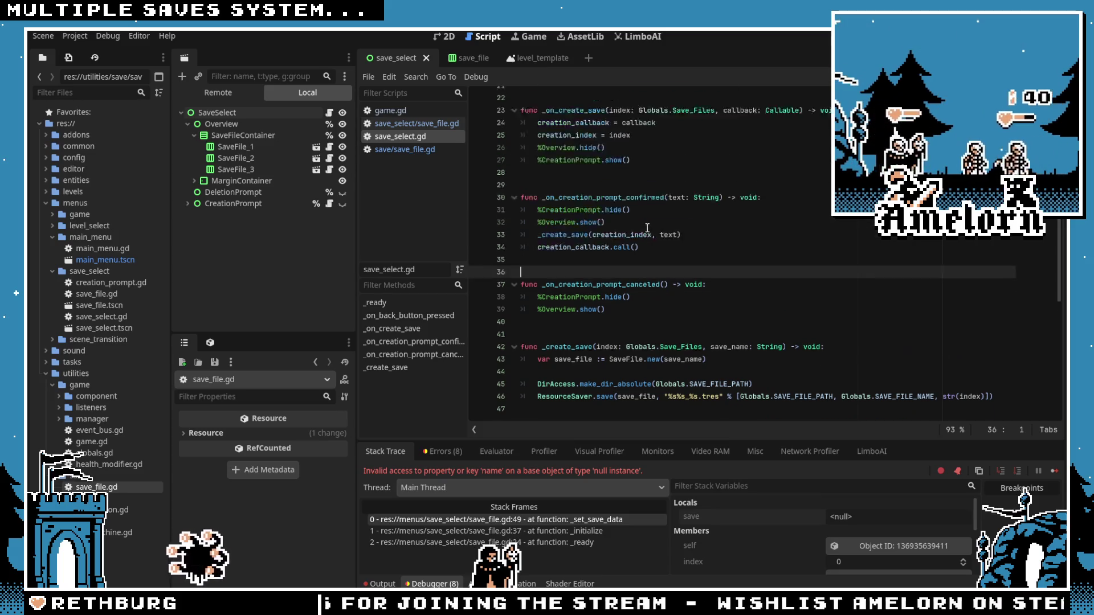
pyautogui.scroll(-4, 701, 346)
pyautogui.scroll(6, 700, 346)
pyautogui.press('F5')
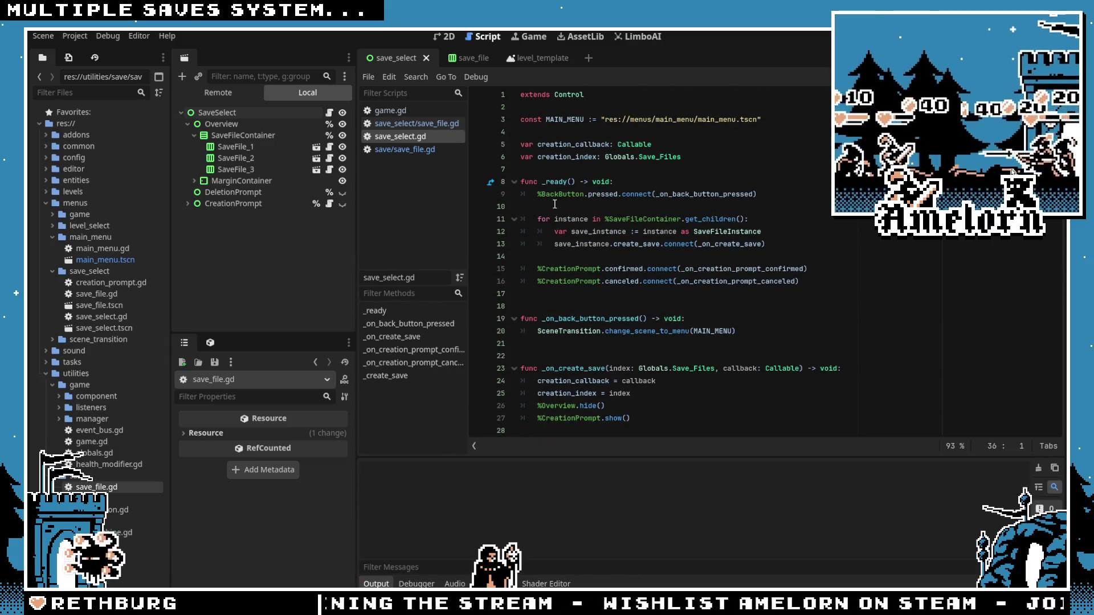
pyautogui.click(541, 296)
pyautogui.write('123')
pyautogui.click(519, 342)
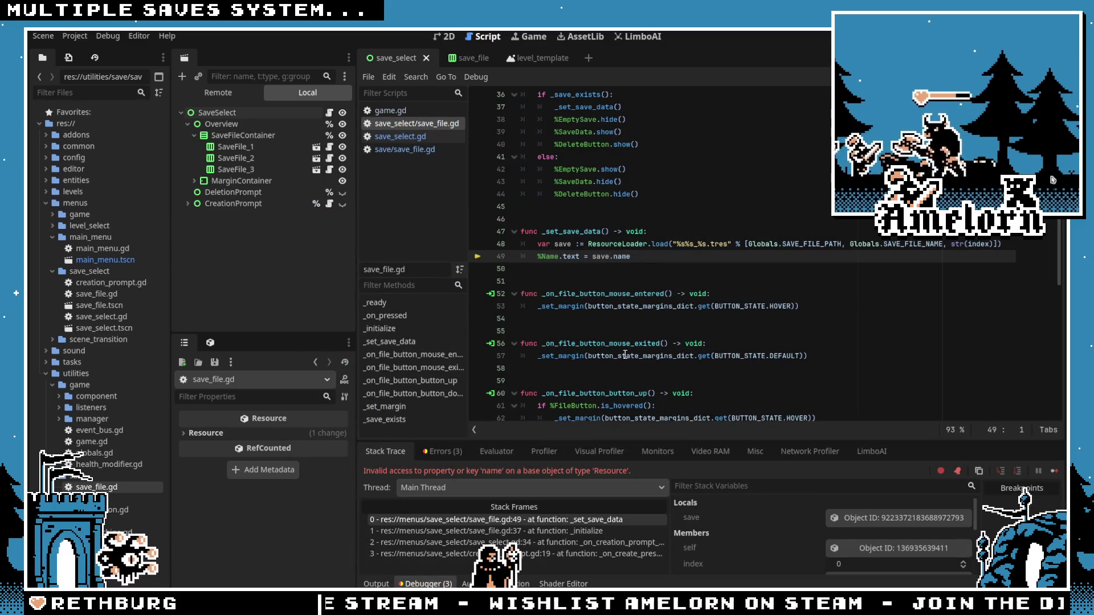
# Step: Inspect the loaded save object in Locals, check save_select.gd, and stop the game
pyautogui.click(861, 519)
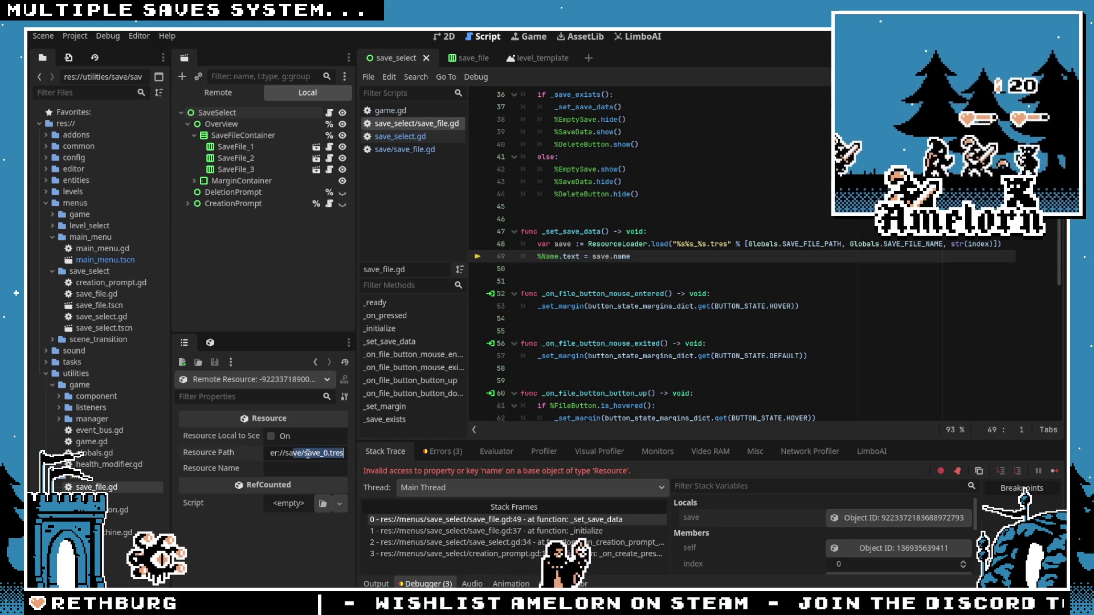
pyautogui.click(660, 294)
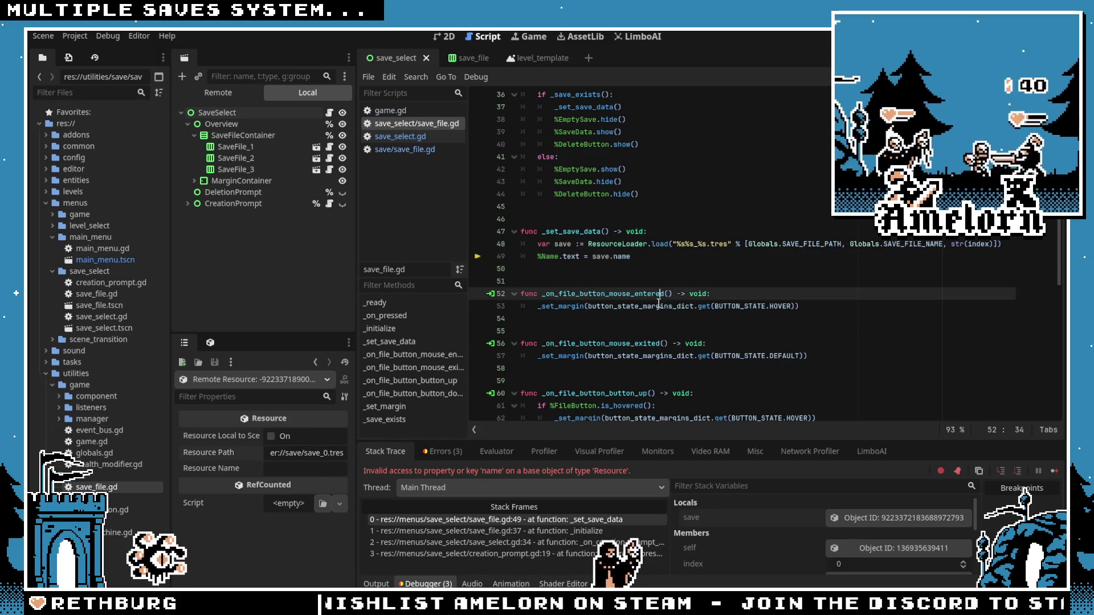
pyautogui.click(633, 281)
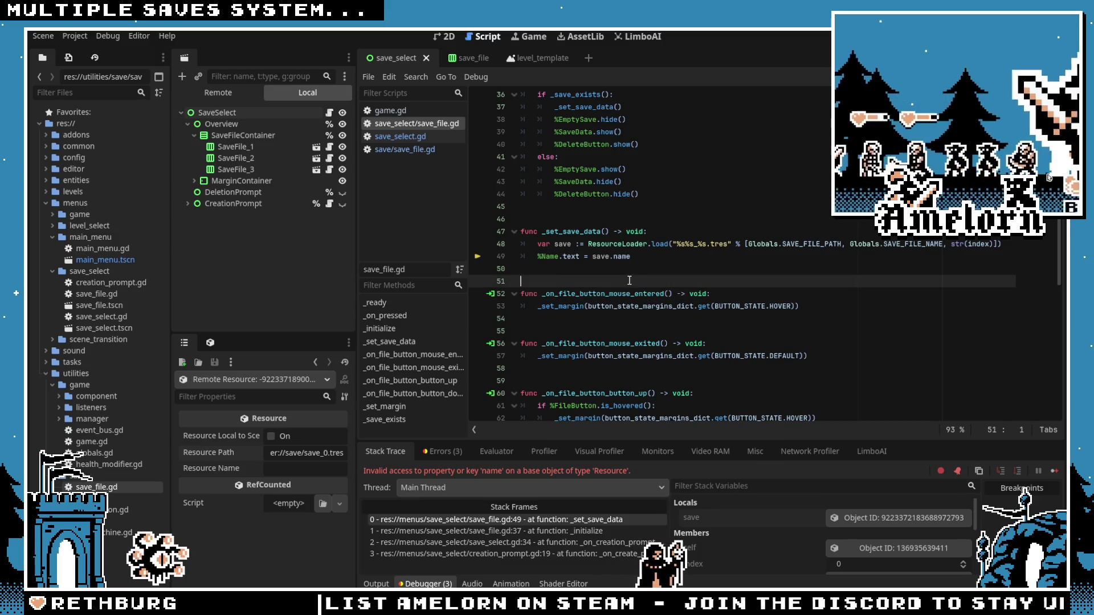
pyautogui.click(648, 254)
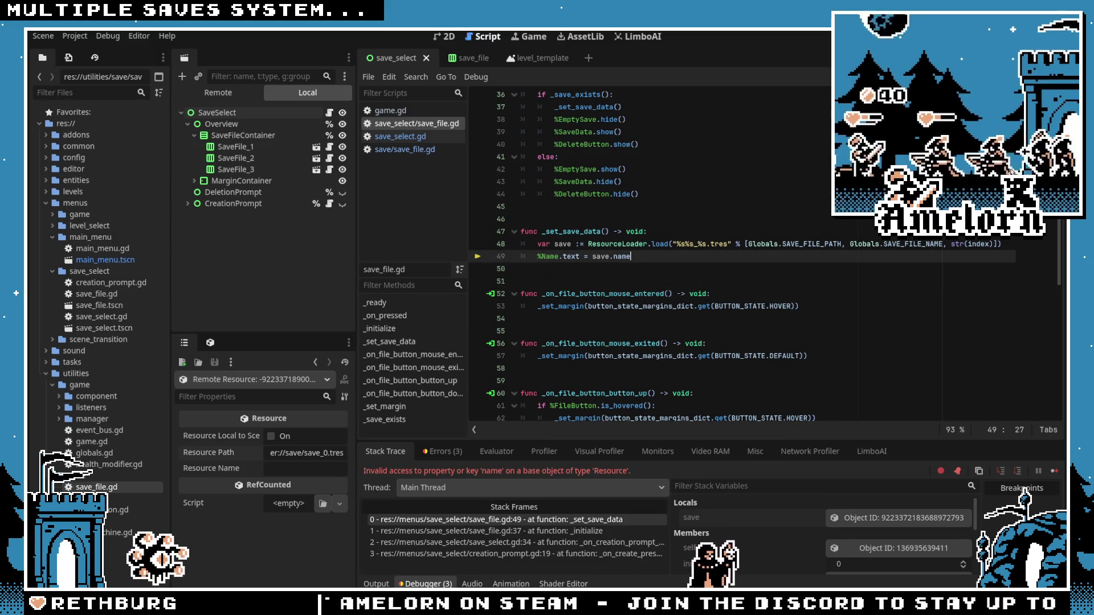
pyautogui.scroll(-7, 669, 294)
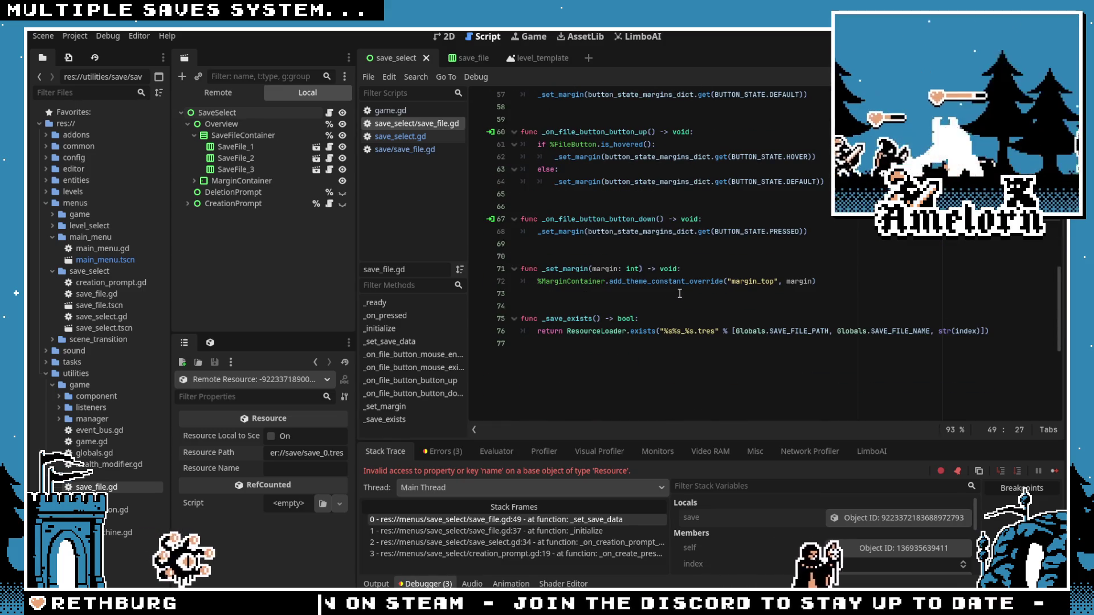
pyautogui.scroll(10, 669, 294)
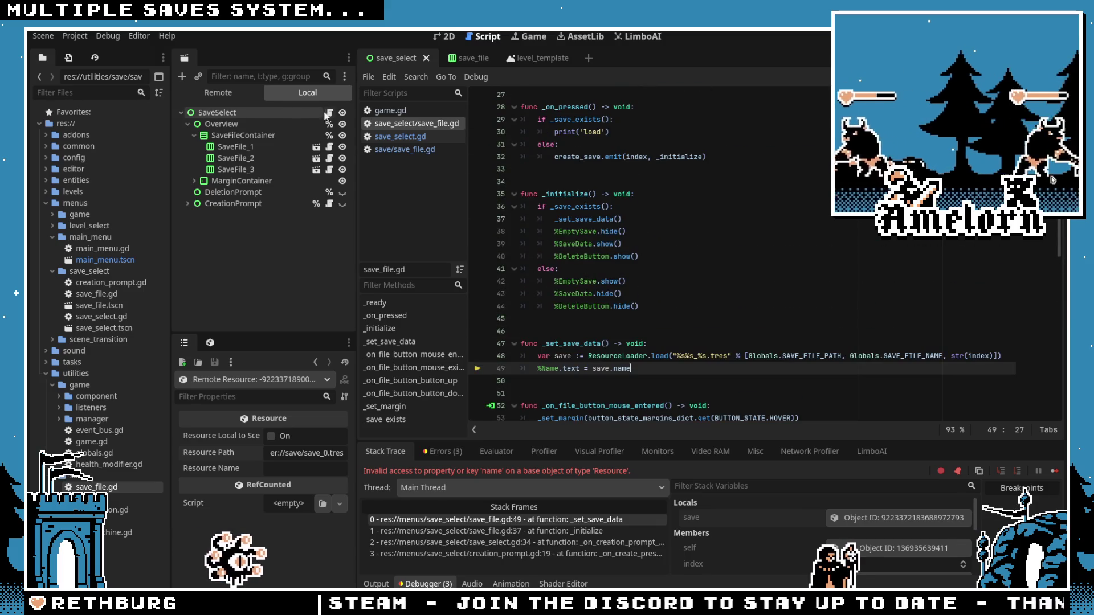
pyautogui.click(399, 136)
pyautogui.scroll(-11, 655, 342)
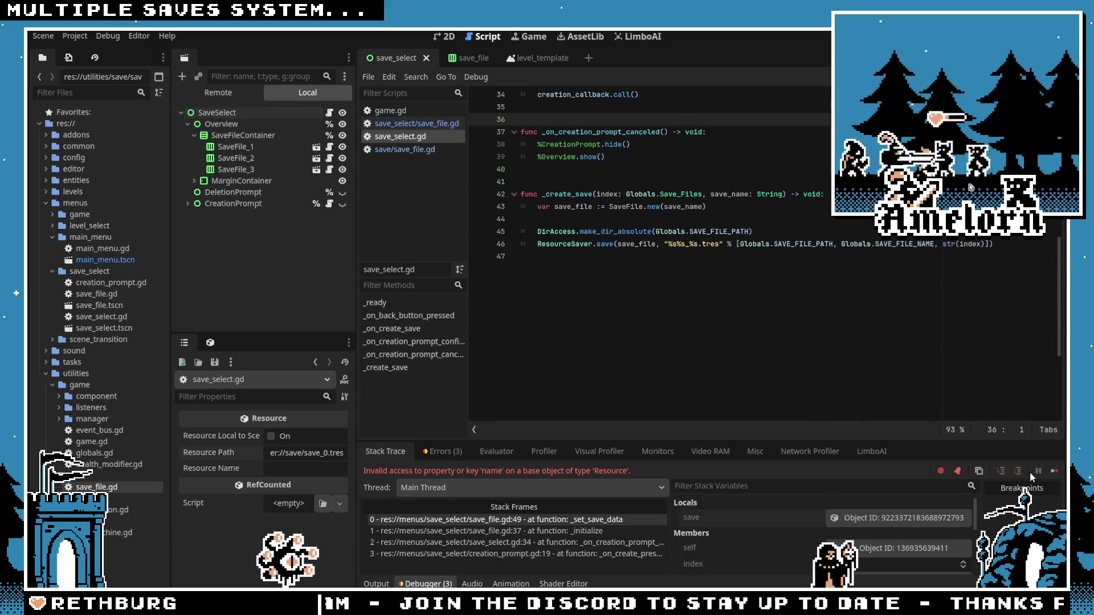
pyautogui.press('F8')
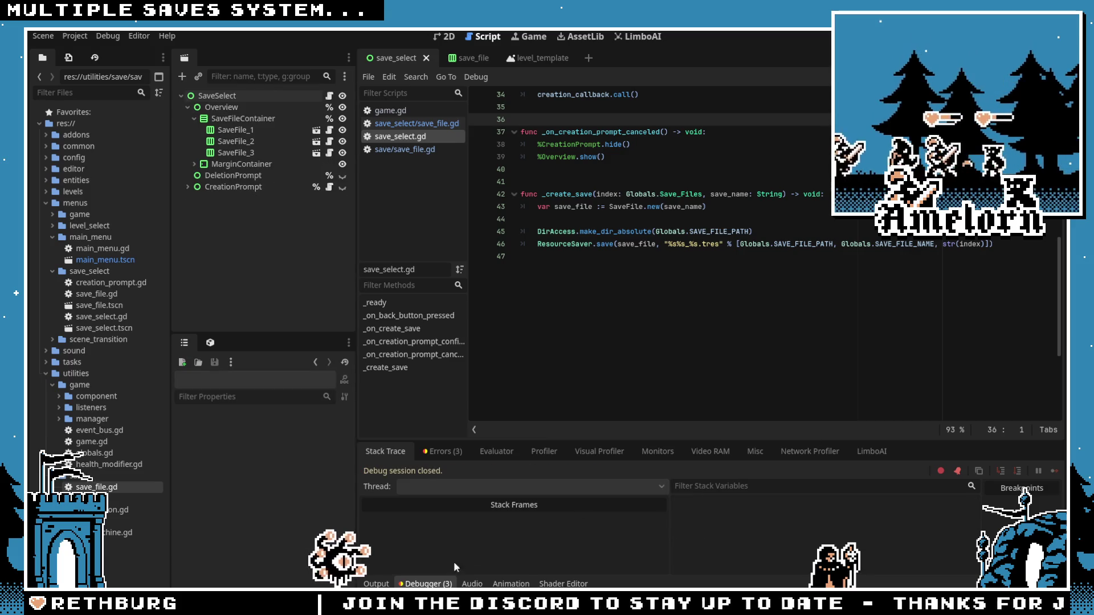
# Step: Hide the debugger and read the ResourceSaver.save documentation, then close it
pyautogui.click(425, 584)
pyautogui.scroll(3, 741, 285)
pyautogui.click(899, 357)
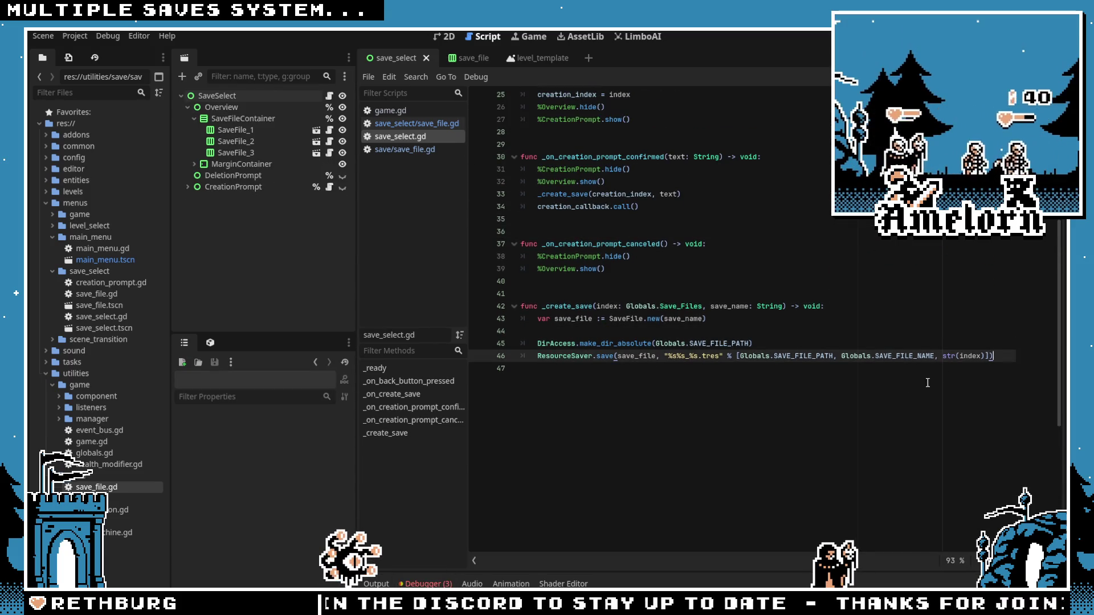
pyautogui.keyDown('ctrl'); pyautogui.click(606, 355); pyautogui.keyUp('ctrl')
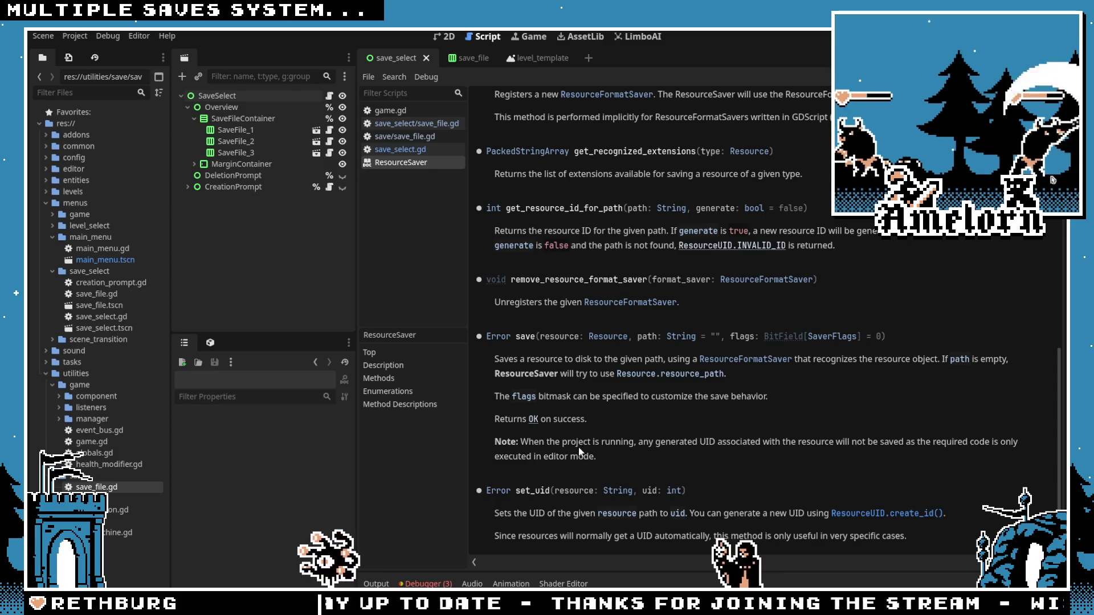
pyautogui.hotkey('ctrl', 'w')
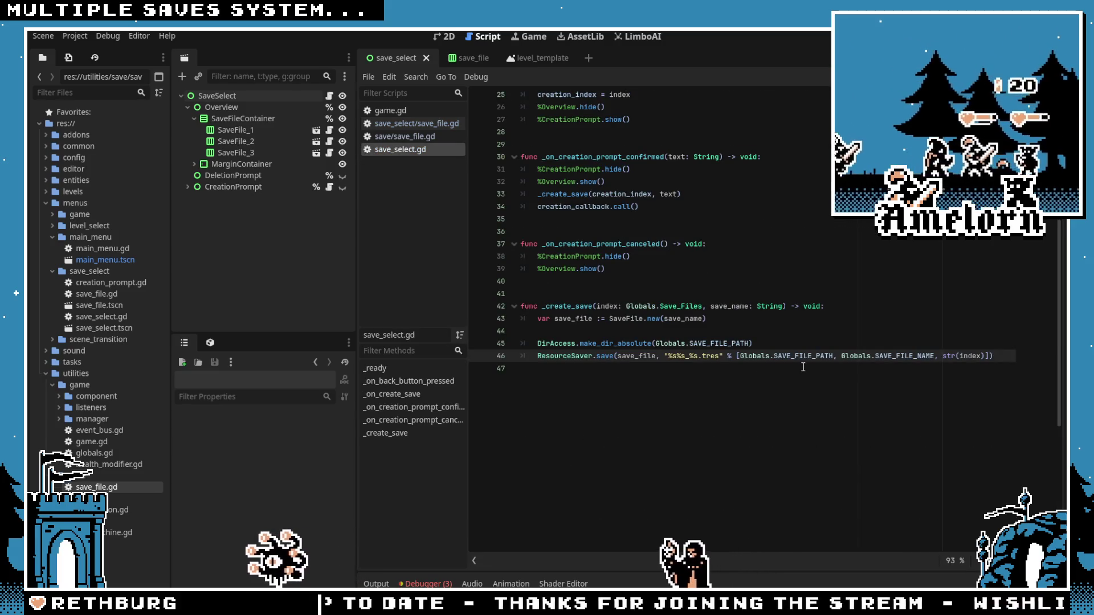
# Step: Review the save-creation code on lines 39-46, then switch to save_select/save_file.gd
pyautogui.click(618, 344)
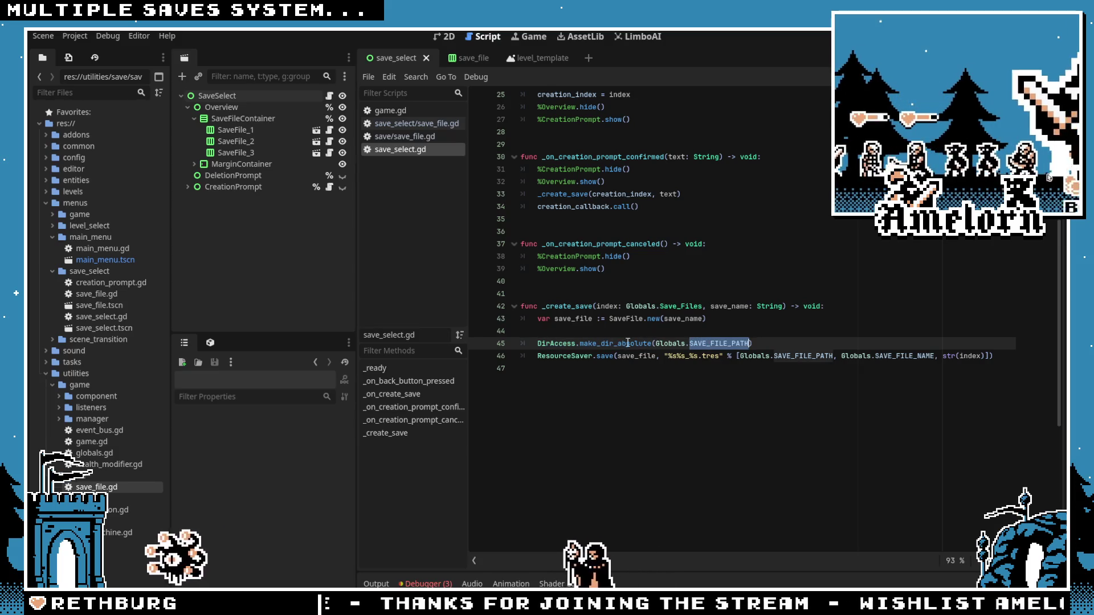
pyautogui.click(782, 329)
pyautogui.scroll(1, 792, 325)
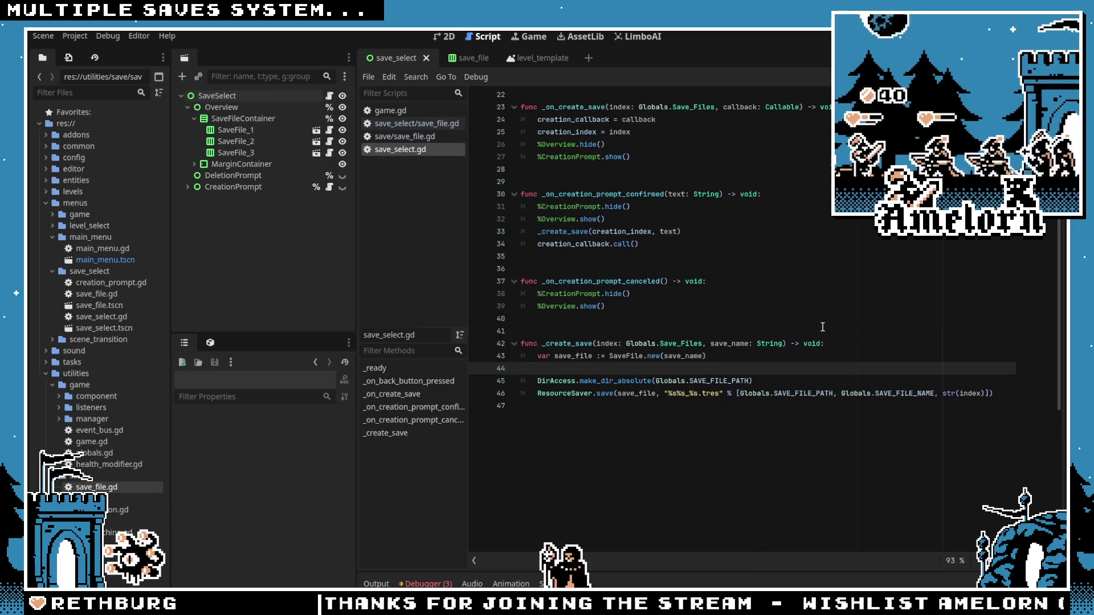
pyautogui.click(719, 330)
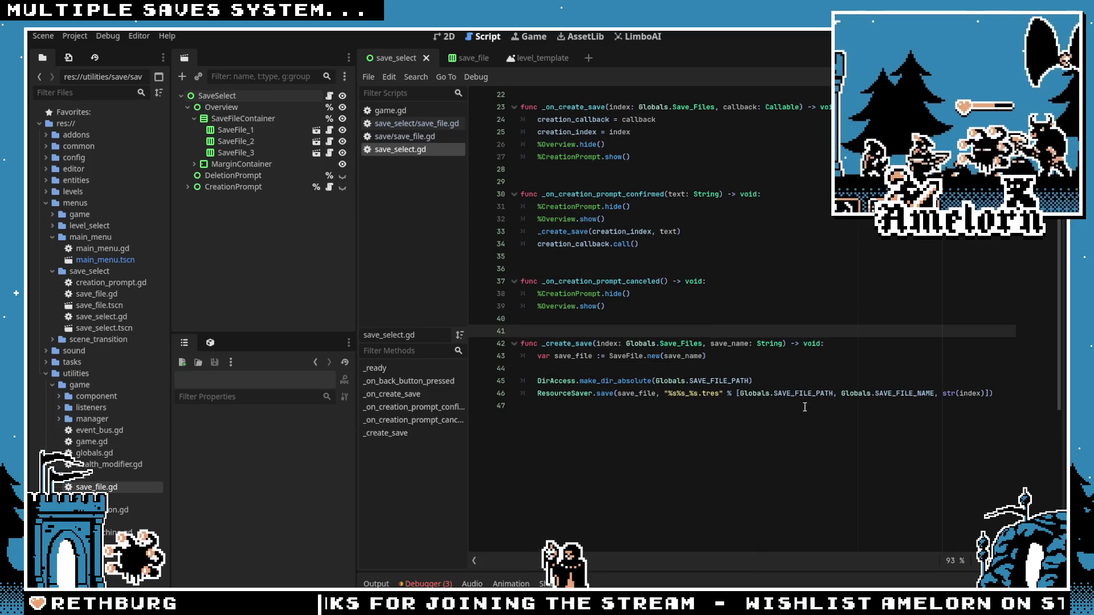
pyautogui.click(803, 368)
pyautogui.click(691, 356)
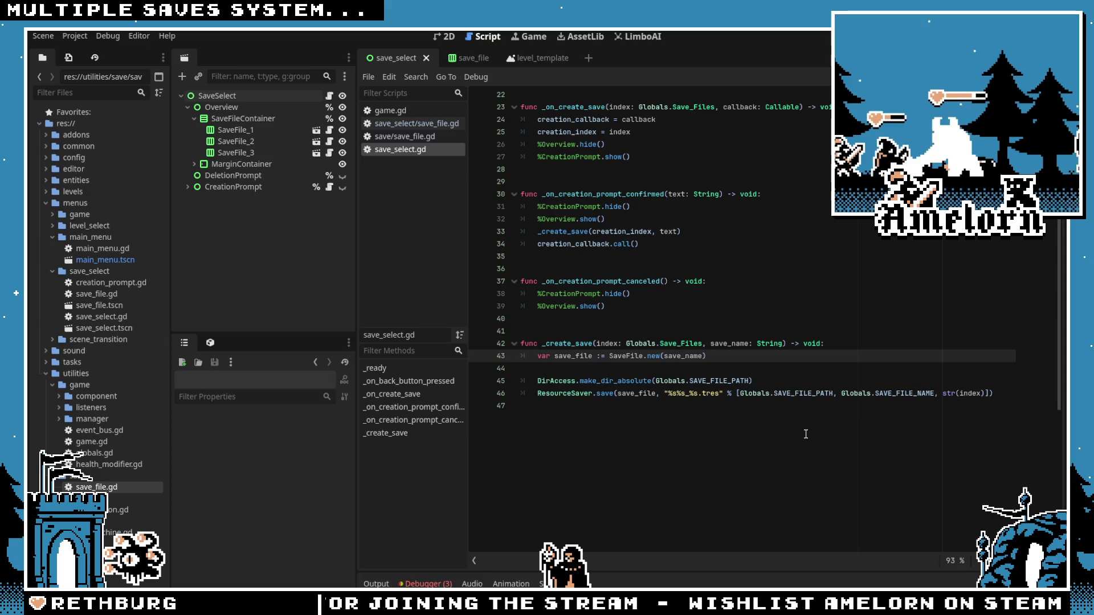
pyautogui.click(943, 393)
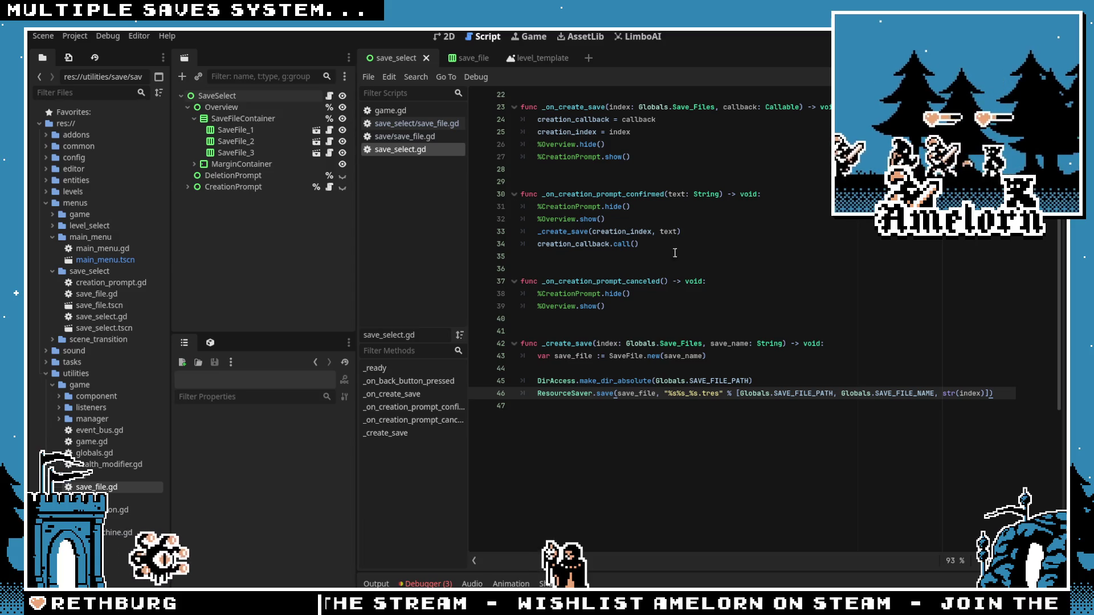
pyautogui.click(630, 330)
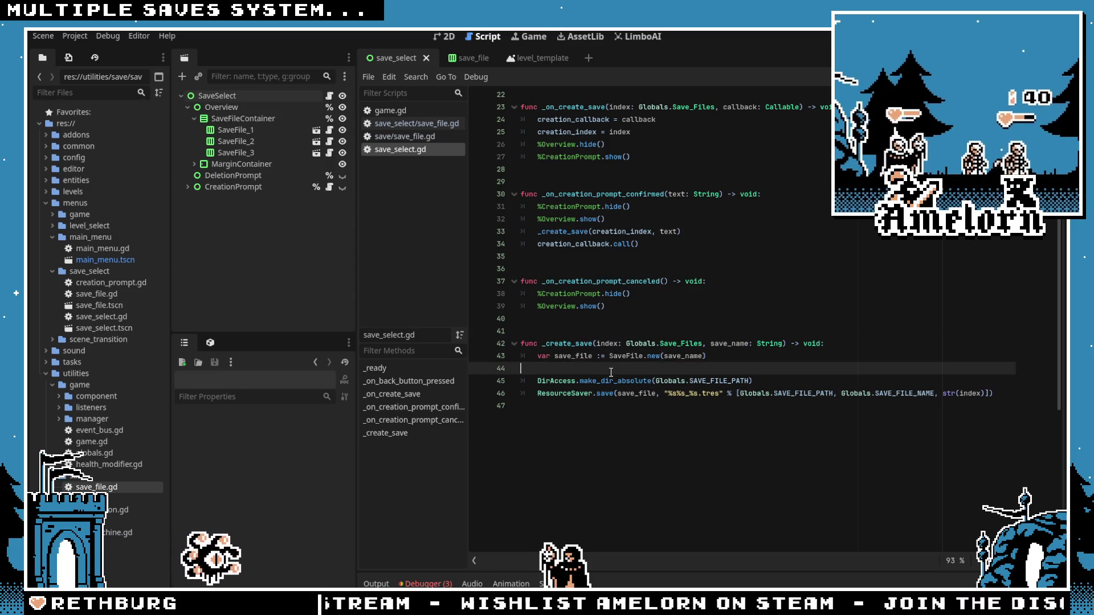
pyautogui.click(630, 312)
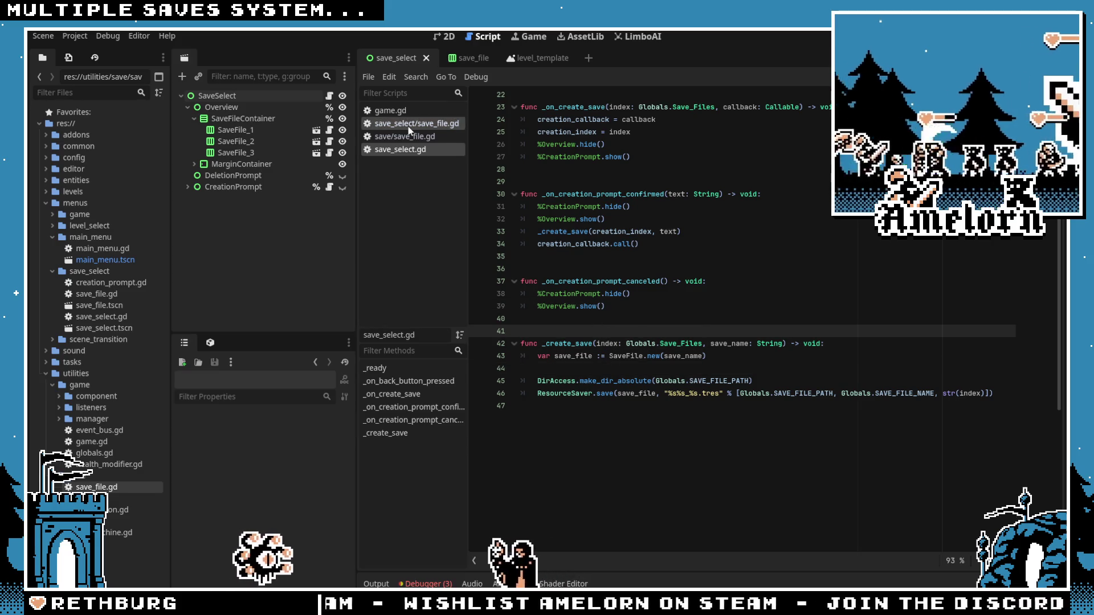
pyautogui.click(401, 138)
pyautogui.click(402, 123)
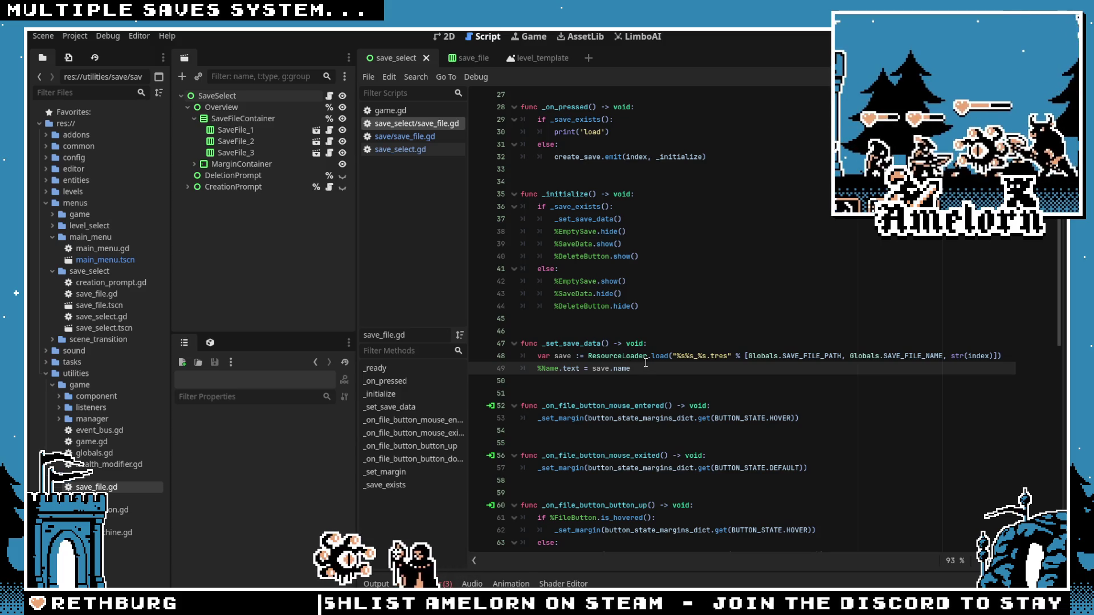
# Step: Add 'var thing: SaveFile = save' on a new line after the load call
pyautogui.moveTo(646, 363)
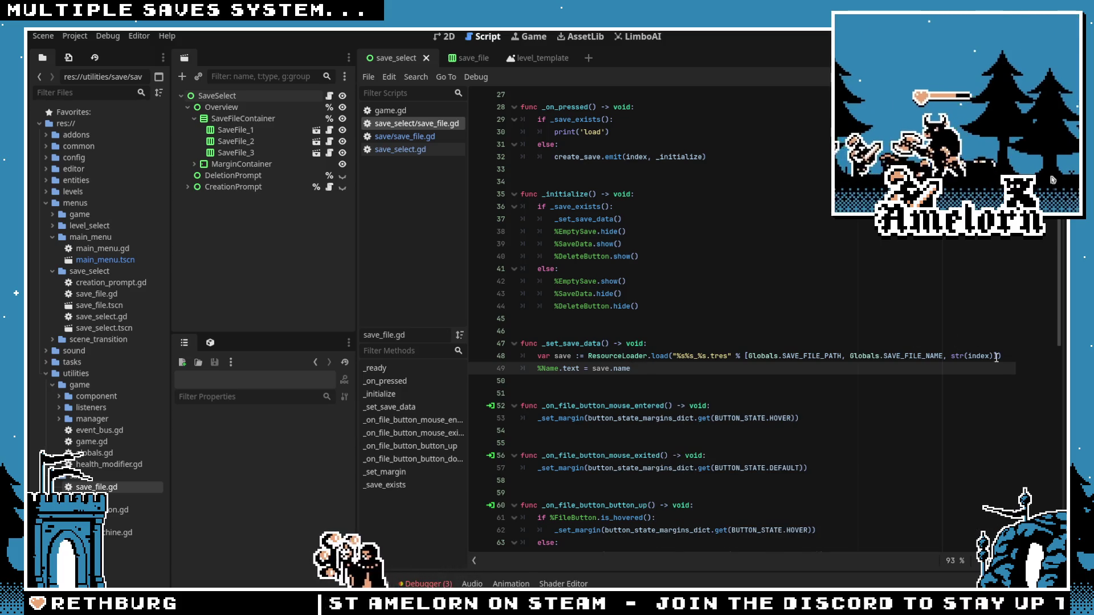
pyautogui.click(996, 357)
pyautogui.write(', "SaveFile')
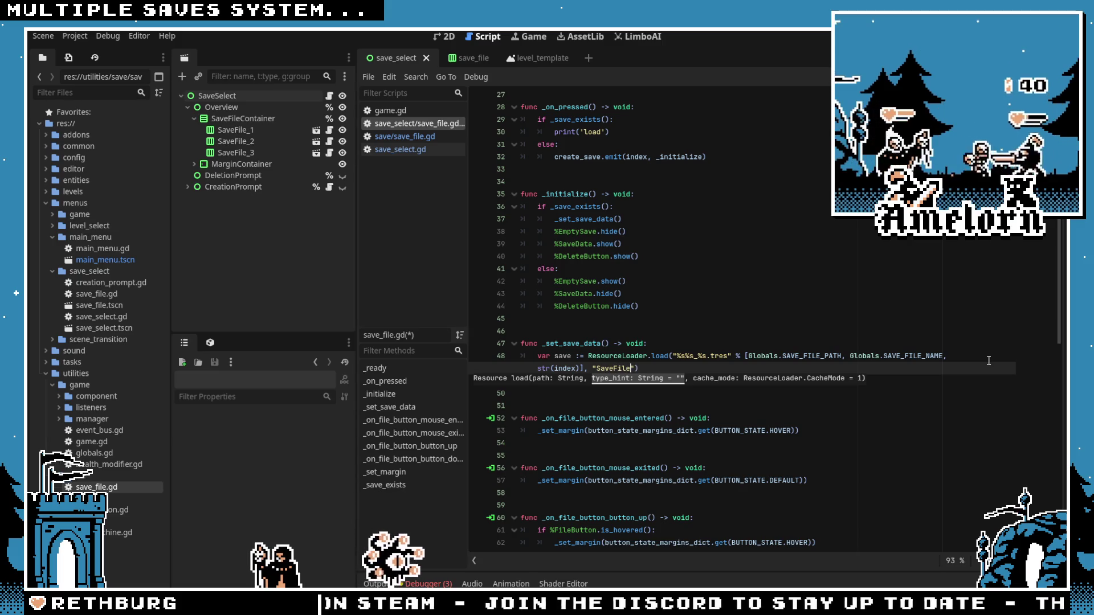
pyautogui.click(742, 320)
pyautogui.click(639, 368)
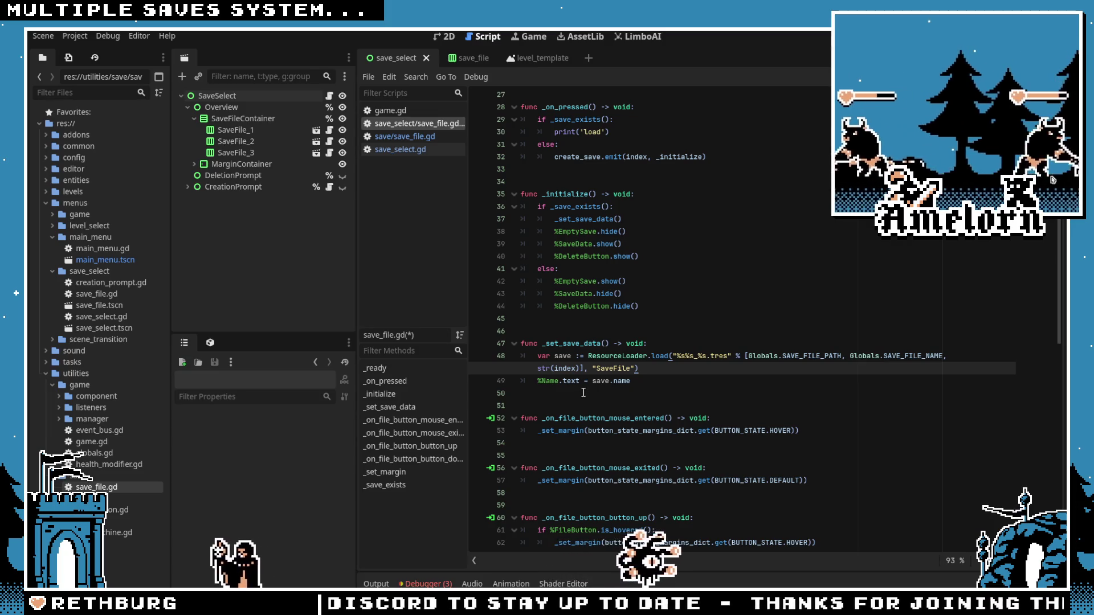
pyautogui.press('Return')
pyautogui.write('var t')
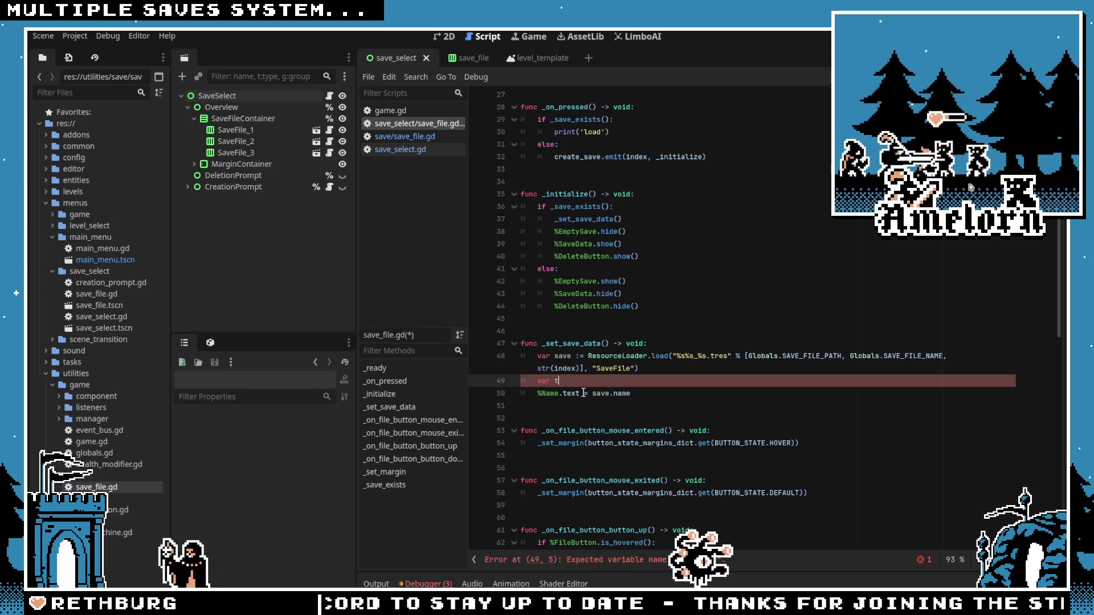
pyautogui.write('hing')
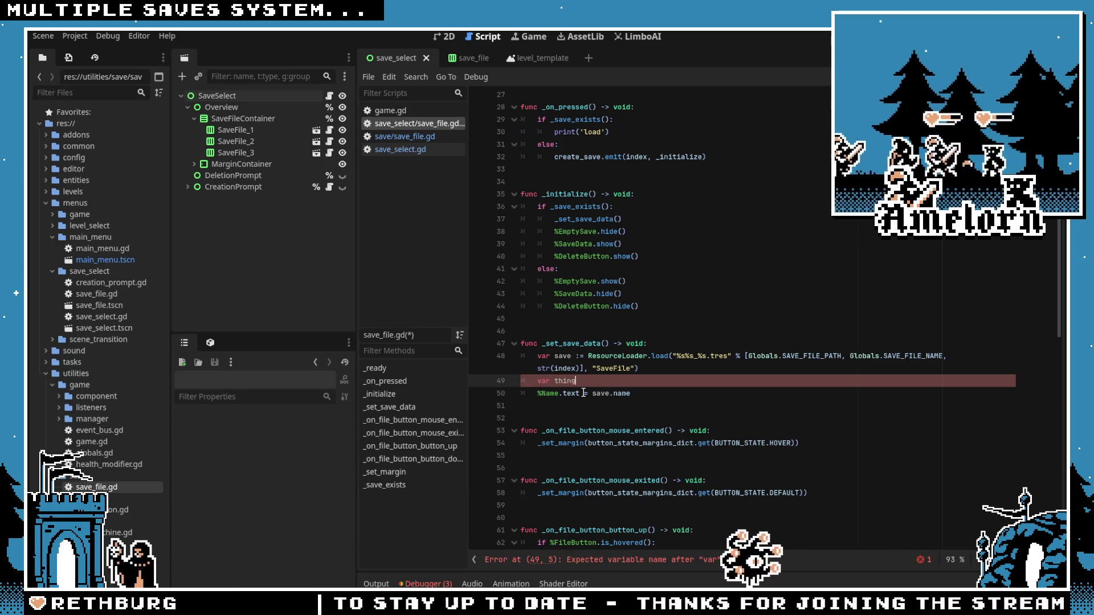
pyautogui.write(': Save')
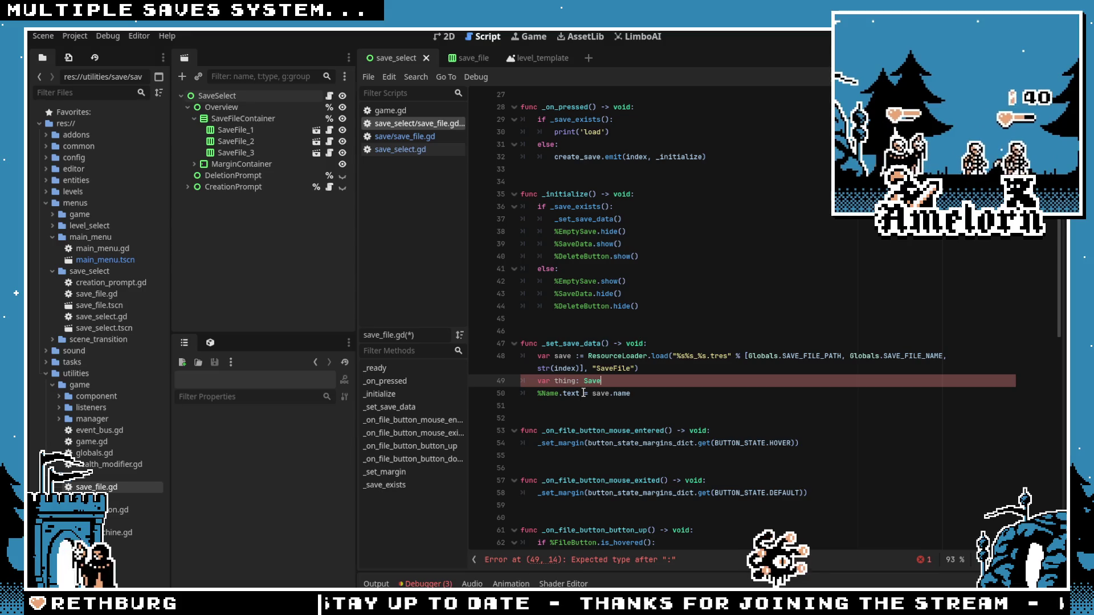
pyautogui.write('File = save')
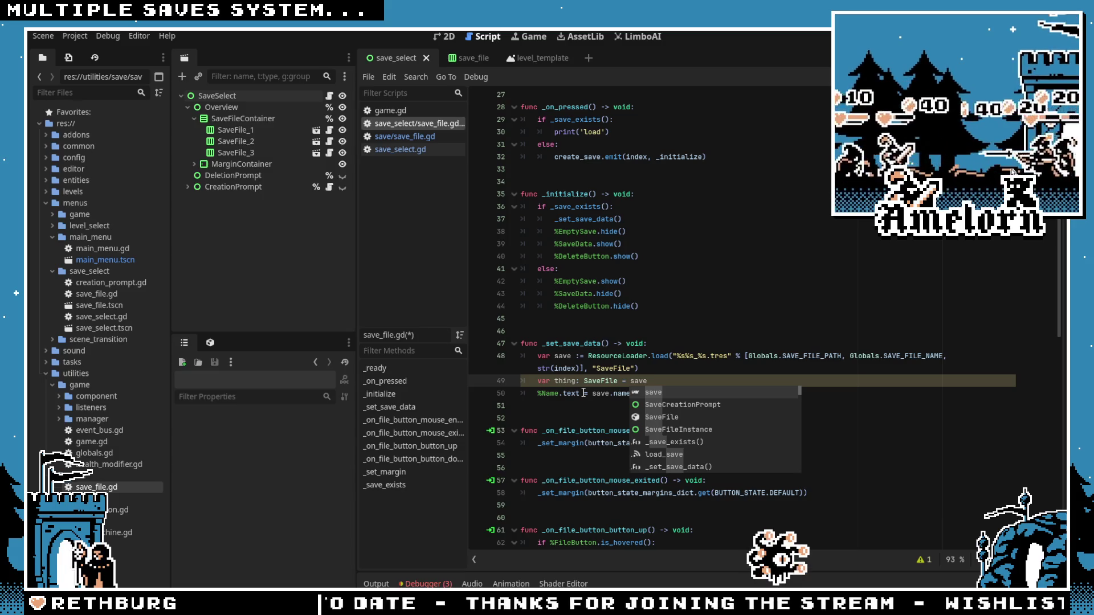
# Step: Make the label read thing.name and run the project
pyautogui.click(583, 393)
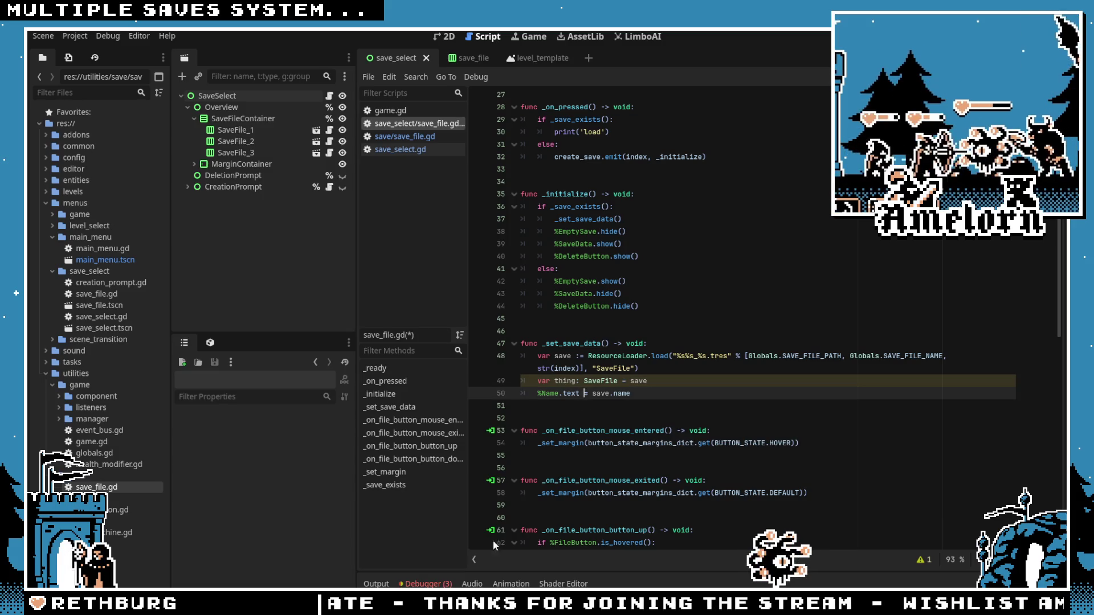
pyautogui.click(574, 381)
pyautogui.doubleClick(598, 393)
pyautogui.write('thing')
pyautogui.click(639, 331)
pyautogui.press('F5')
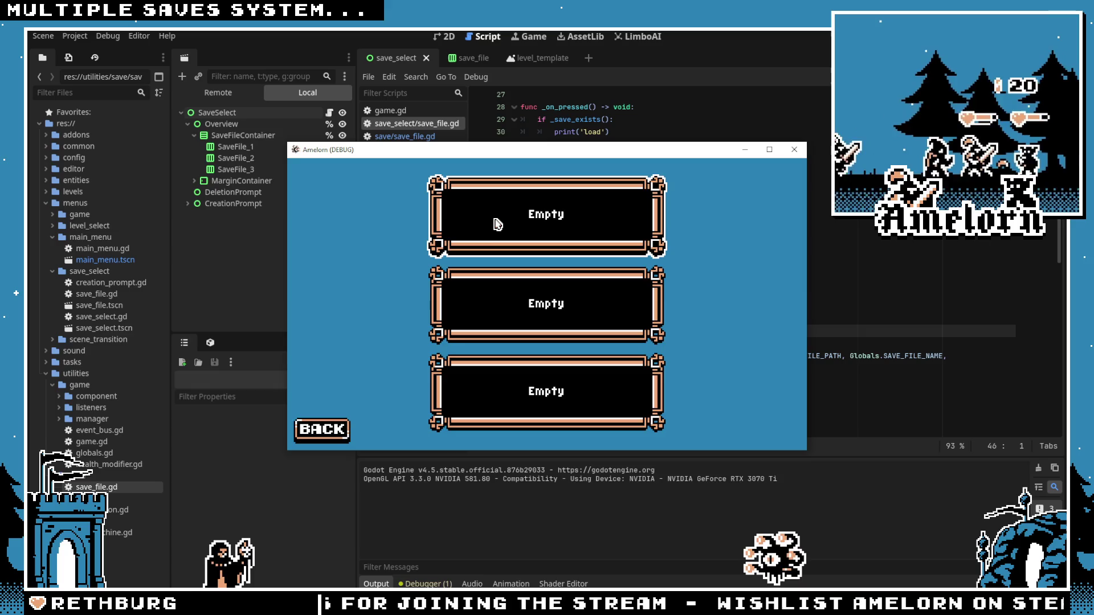
# Step: Create a save named 1 and inspect the loaded save object in the debugger
pyautogui.click(500, 230)
pyautogui.write('1')
pyautogui.click(529, 344)
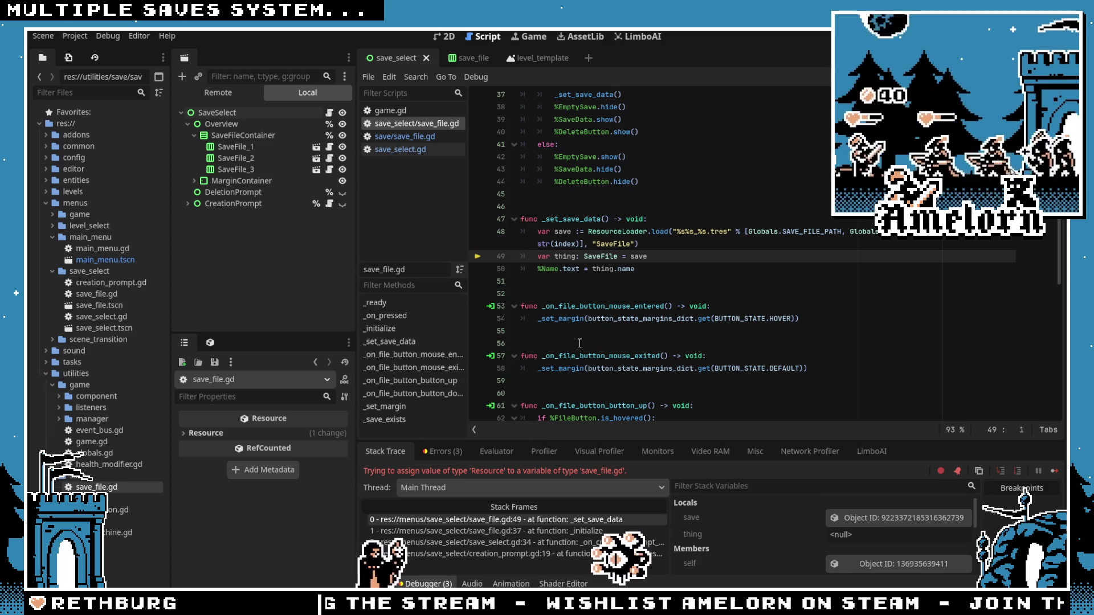
pyautogui.click(890, 519)
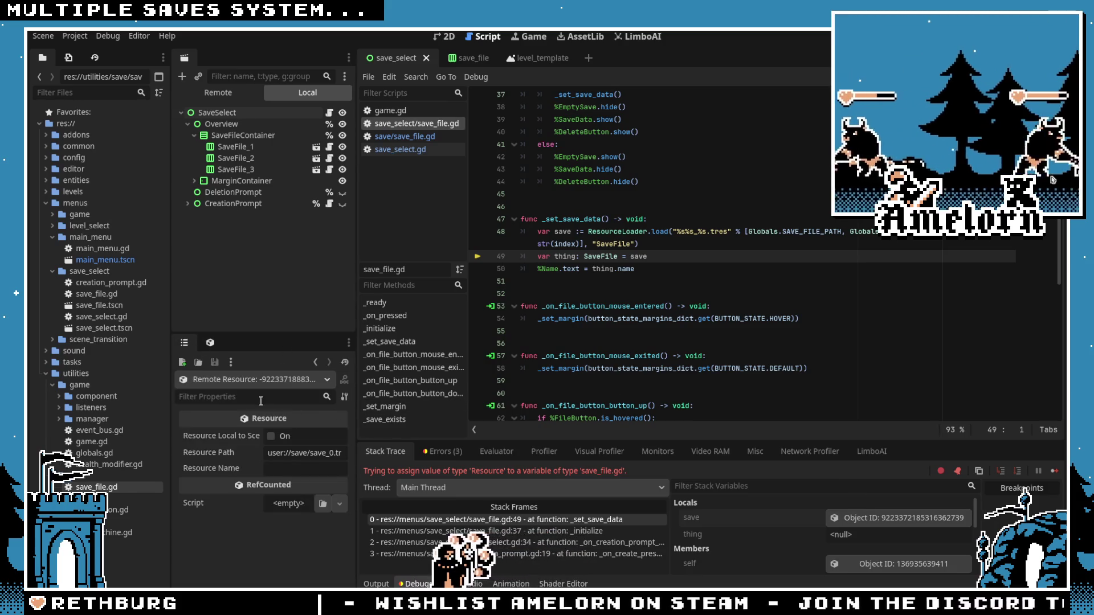
# Step: Revert line 50 to save.name, delete the typed SaveFile line, and stop debugging
pyautogui.click(638, 244)
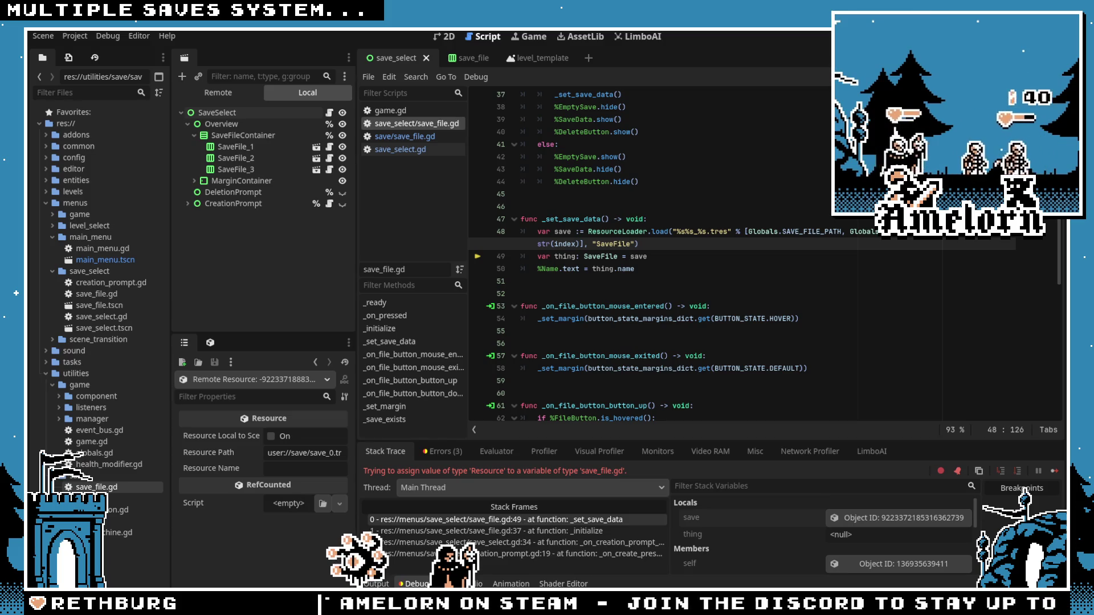
pyautogui.doubleClick(600, 269)
pyautogui.write('save')
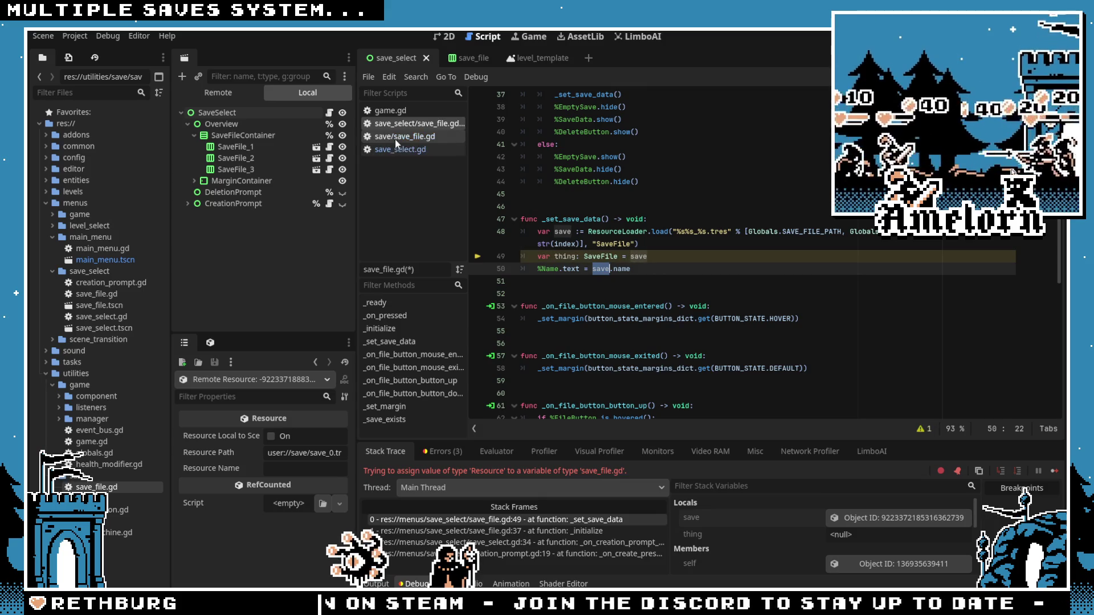
pyautogui.click(657, 258)
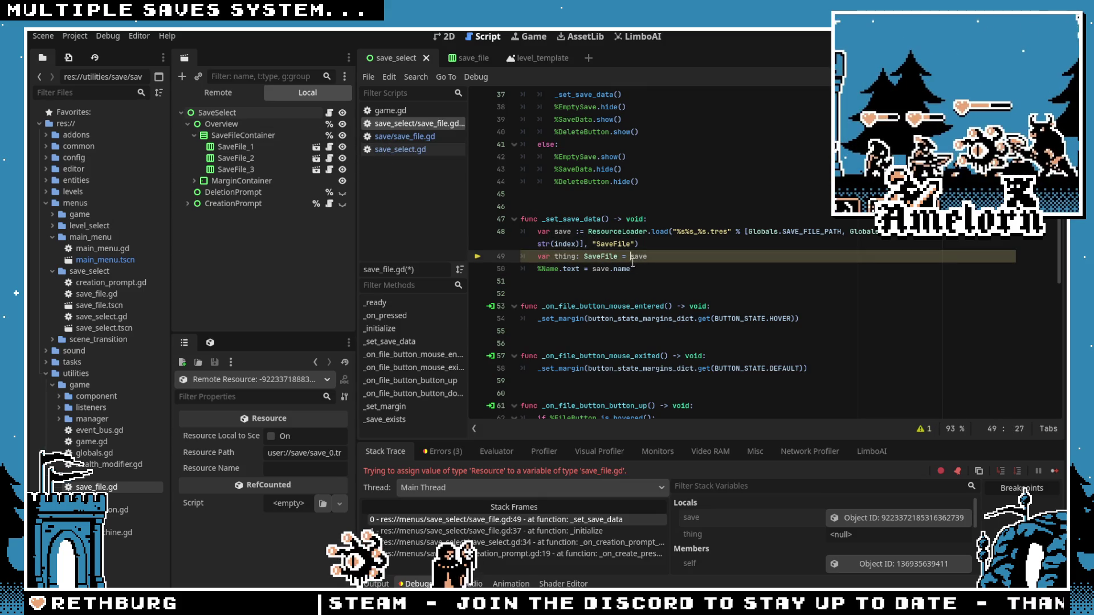
pyautogui.click(624, 269)
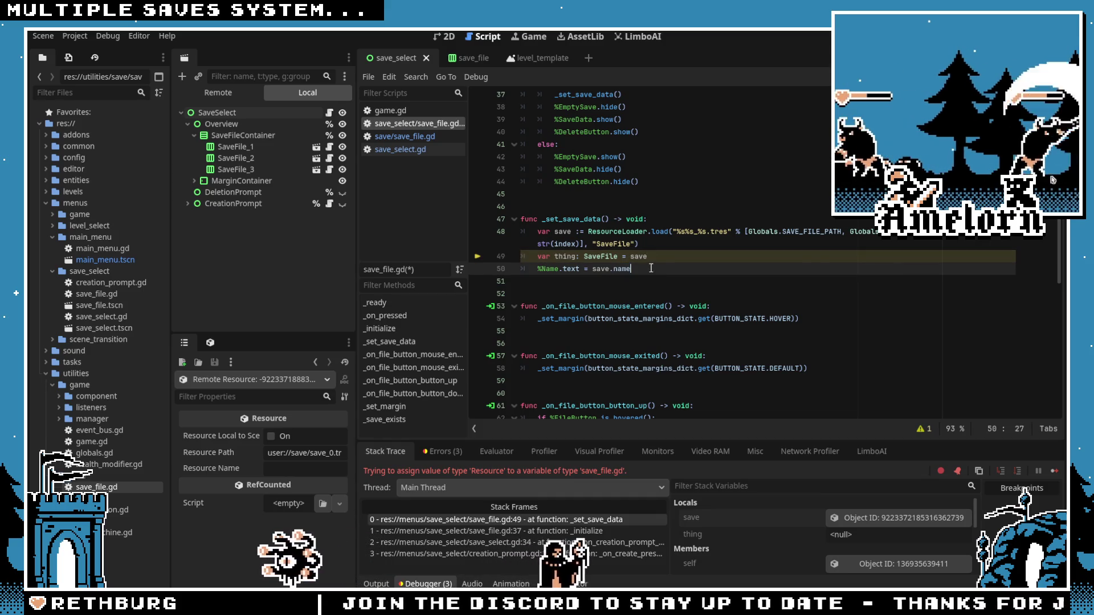
pyautogui.click(644, 257)
pyautogui.hotkey('ctrl', 'shift', 'k')
pyautogui.click(631, 207)
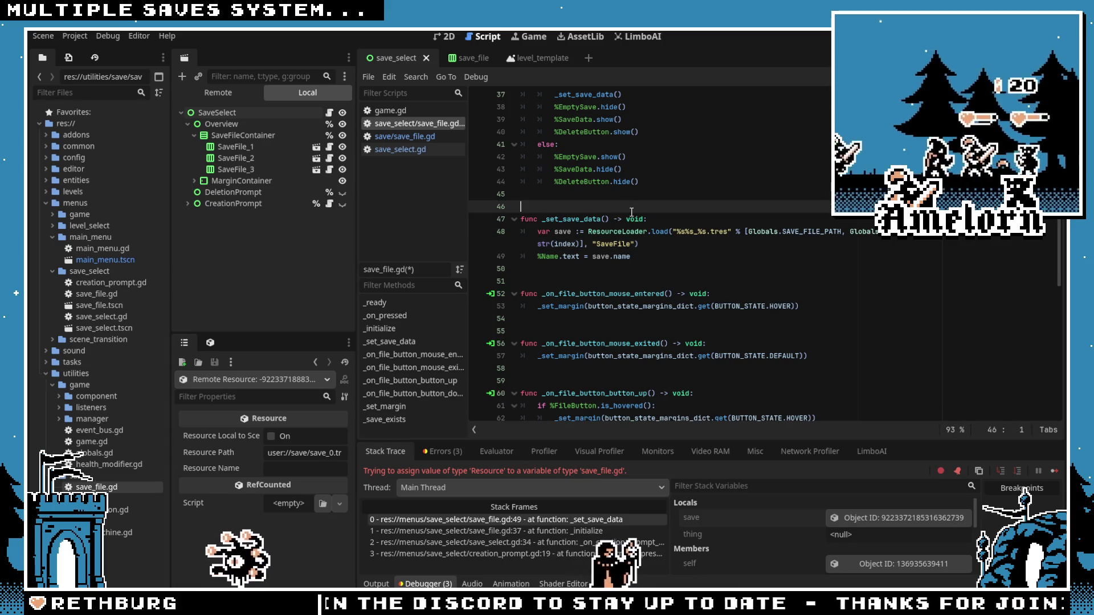
pyautogui.press('Up')
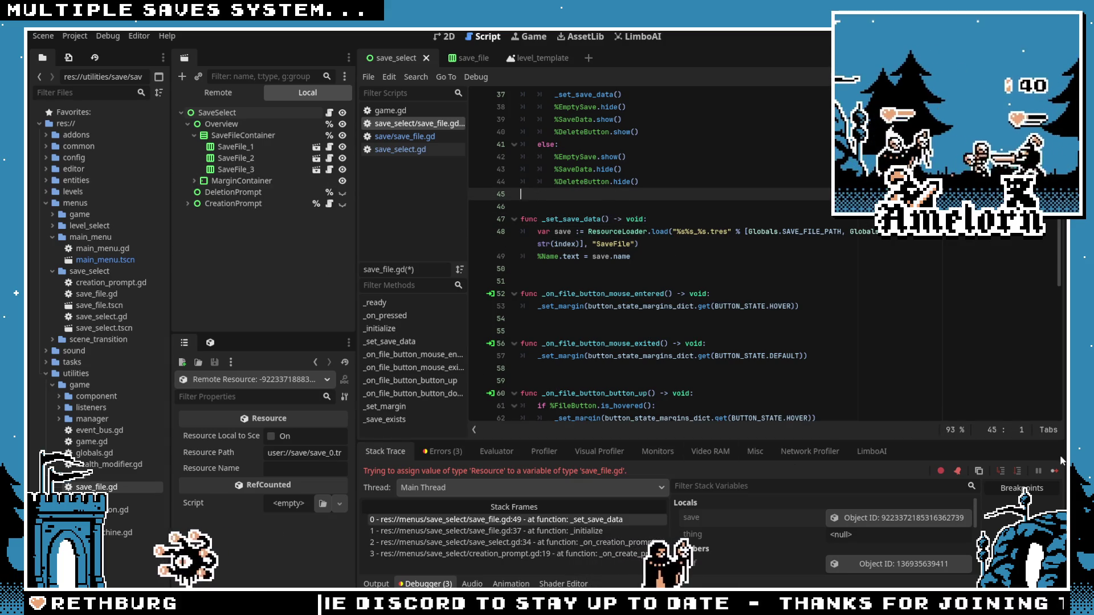
pyautogui.press('F8')
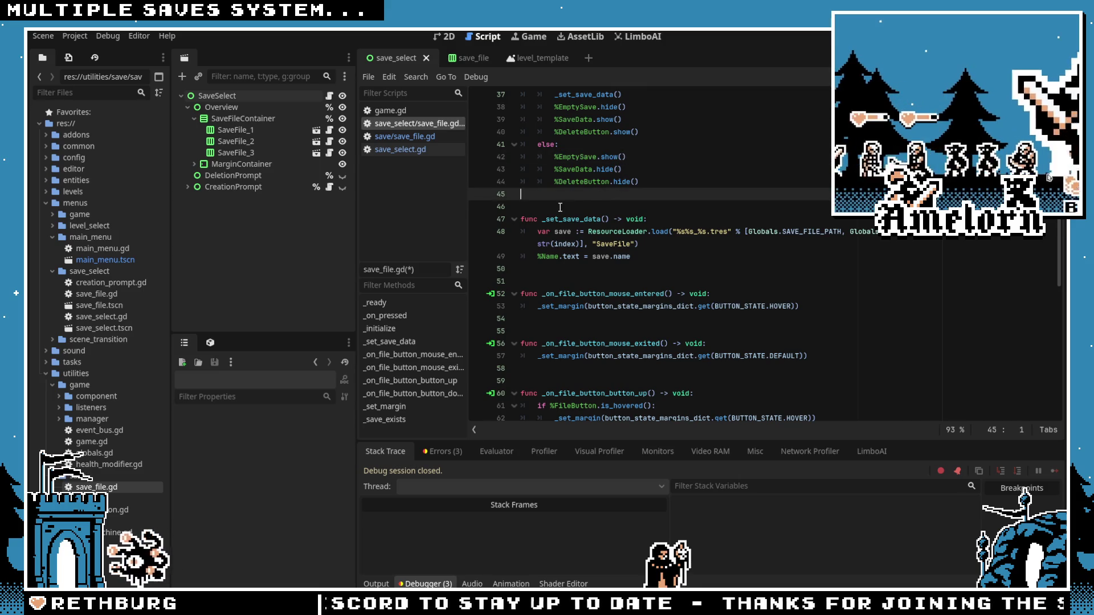
# Step: Rename the SaveFile name property to the placeholder 'fuck' and save save_file.gd
pyautogui.keyDown('ctrl'); pyautogui.click(624, 257); pyautogui.keyUp('ctrl')
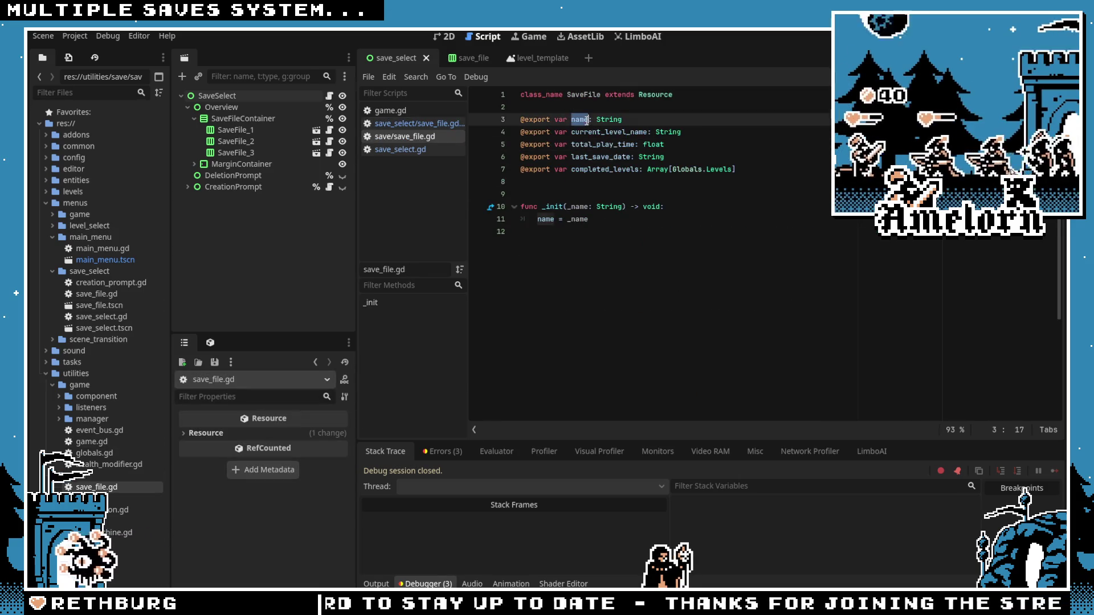
pyautogui.write('fuck')
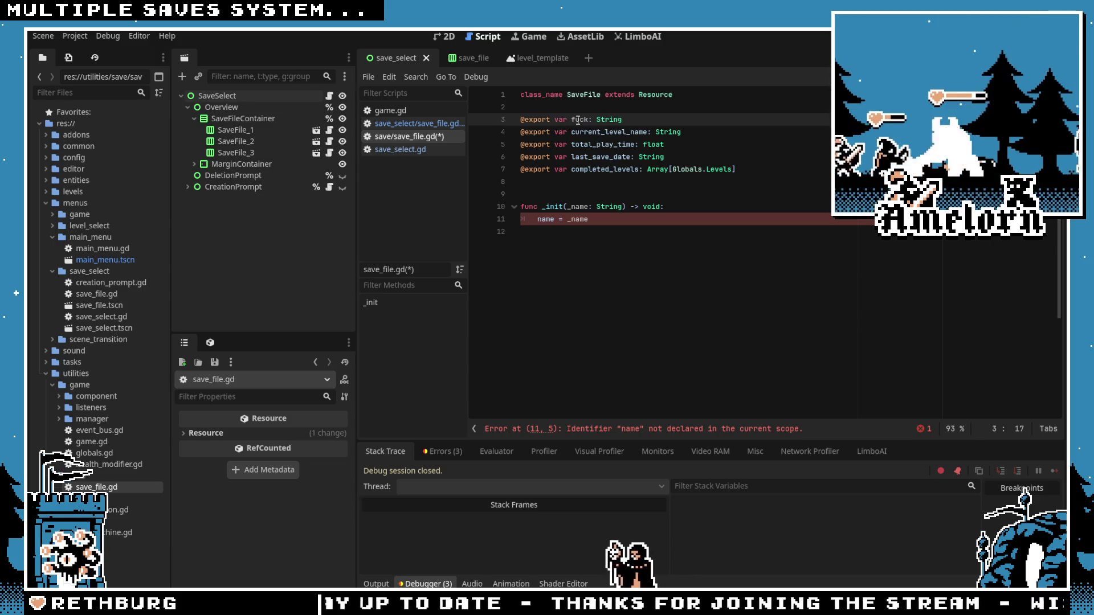
pyautogui.click(546, 221)
pyautogui.write('fuck')
pyautogui.hotkey('ctrl', 's')
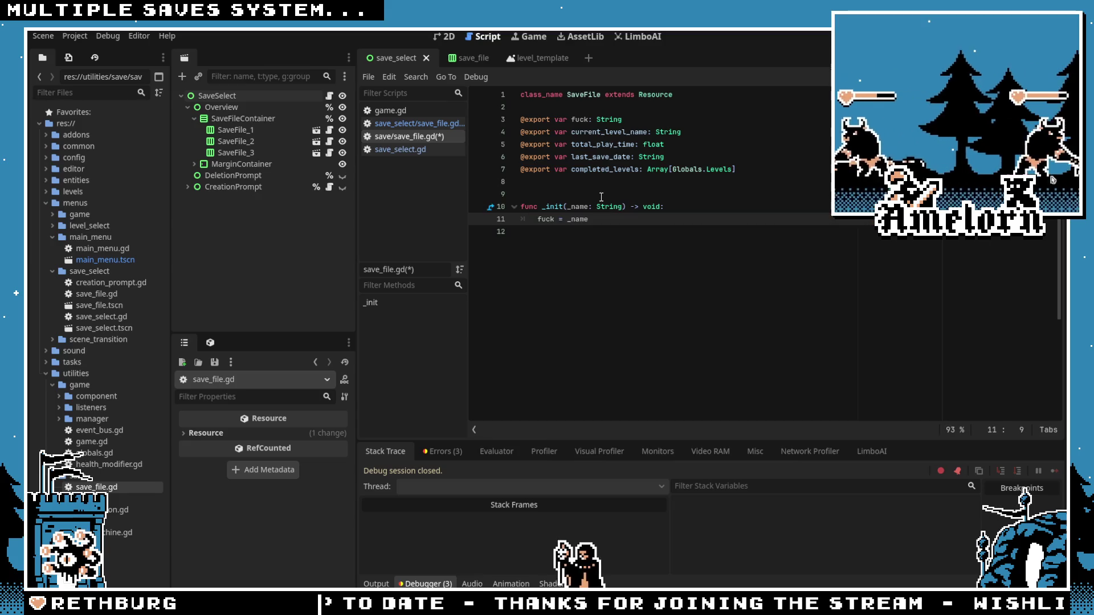
pyautogui.click(599, 157)
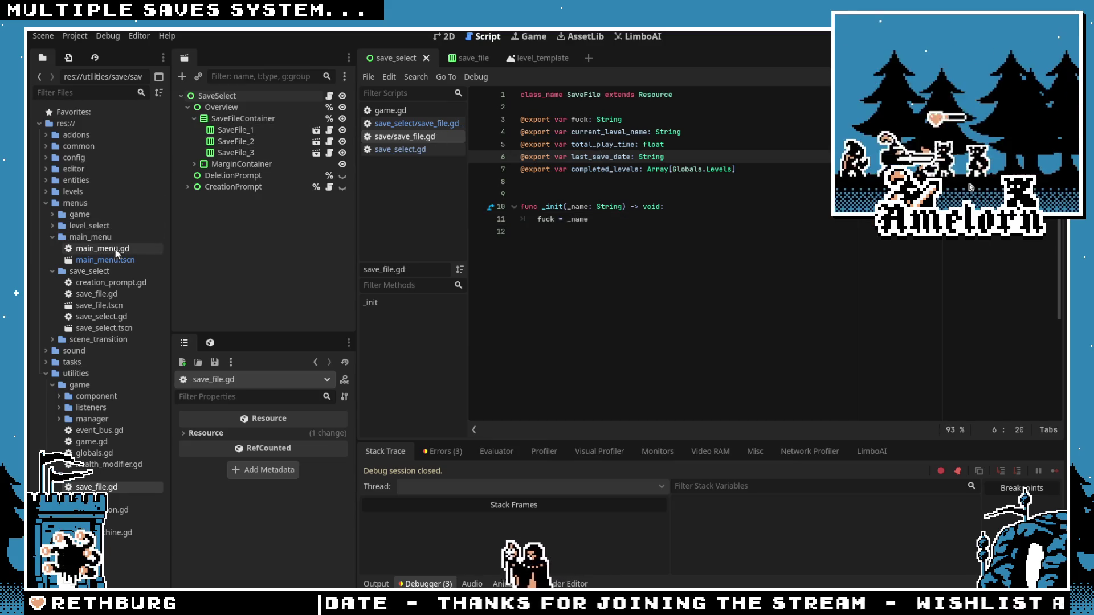
# Step: Change the slot label on line 49 to read save.fuck and save the script
pyautogui.click(329, 95)
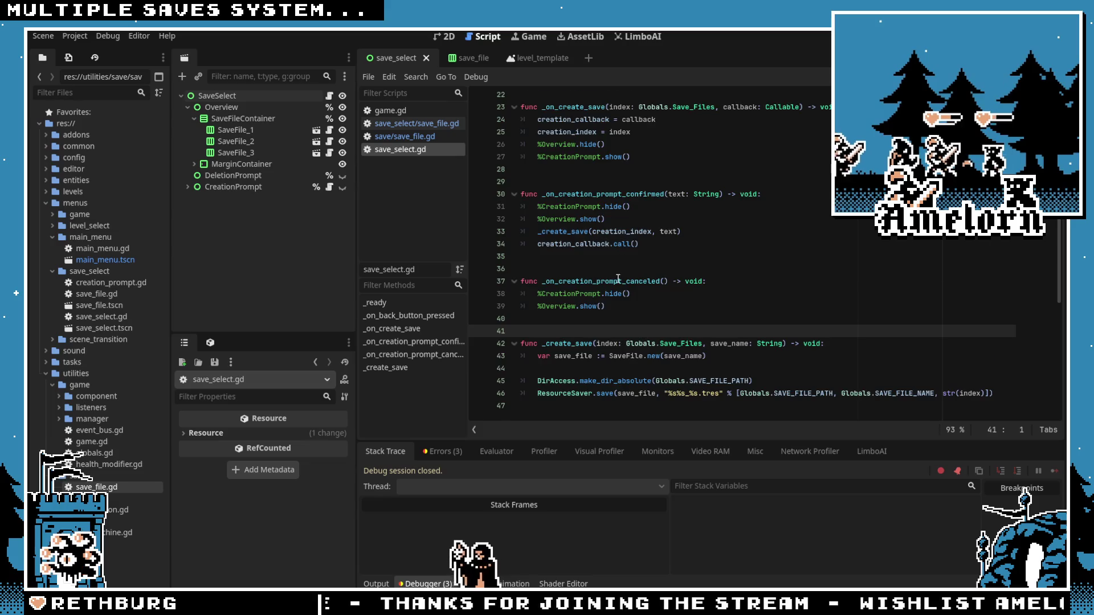
pyautogui.scroll(7, 618, 280)
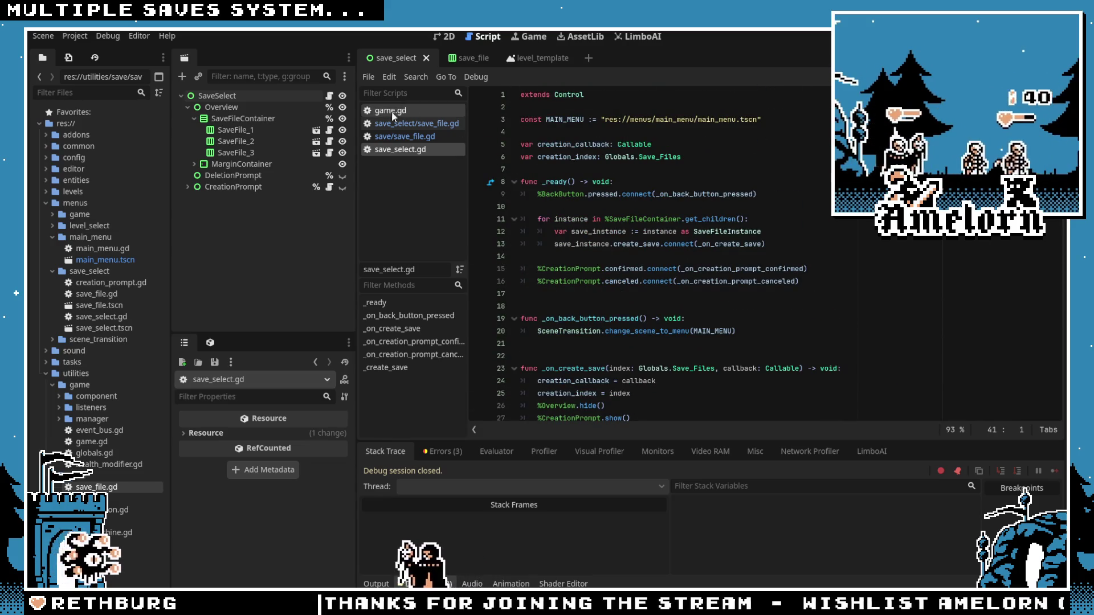
pyautogui.click(459, 60)
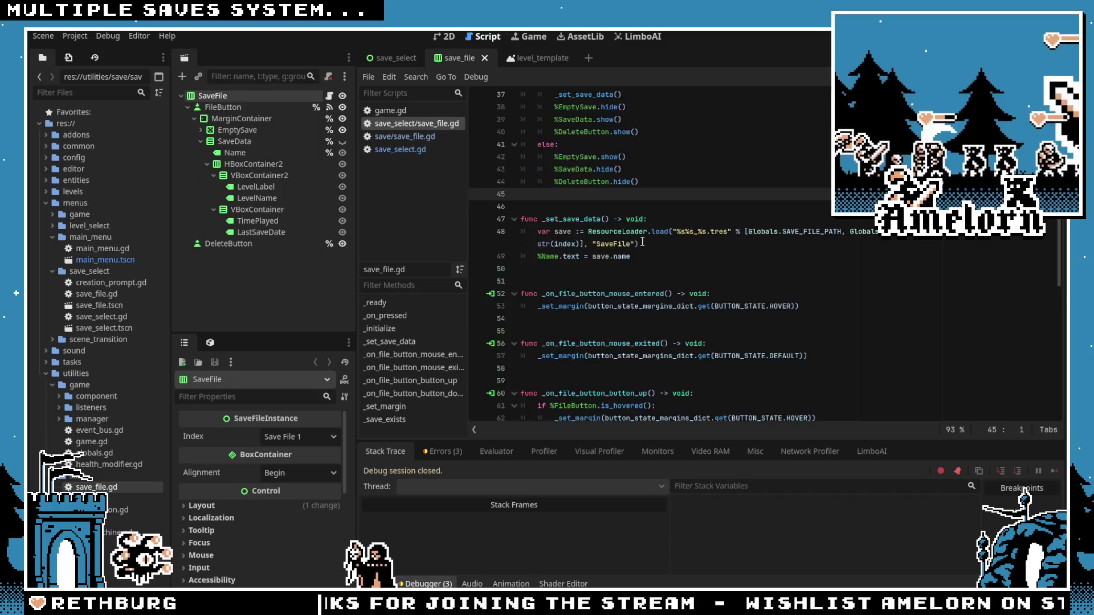
pyautogui.doubleClick(623, 257)
pyautogui.write('fuck')
pyautogui.click(706, 181)
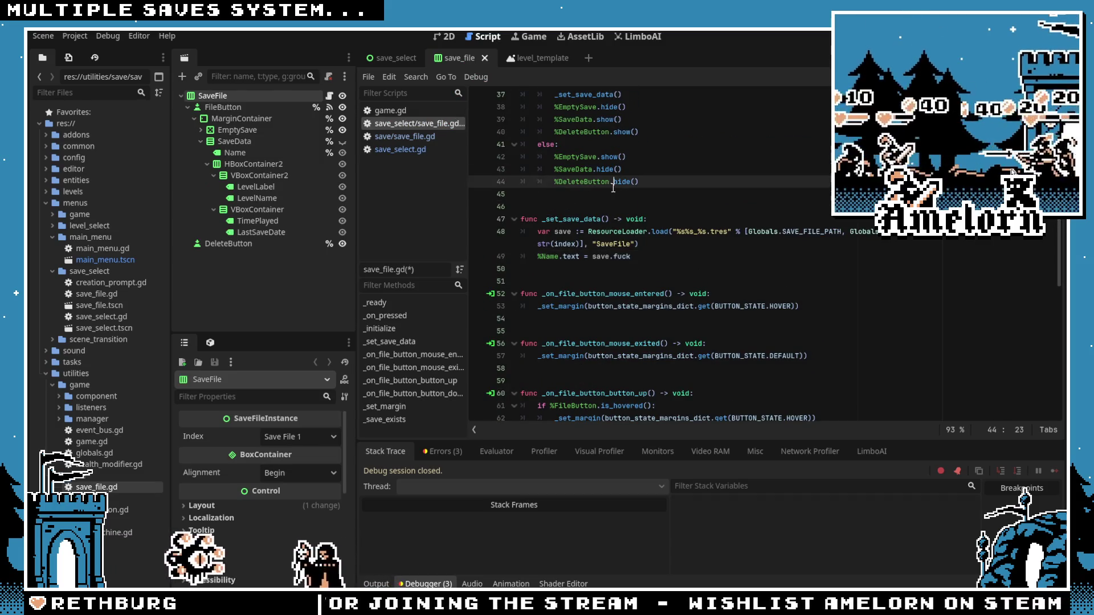
pyautogui.hotkey('ctrl', 's')
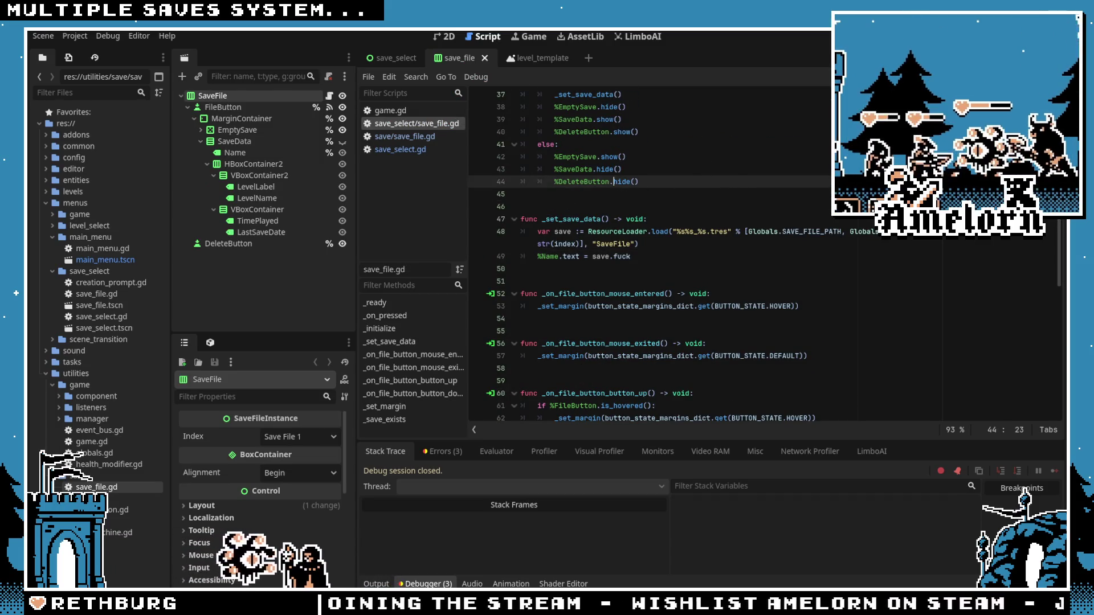
# Step: Run the project, stop it, and launch it again to test the rename
pyautogui.press('F5')
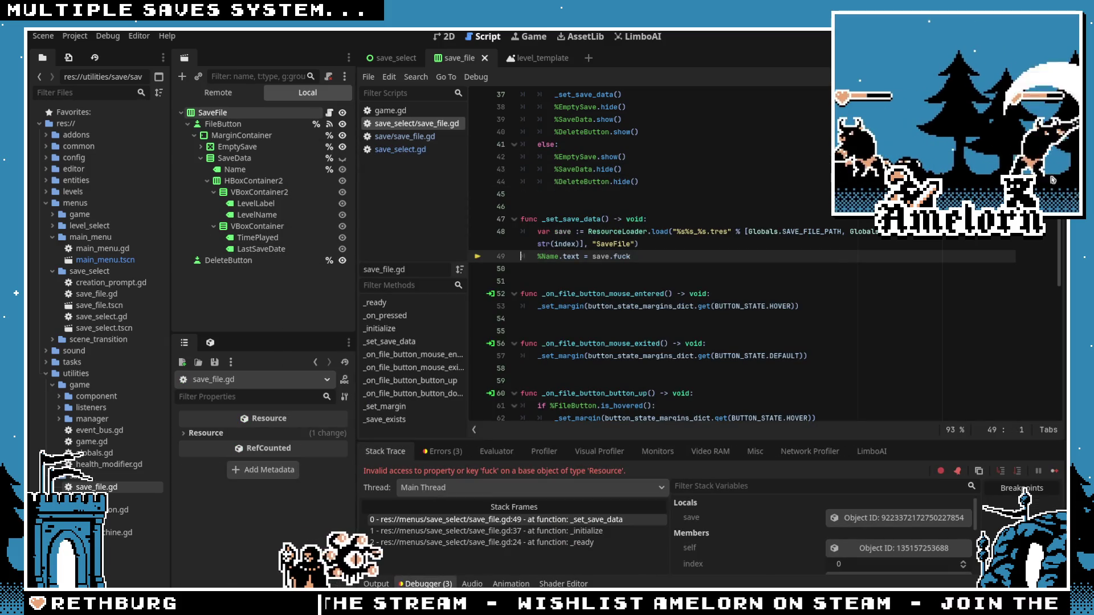
pyautogui.press('F8')
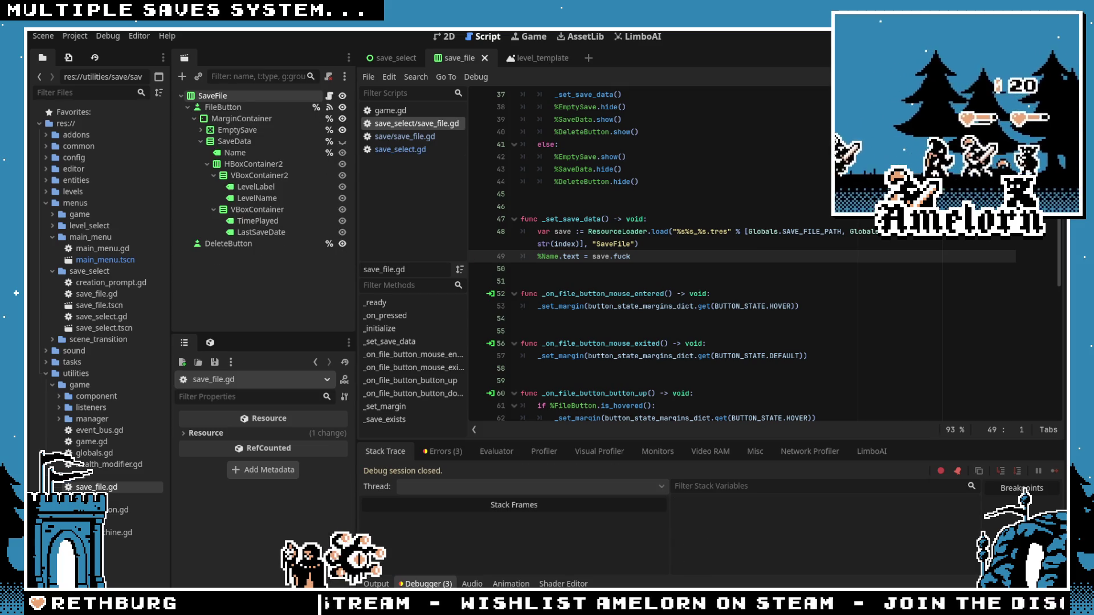
pyautogui.click(741, 193)
pyautogui.press('F5')
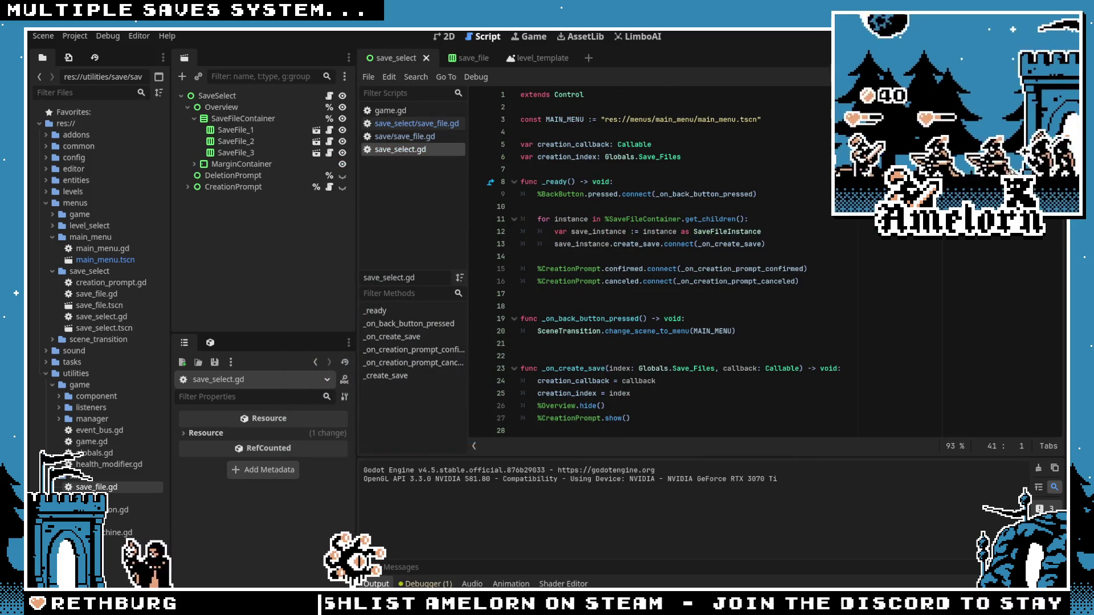
# Step: Relaunch the game and create a save named wadwa in an empty slot
pyautogui.press('F5')
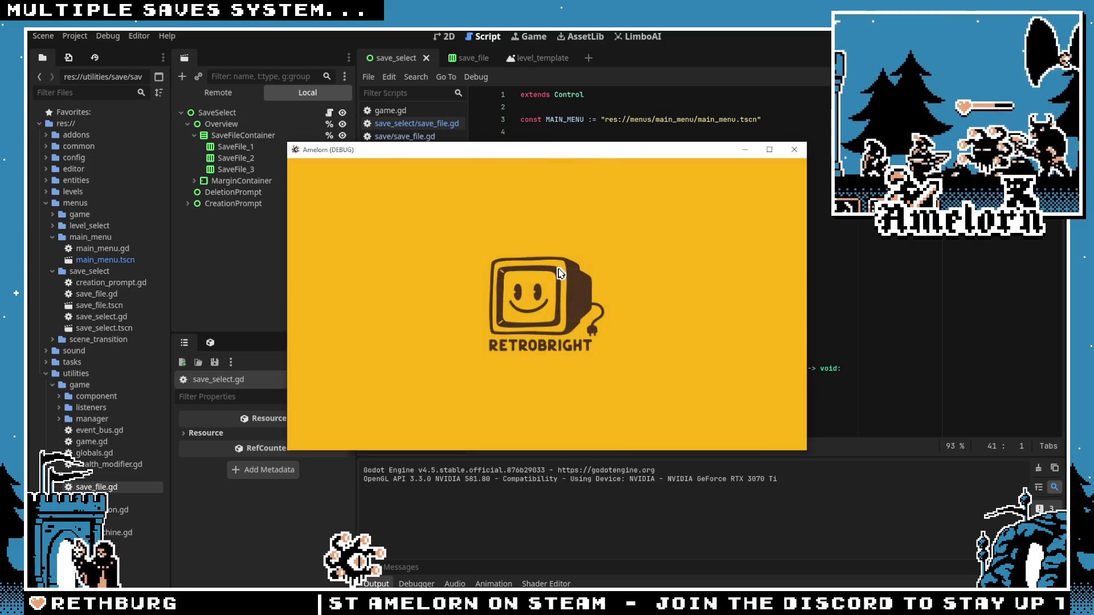
pyautogui.click(525, 320)
pyautogui.write('wadwa')
pyautogui.click(506, 336)
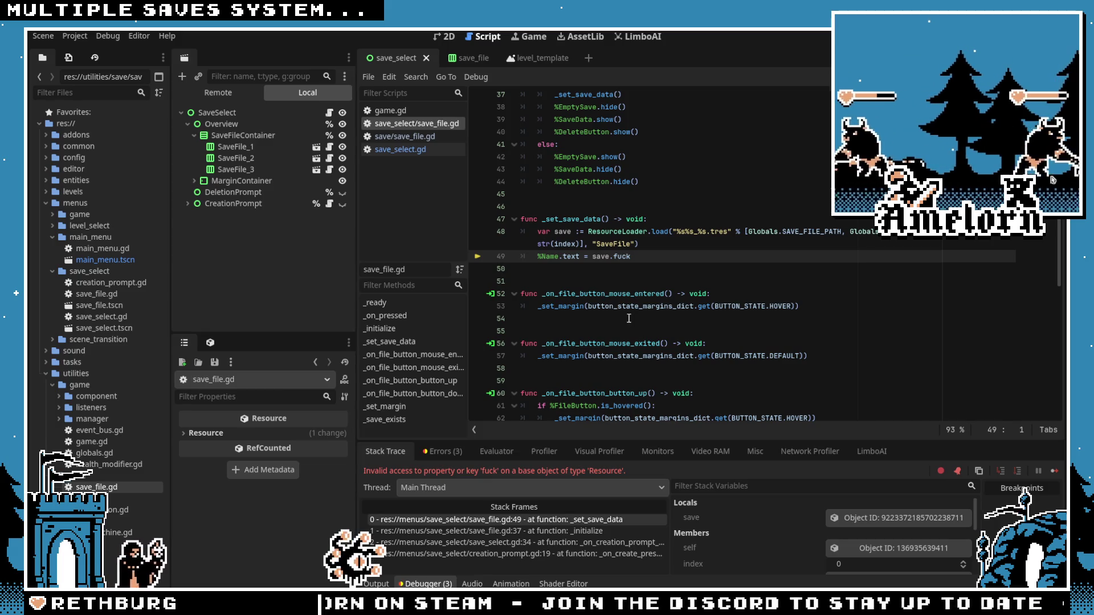
# Step: Inspect the loaded save resource at the line 49 break, then go to save_select.gd
pyautogui.click(642, 258)
pyautogui.press('Up')
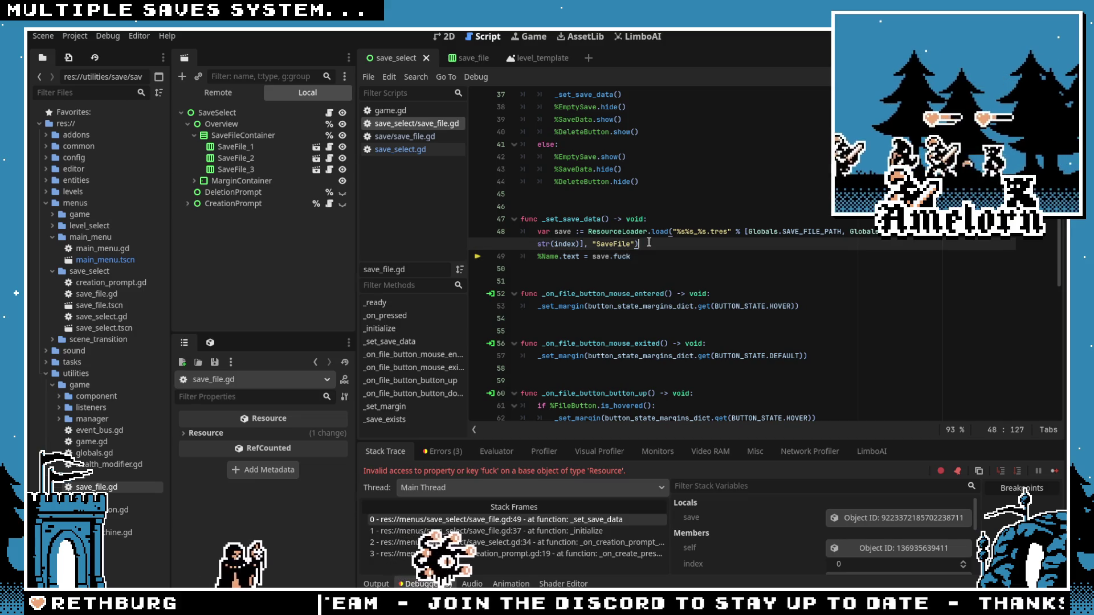
pyautogui.click(882, 518)
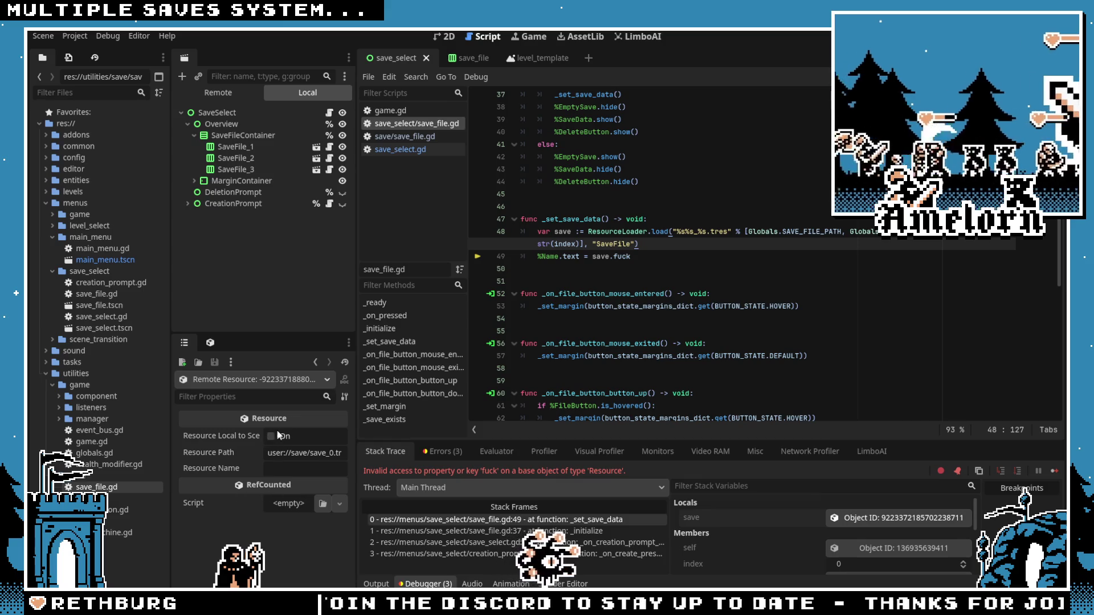
pyautogui.click(724, 282)
pyautogui.click(632, 257)
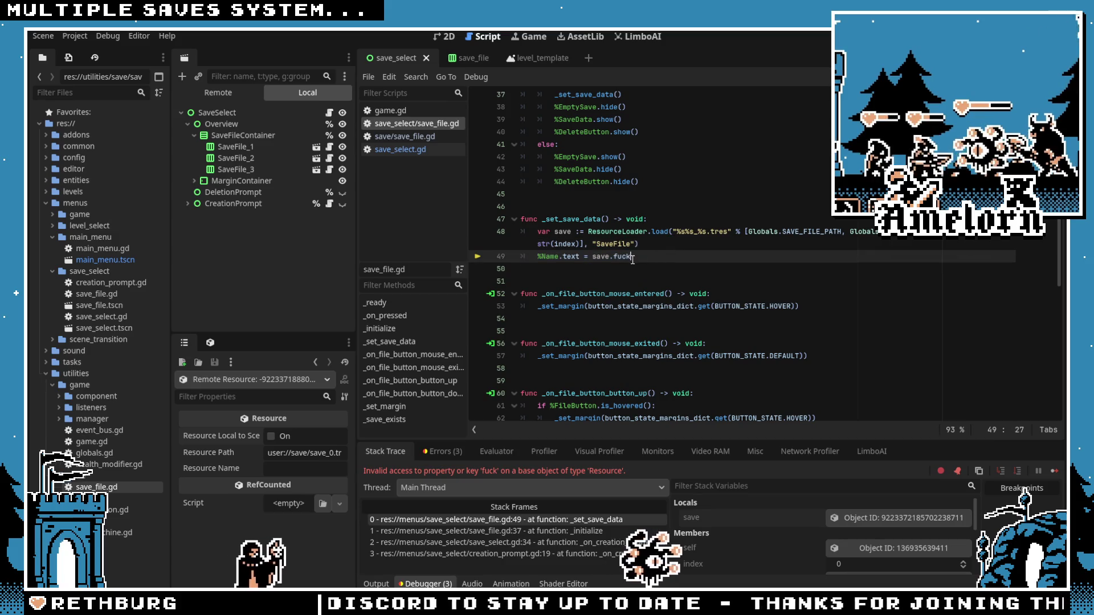
pyautogui.write('name')
pyautogui.click(401, 149)
# Step: Rename the exported SaveFile field back to name and review its _init function
pyautogui.click(393, 137)
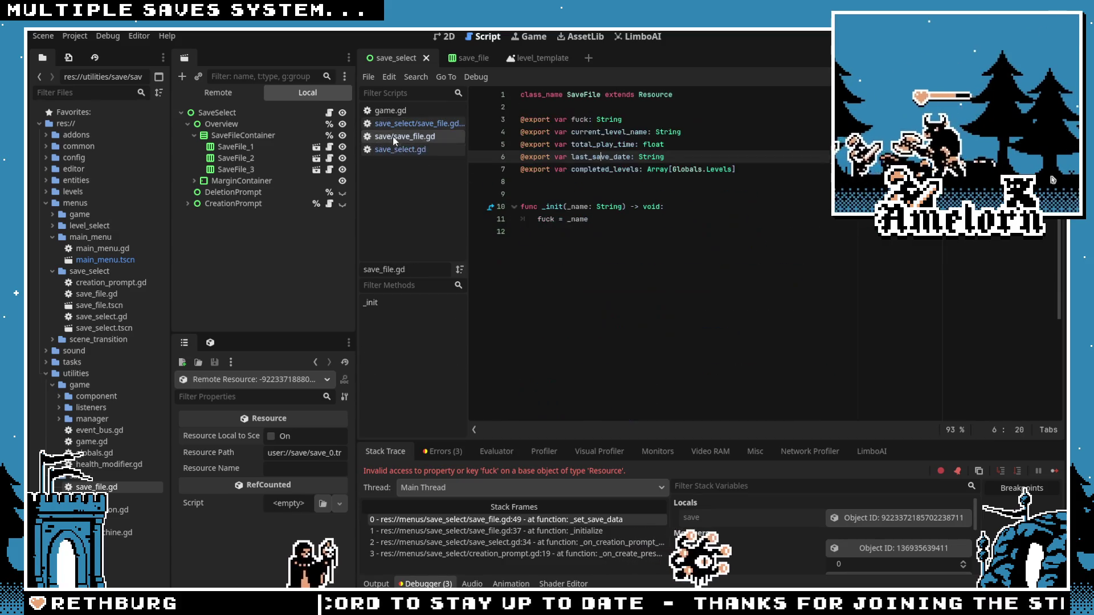
pyautogui.press('BackSpace')
pyautogui.write('name')
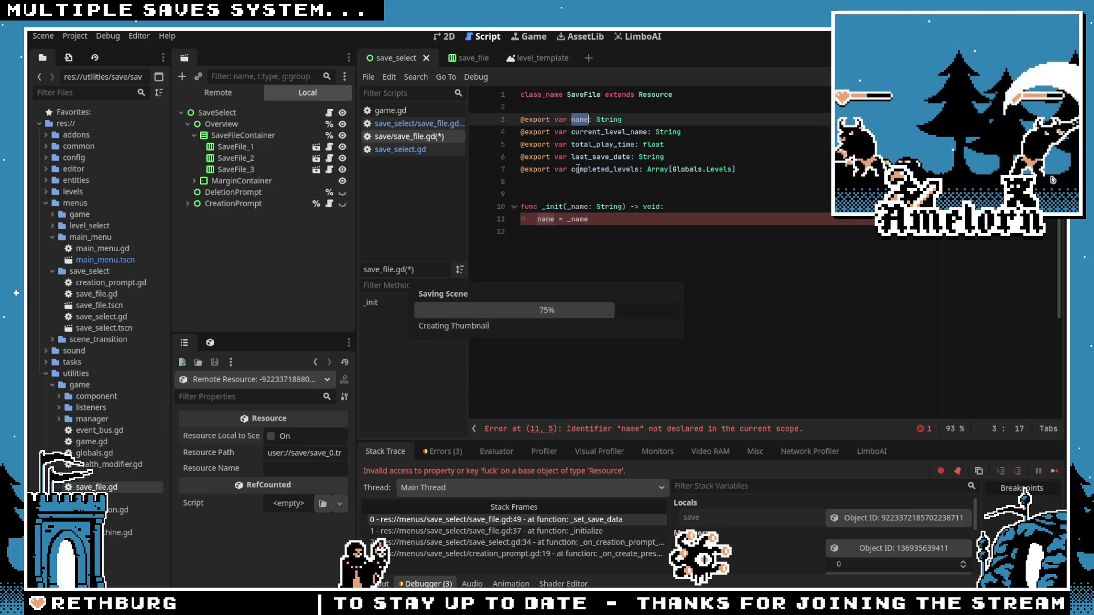
pyautogui.click(554, 194)
pyautogui.click(626, 121)
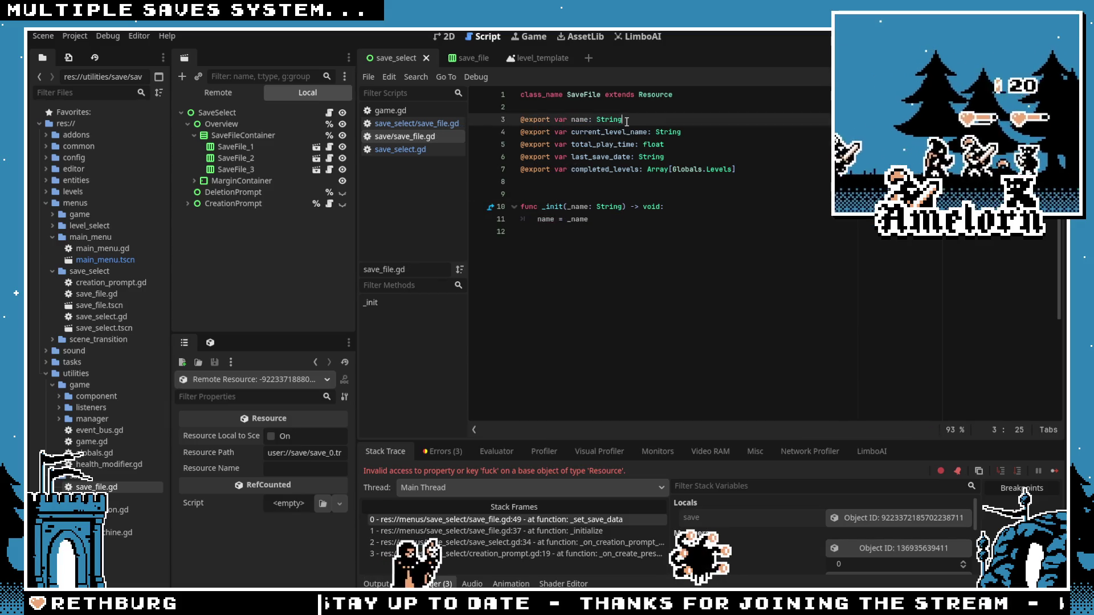
pyautogui.click(596, 221)
pyautogui.click(574, 258)
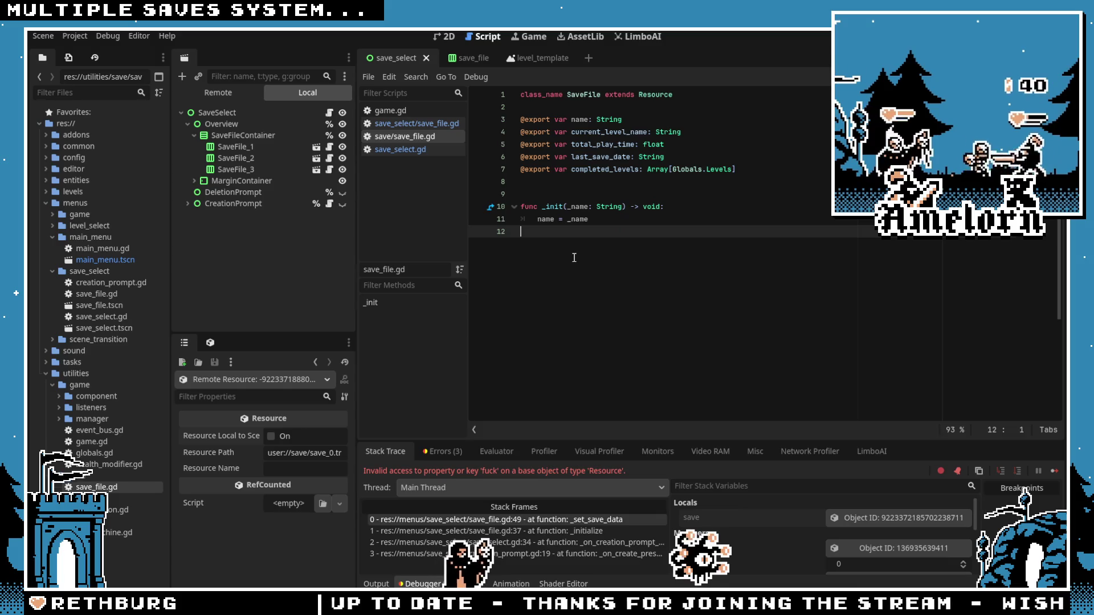
pyautogui.doubleClick(553, 208)
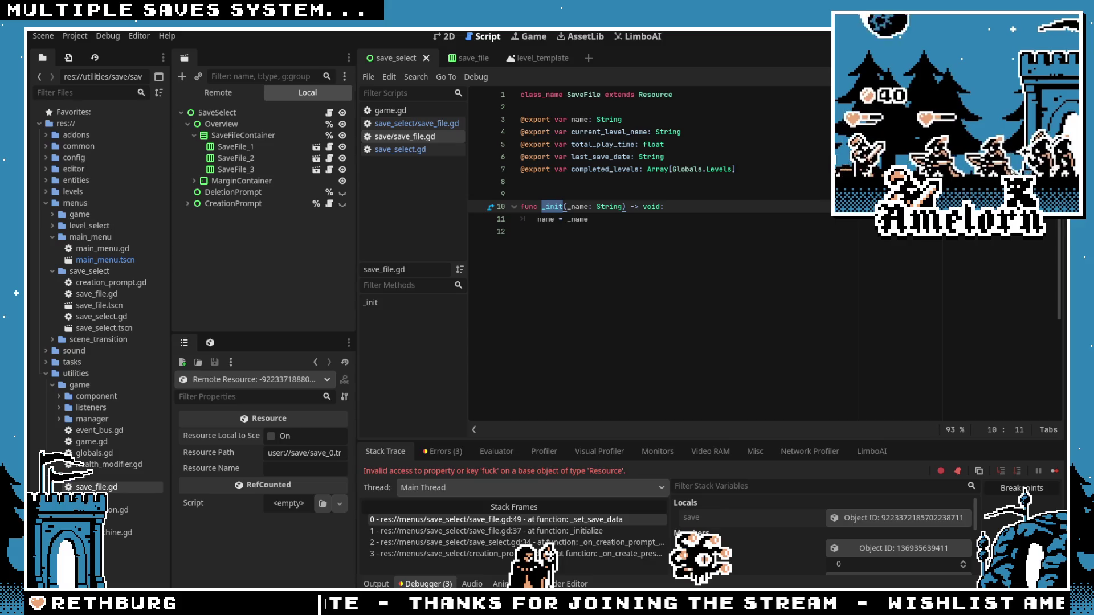
pyautogui.click(538, 182)
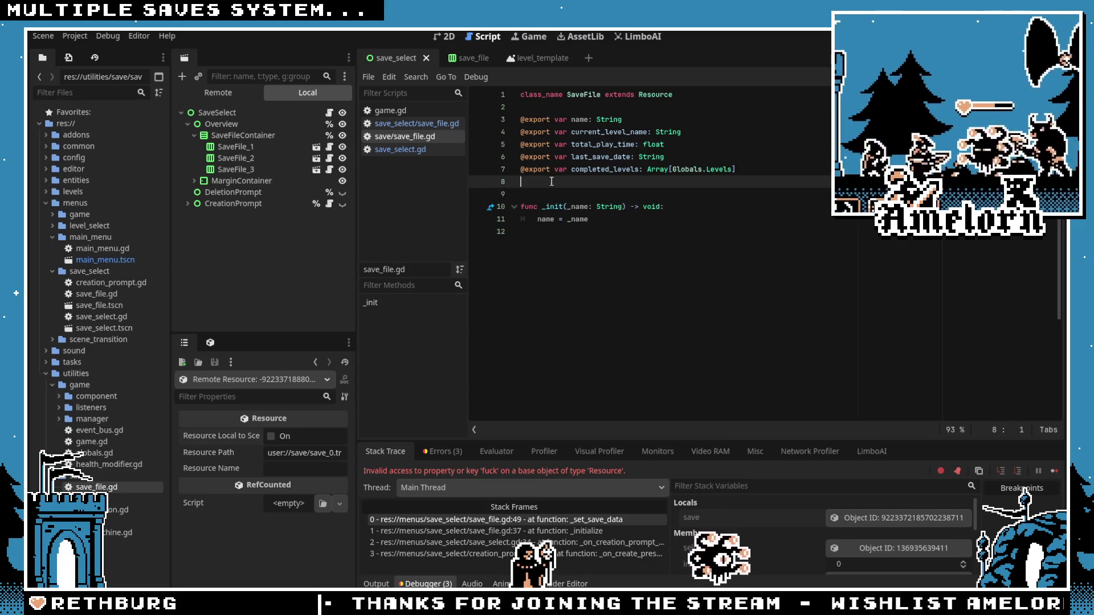
# Step: Check the ResourceSaver docs and try an await before ResourceSaver.save, then undo it
pyautogui.click(329, 112)
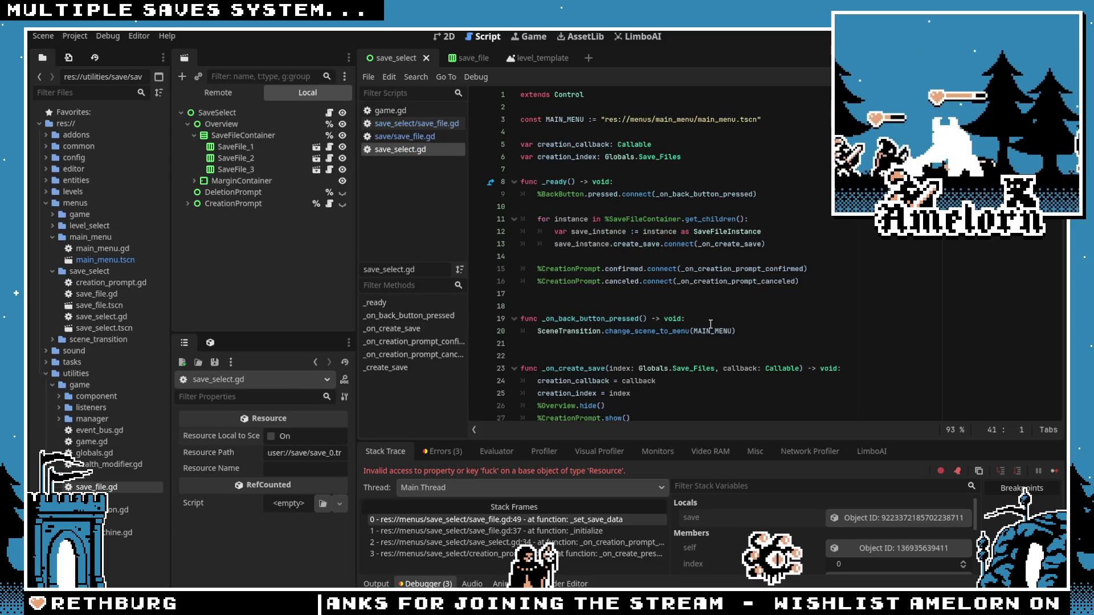
pyautogui.scroll(-5, 591, 258)
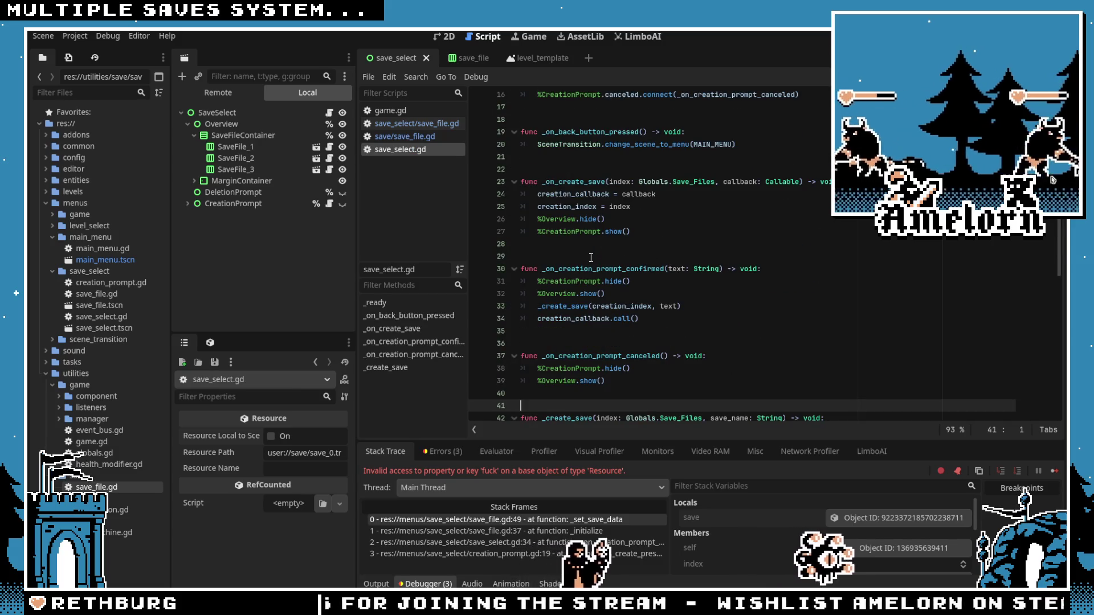
pyautogui.scroll(-6, 591, 258)
pyautogui.click(597, 231)
pyautogui.keyDown('ctrl'); pyautogui.click(599, 244); pyautogui.keyUp('ctrl')
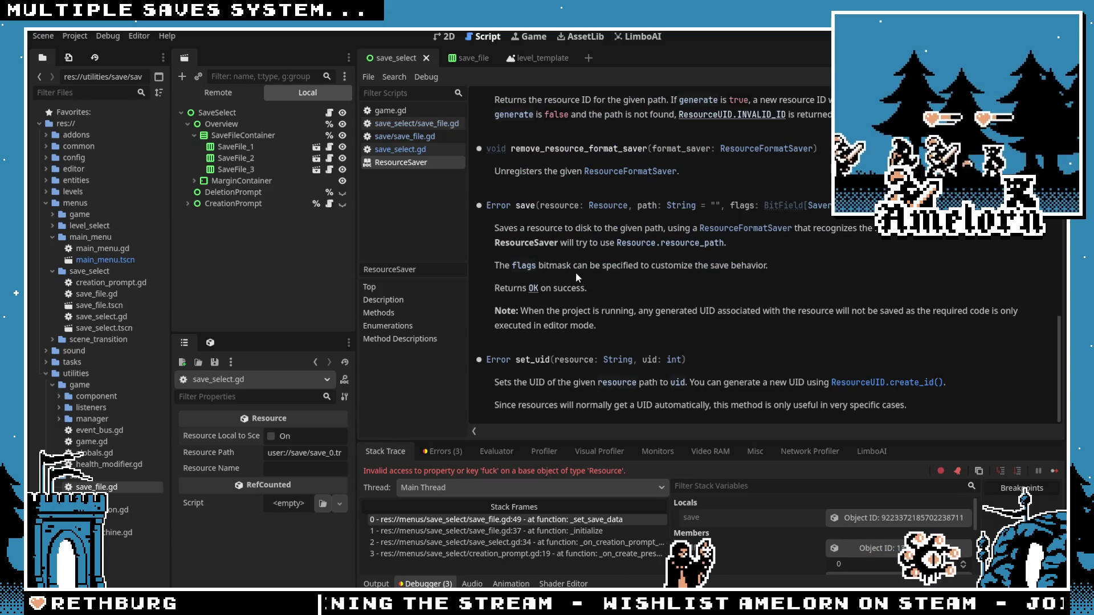
pyautogui.hotkey('ctrl', 'w')
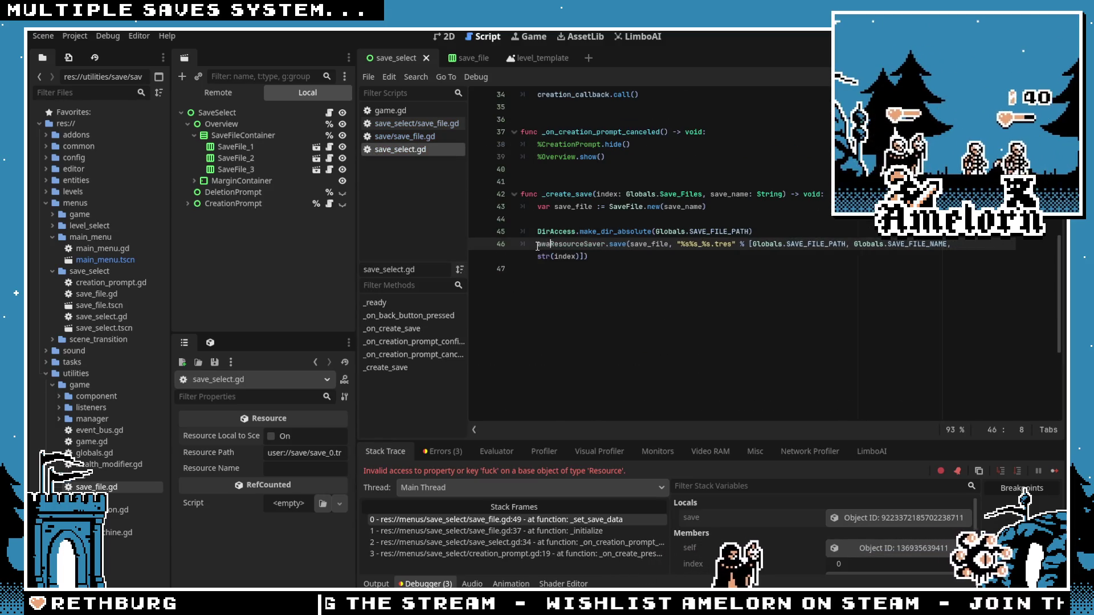
pyautogui.write('await')
pyautogui.click(618, 210)
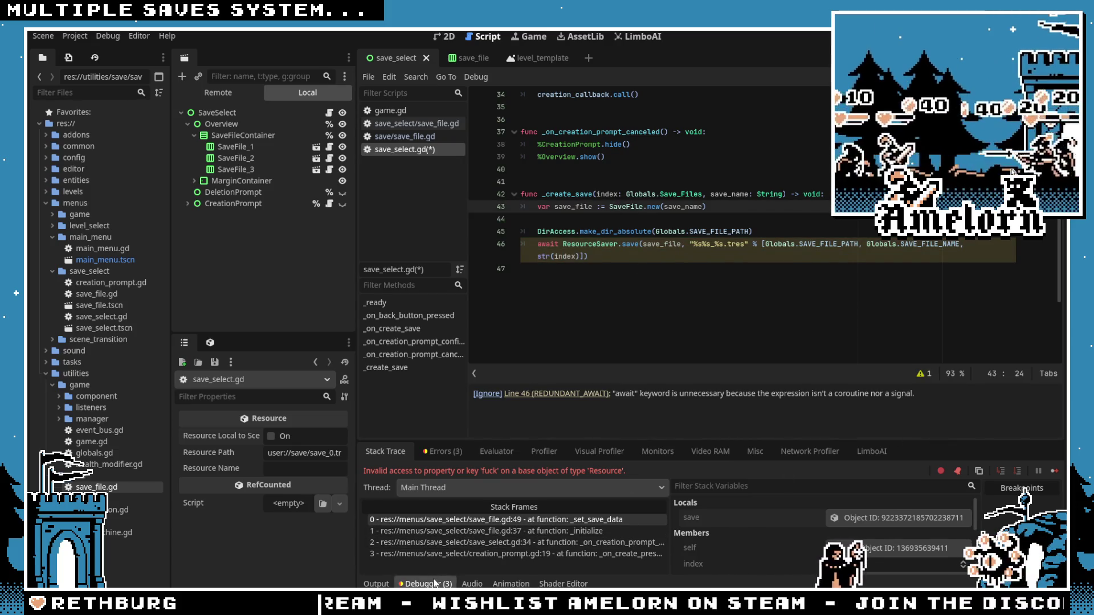
pyautogui.hotkey('ctrl', 'j')
pyautogui.hotkey('ctrl', 'z')
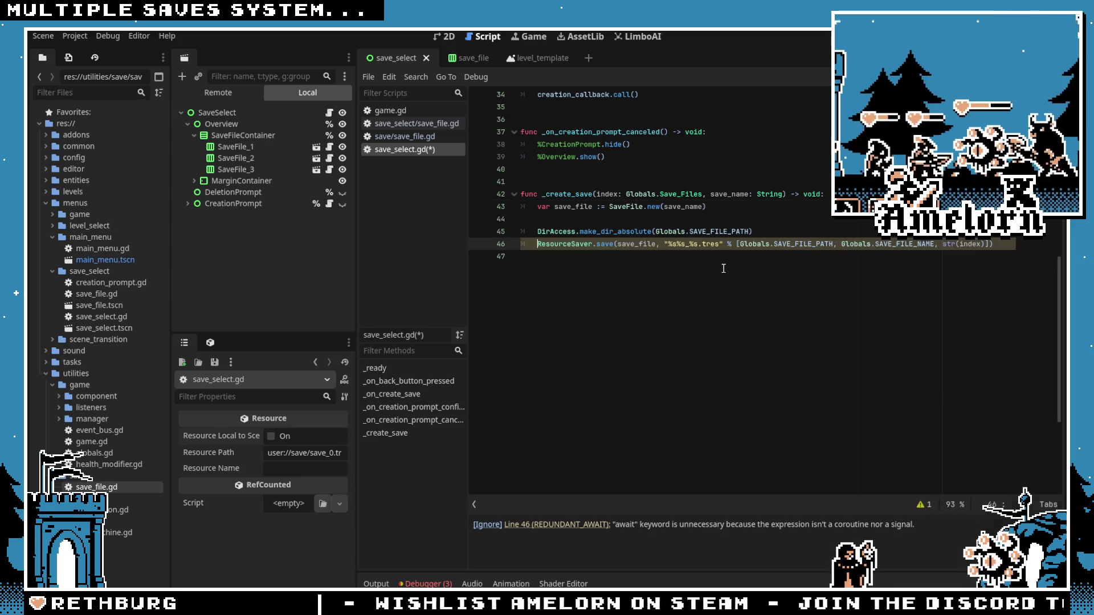
# Step: Change creation_callback.call() to call_deferred() and run the project
pyautogui.scroll(2, 657, 231)
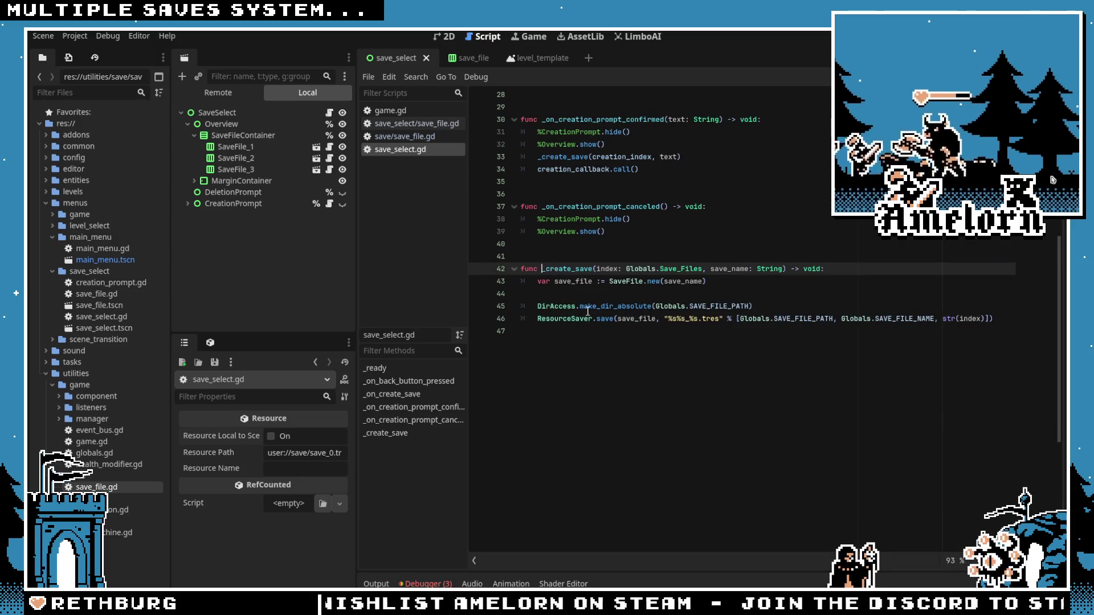
pyautogui.doubleClick(557, 269)
pyautogui.scroll(3, 558, 269)
pyautogui.doubleClick(573, 281)
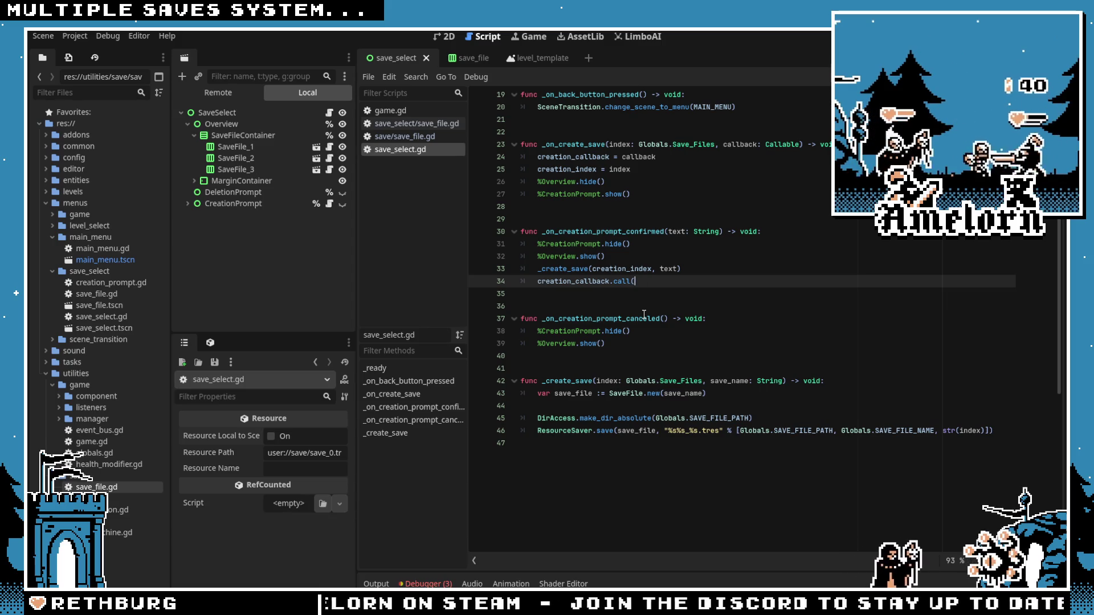
pyautogui.write('all_d')
pyautogui.press('Return')
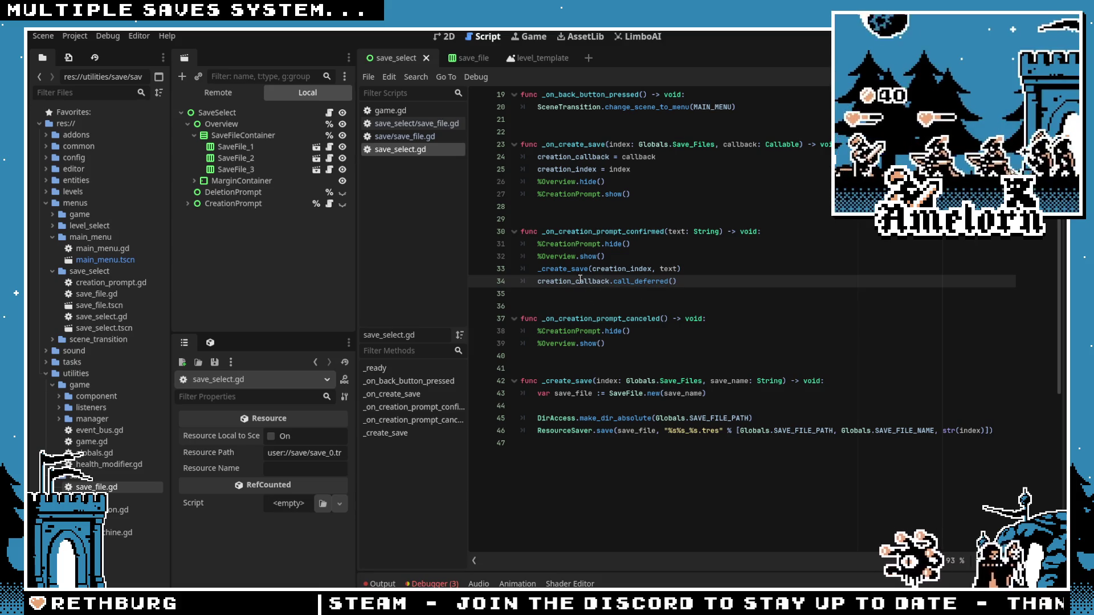
pyautogui.click(604, 182)
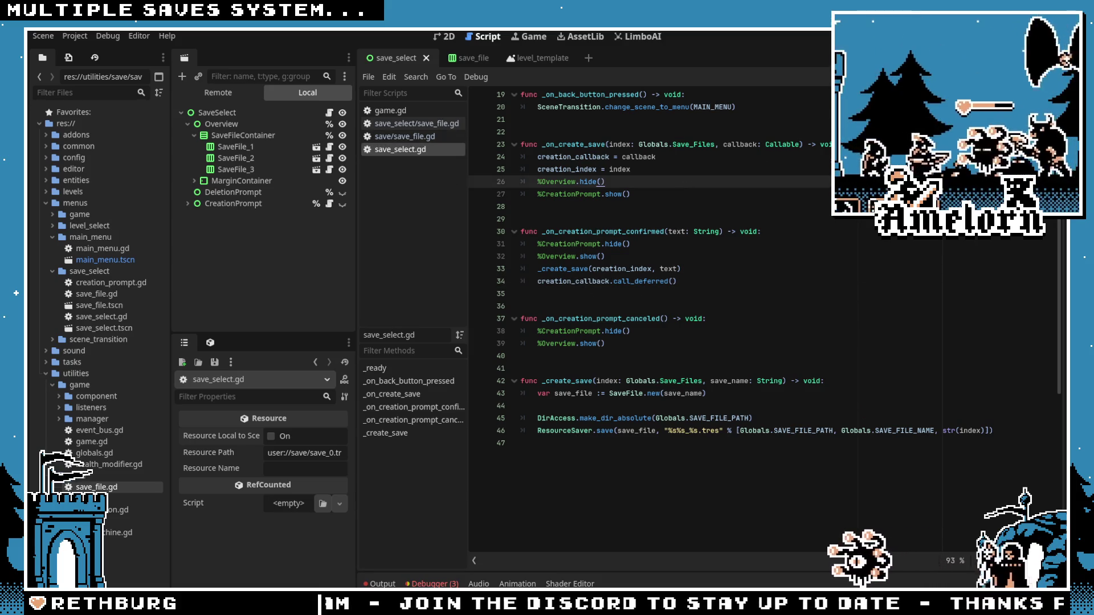
pyautogui.press('F5')
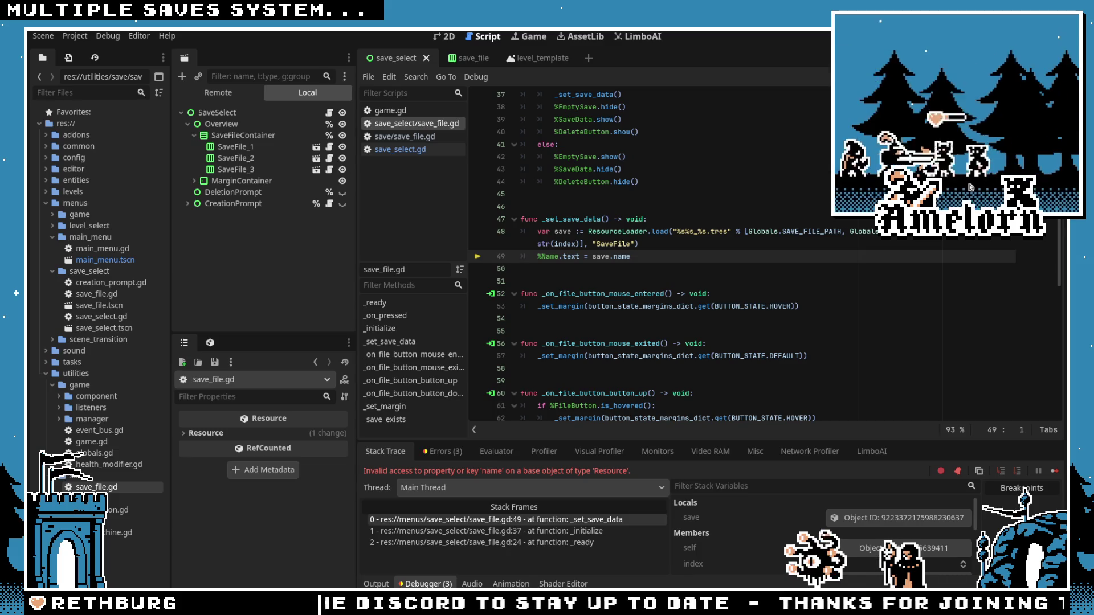
# Step: Stop the debugger, relaunch the game, and create a save named abc
pyautogui.click(576, 145)
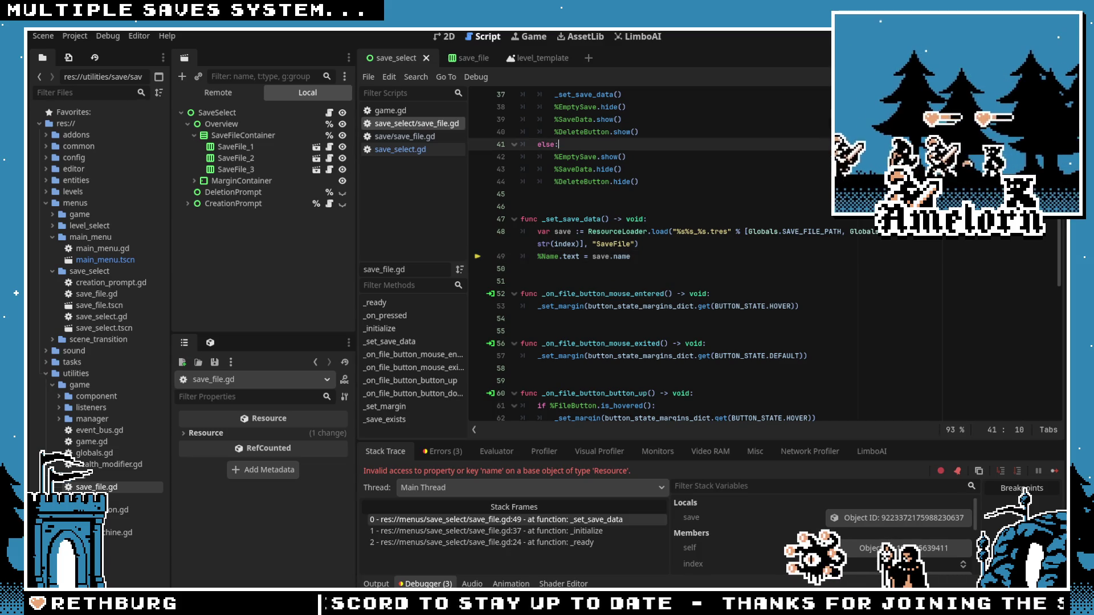
pyautogui.press('F8')
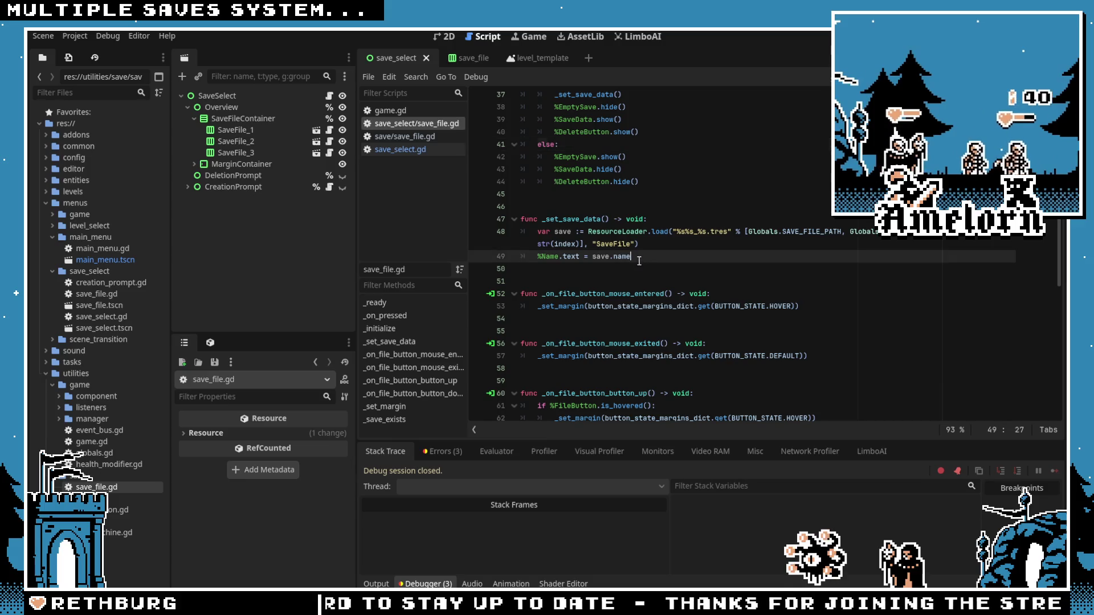
pyautogui.click(649, 245)
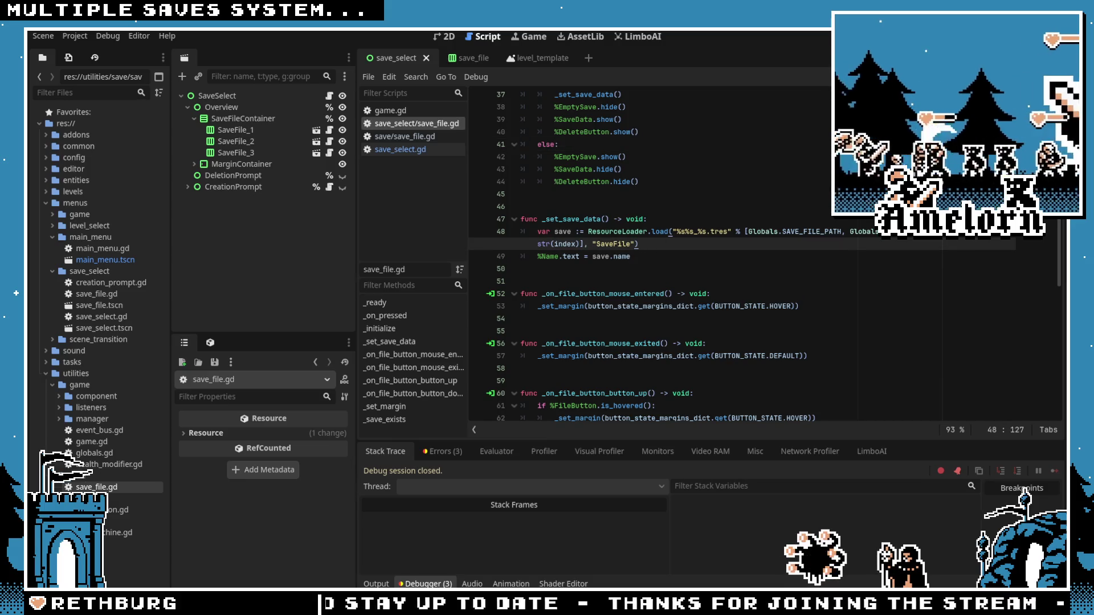
pyautogui.press('F5')
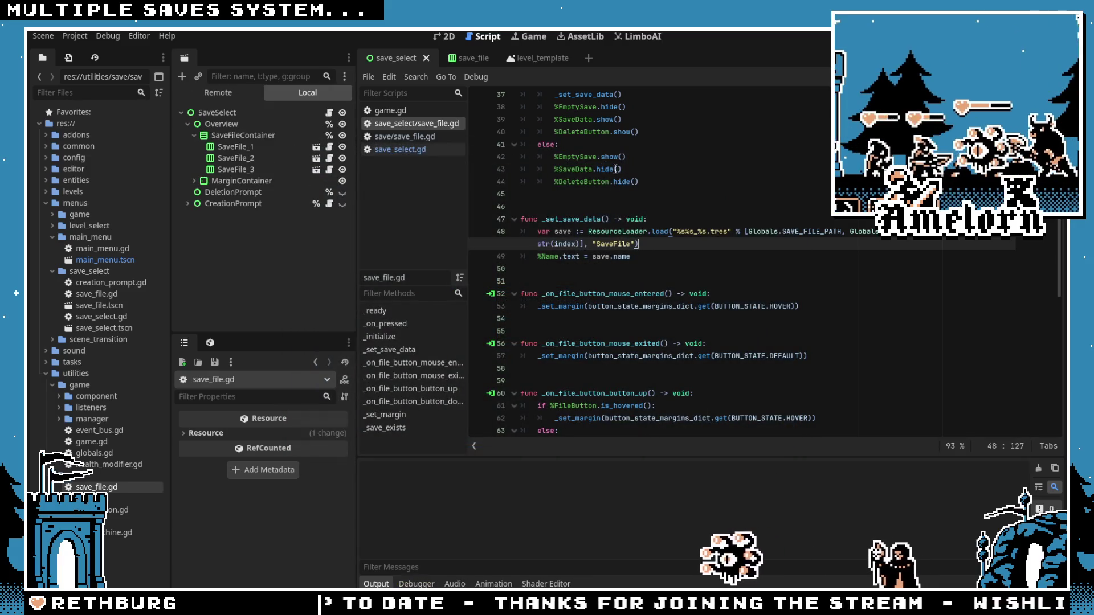
pyautogui.click(556, 320)
pyautogui.click(559, 254)
pyautogui.write('abc')
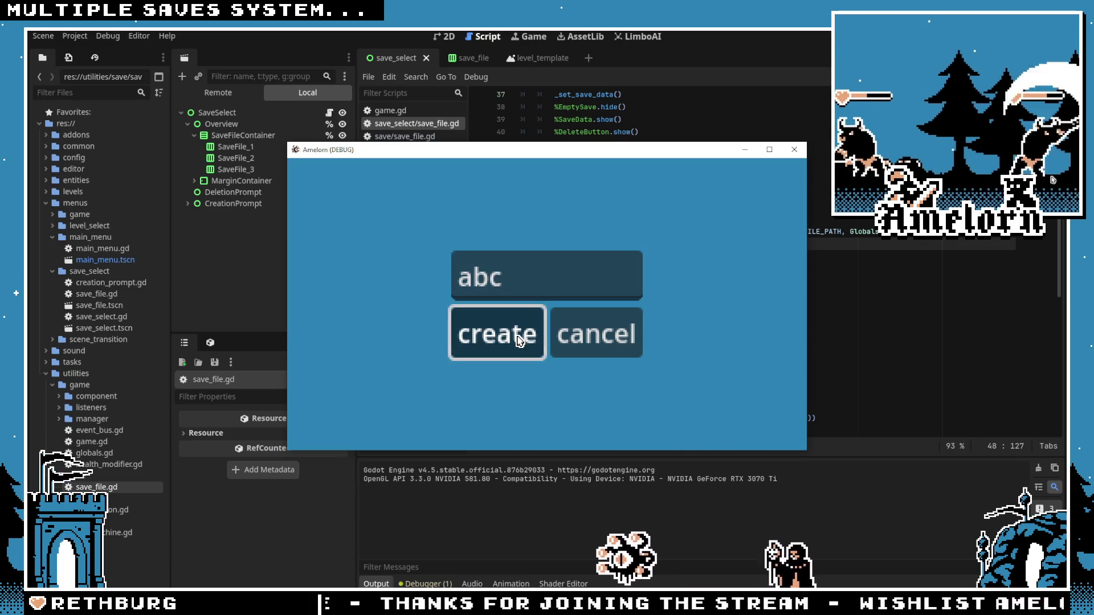
pyautogui.click(516, 334)
# Step: Inspect the loaded save and the calling stack frames at line 37 and _initialize
pyautogui.click(903, 517)
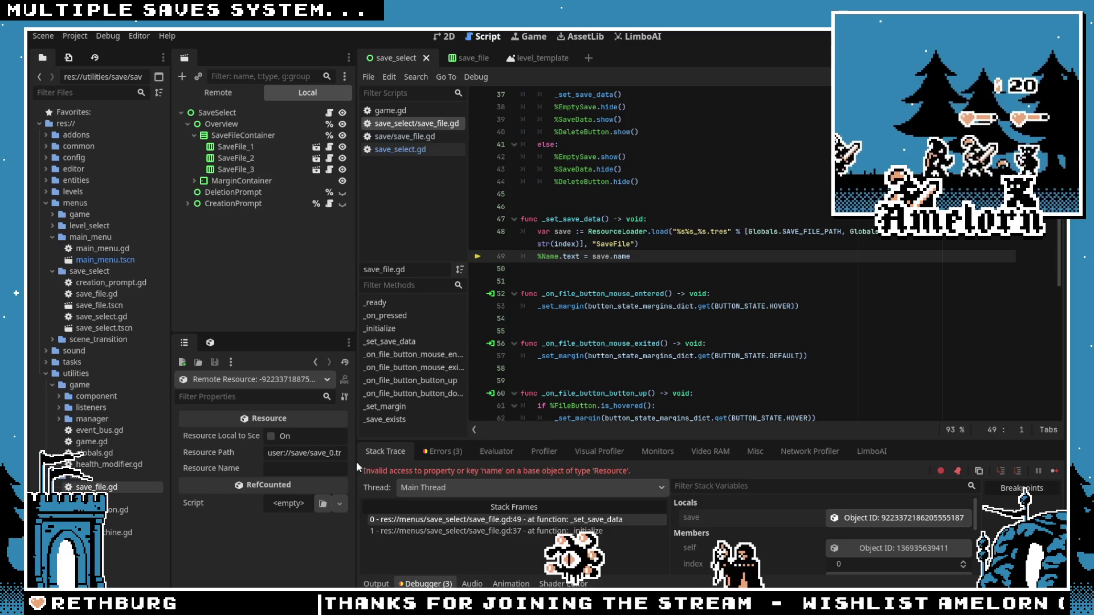
pyautogui.click(655, 256)
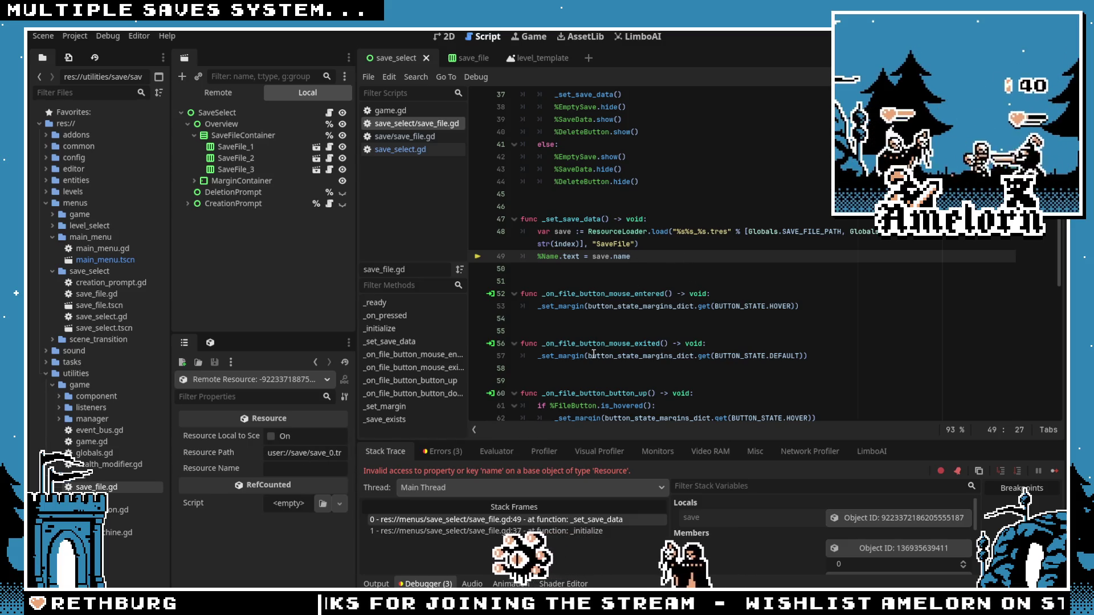
pyautogui.click(552, 531)
pyautogui.click(552, 520)
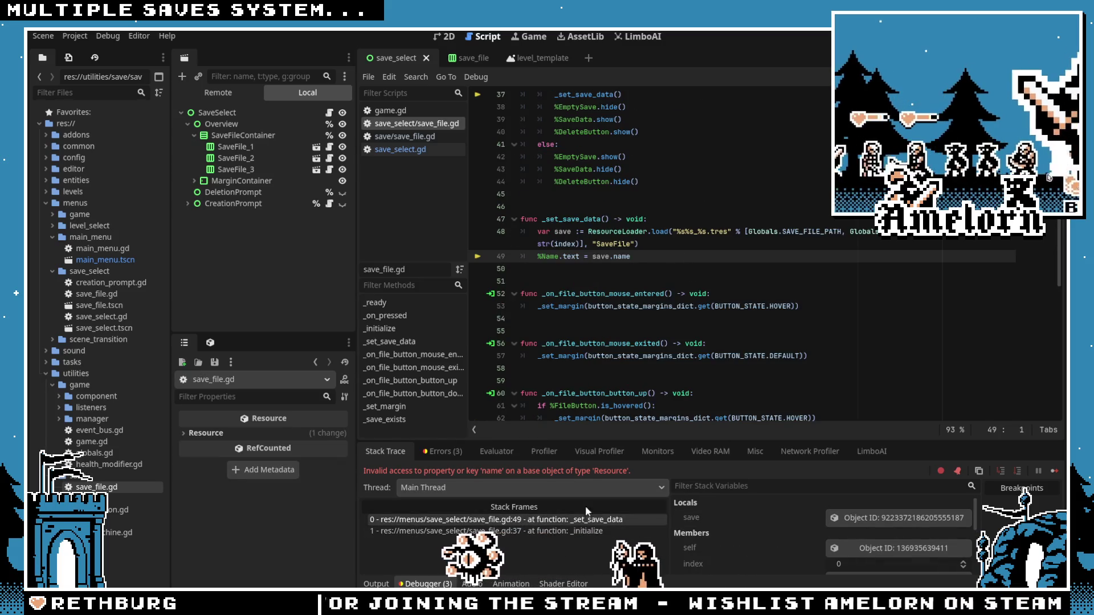
pyautogui.click(563, 530)
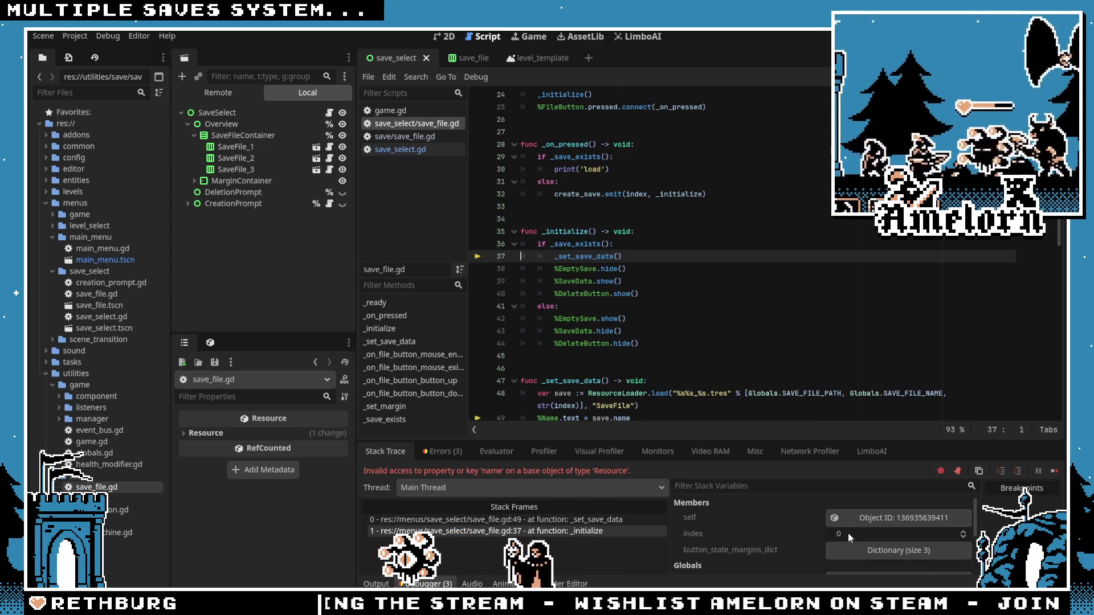
pyautogui.scroll(-3, 863, 515)
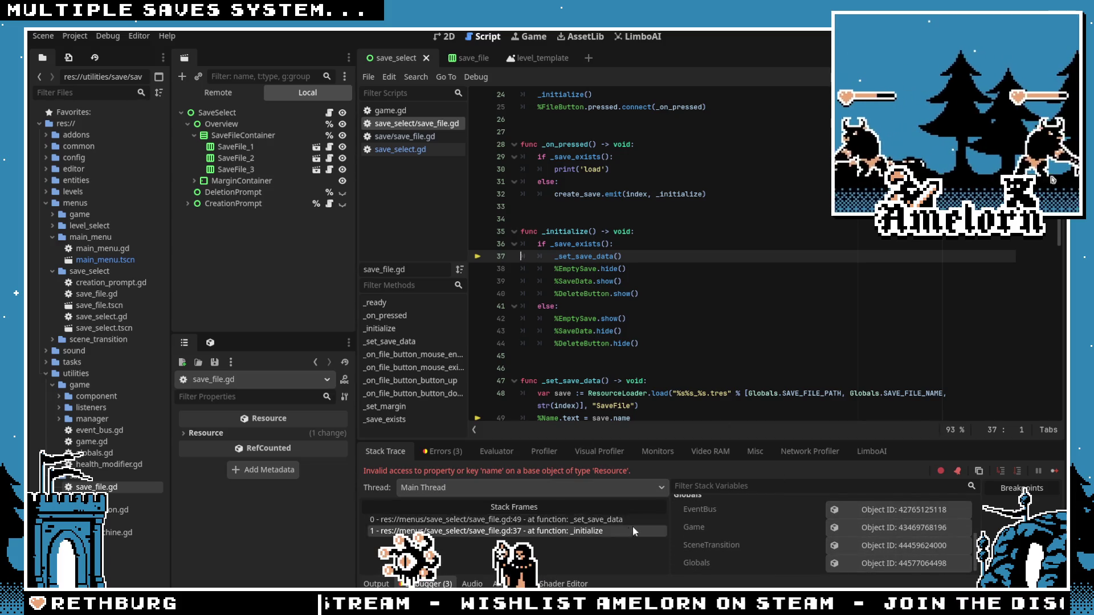
pyautogui.scroll(3, 820, 513)
# Step: Return to the failing line 49 frame, re-inspect the loaded save, and switch to the game
pyautogui.click(558, 231)
pyautogui.scroll(6, 631, 257)
pyautogui.scroll(-10, 631, 285)
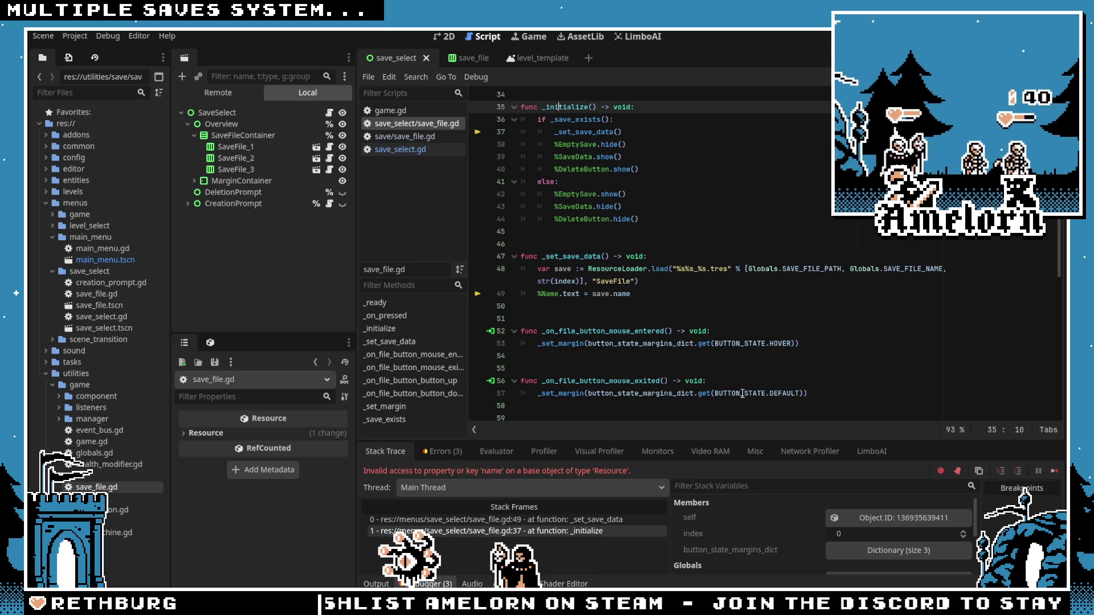
pyautogui.click(877, 526)
pyautogui.click(512, 520)
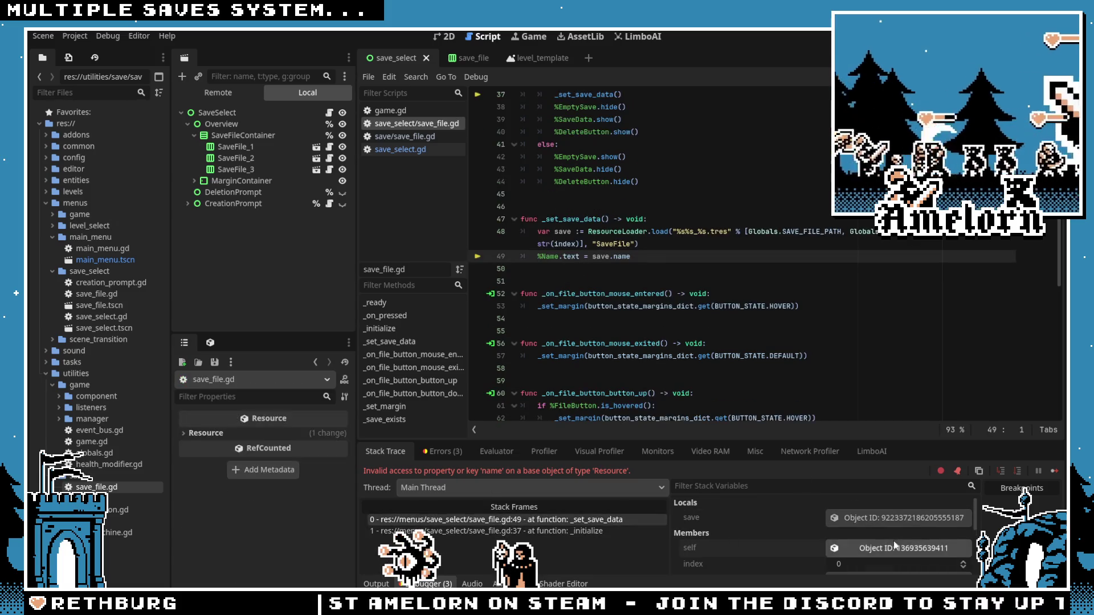
pyautogui.click(901, 518)
pyautogui.moveTo(242, 433)
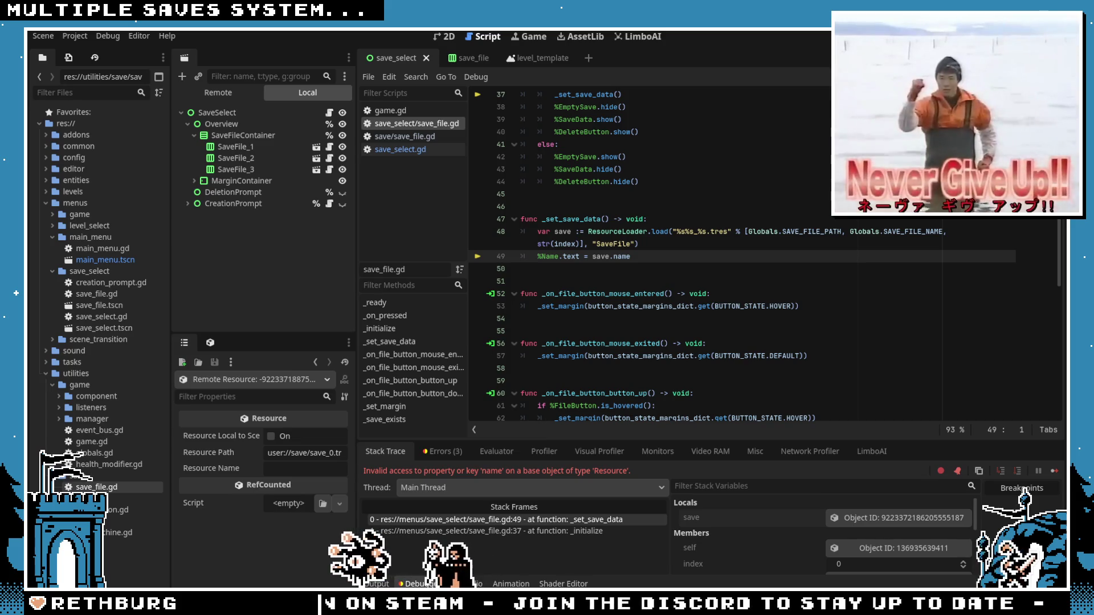
pyautogui.click(656, 343)
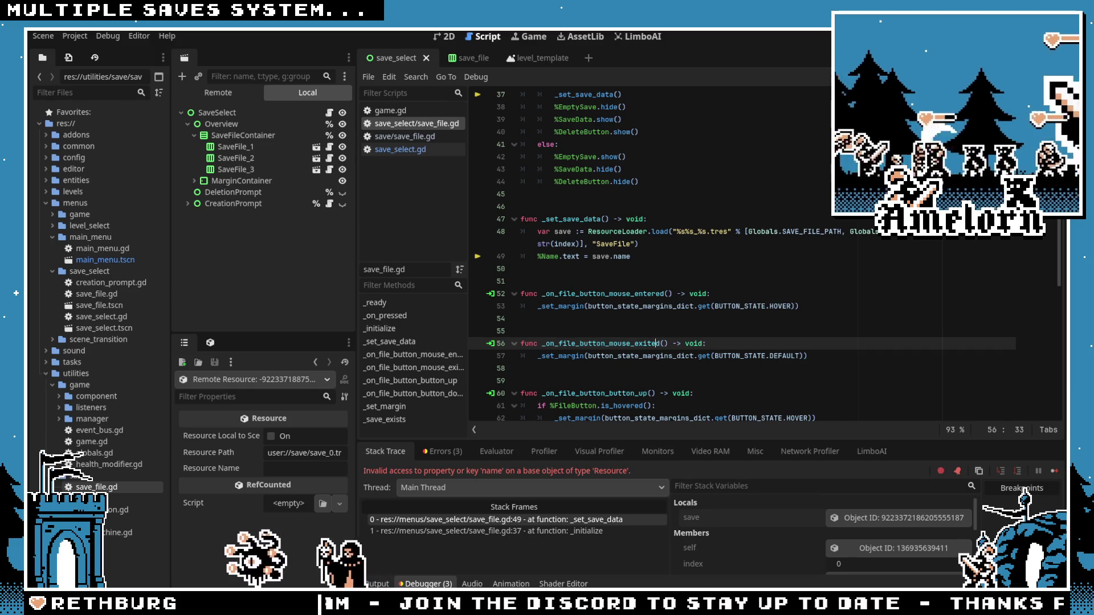
pyautogui.hotkey('alt', 'Tab')
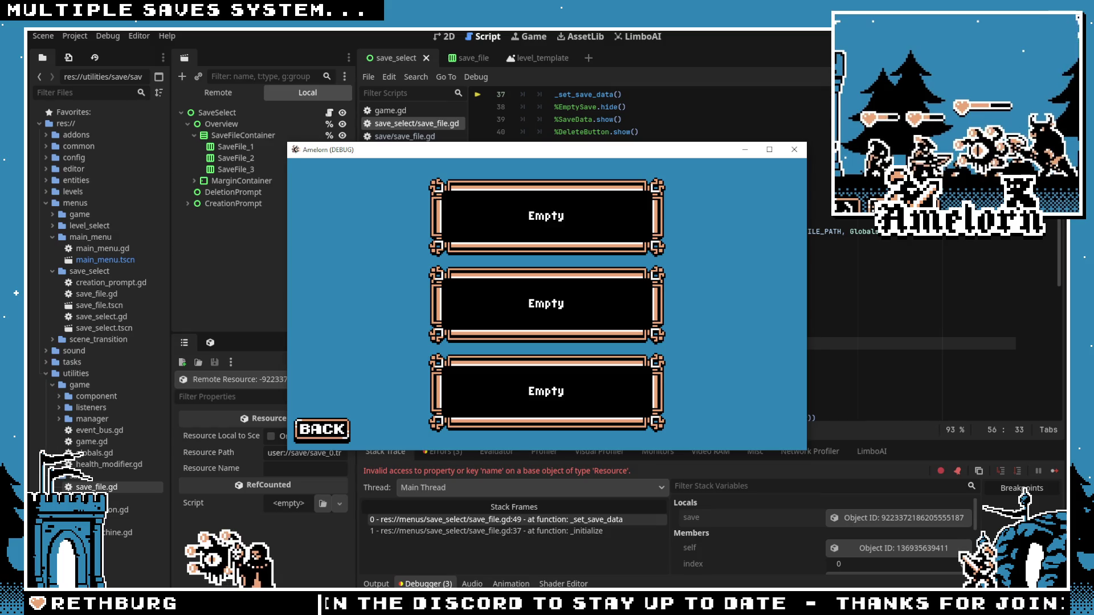
# Step: Stop the running game and collapse the debugger to enlarge the code area
pyautogui.press('F8')
pyautogui.scroll(-2, 637, 322)
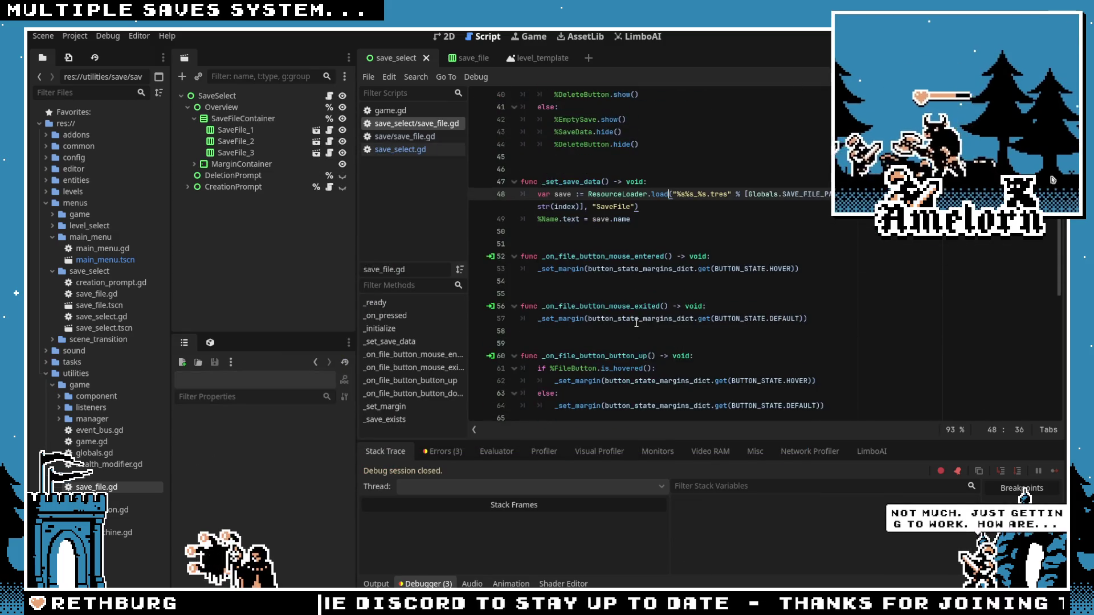
pyautogui.scroll(-2, 633, 318)
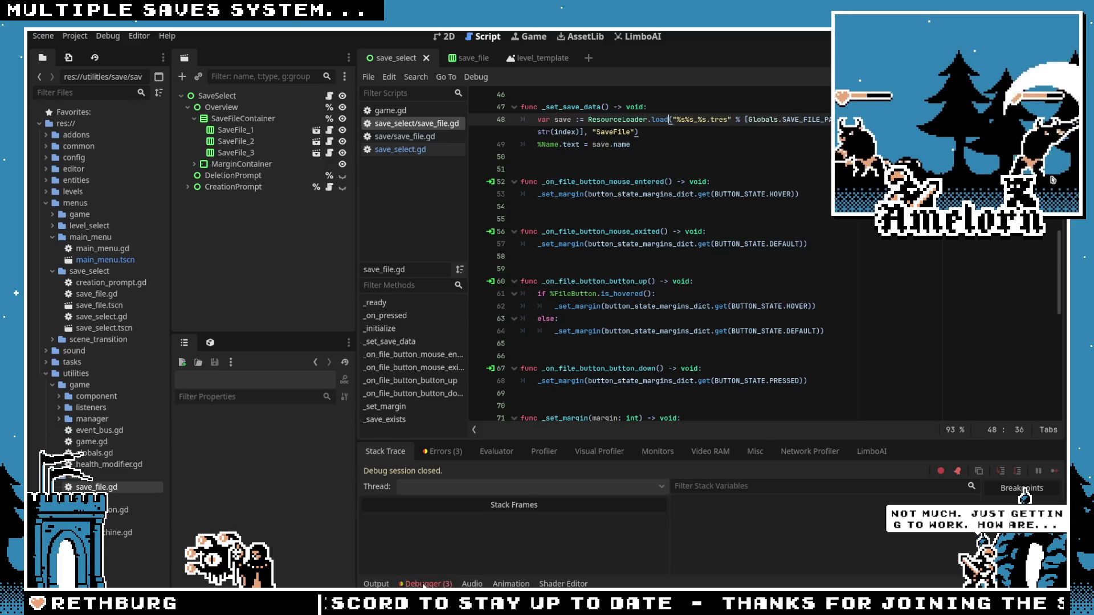
pyautogui.click(425, 584)
pyautogui.scroll(6, 598, 362)
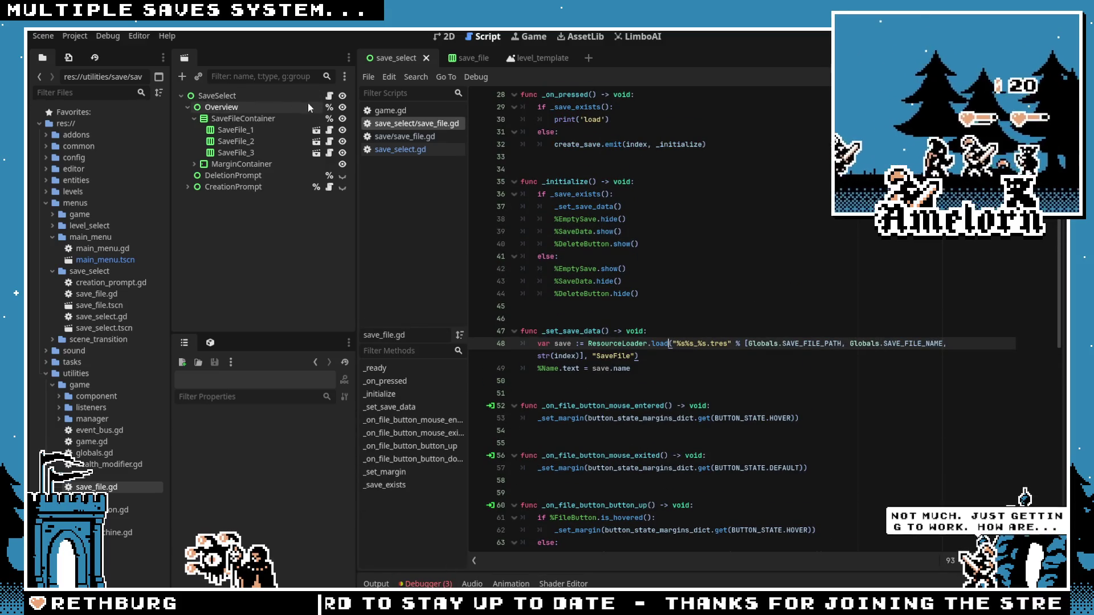
# Step: Open save_select.gd, briefly checking the SaveSelect node's properties
pyautogui.click(329, 96)
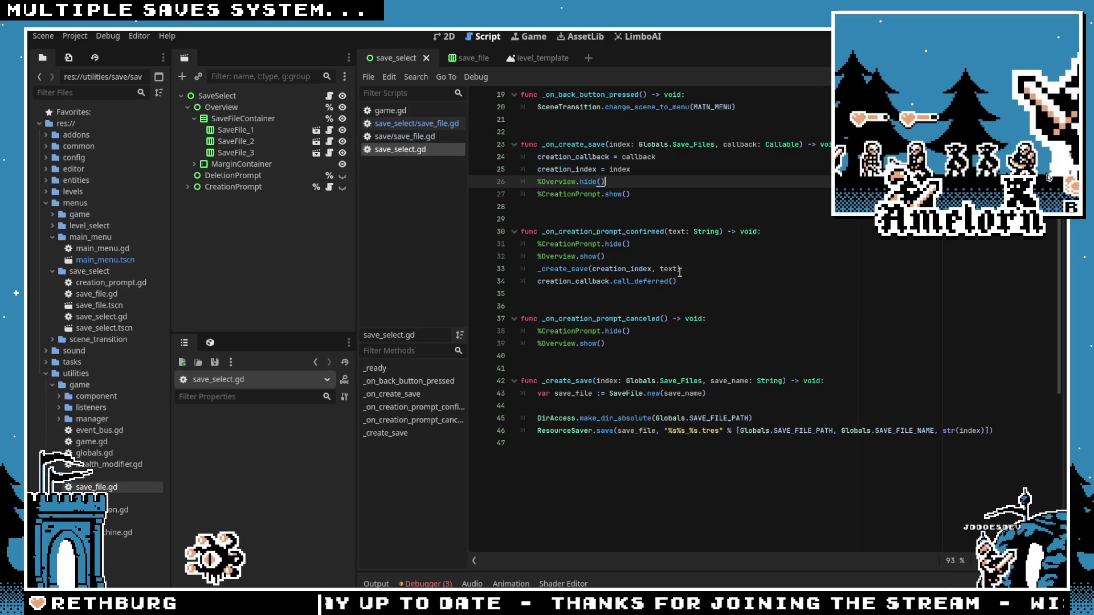
pyautogui.scroll(6, 680, 273)
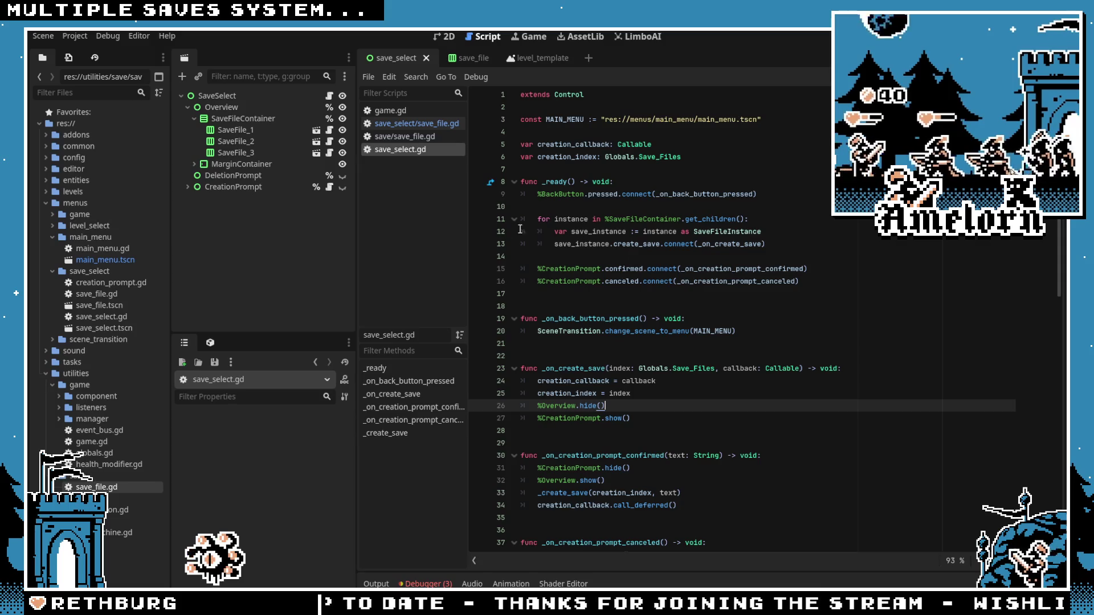
pyautogui.click(302, 96)
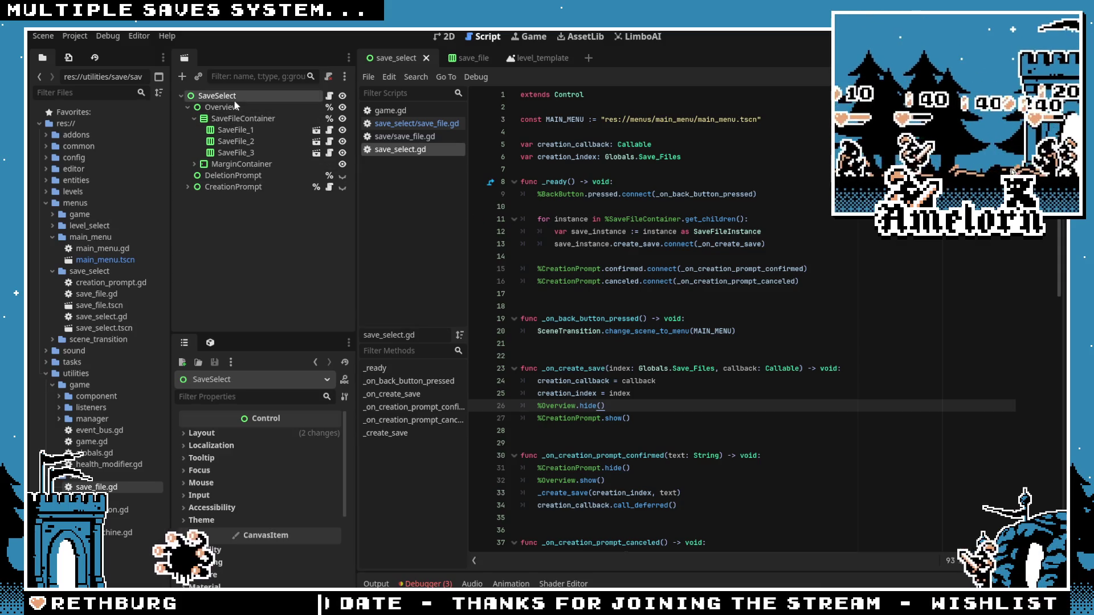
pyautogui.click(329, 97)
pyautogui.scroll(-7, 593, 349)
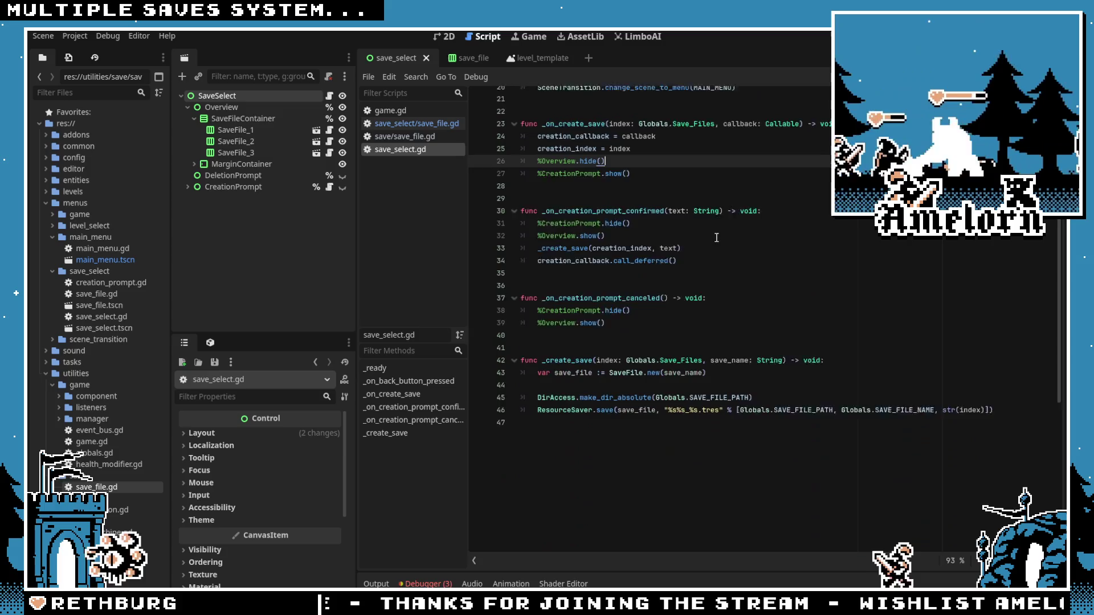
# Step: Review _create_save's SaveFile.new and ResourceSaver.save lines and their save_name and save_file arguments
pyautogui.click(592, 350)
pyautogui.click(877, 399)
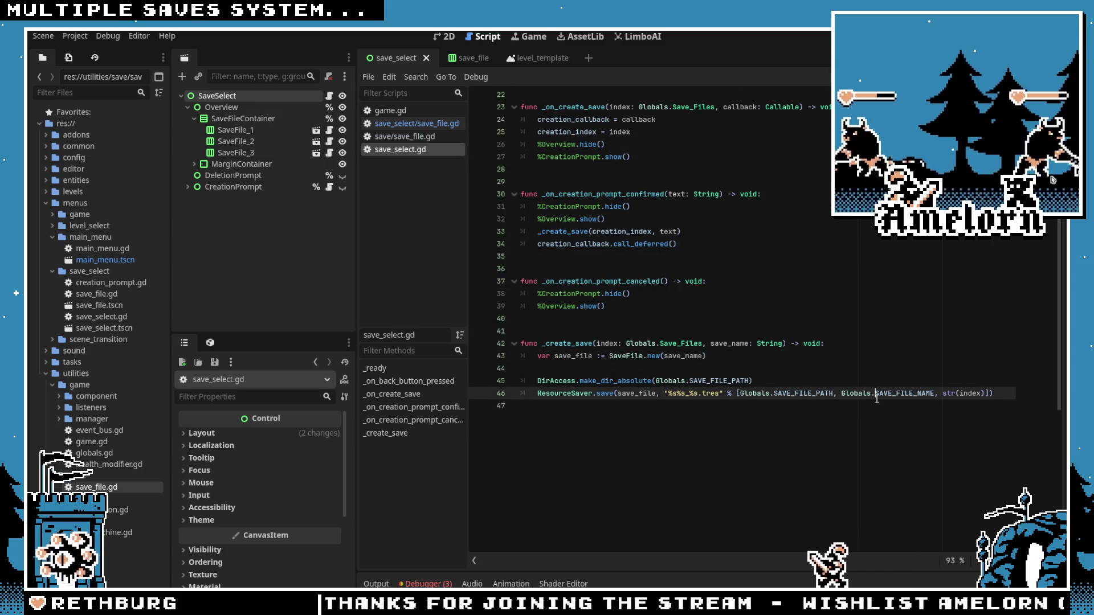
pyautogui.click(997, 391)
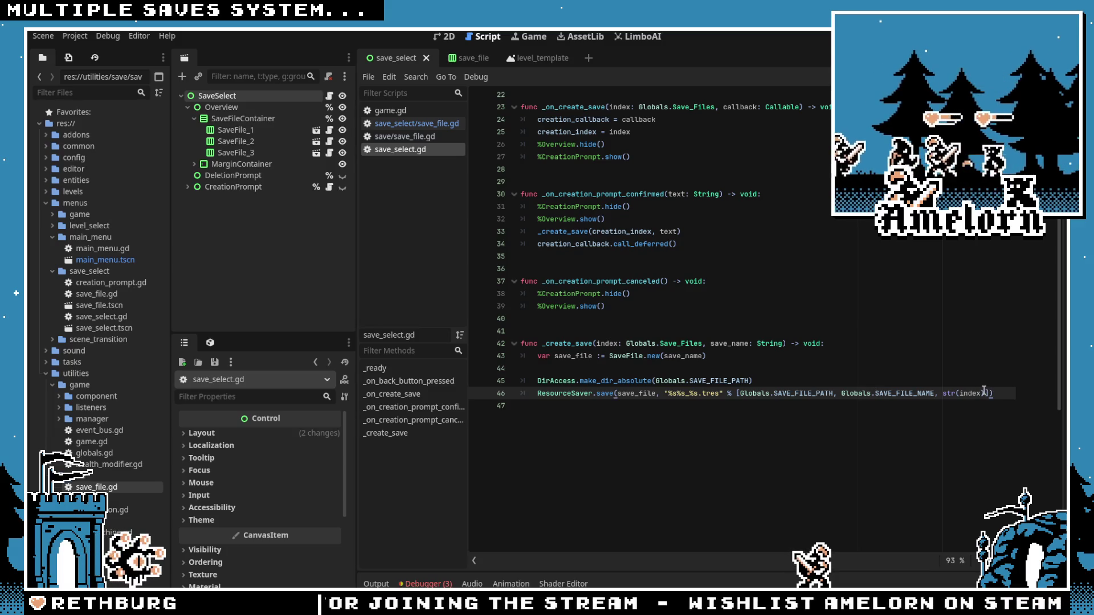
pyautogui.moveTo(979, 389)
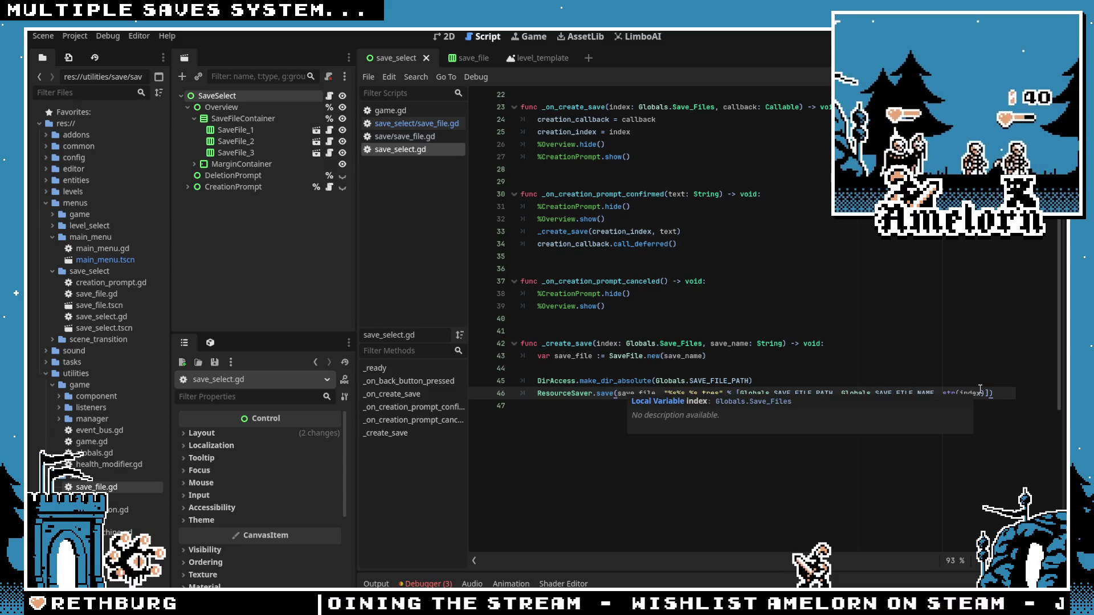
pyautogui.click(950, 369)
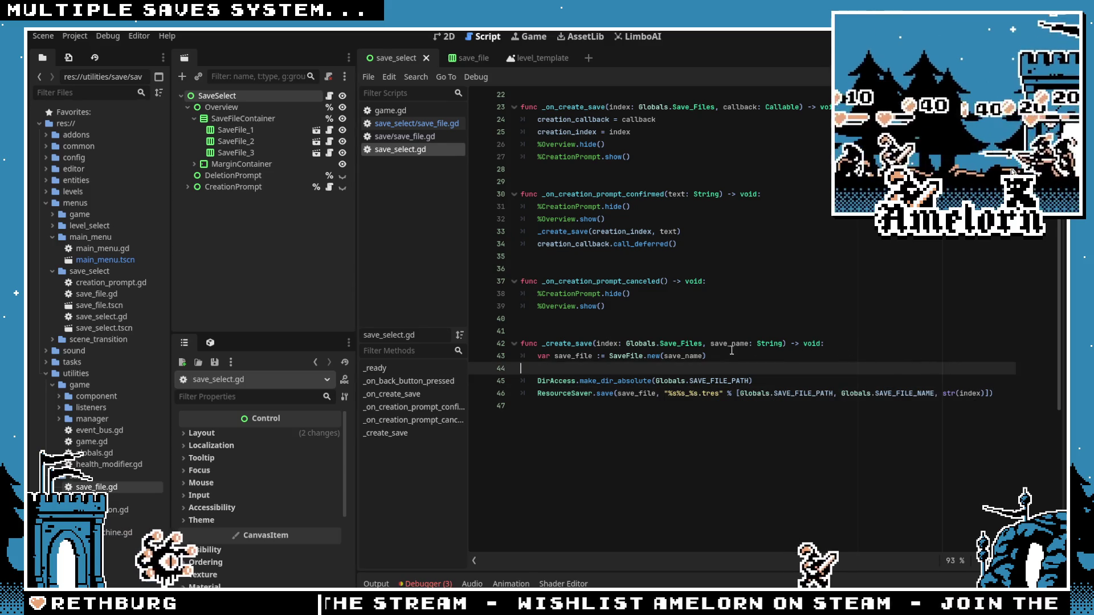
pyautogui.click(637, 394)
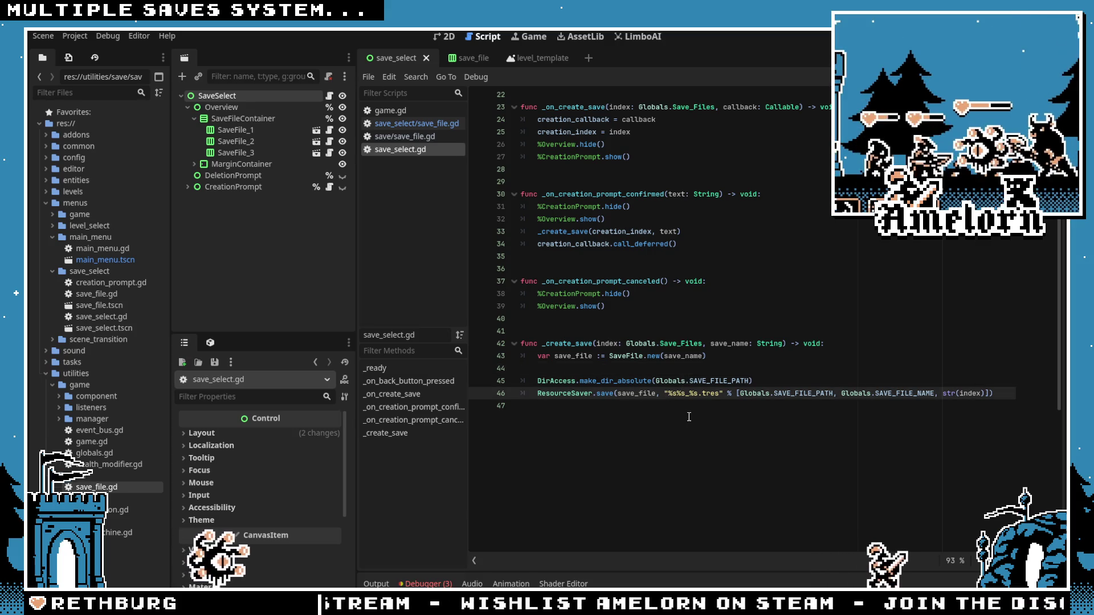
pyautogui.doubleClick(683, 357)
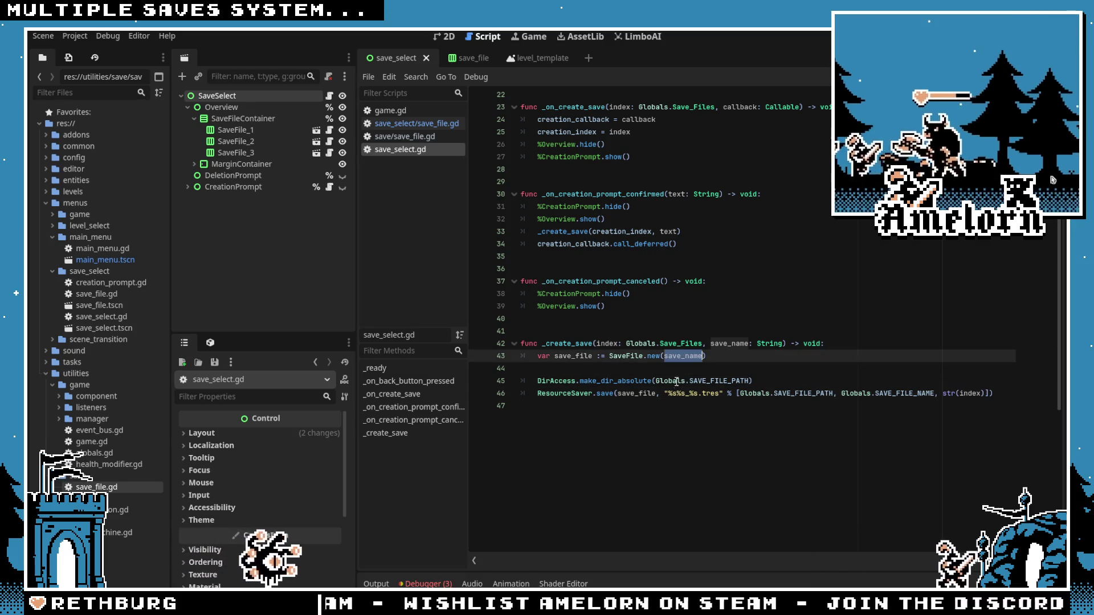
# Step: Add a temporary print(save_file) line after SaveFile.new and save save_select.gd
pyautogui.press('End')
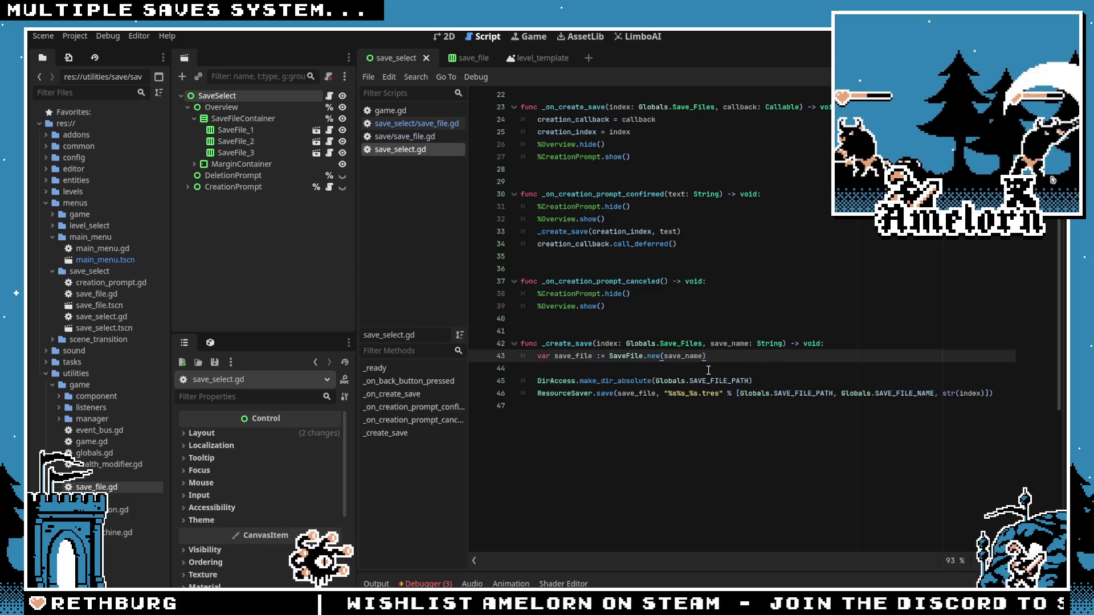
pyautogui.press('Return')
pyautogui.write('print(save_file')
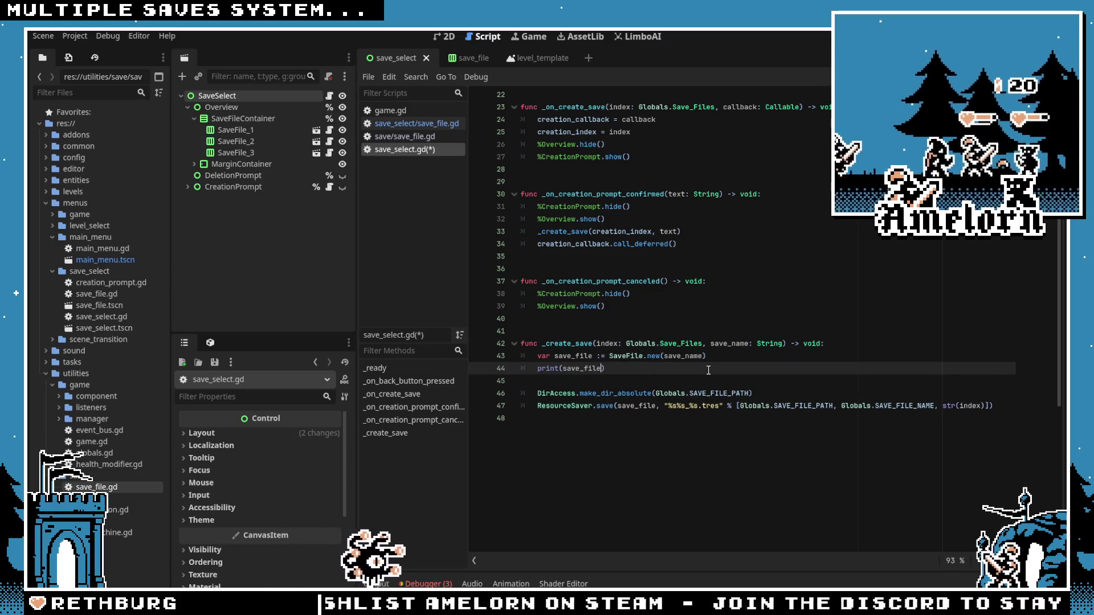
pyautogui.click(621, 264)
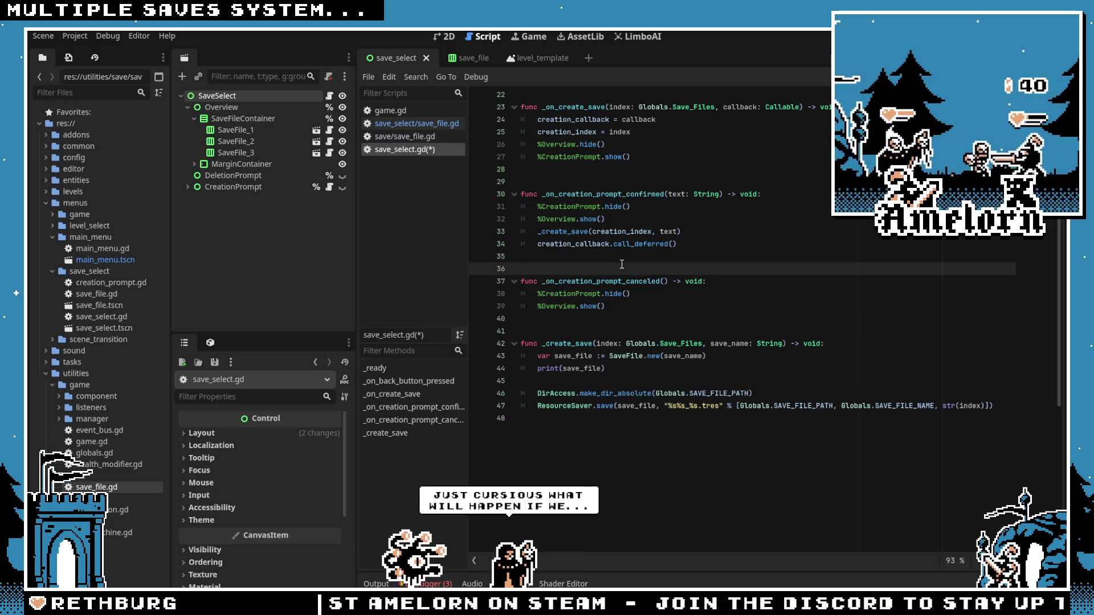
pyautogui.click(625, 282)
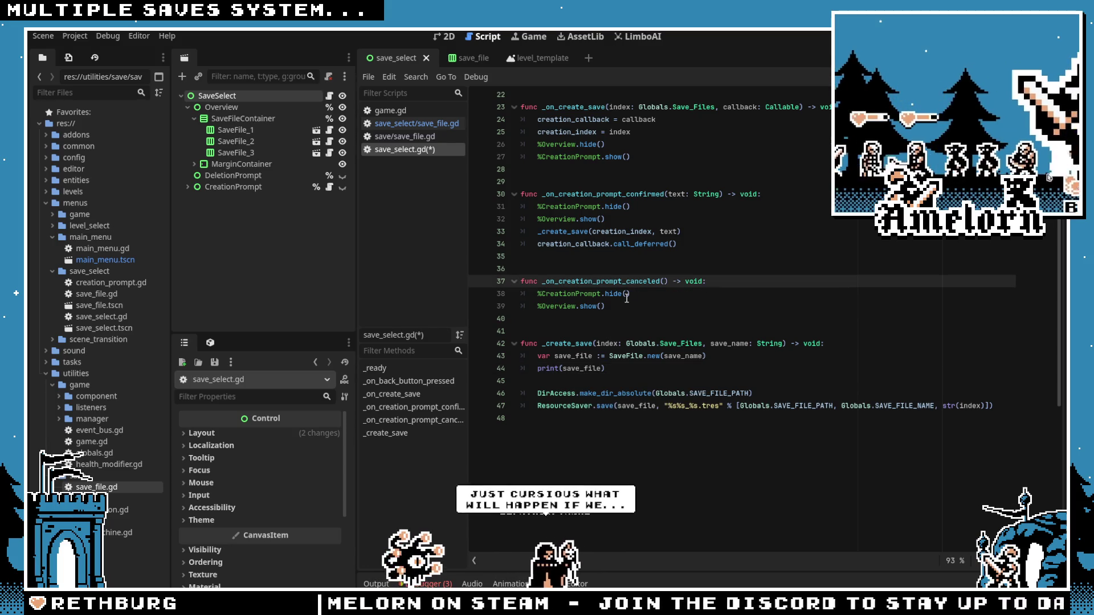
pyautogui.hotkey('ctrl', 's')
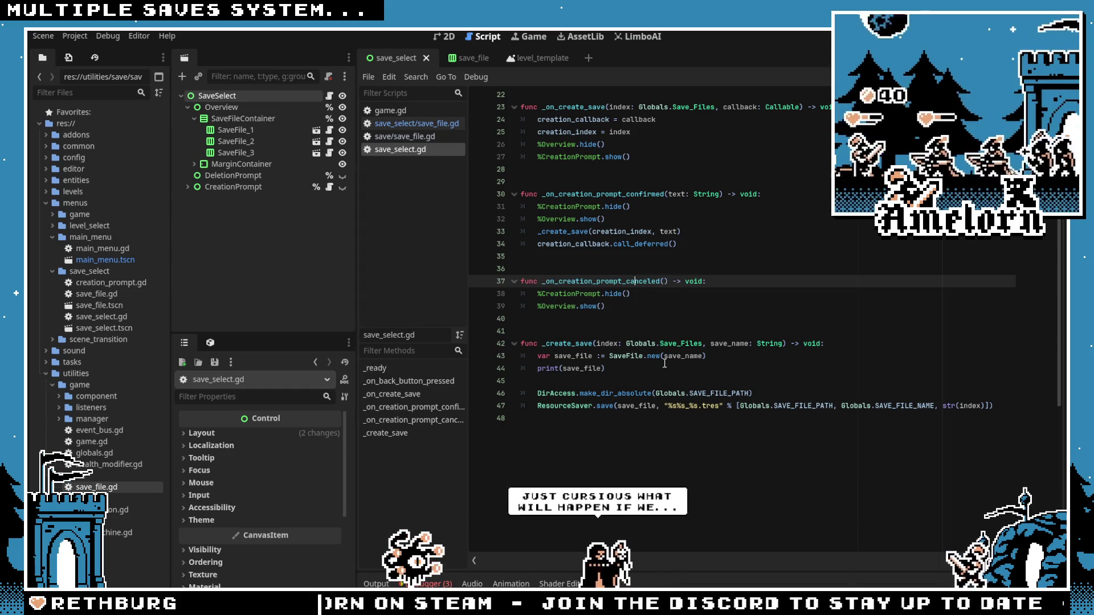
# Step: Delete the temporary print line, save again, and switch to save_file.gd
pyautogui.tripleClick(667, 364)
pyautogui.press('Delete')
pyautogui.click(700, 293)
pyautogui.hotkey('ctrl', 's')
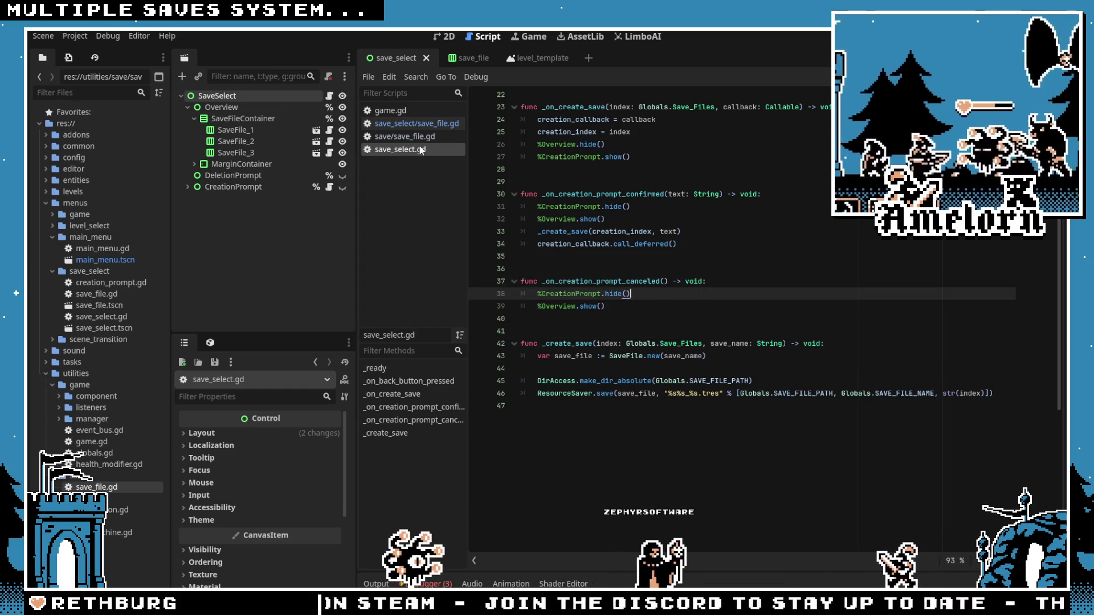
pyautogui.click(405, 114)
pyautogui.click(396, 122)
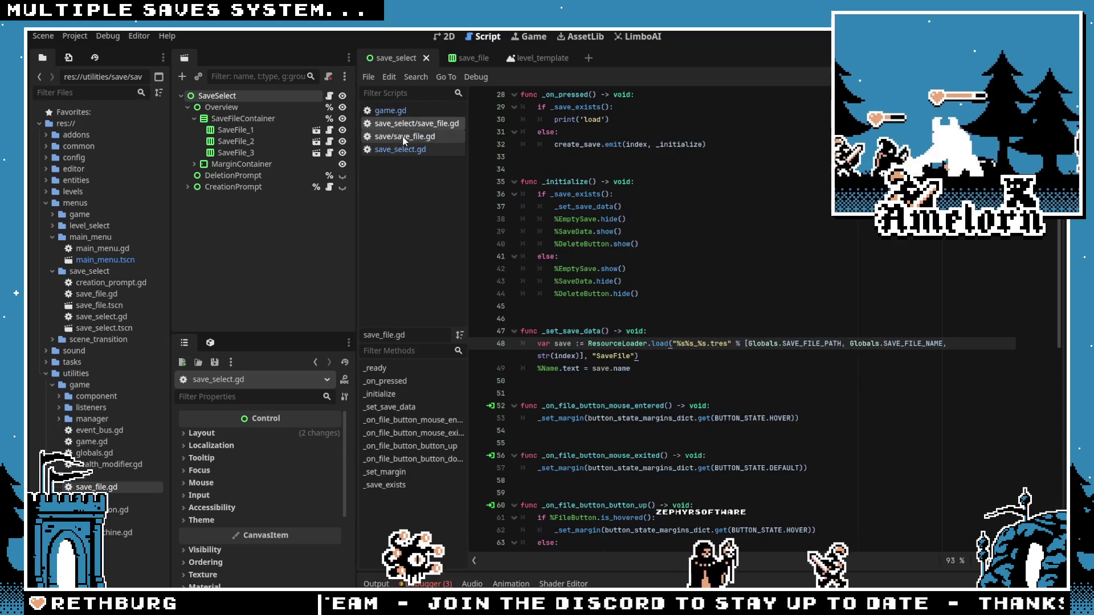
# Step: Append 'as SaveFile' to the ResourceLoader.load call on line 48, save, and run the project
pyautogui.click(738, 355)
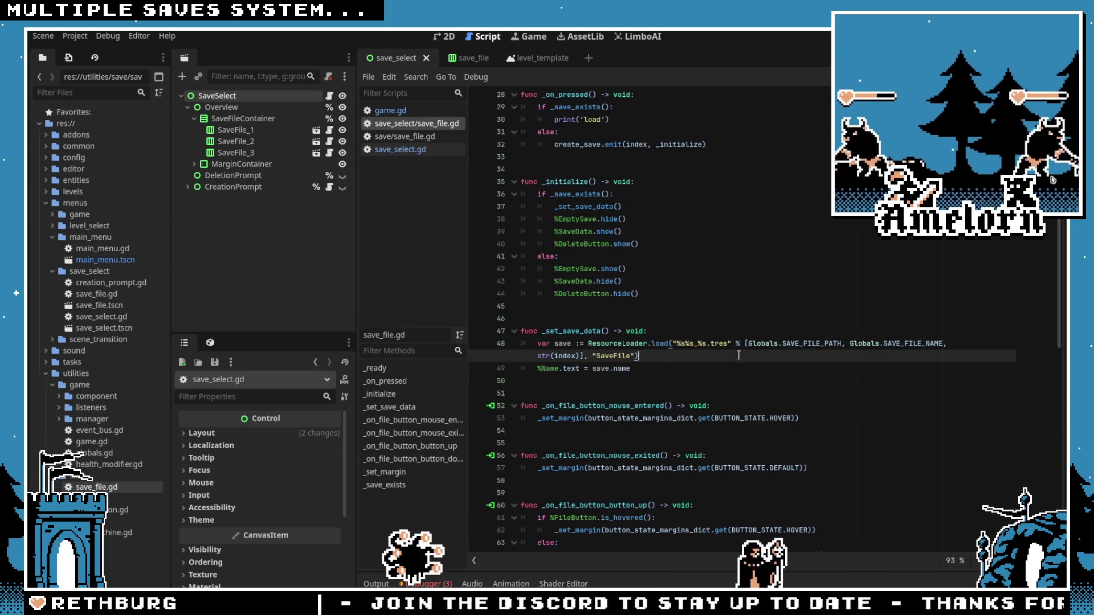
pyautogui.write('asSaveFile')
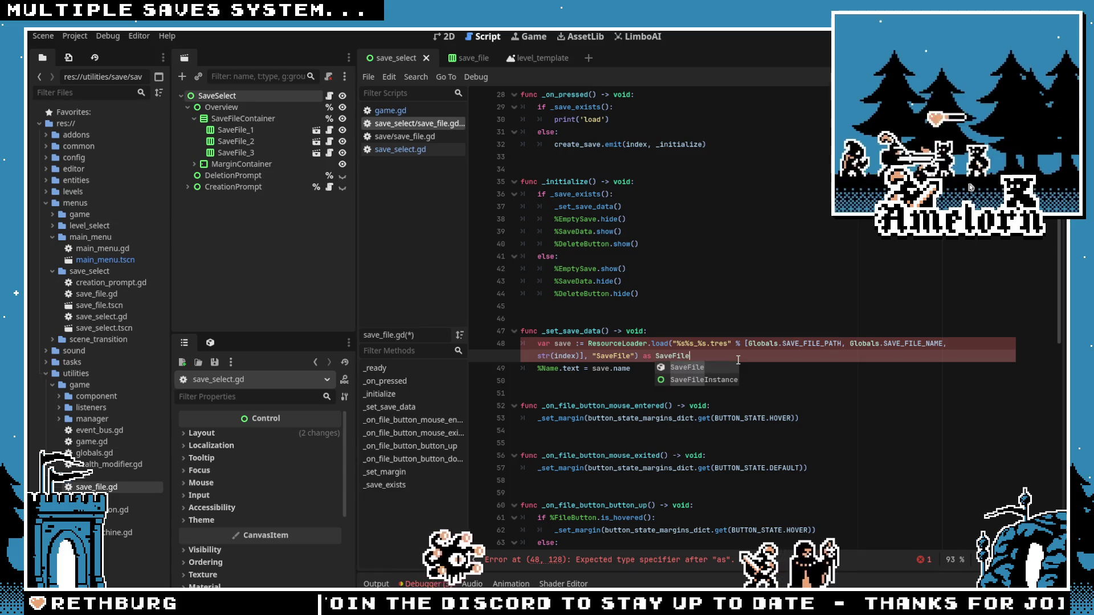
pyautogui.click(621, 231)
pyautogui.hotkey('ctrl', 's')
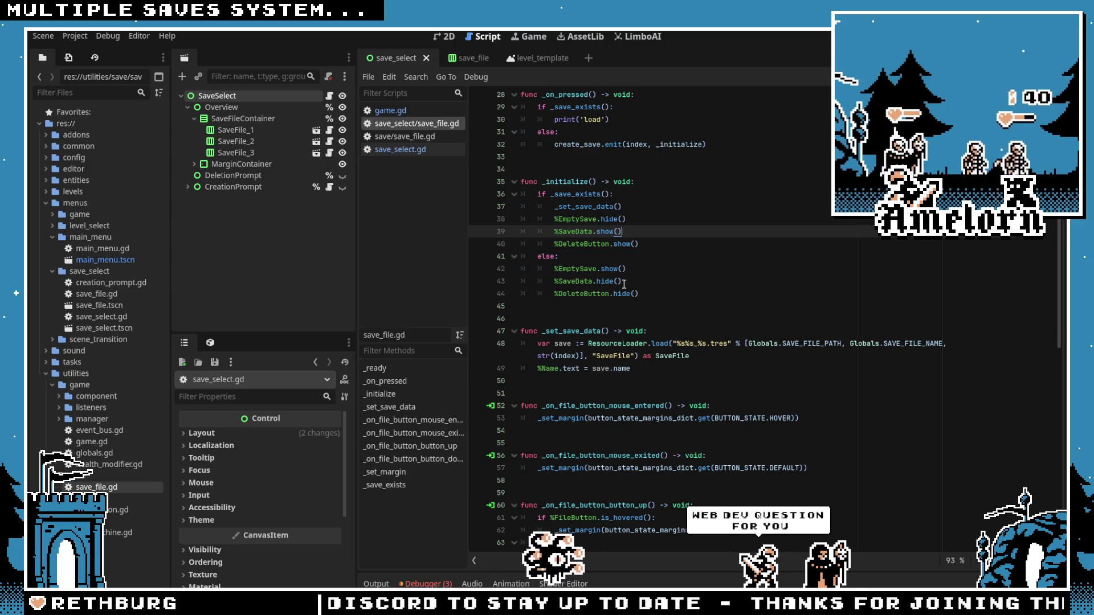
pyautogui.click(620, 355)
pyautogui.click(607, 329)
pyautogui.click(631, 315)
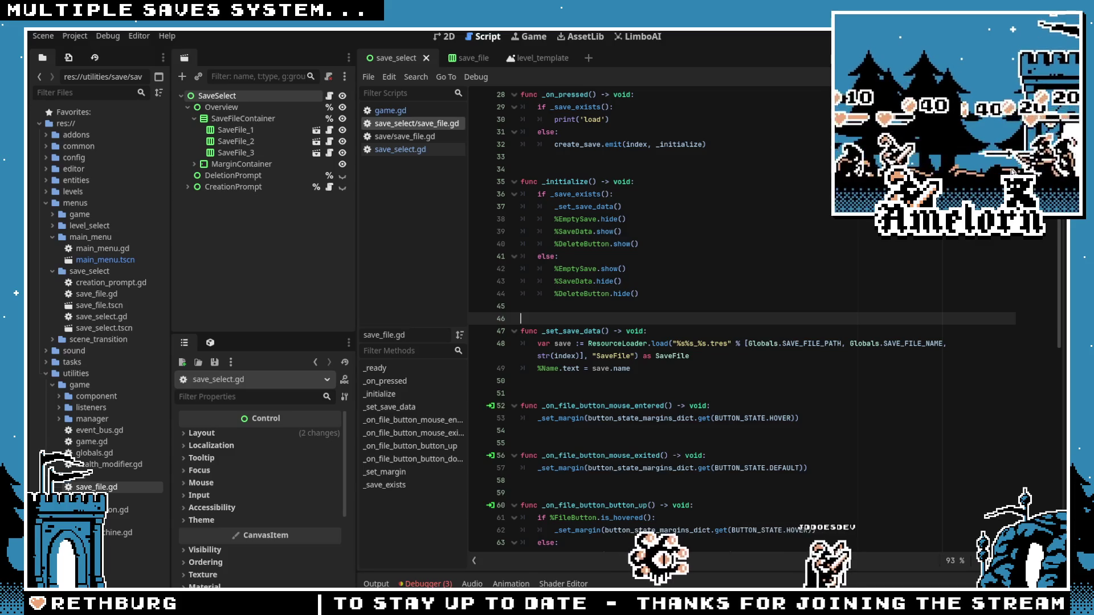
pyautogui.press('F5')
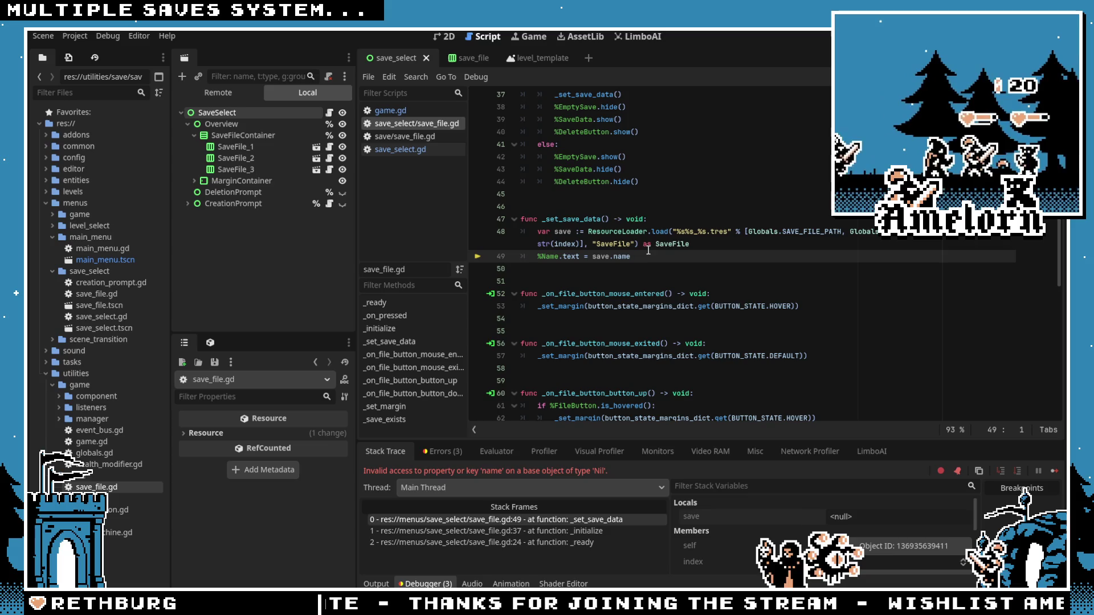
# Step: Replace the cast with a ': SaveFile' type on line 48's variable and rerun the game
pyautogui.click(624, 244)
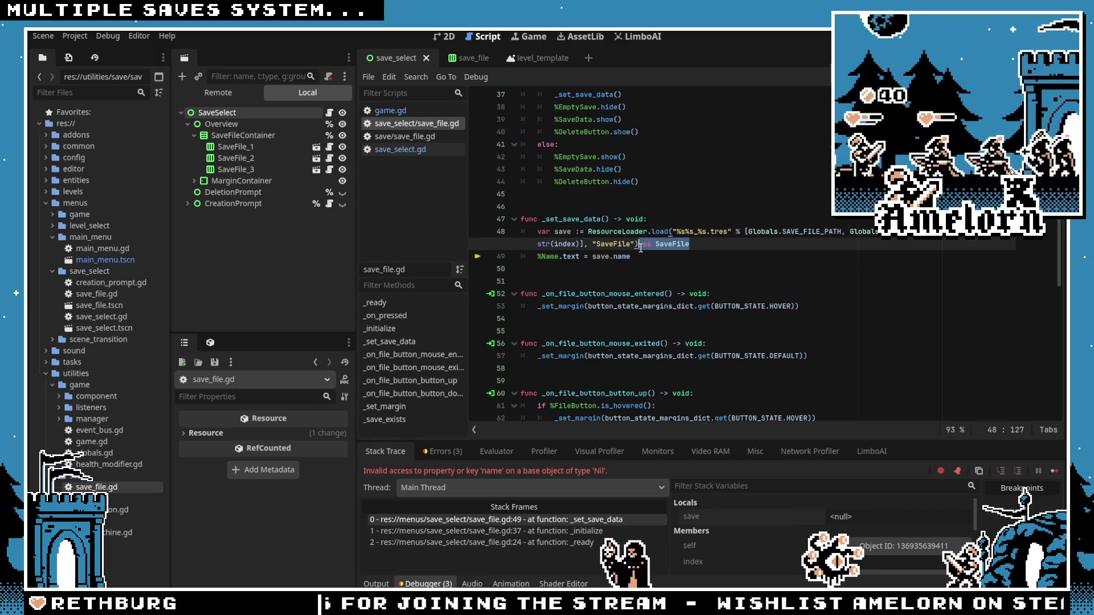
pyautogui.press('BackSpace')
pyautogui.press('BackSpace')
pyautogui.press('BackSpace')
pyautogui.click(580, 232)
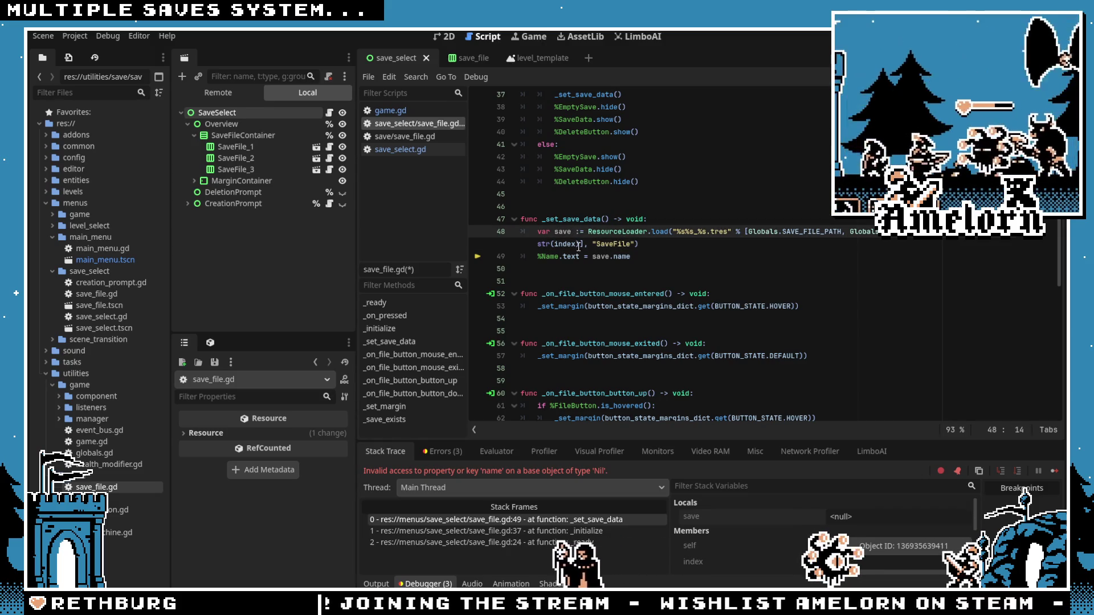
pyautogui.press('Escape')
pyautogui.write('SaveFile')
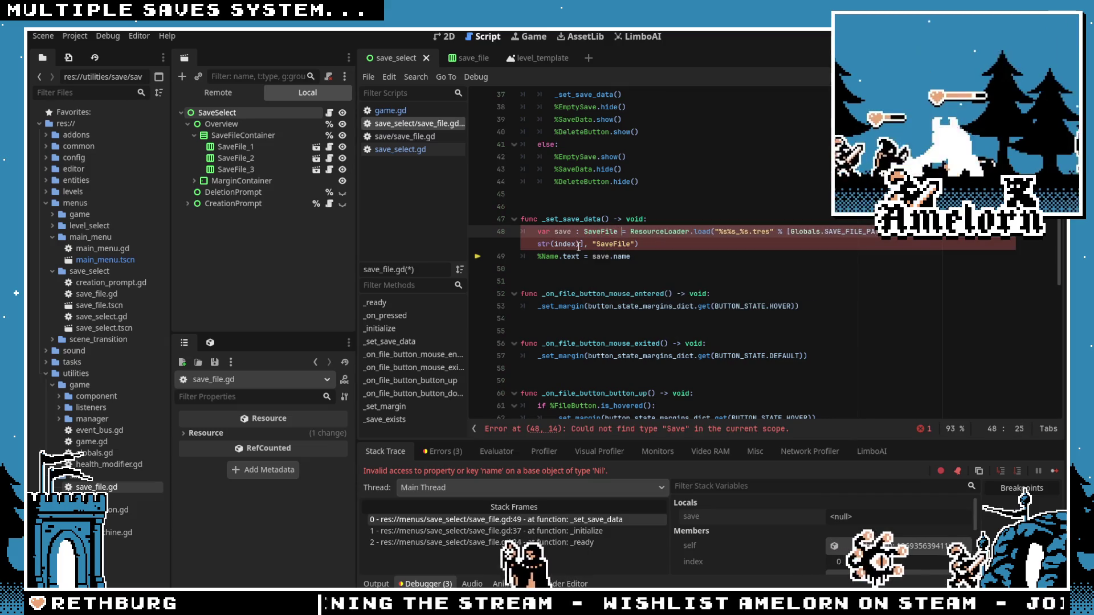
pyautogui.click(570, 194)
pyautogui.press('F5')
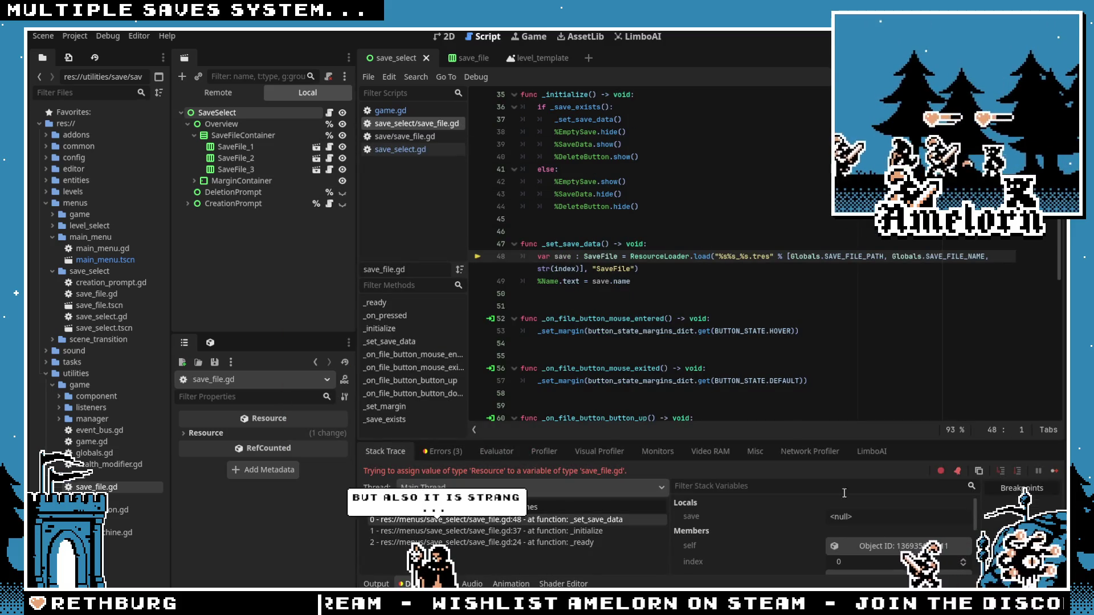
# Step: Remove the SaveFile annotation, restore 'var save :=' on line 48, and rerun
pyautogui.click(857, 518)
pyautogui.click(622, 267)
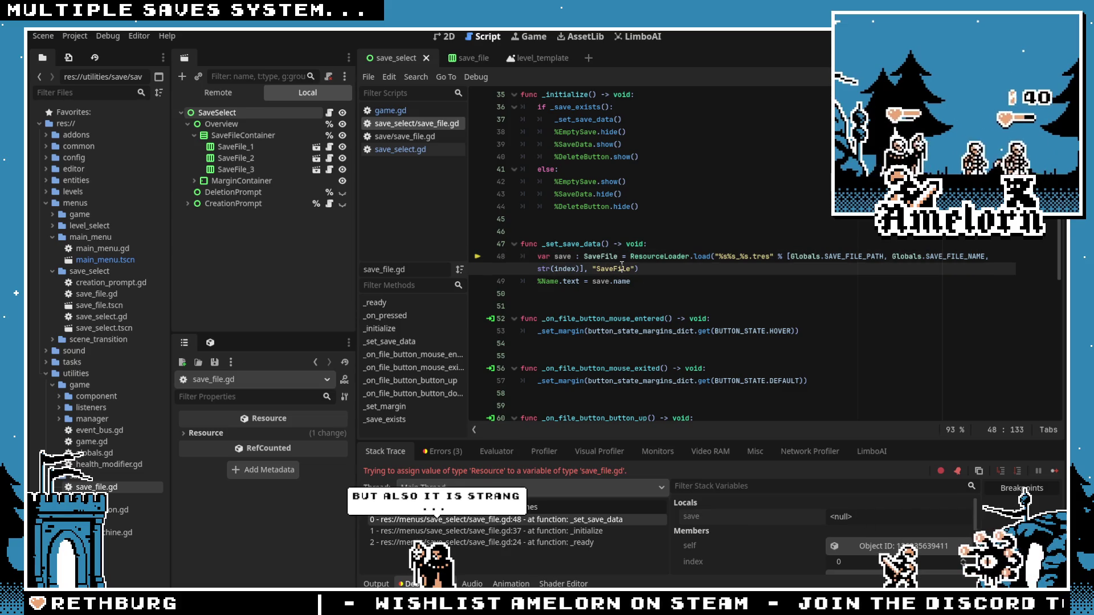
pyautogui.click(620, 256)
pyautogui.press('BackSpace')
pyautogui.press('BackSpace')
pyautogui.press('BackSpace')
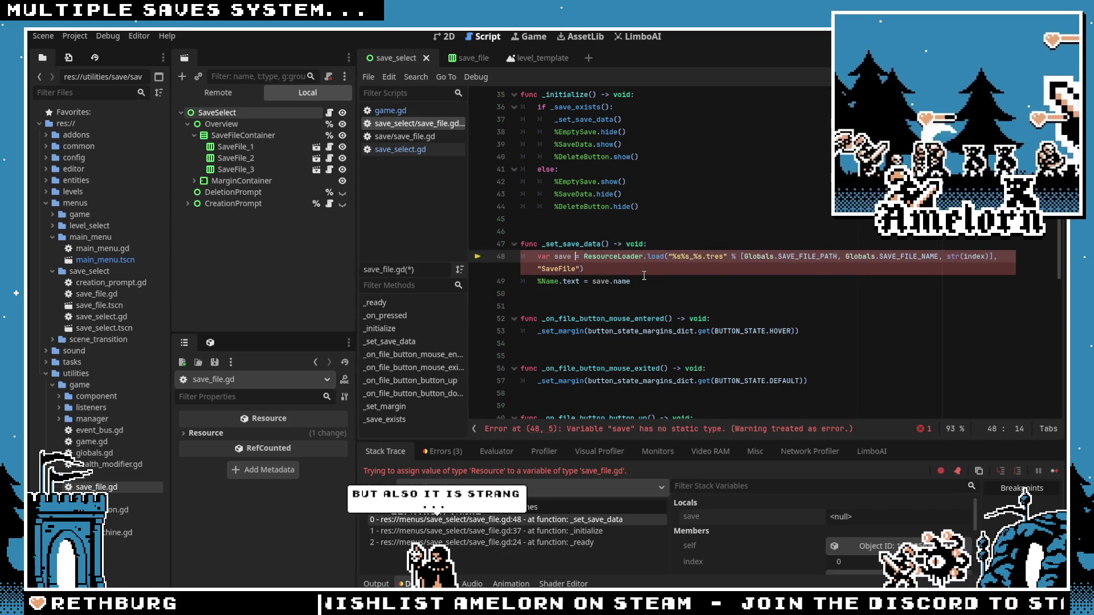
pyautogui.write(':')
pyautogui.click(940, 219)
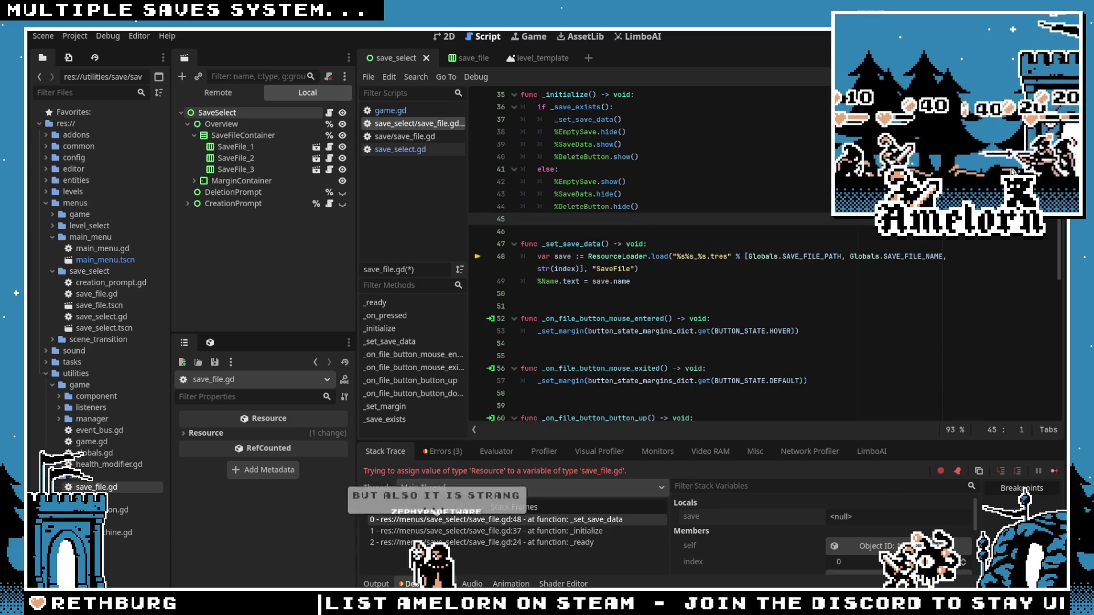
pyautogui.press('F5')
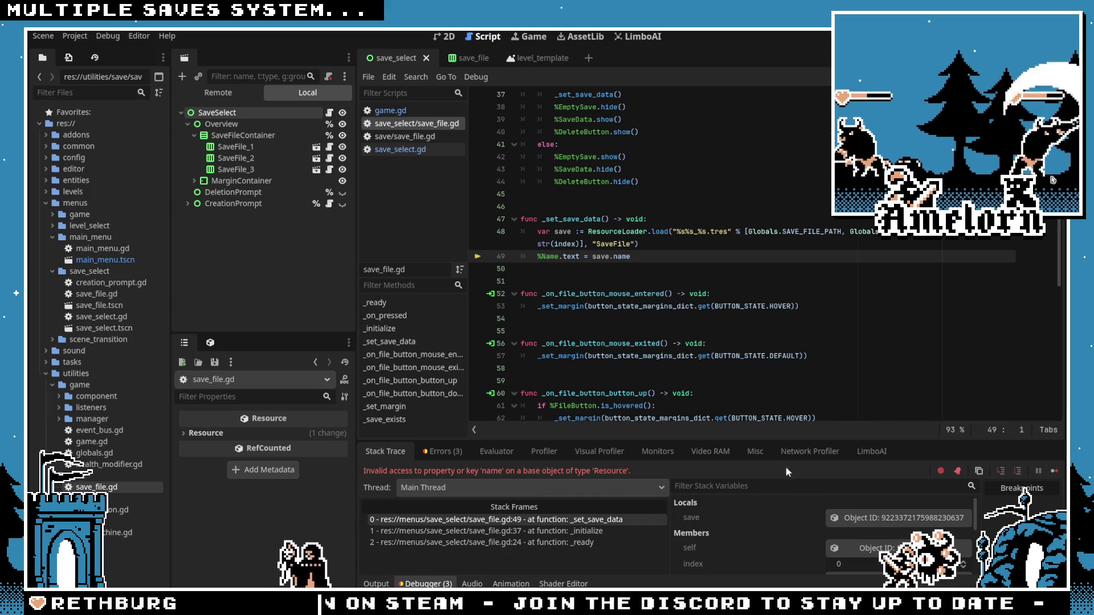
# Step: Inspect the loaded save resource and line 48's SaveFile hint, revealing its user://save/save_0.tres path
pyautogui.click(889, 518)
pyautogui.click(591, 232)
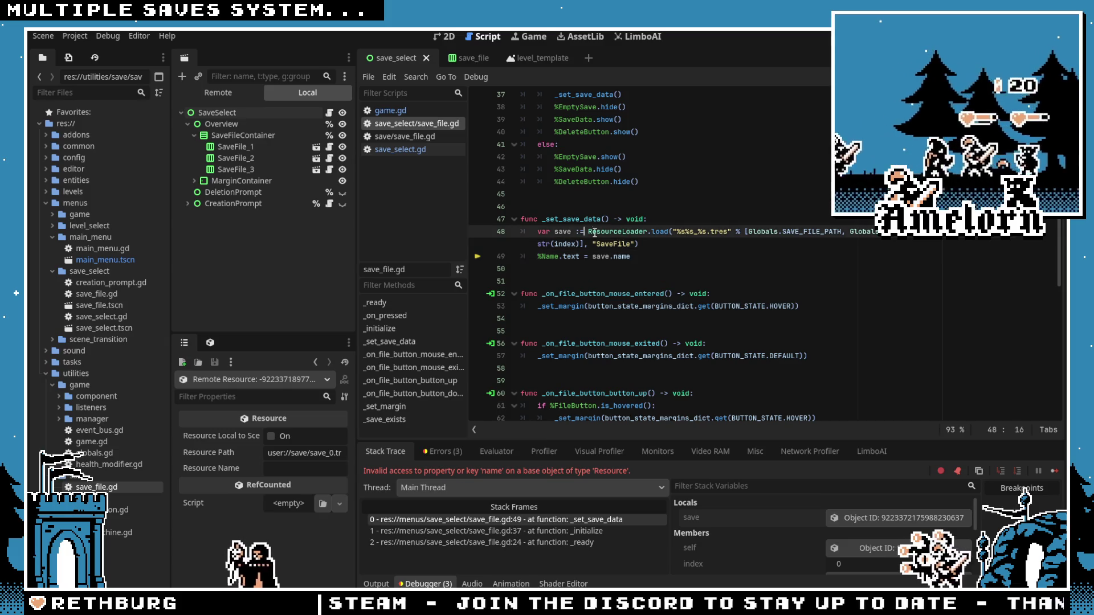
pyautogui.click(622, 231)
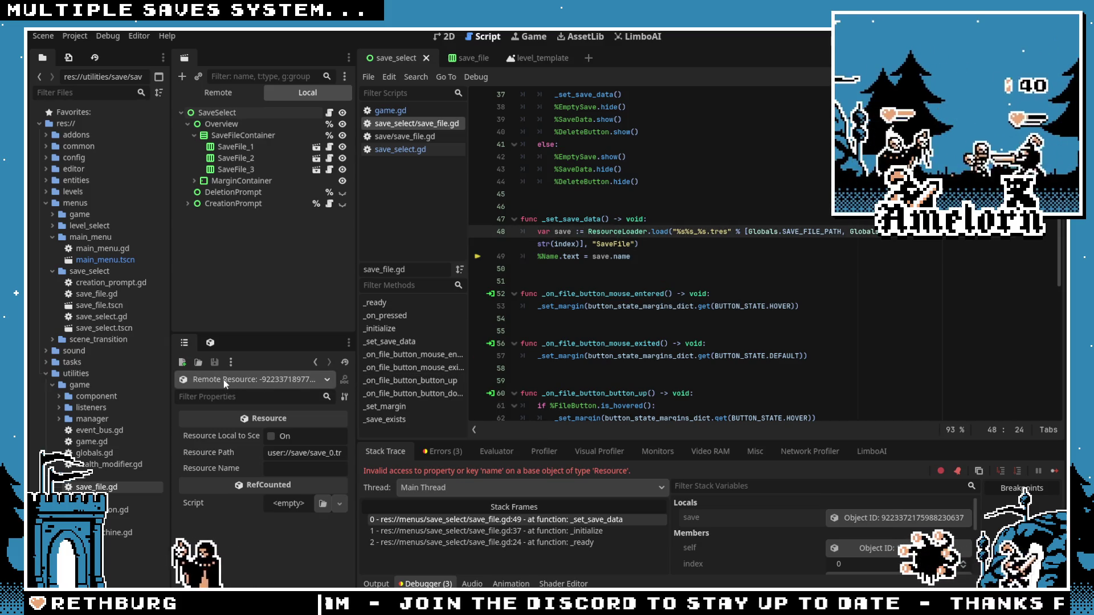
pyautogui.click(605, 244)
pyautogui.doubleClick(623, 244)
pyautogui.click(639, 245)
pyautogui.doubleClick(621, 244)
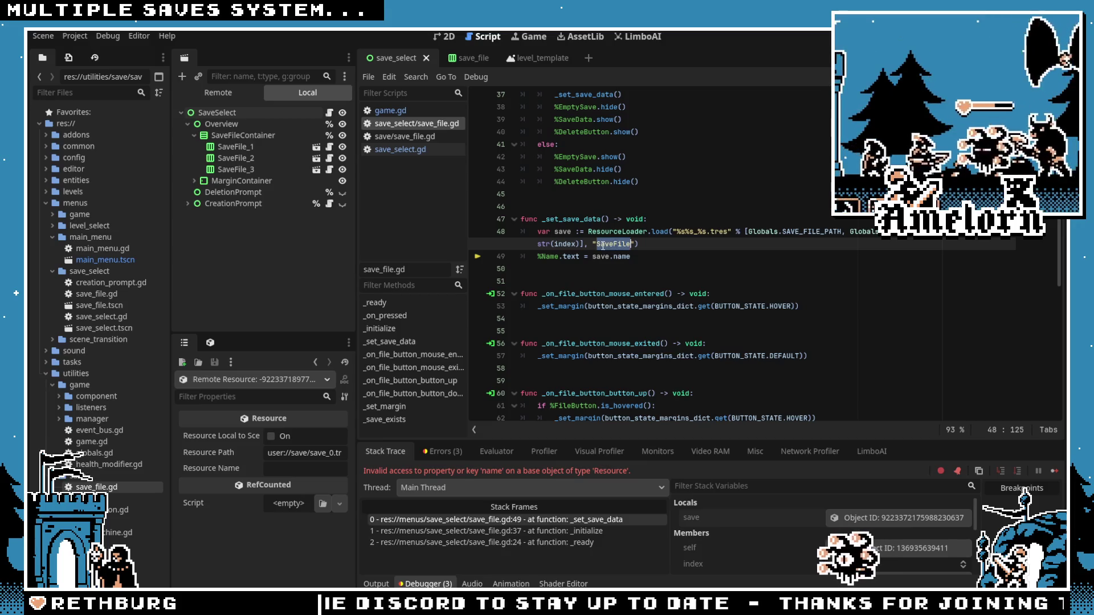
pyautogui.click(639, 245)
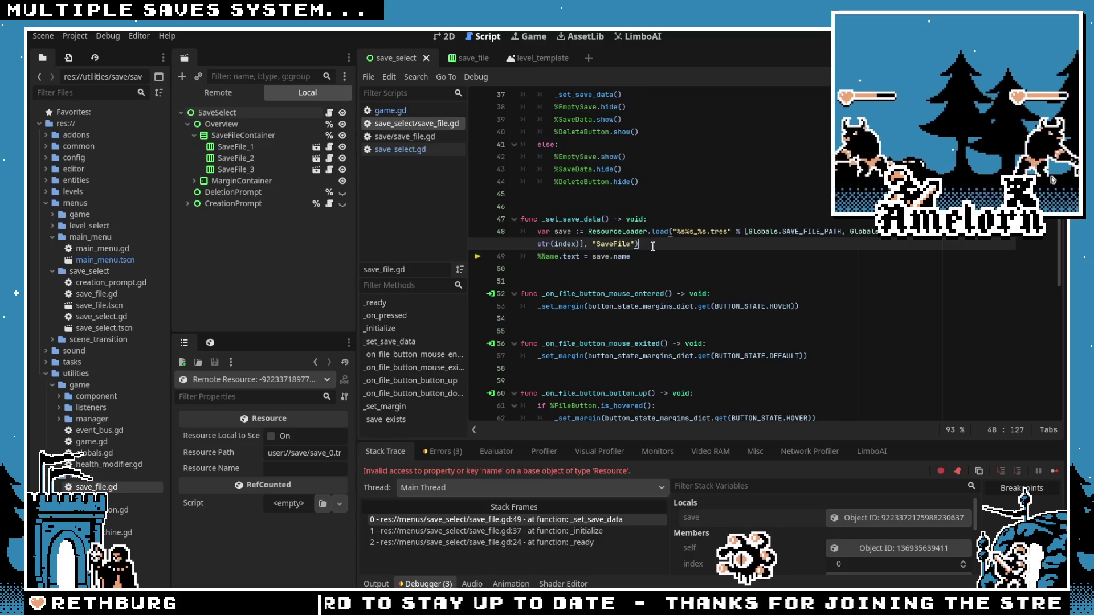
pyautogui.moveTo(290, 453); pyautogui.dragTo(375, 452)
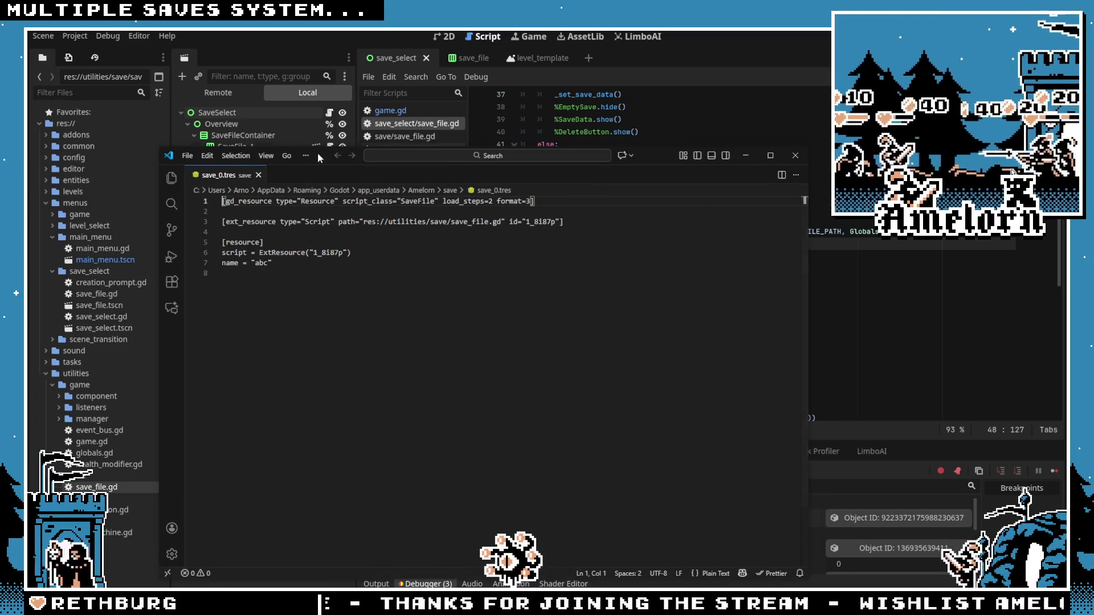
# Step: Confirm save_0.tres holds script_class SaveFile and name abc, then return to Godot
pyautogui.moveTo(316, 152); pyautogui.dragTo(424, 119)
pyautogui.click(421, 172)
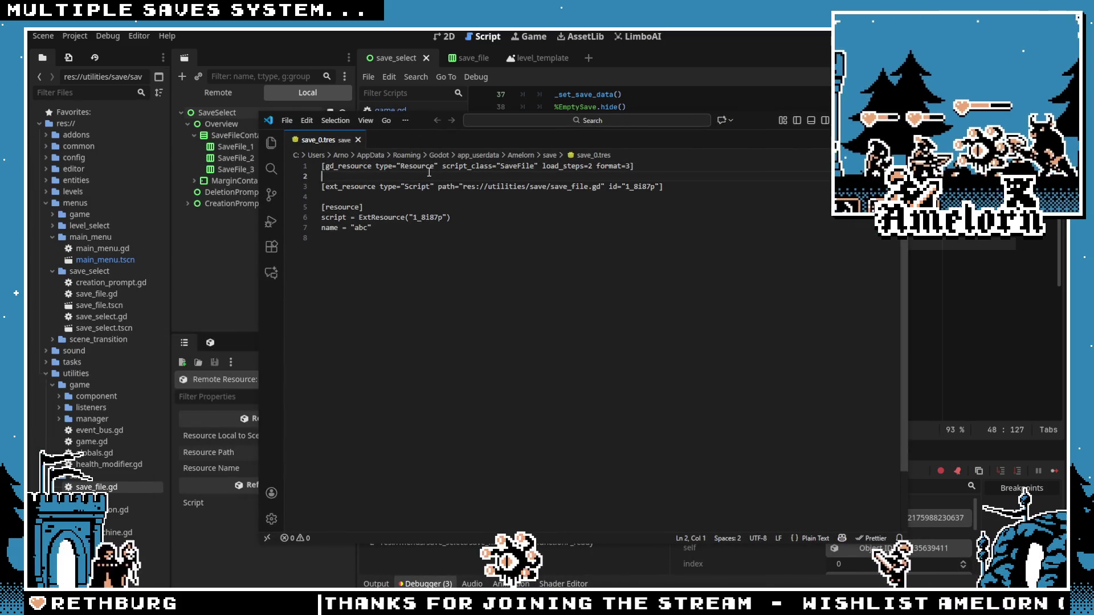
pyautogui.doubleClick(516, 165)
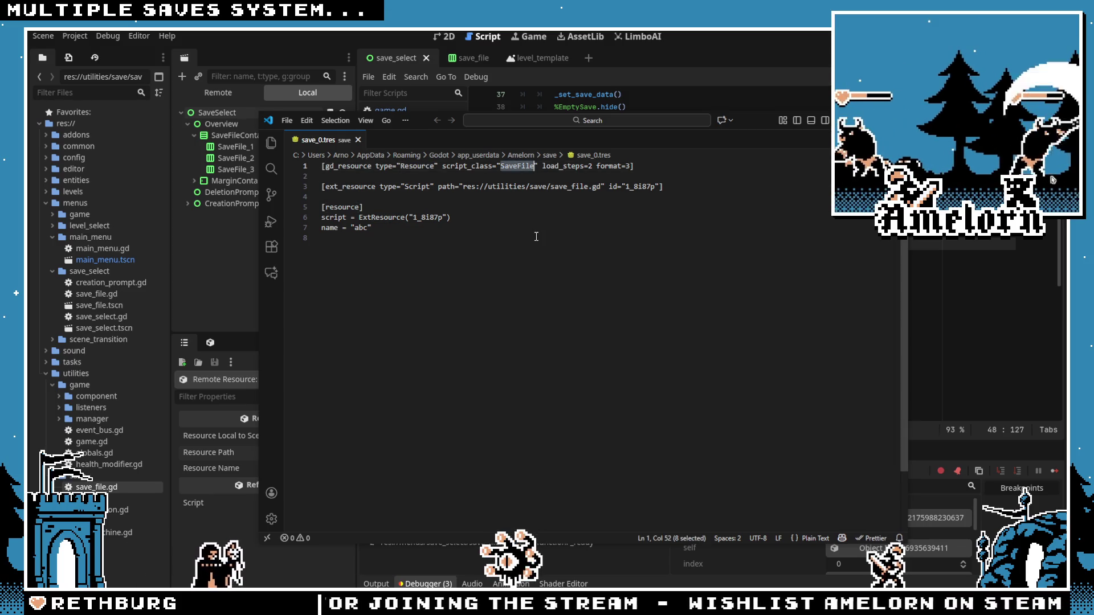
pyautogui.moveTo(376, 227); pyautogui.dragTo(290, 226)
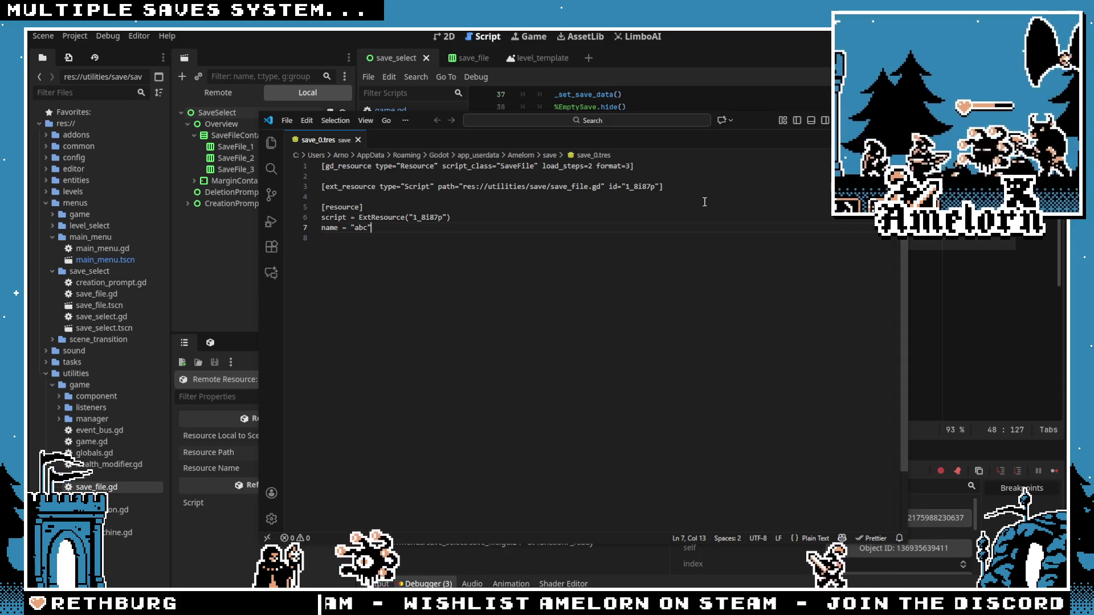
pyautogui.hotkey('alt', 'Tab')
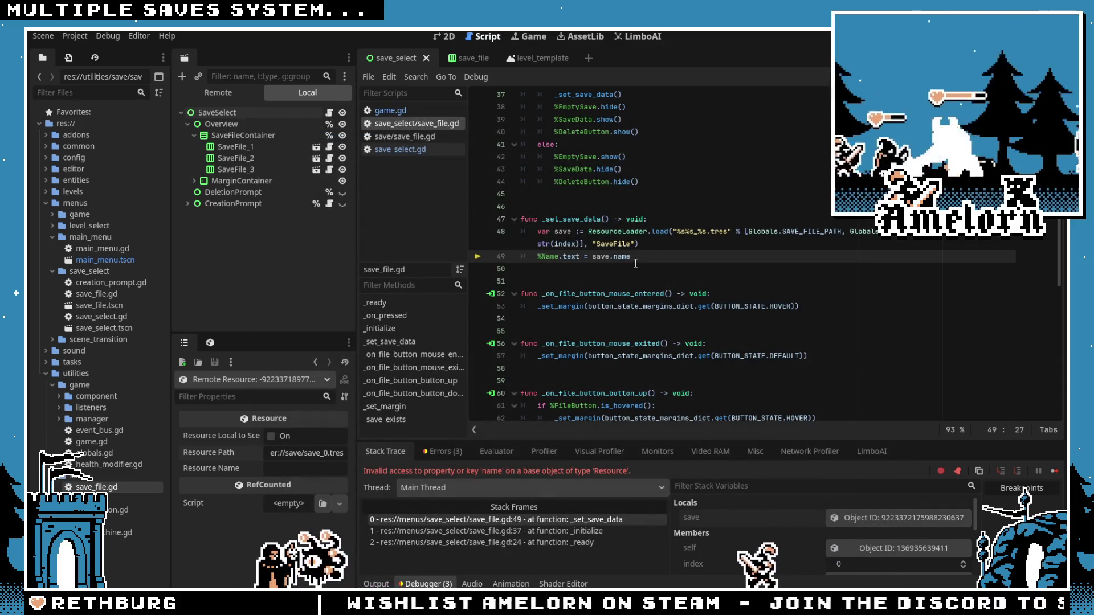
# Step: Review lines 48–49 where reading 'name' fails, then stop the game with F8
pyautogui.press('Up')
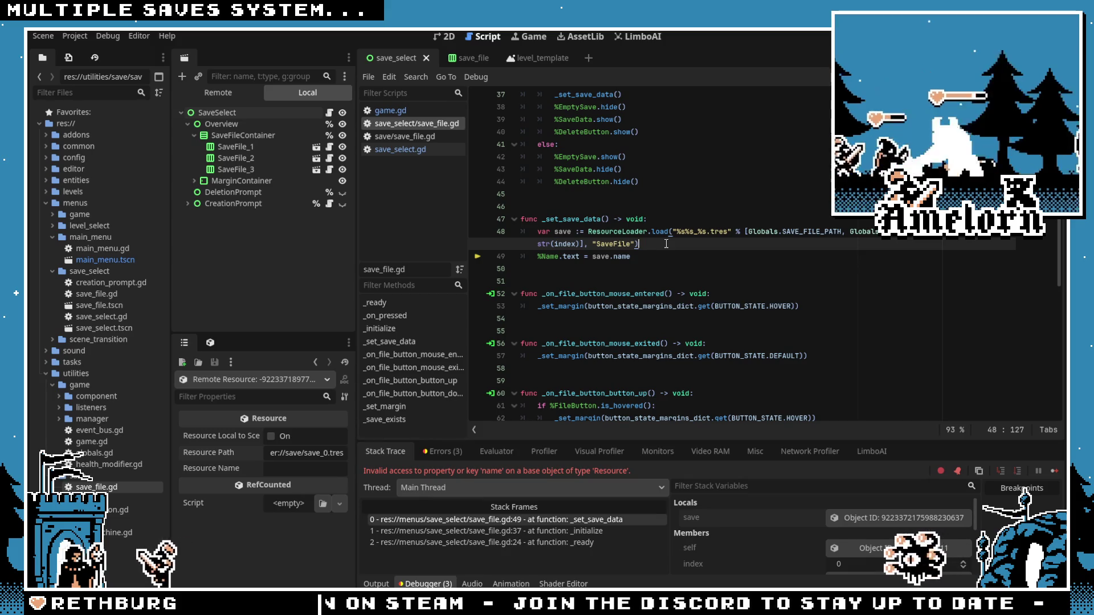
pyautogui.click(658, 259)
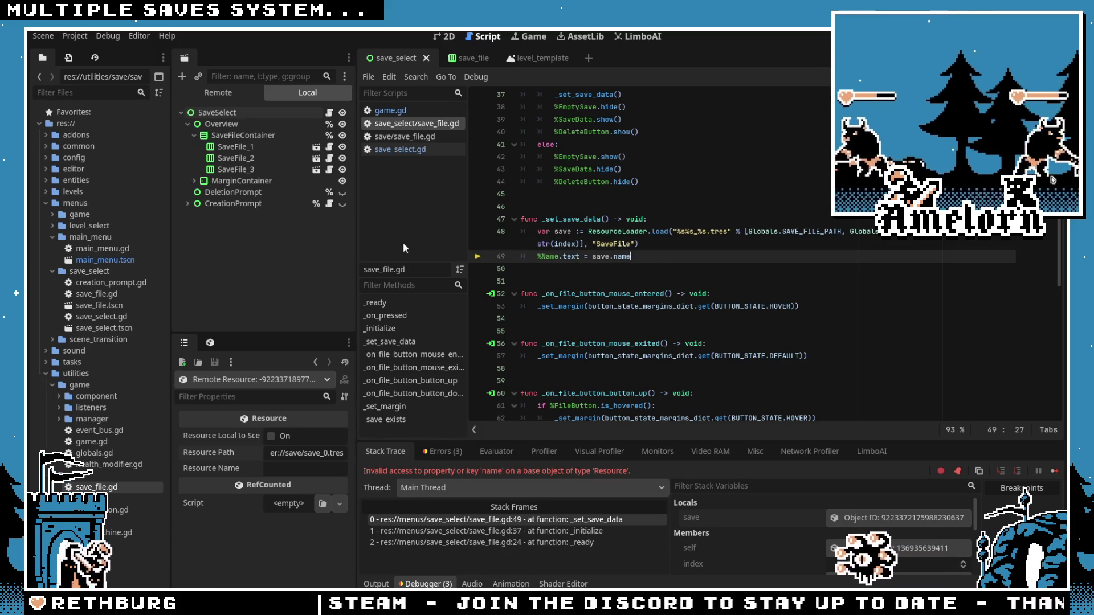
pyautogui.scroll(-2, 649, 254)
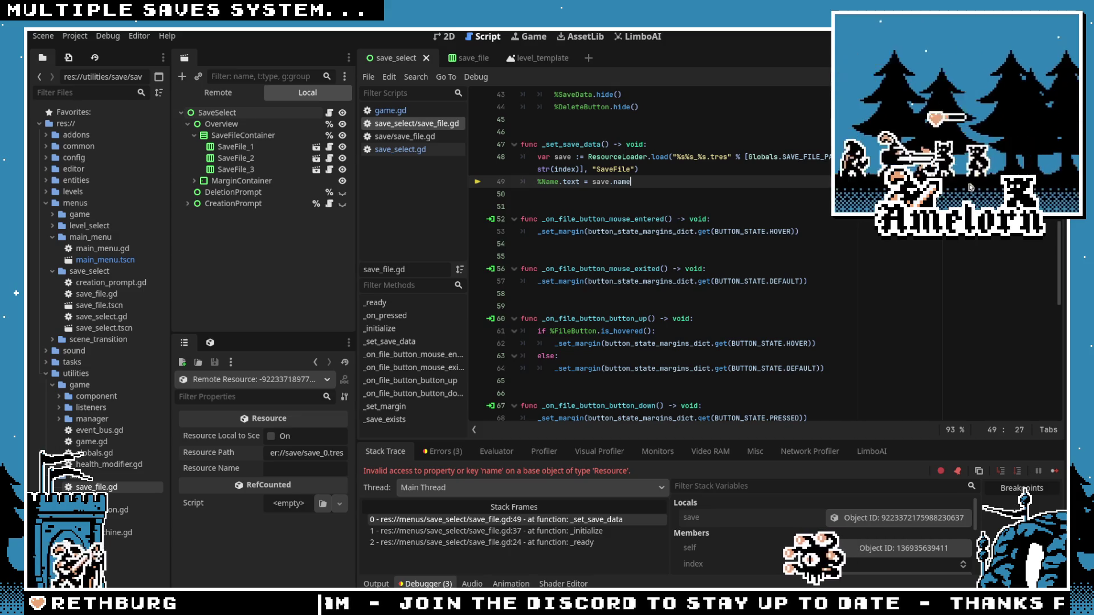
pyautogui.press('F8')
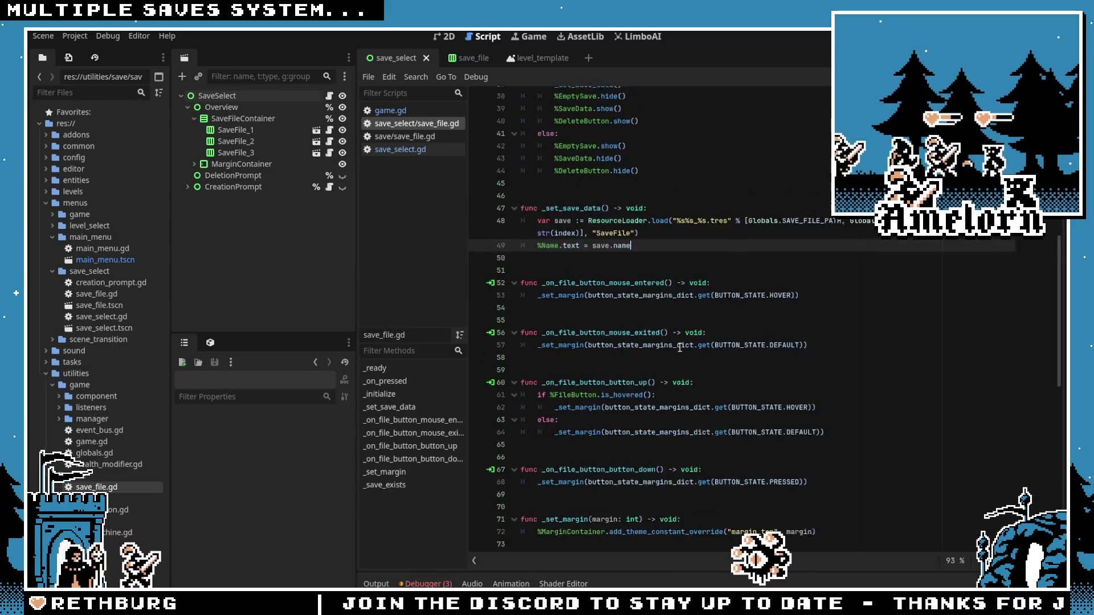
pyautogui.scroll(3, 659, 324)
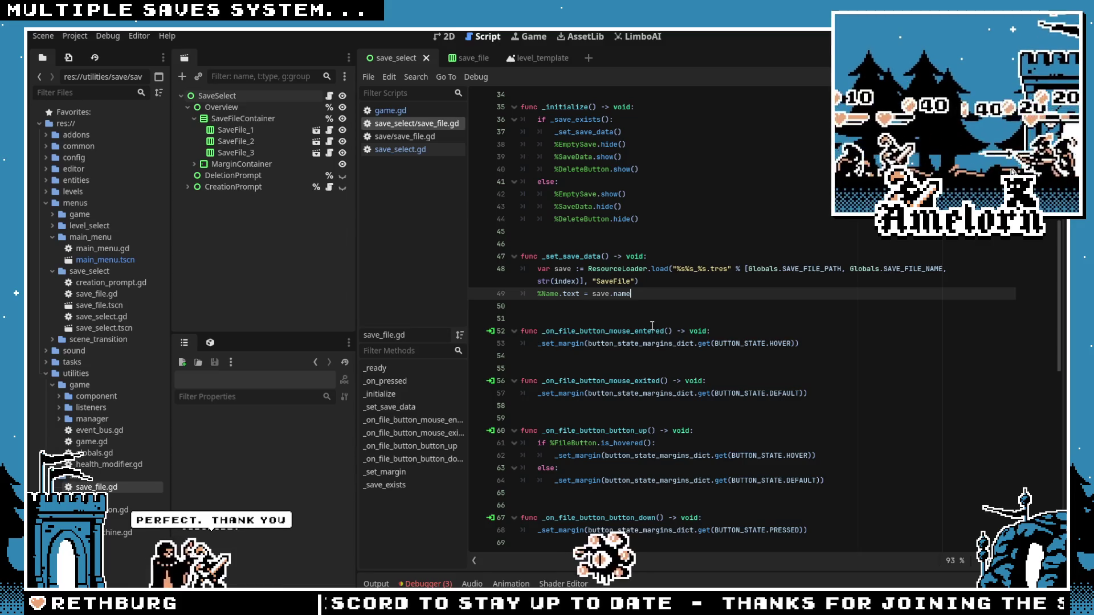
pyautogui.press('Up')
pyautogui.press('Down')
pyautogui.scroll(-1, 570, 342)
pyautogui.scroll(1, 569, 343)
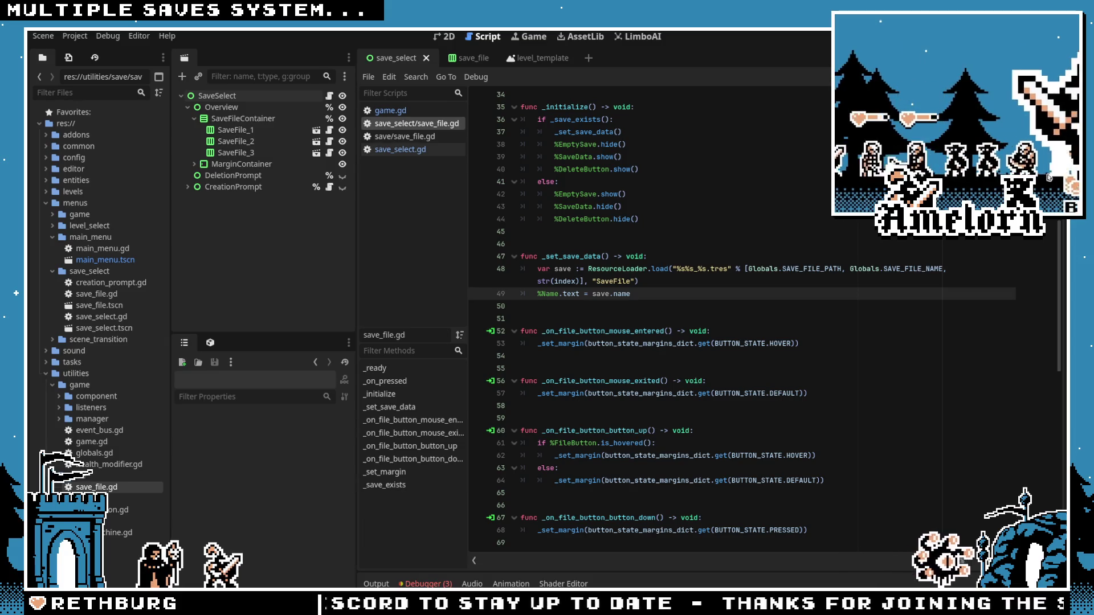
pyautogui.click(621, 206)
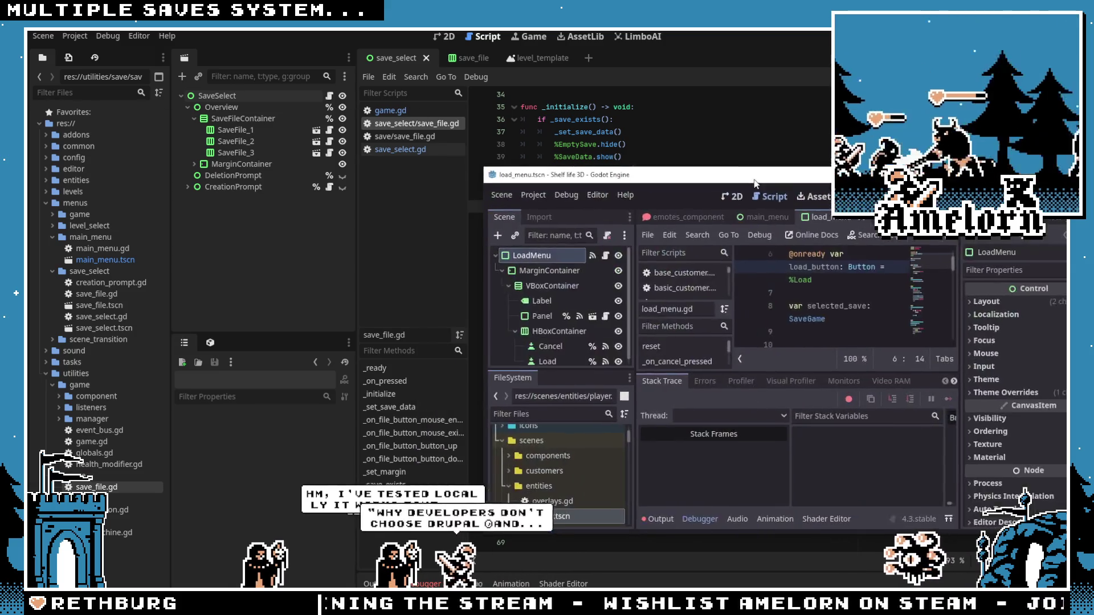
# Step: Maximize the other Godot project window and open its user data folder from the Project menu
pyautogui.moveTo(755, 180)
pyautogui.mouseDown()
pyautogui.moveTo(308, 51)
pyautogui.moveTo(308, 30)
pyautogui.mouseUp()
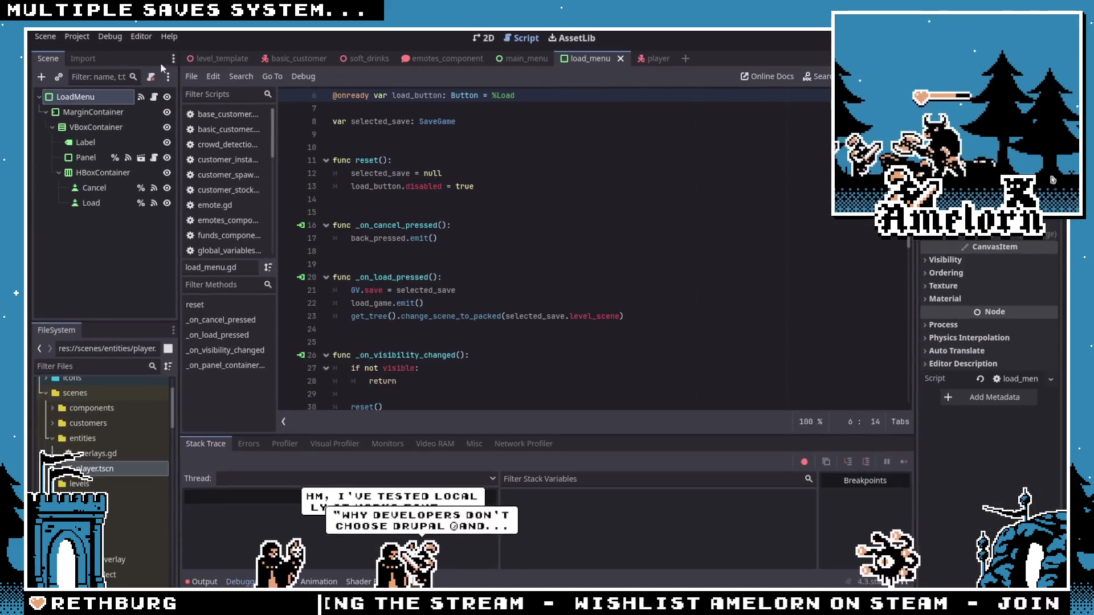
pyautogui.click(77, 36)
pyautogui.click(90, 126)
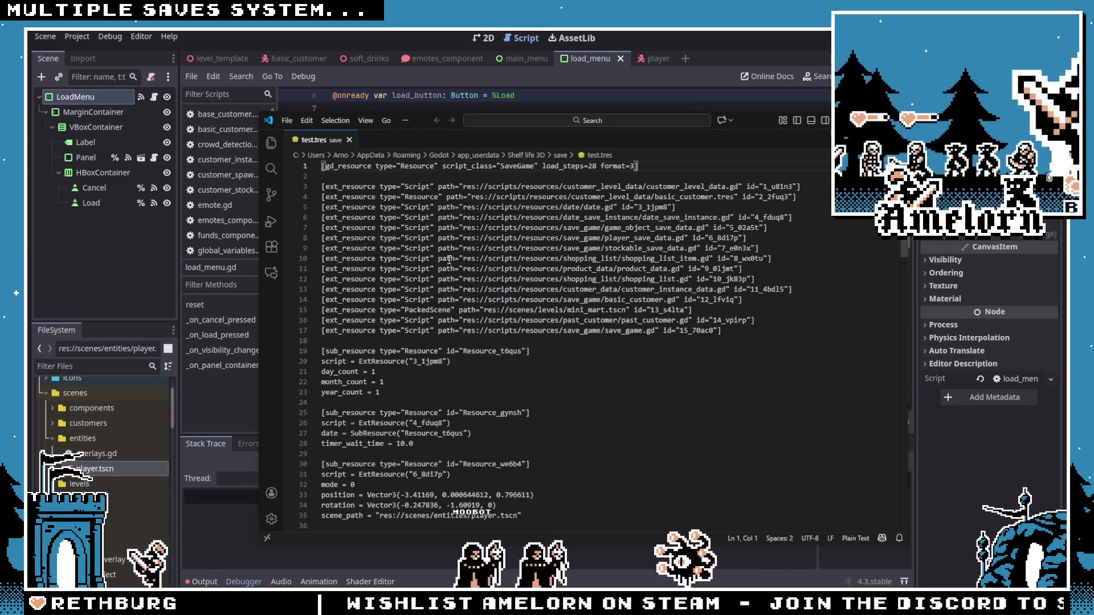
# Step: Scroll through test.tres, examining the date script reference on line 20 and the day_count entry
pyautogui.click(456, 307)
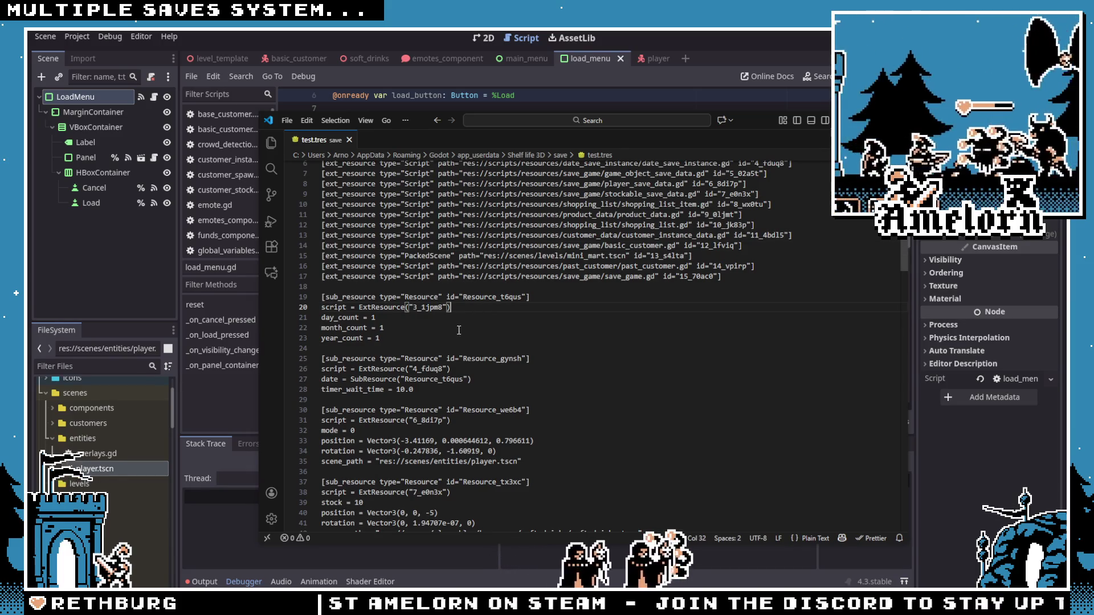
pyautogui.scroll(-1, 421, 324)
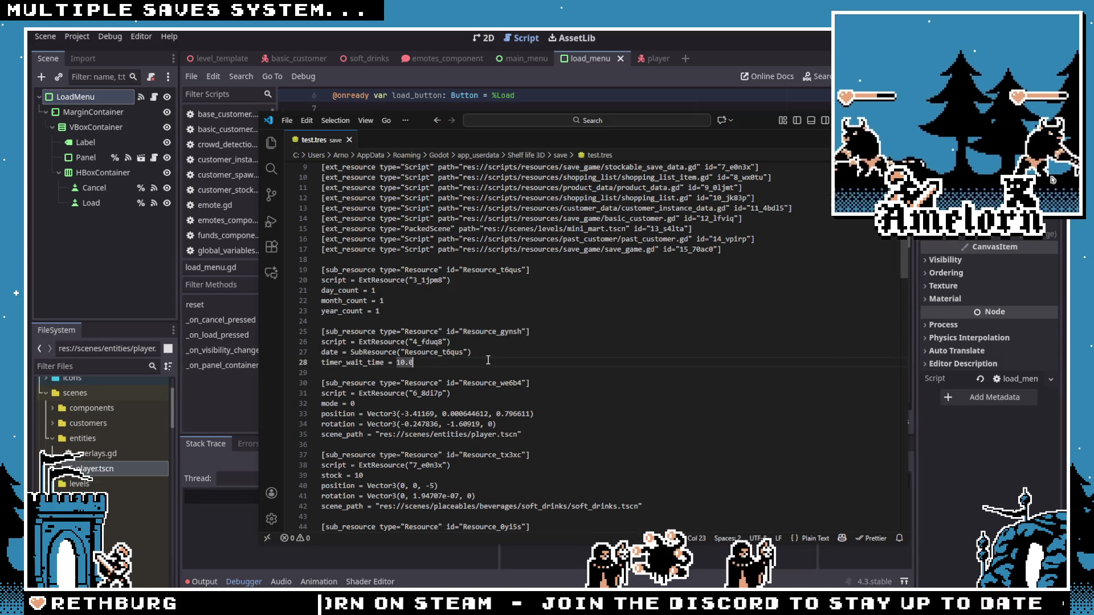
pyautogui.scroll(-3, 482, 351)
pyautogui.scroll(-1, 479, 353)
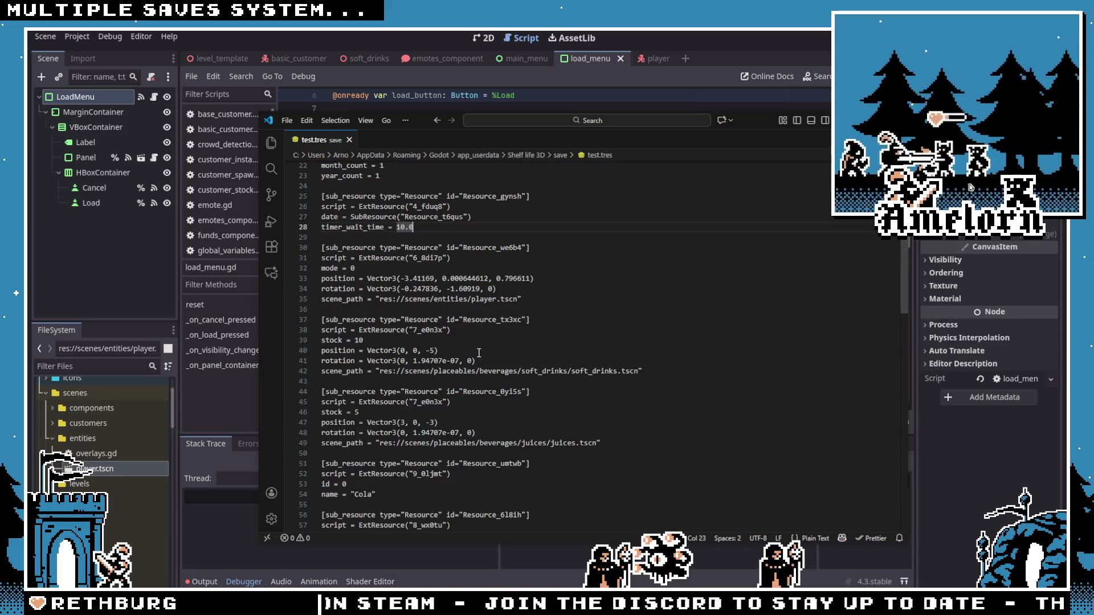
pyautogui.scroll(7, 473, 348)
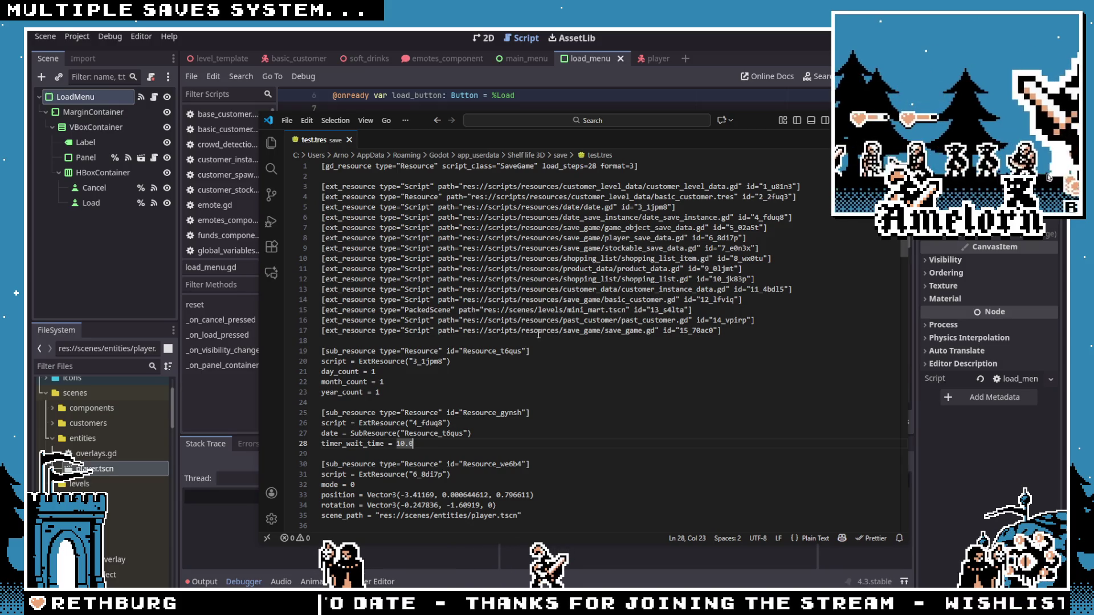
pyautogui.scroll(-3, 539, 335)
pyautogui.doubleClick(340, 263)
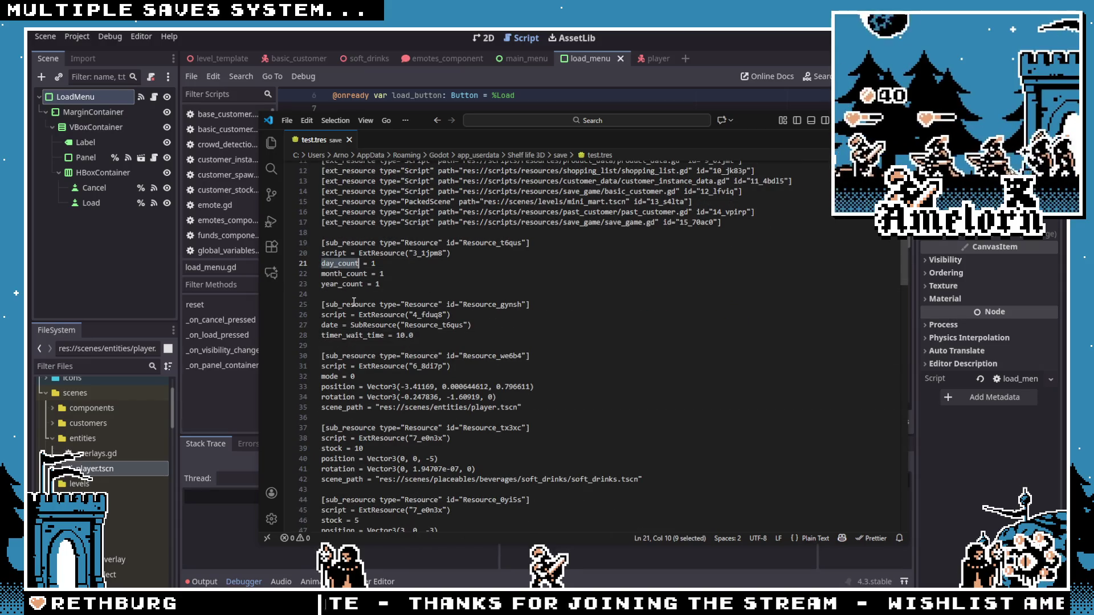
pyautogui.scroll(3, 354, 302)
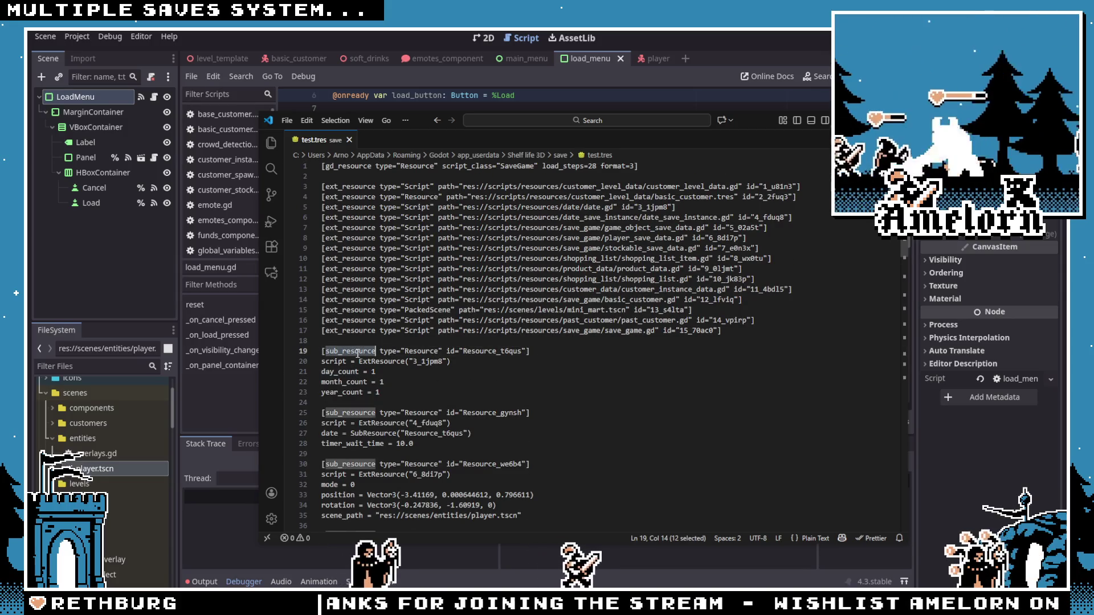
# Step: Trace the Resource_t6qus and 3_1jpm8 references down to the [resource] block, then return to Godot
pyautogui.click(439, 331)
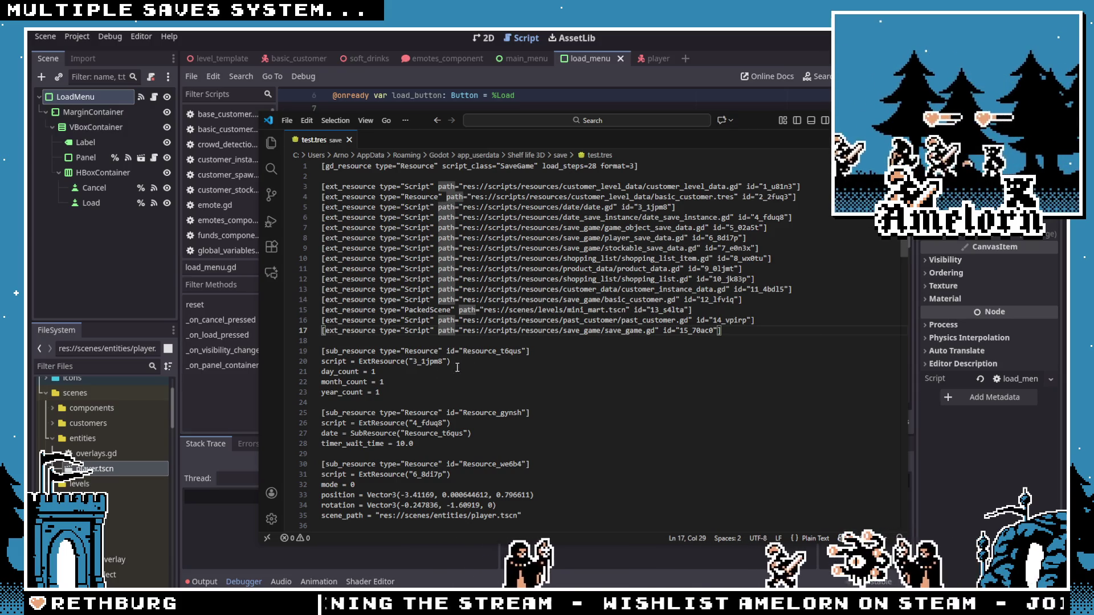
pyautogui.doubleClick(489, 351)
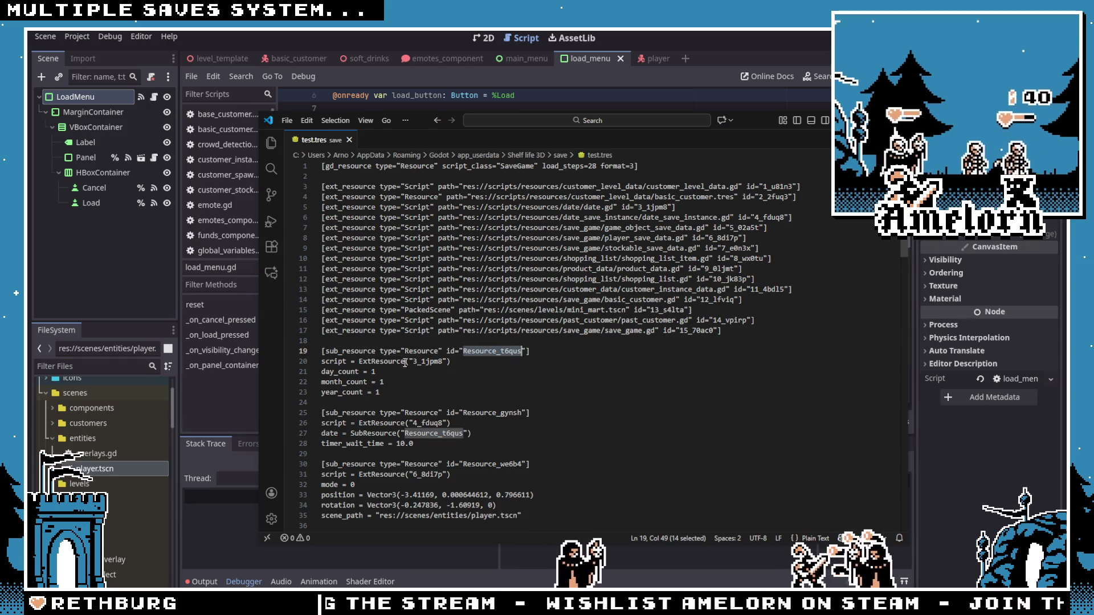
pyautogui.doubleClick(428, 361)
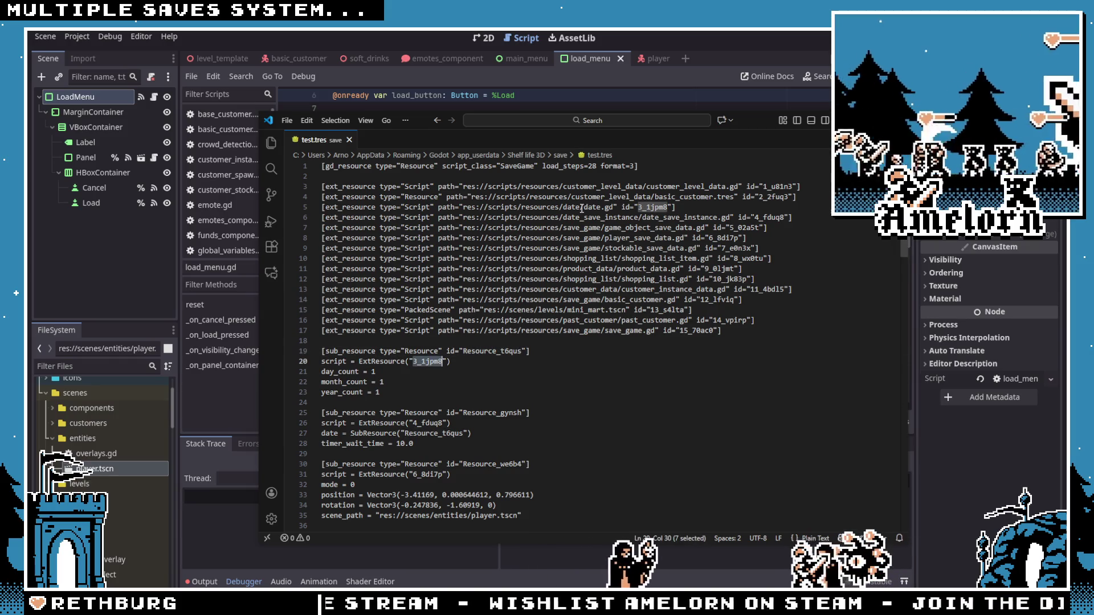
pyautogui.scroll(-15, 545, 249)
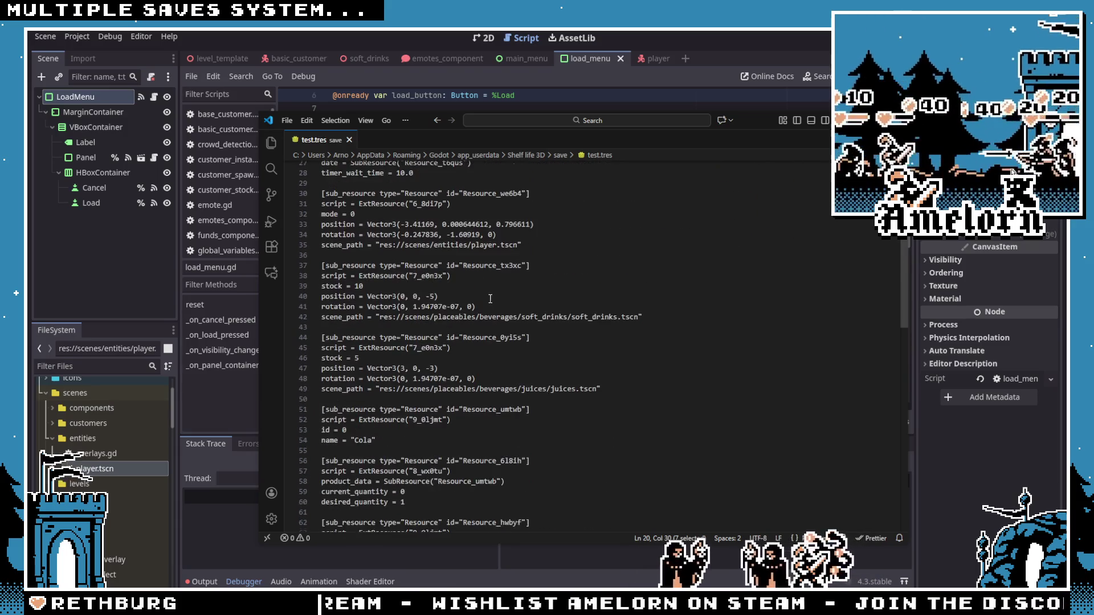
pyautogui.scroll(-6, 484, 301)
pyautogui.scroll(-3, 478, 305)
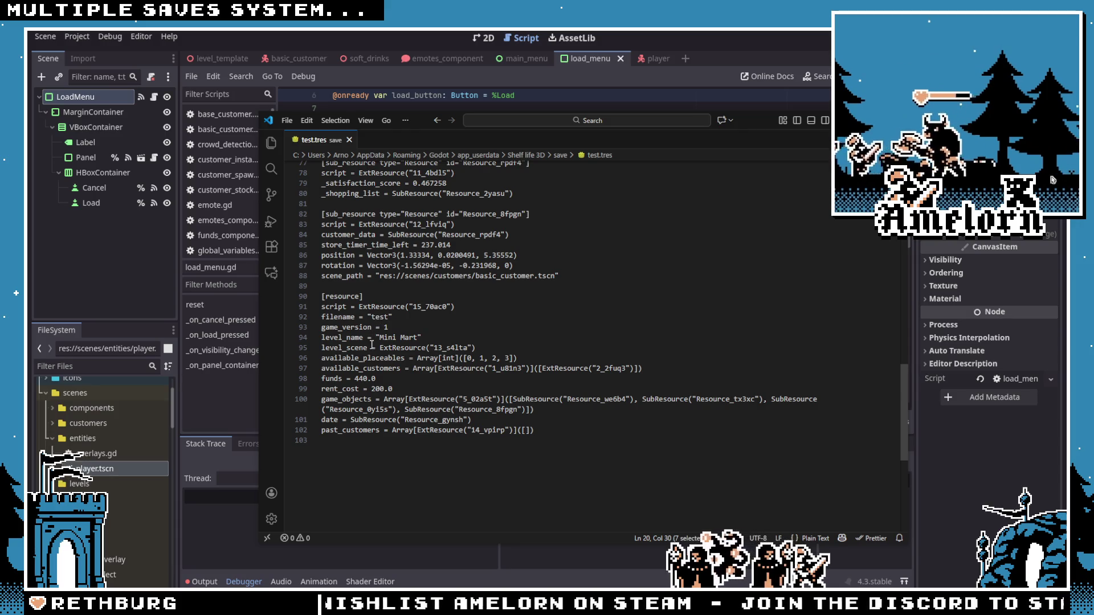
pyautogui.doubleClick(343, 297)
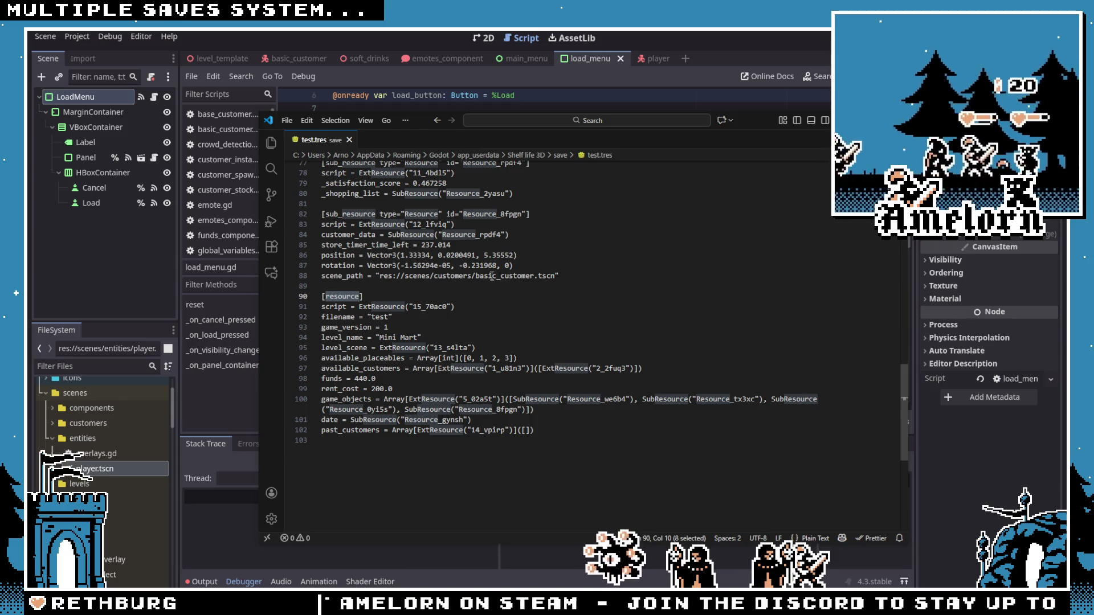
pyautogui.hotkey('alt', 'Tab')
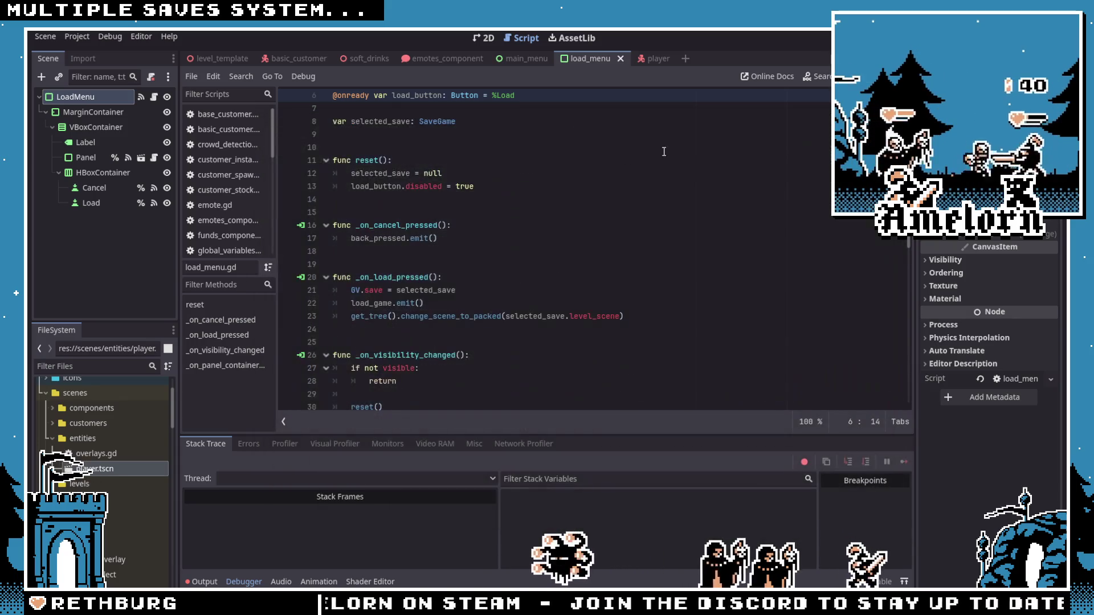
# Step: Switch to the Amelorn project window, check the name abc in save_0.tres, and return to Godot
pyautogui.hotkey('alt', 'Tab')
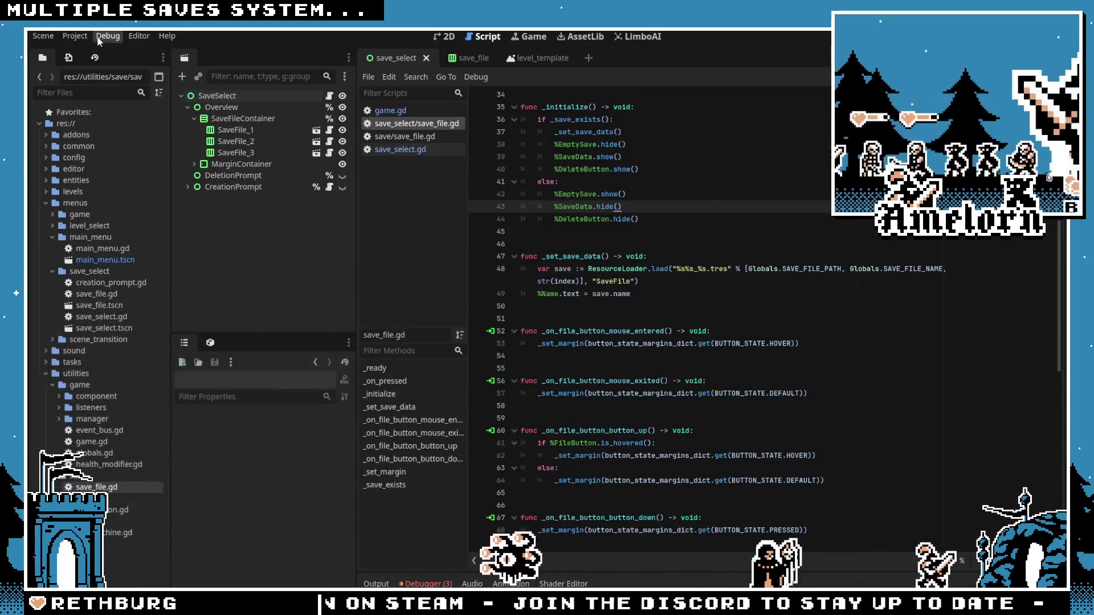
pyautogui.click(74, 37)
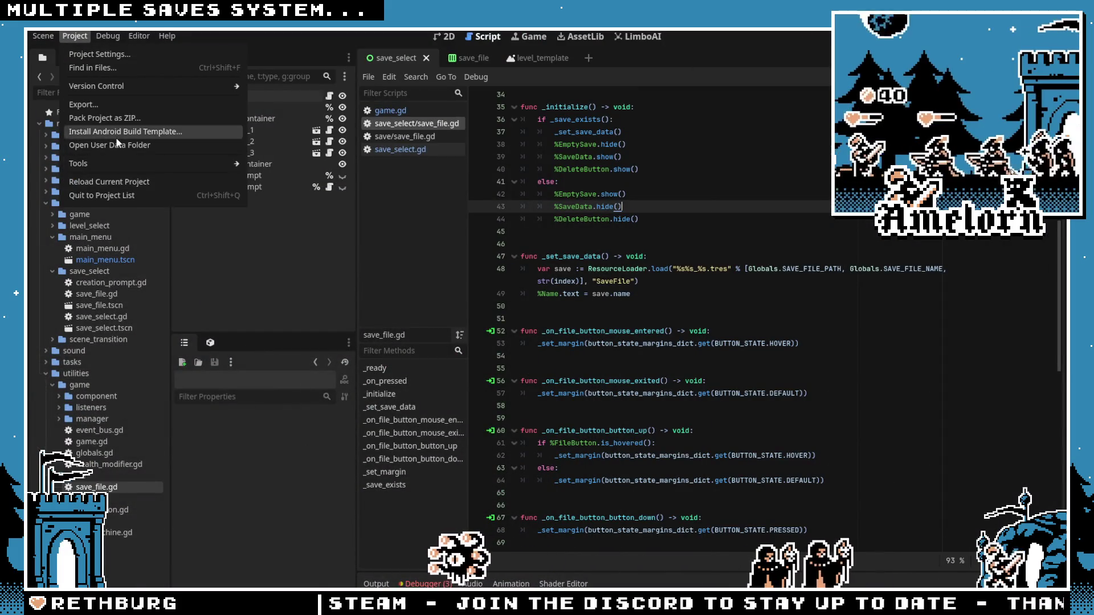
pyautogui.press('Escape')
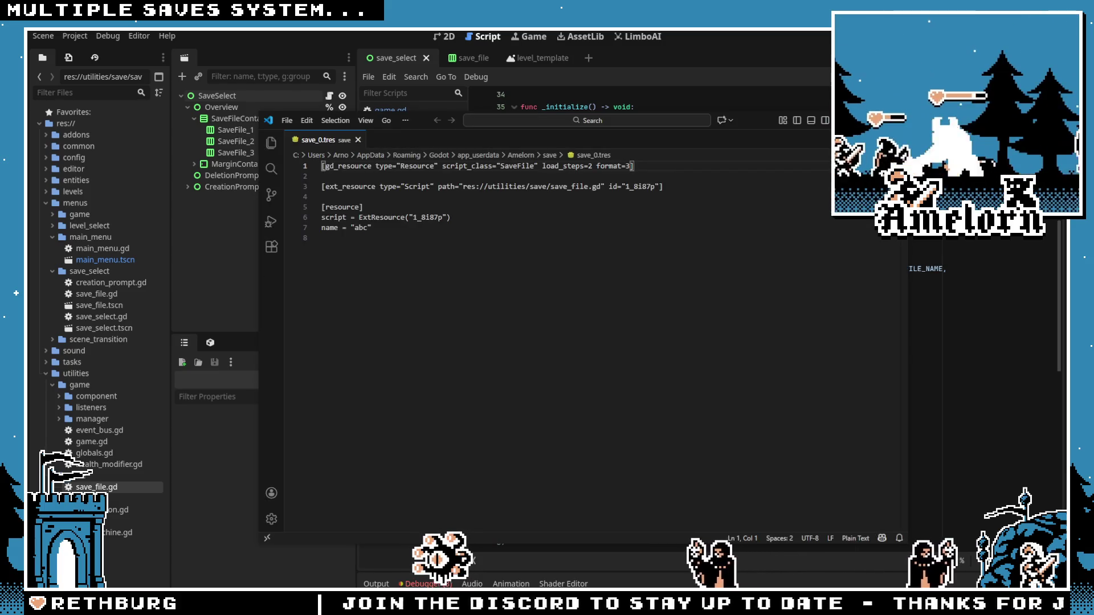
pyautogui.doubleClick(329, 227)
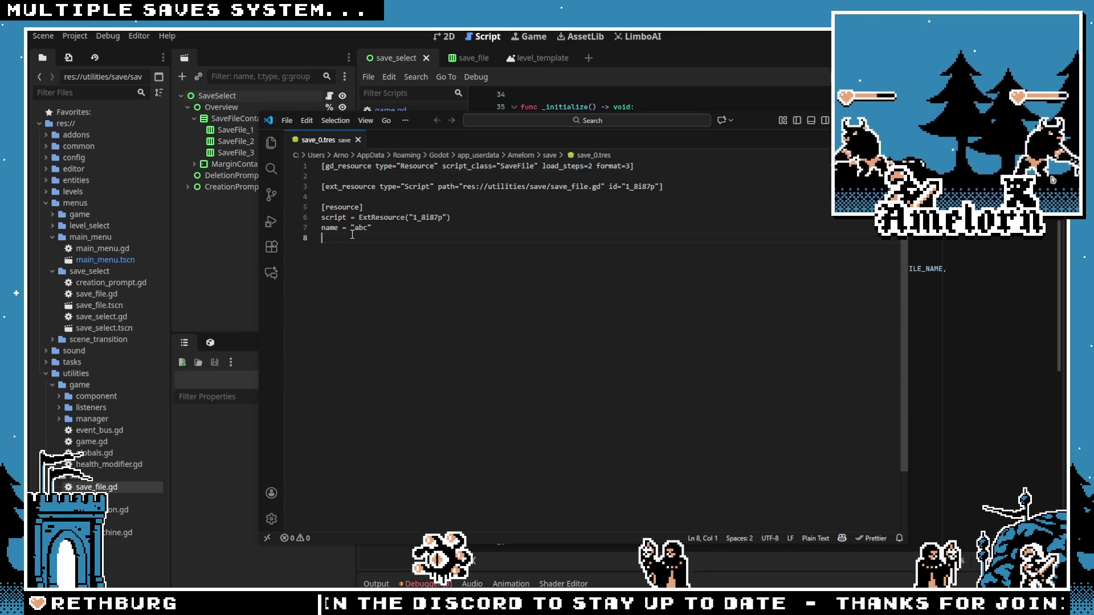
pyautogui.click(505, 278)
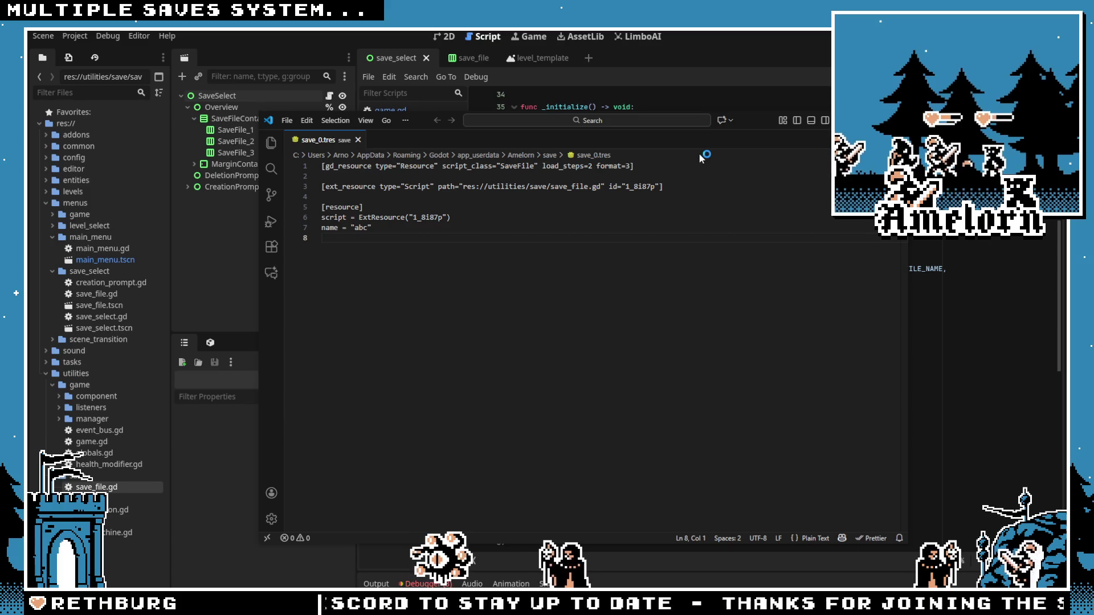
pyautogui.hotkey('alt', 'Tab')
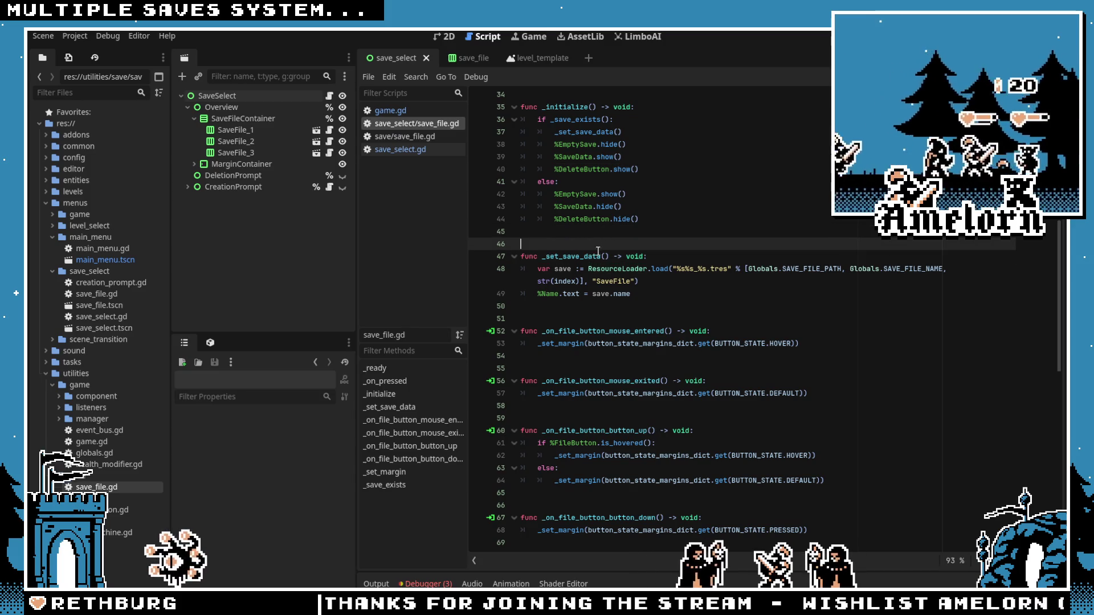
# Step: Insert a blank line after the load statement on line 48 of save_file.gd
pyautogui.click(652, 294)
pyautogui.press('Up')
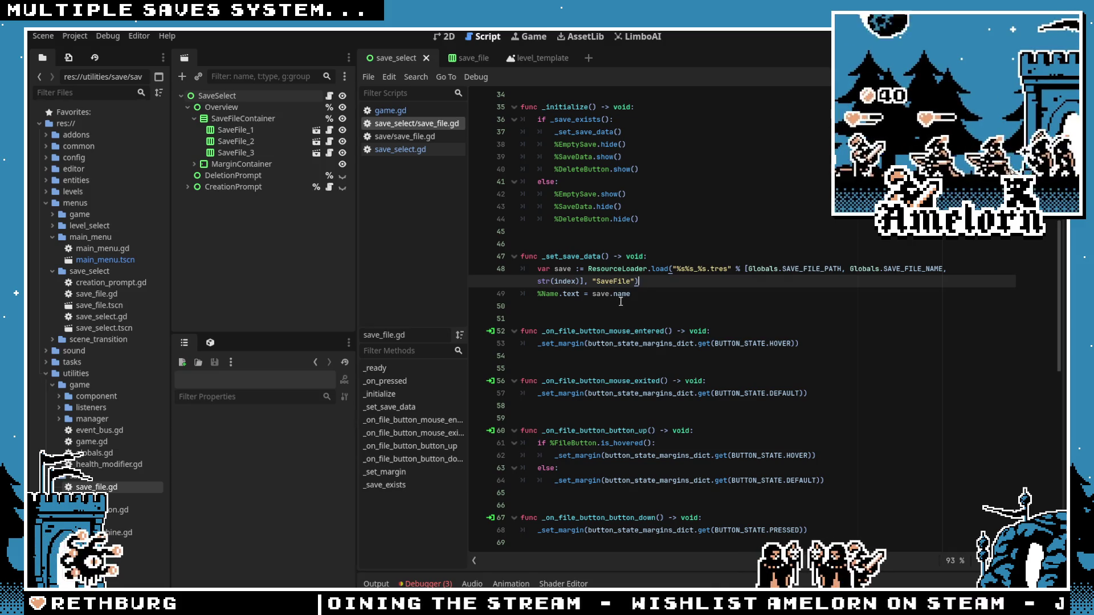
pyautogui.press('Down')
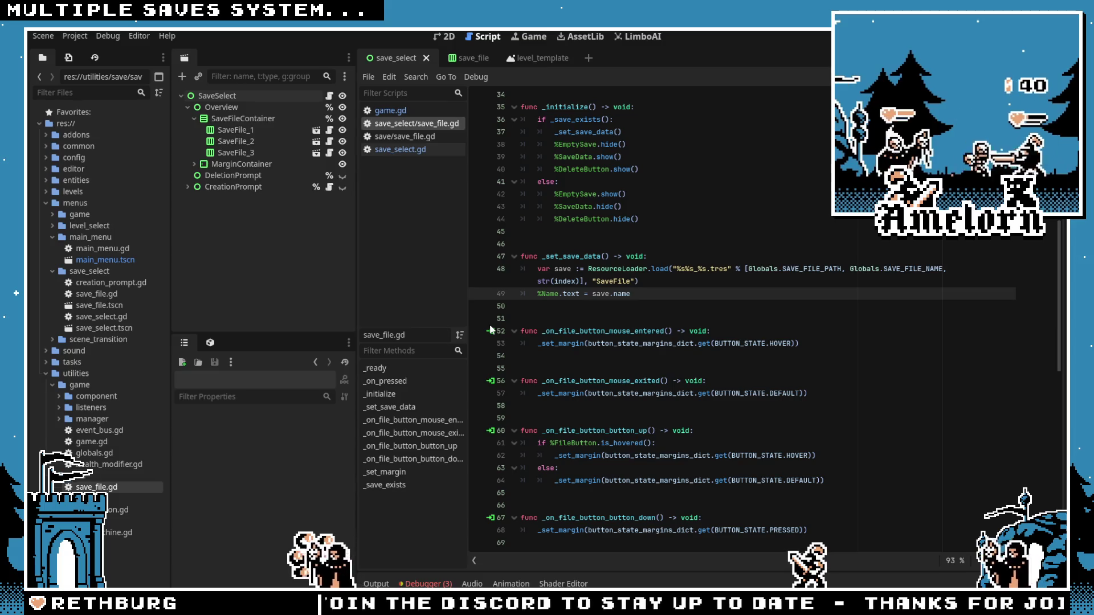
pyautogui.click(666, 282)
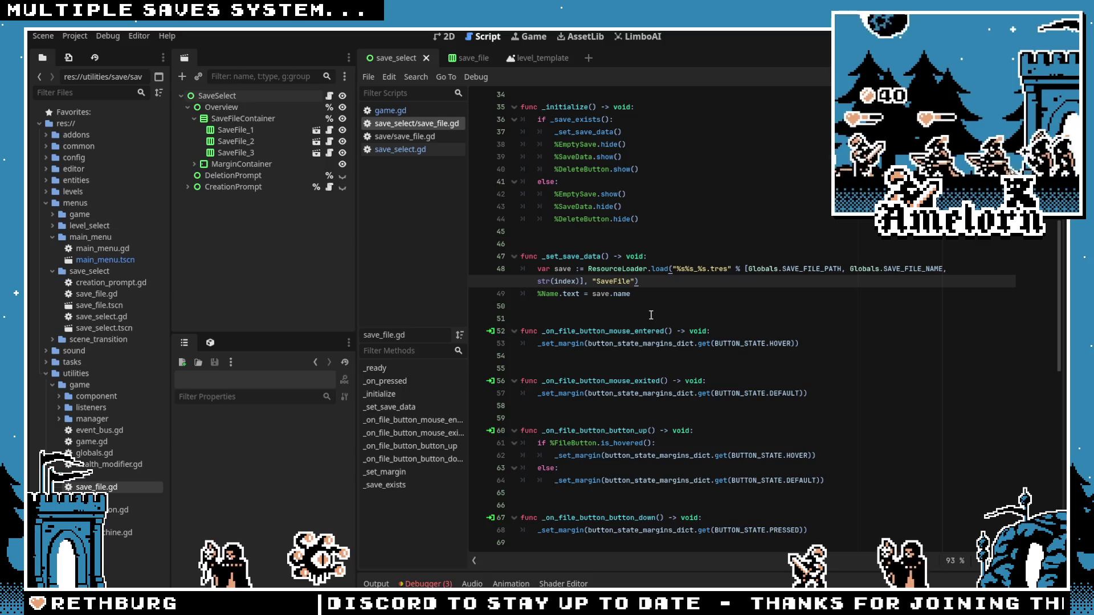
pyautogui.press('Return')
pyautogui.write('var')
pyautogui.press('BackSpace')
pyautogui.press('BackSpace')
pyautogui.press('BackSpace')
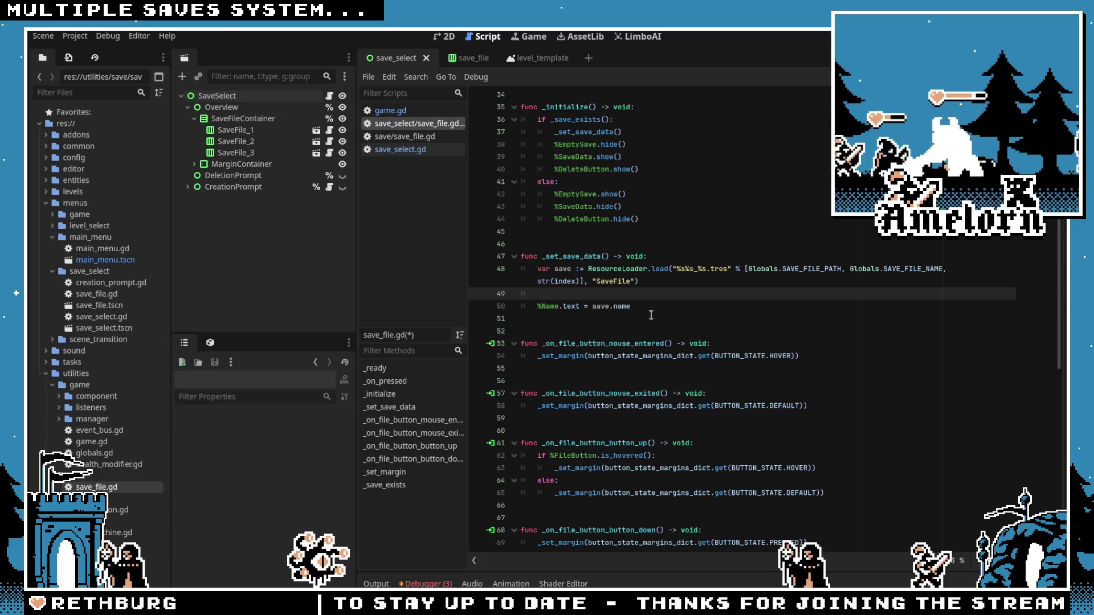
# Step: Add print(save.get_class()), breakpoint the name assignment line, and run to see the printed class
pyautogui.write('print')
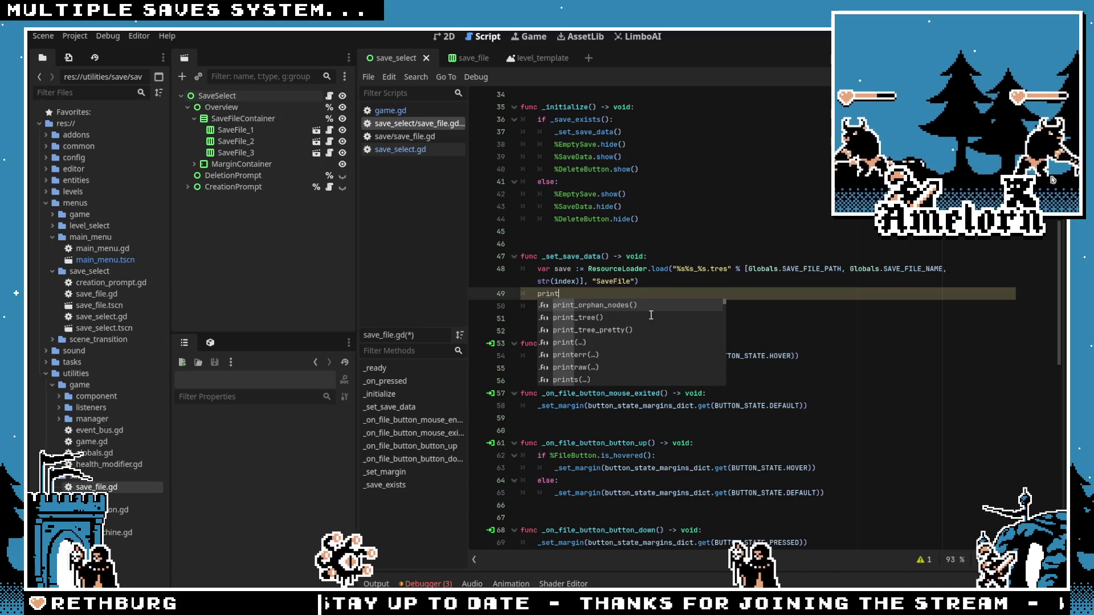
pyautogui.write('(save')
pyautogui.write('.get_class')
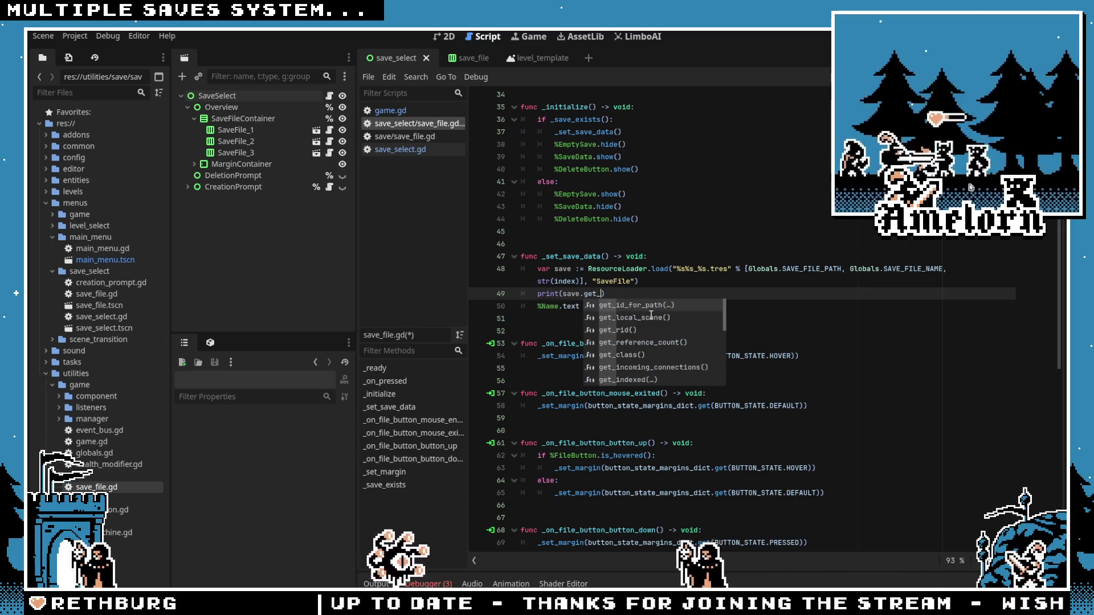
pyautogui.press('Return')
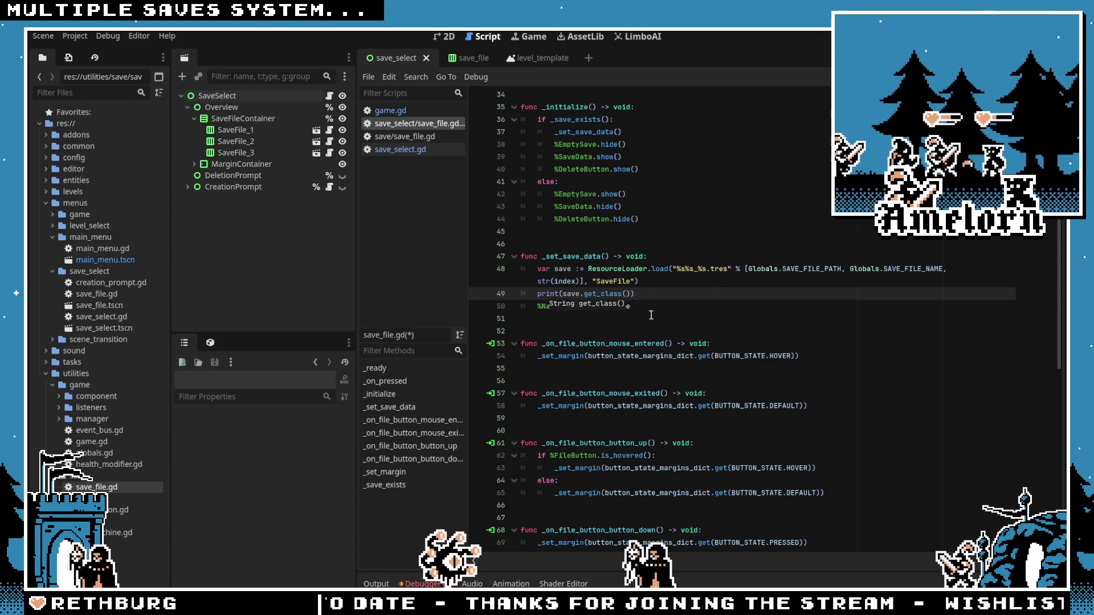
pyautogui.click(557, 261)
pyautogui.click(478, 306)
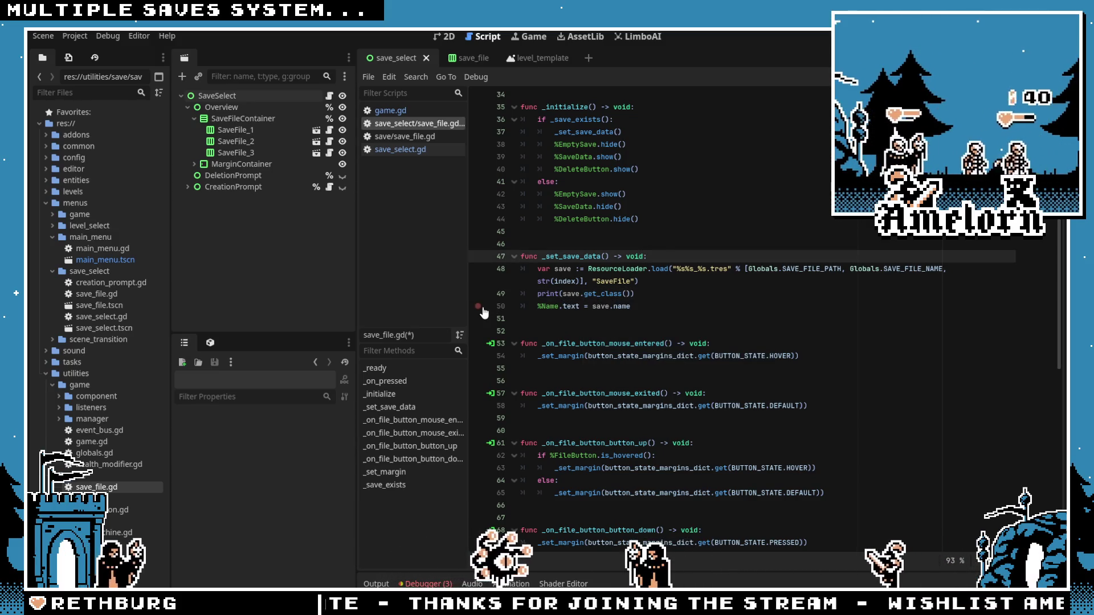
pyautogui.press('F5')
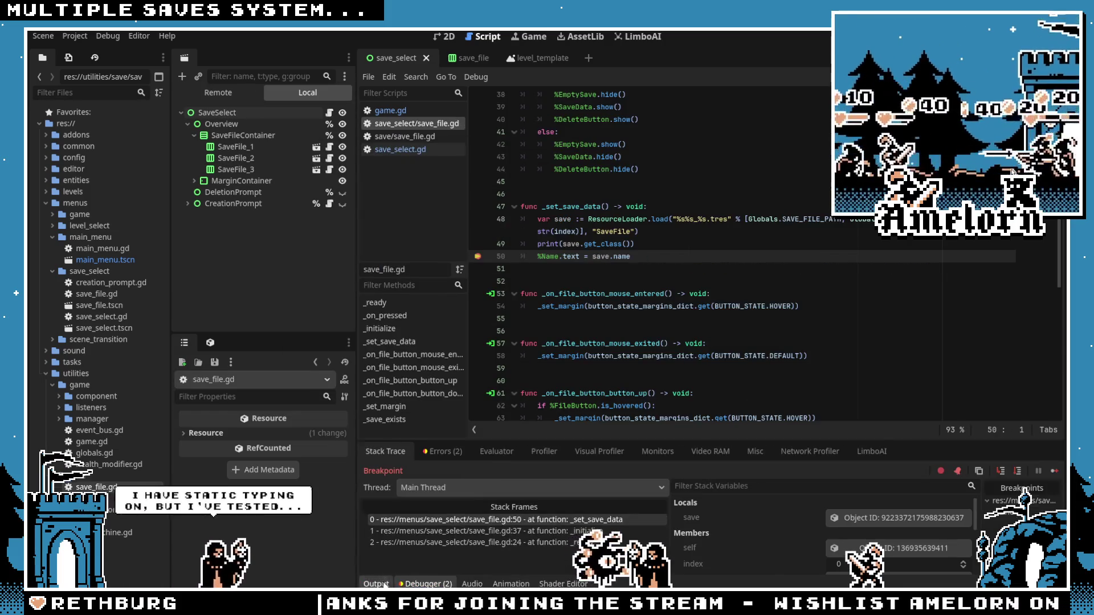
pyautogui.press('F12')
# Step: Delete the print line and paste the ItemData save-and-load sample below the name assignment
pyautogui.click(653, 244)
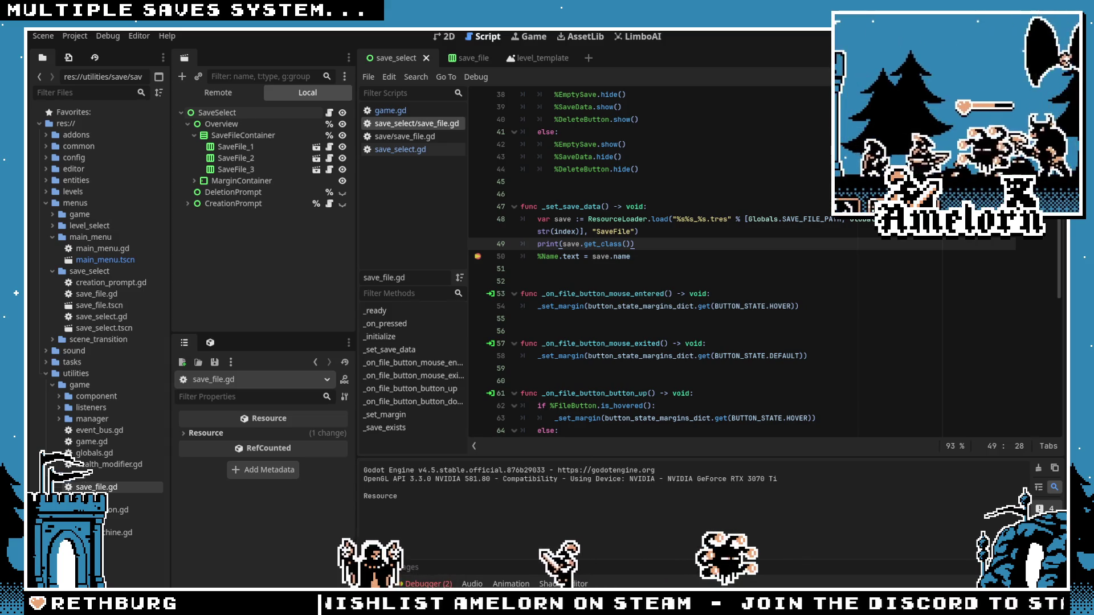
pyautogui.moveTo(640, 244); pyautogui.dragTo(457, 240)
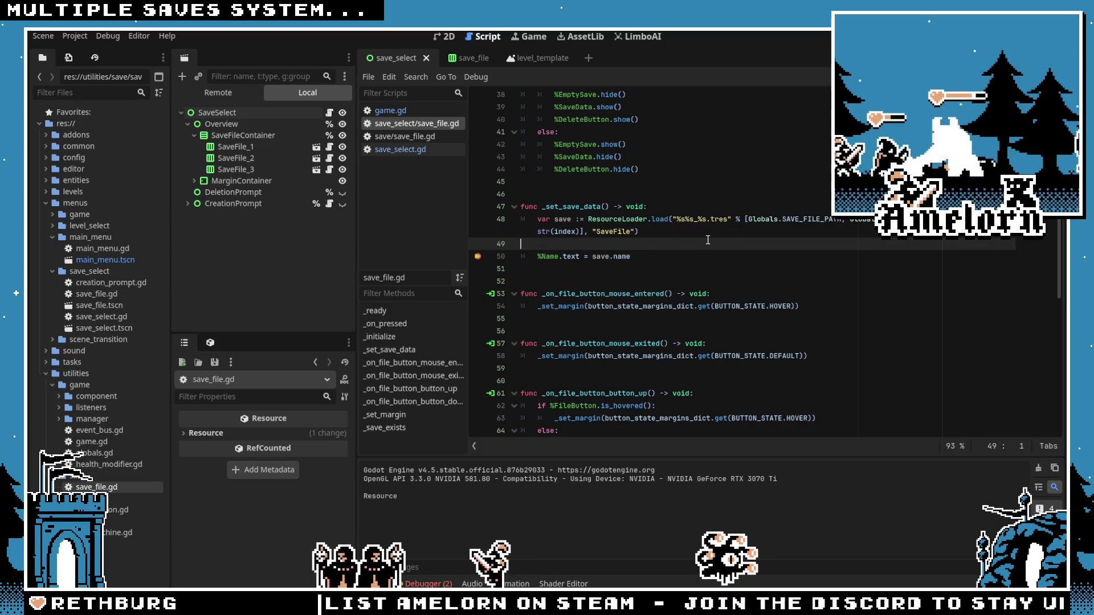
pyautogui.press('BackSpace')
pyautogui.click(679, 242)
pyautogui.press('Return')
pyautogui.press('Return')
pyautogui.write('without := var res = ItemData.new() ResourceSaver.save(res, "user://res.tres") var out = ResourceLoader.load("user://res.tres", "ItemData")')
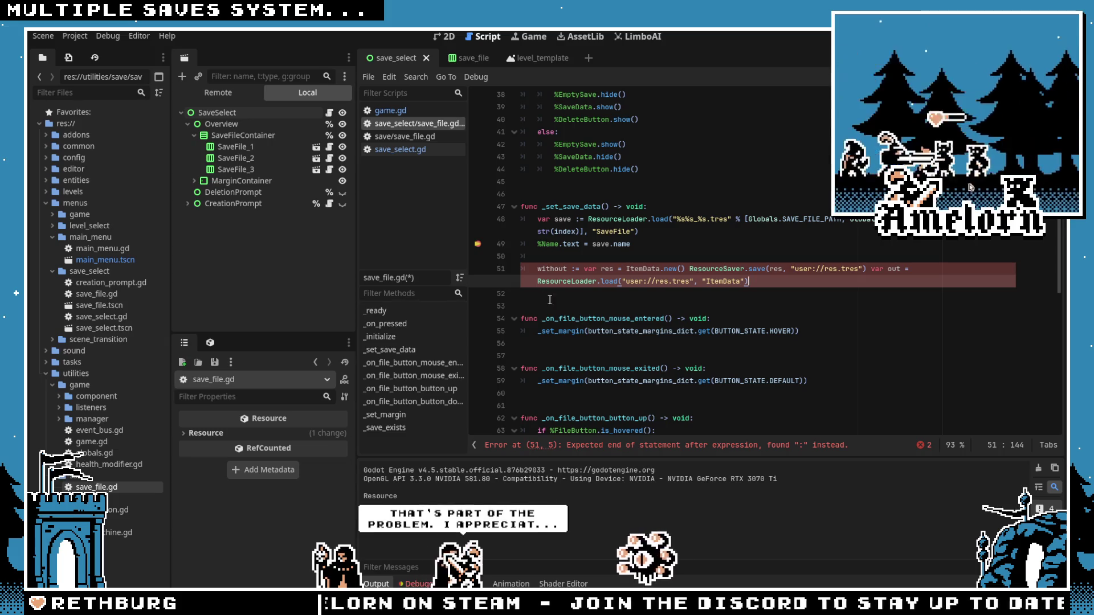
pyautogui.click(532, 271)
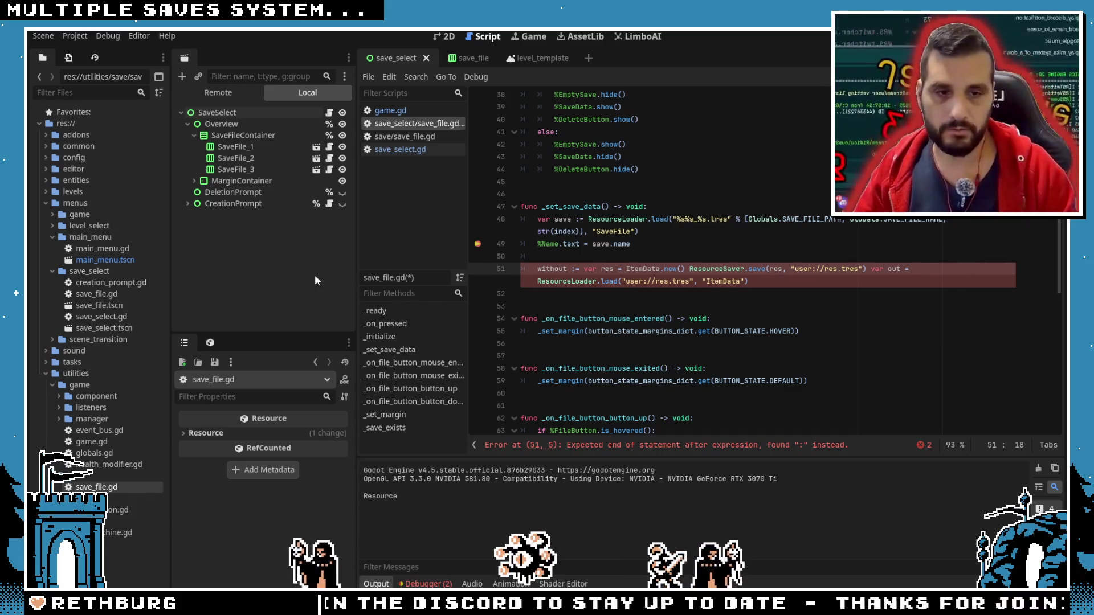
# Step: Split the ResourceSaver save and load onto separate lines, declaring res and out with :=
pyautogui.press('BackSpace')
pyautogui.press('BackSpace')
pyautogui.press('BackSpace')
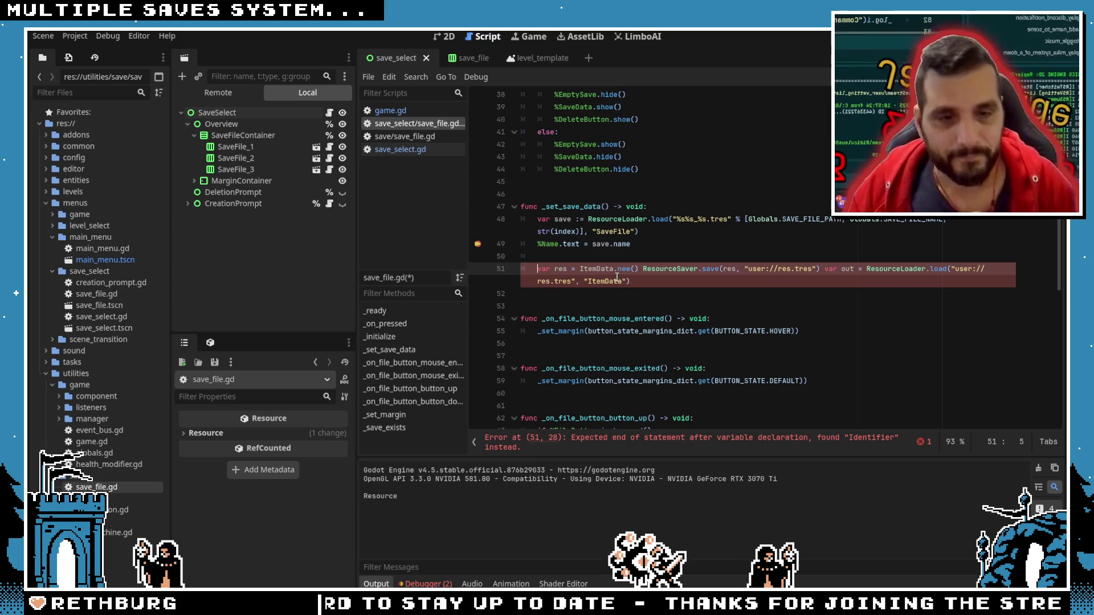
pyautogui.click(639, 268)
pyautogui.press('Return')
pyautogui.click(717, 281)
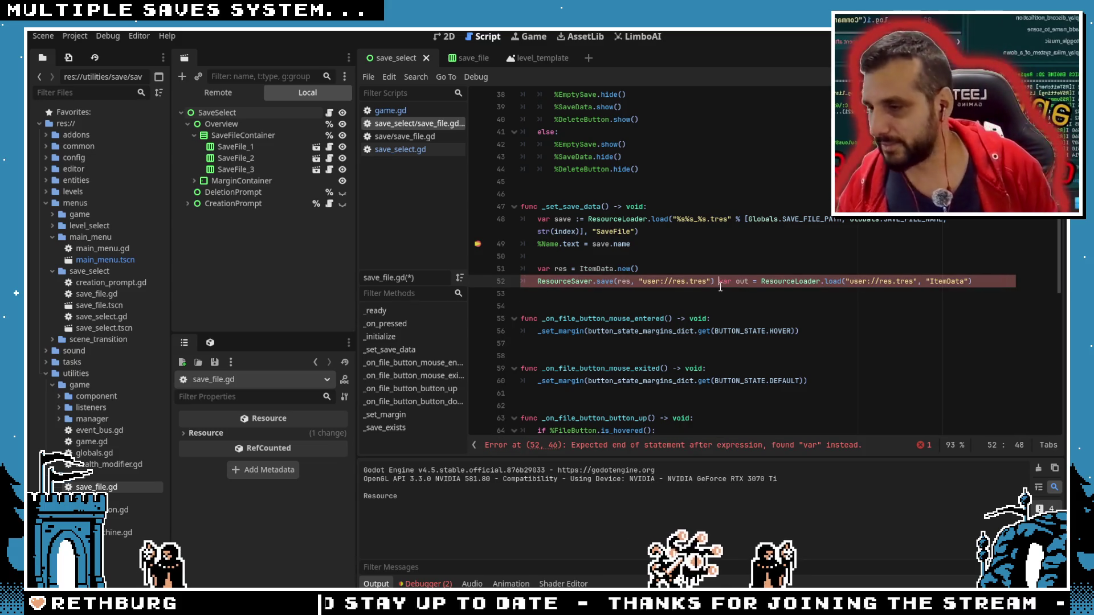
pyautogui.press('Return')
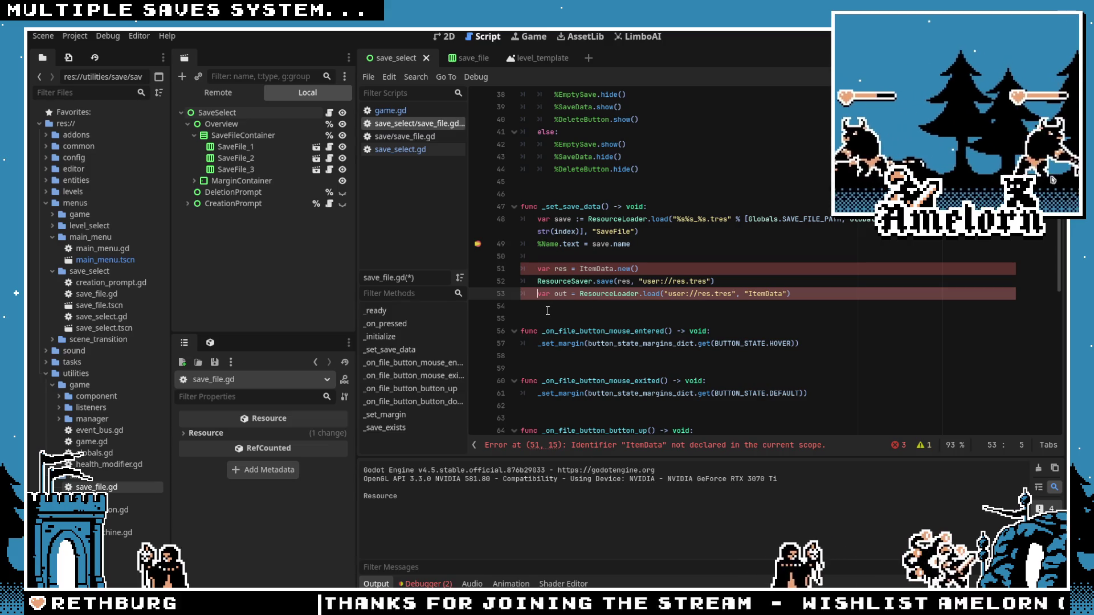
pyautogui.click(571, 269)
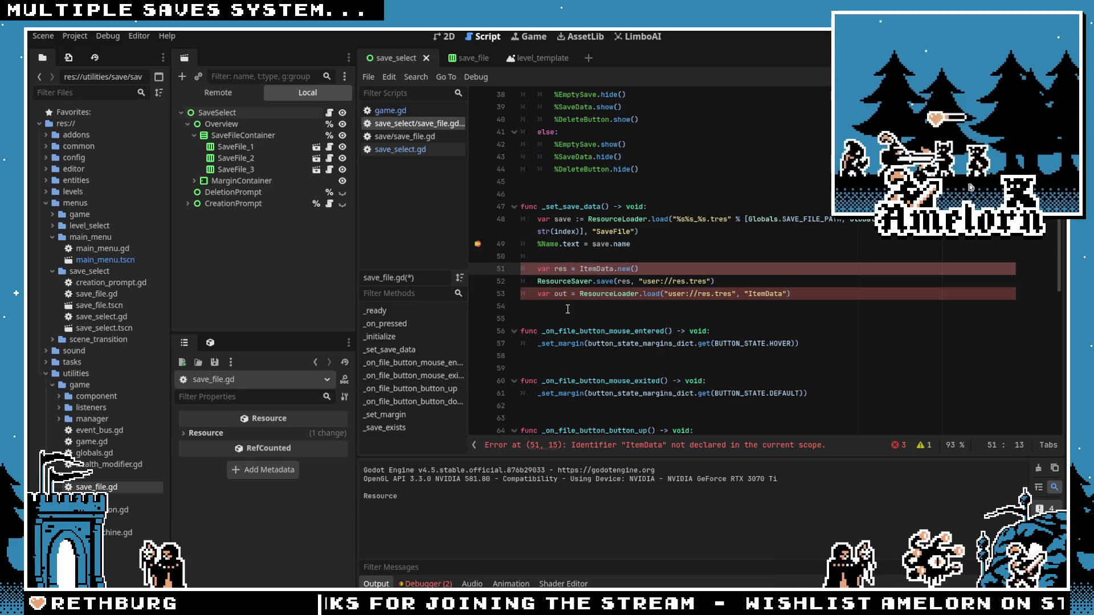
pyautogui.write(':')
pyautogui.click(572, 293)
pyautogui.write(':')
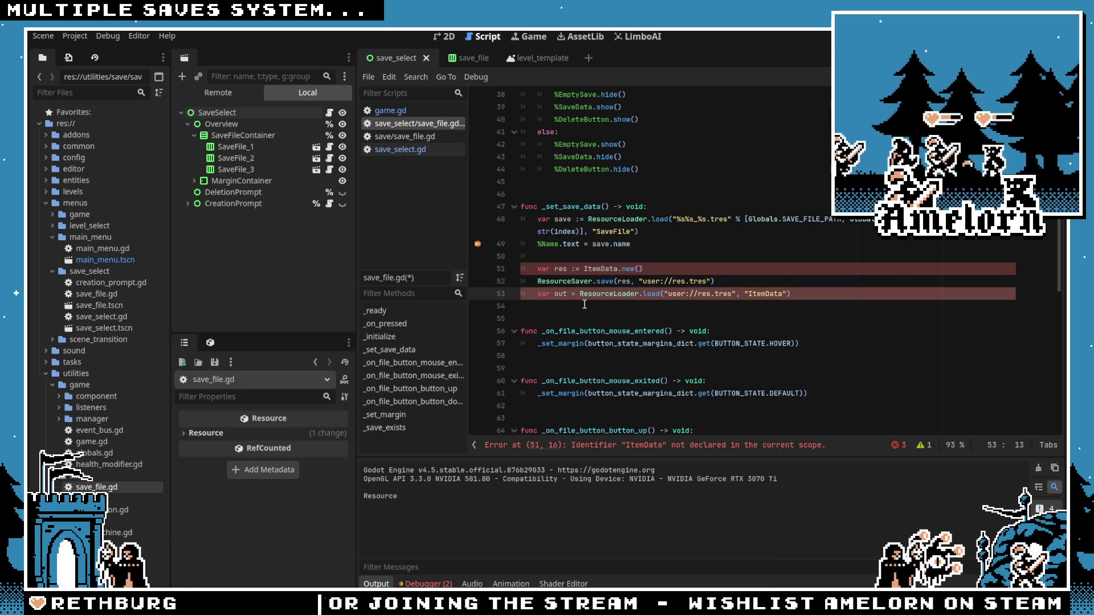
# Step: Replace ItemData with SaveData on test line 51
pyautogui.click(631, 258)
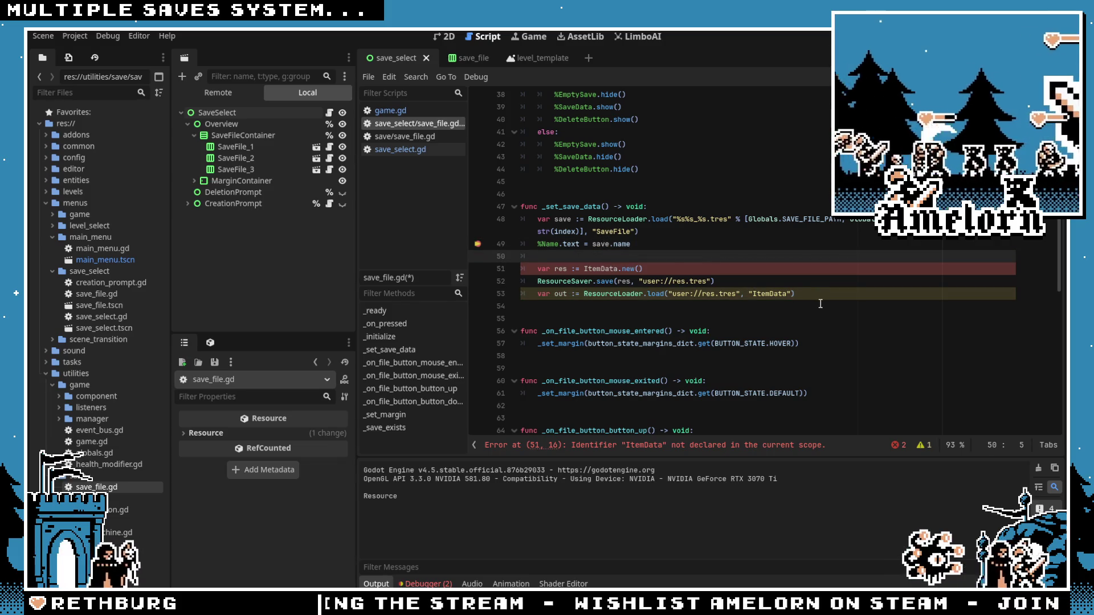
pyautogui.moveTo(822, 299)
pyautogui.mouseDown()
pyautogui.moveTo(521, 295)
pyautogui.moveTo(476, 269)
pyautogui.mouseUp()
pyautogui.click(594, 269)
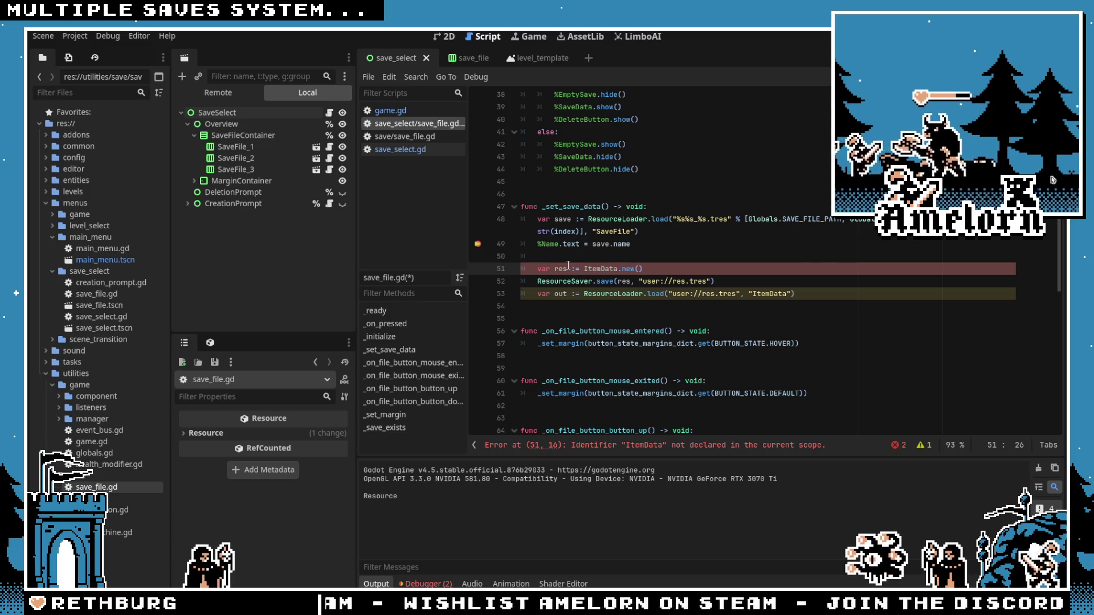
pyautogui.moveTo(813, 292); pyautogui.dragTo(537, 268)
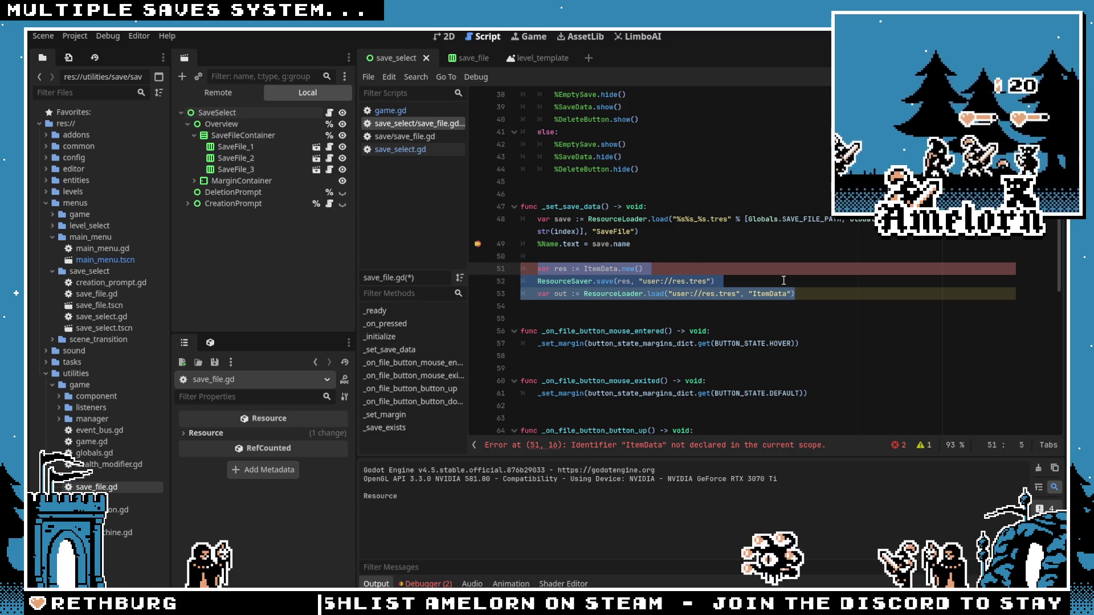
pyautogui.hotkey('shift', 'Up')
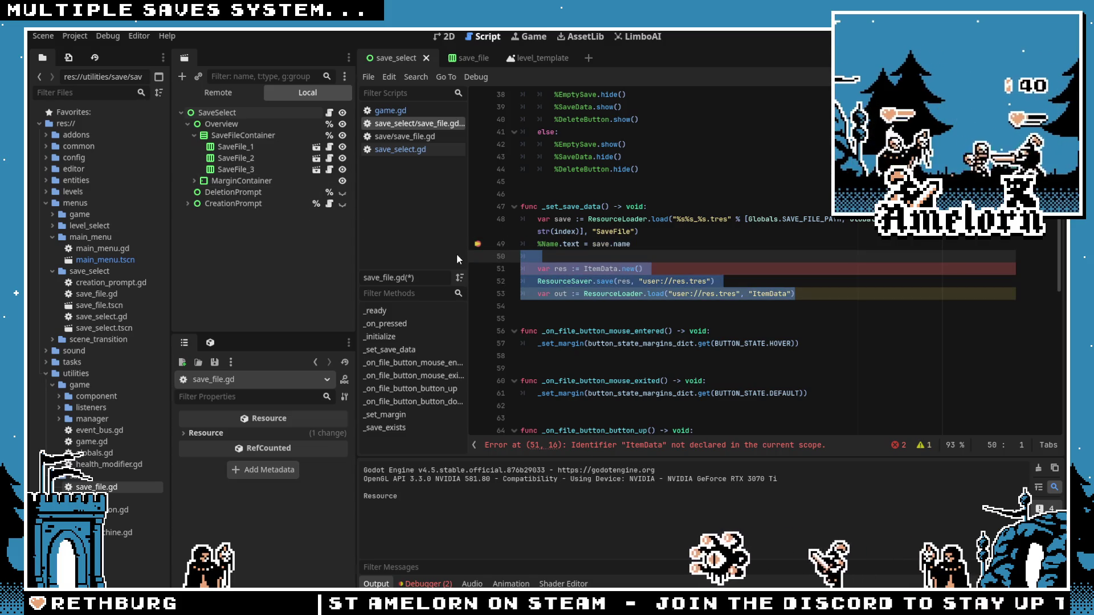
pyautogui.moveTo(796, 293)
pyautogui.mouseDown()
pyautogui.moveTo(627, 292)
pyautogui.moveTo(526, 271)
pyautogui.mouseUp()
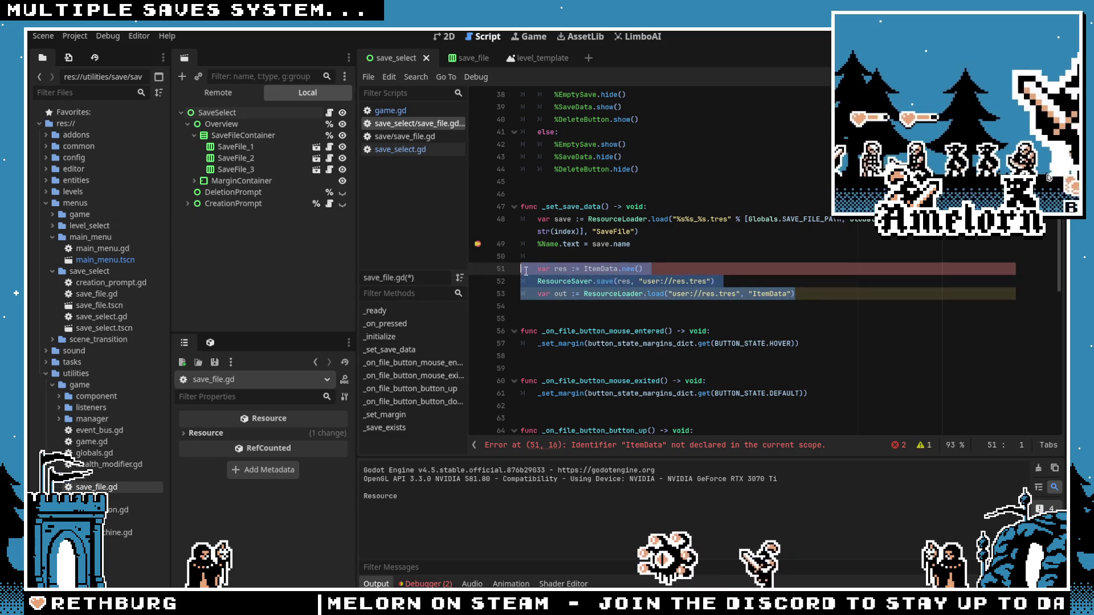
pyautogui.click(615, 256)
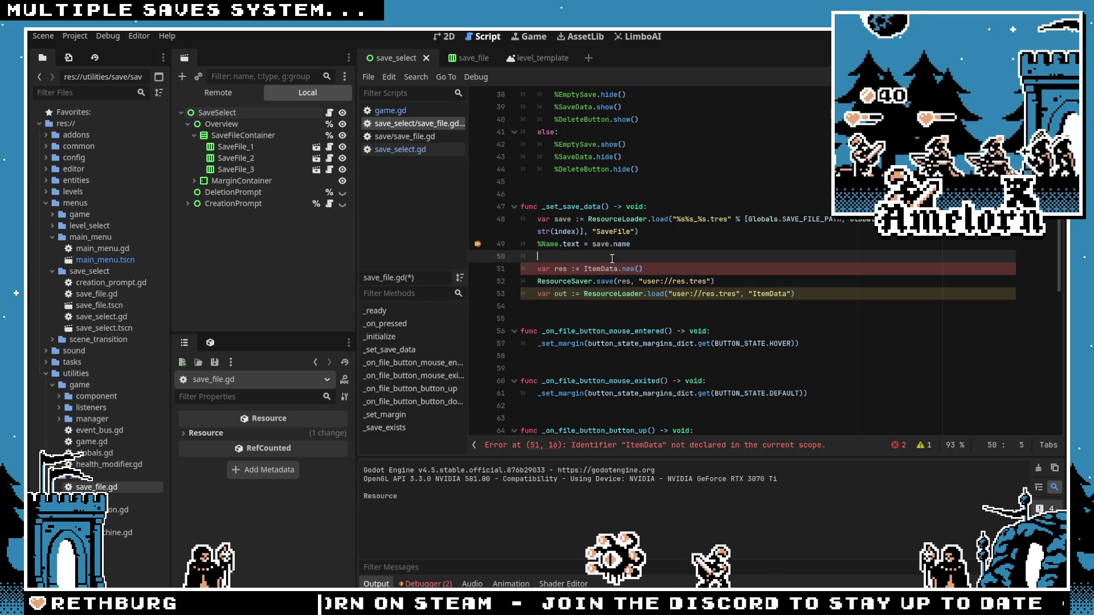
pyautogui.doubleClick(600, 269)
pyautogui.write('SaveData')
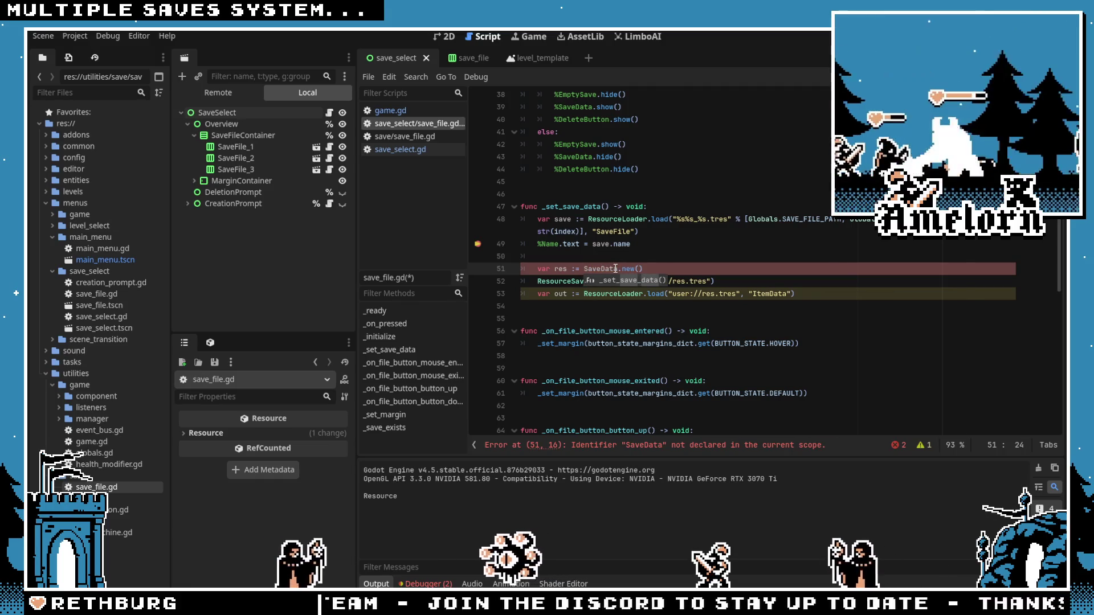
# Step: Change the test line to instantiate SaveFile.new('test')
pyautogui.press('BackSpace')
pyautogui.press('BackSpace')
pyautogui.press('BackSpace')
pyautogui.write('File')
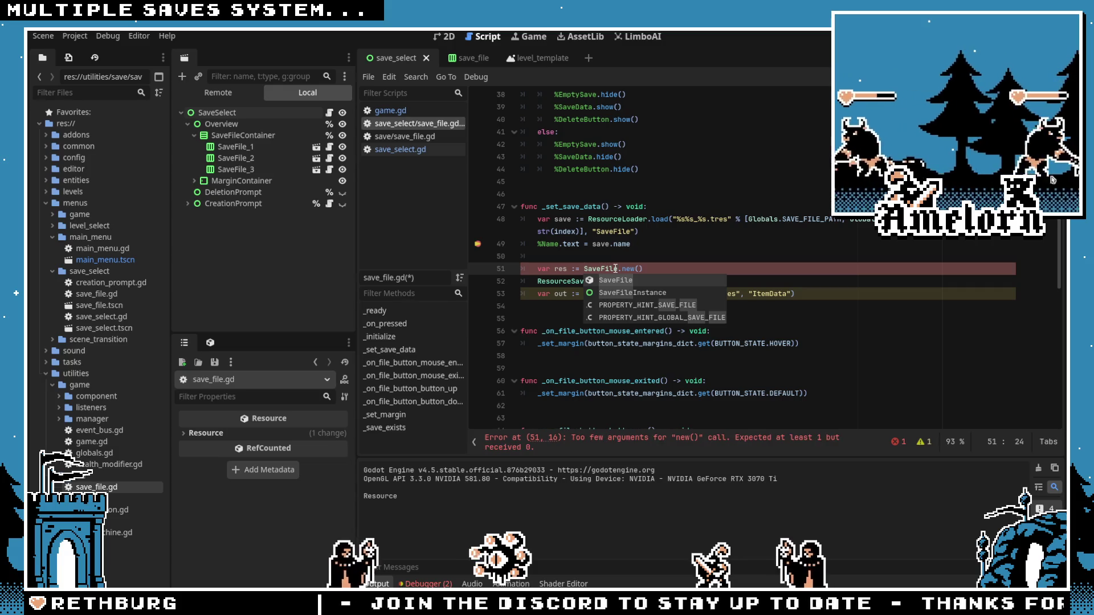
pyautogui.doubleClick(608, 269)
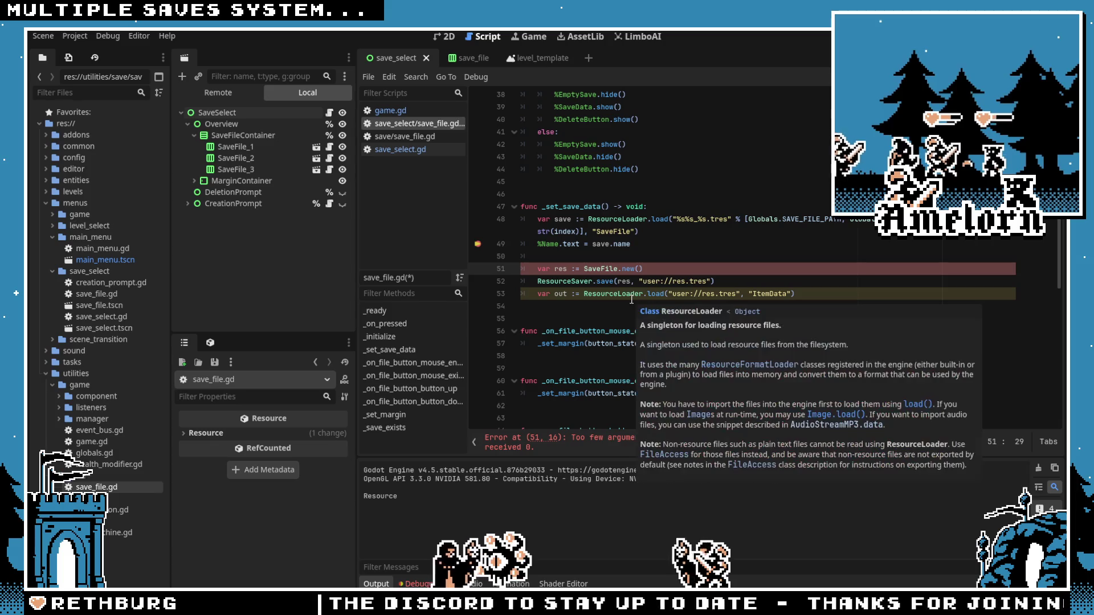
pyautogui.moveTo(596, 300)
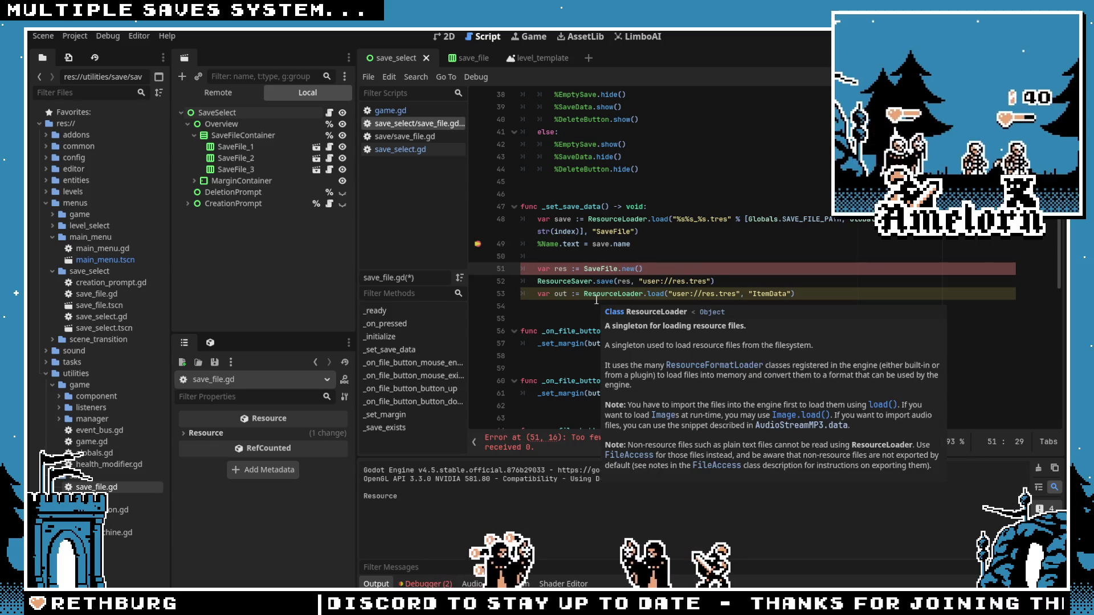
pyautogui.write("'test")
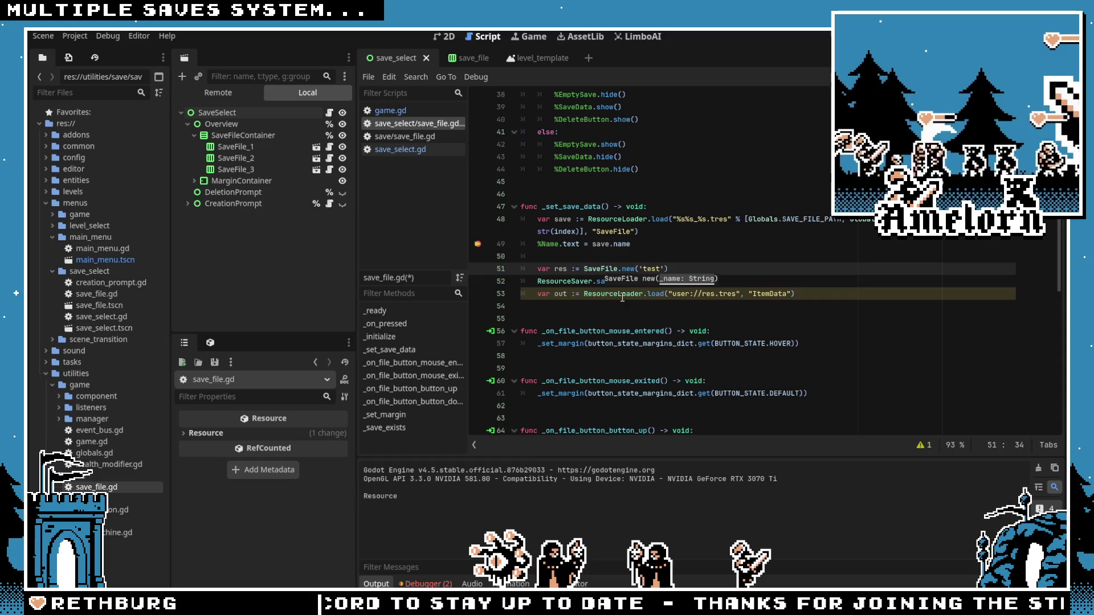
# Step: Add a line after the load and comment out the original slot-loading lines 48–50
pyautogui.click(668, 261)
pyautogui.click(556, 294)
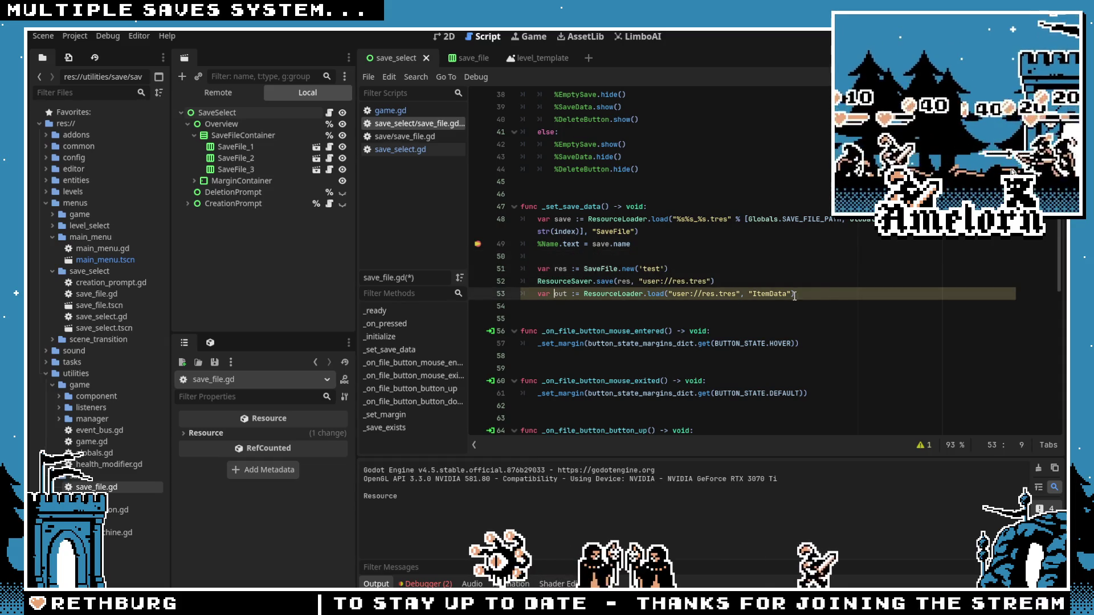
pyautogui.press('Return')
pyautogui.write('print(out)')
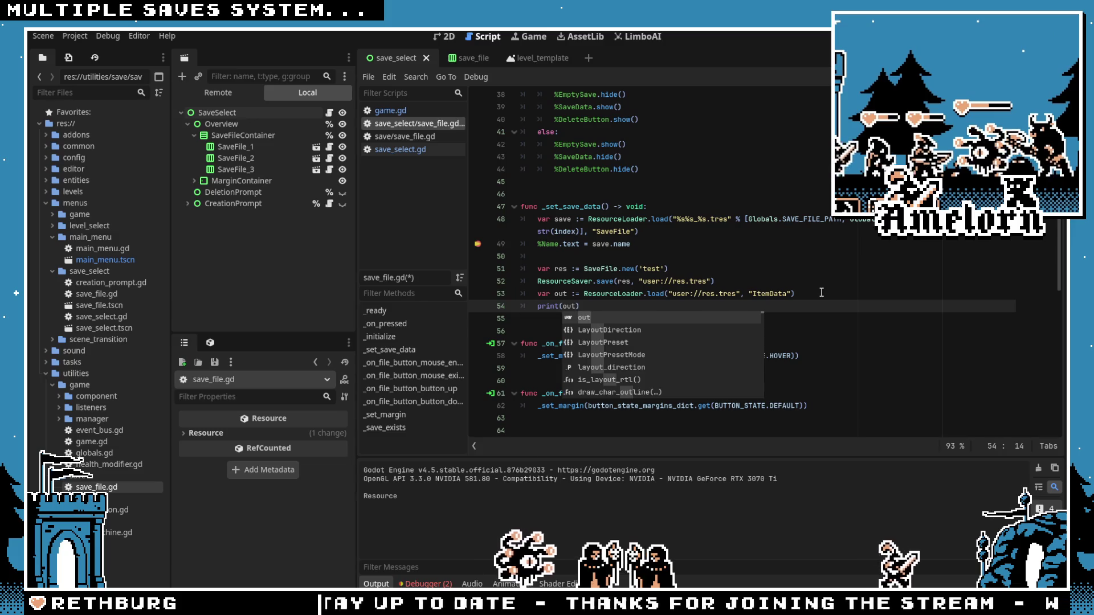
pyautogui.moveTo(570, 256)
pyautogui.mouseDown()
pyautogui.moveTo(490, 245)
pyautogui.moveTo(482, 225)
pyautogui.mouseUp()
pyautogui.hotkey('ctrl', 'k')
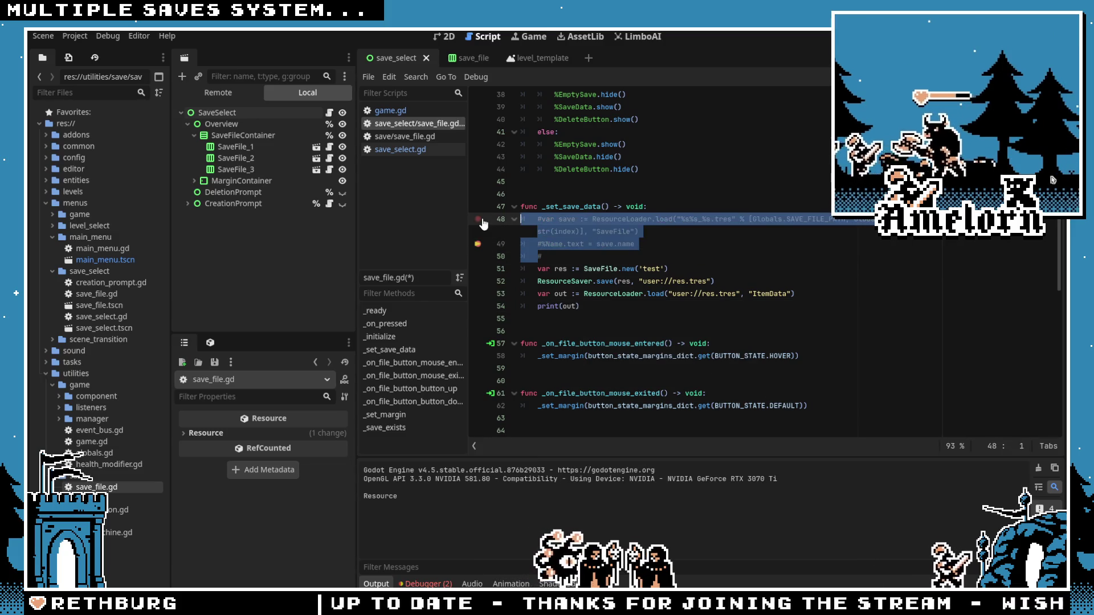
# Step: Change the load's type hint from ItemData to SaveFile and run the test
pyautogui.click(682, 274)
pyautogui.click(619, 271)
pyautogui.click(613, 282)
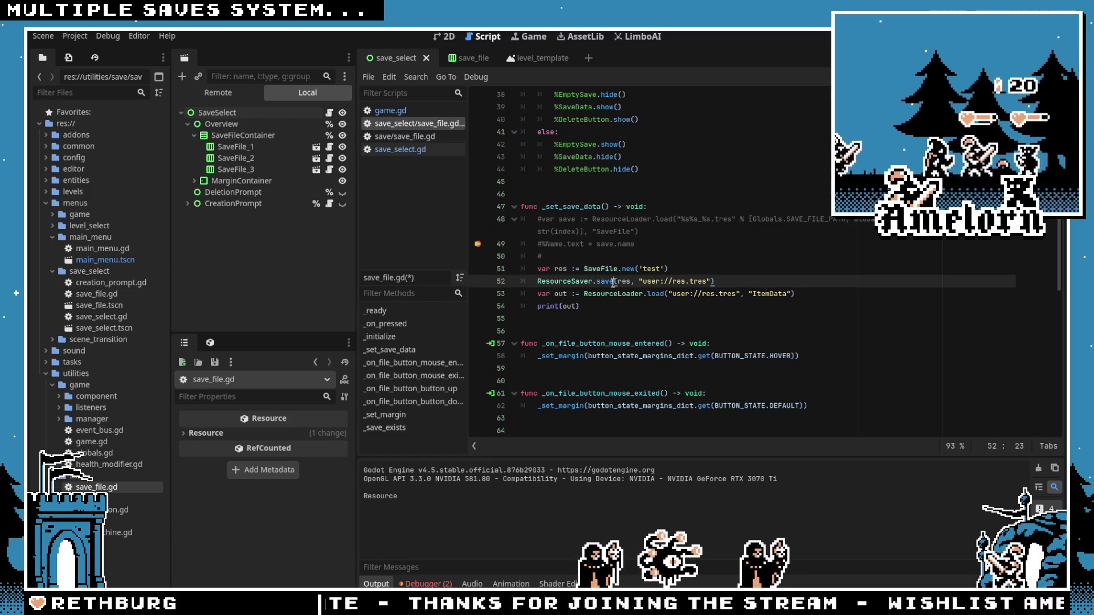
pyautogui.click(701, 260)
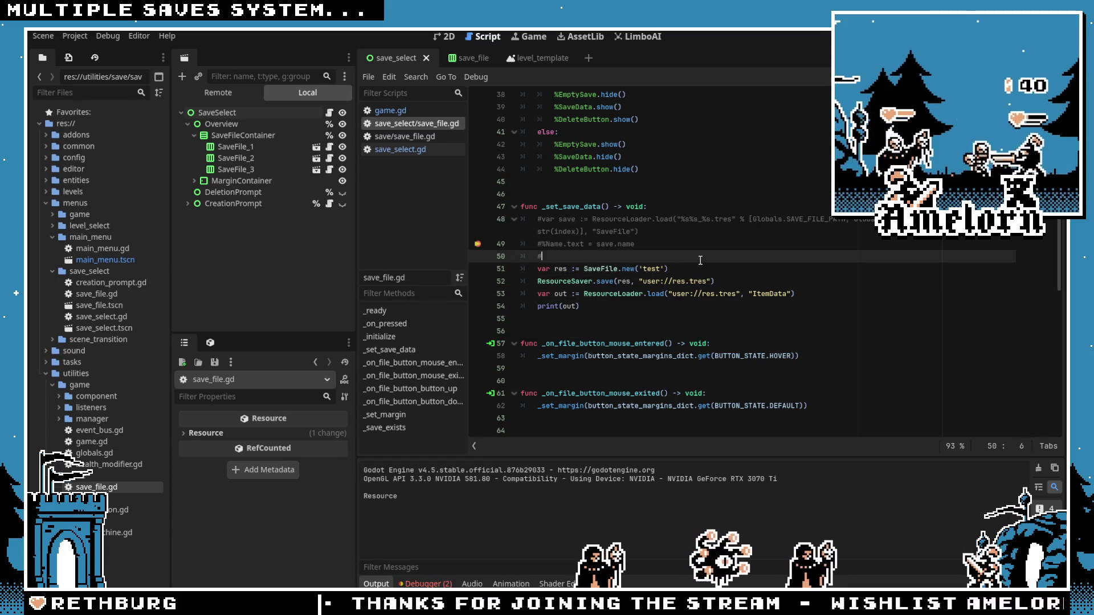
pyautogui.click(687, 294)
pyautogui.doubleClick(766, 295)
pyautogui.write('veFile')
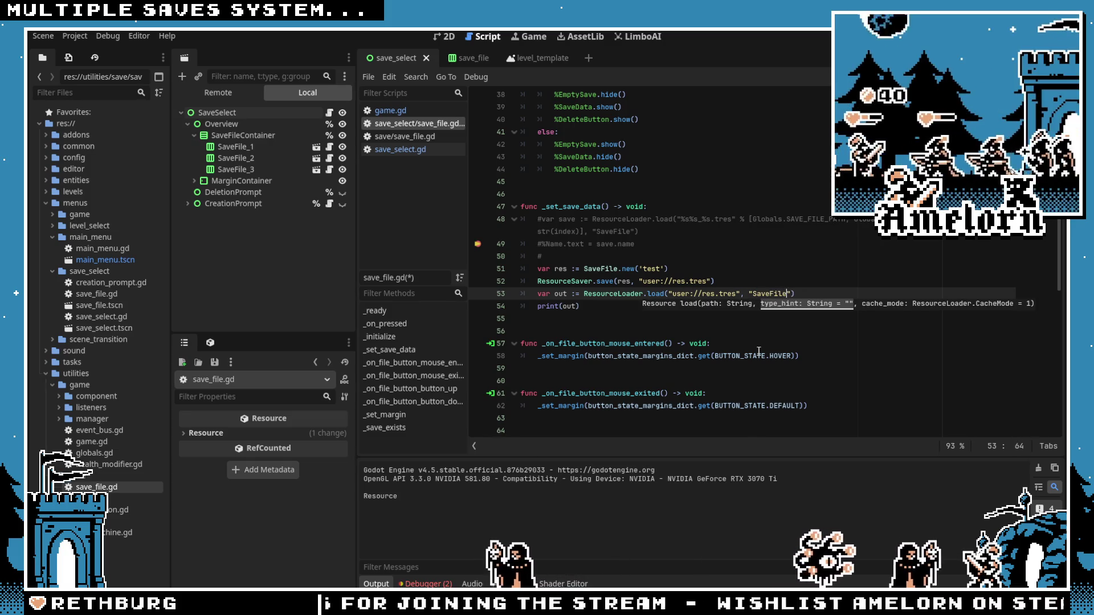
pyautogui.click(735, 269)
pyautogui.click(708, 254)
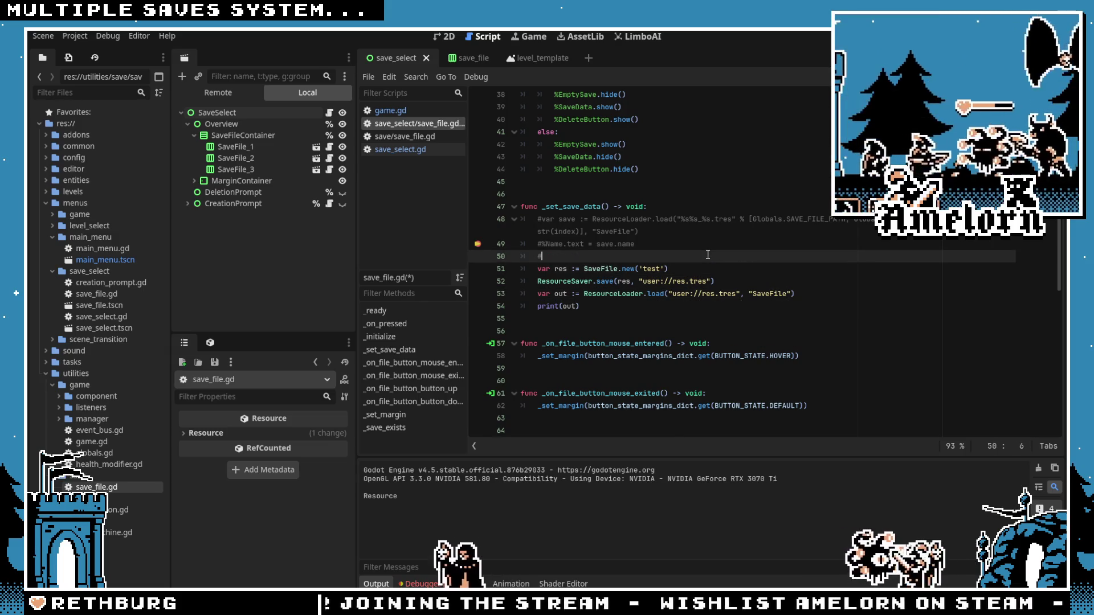
pyautogui.press('F5')
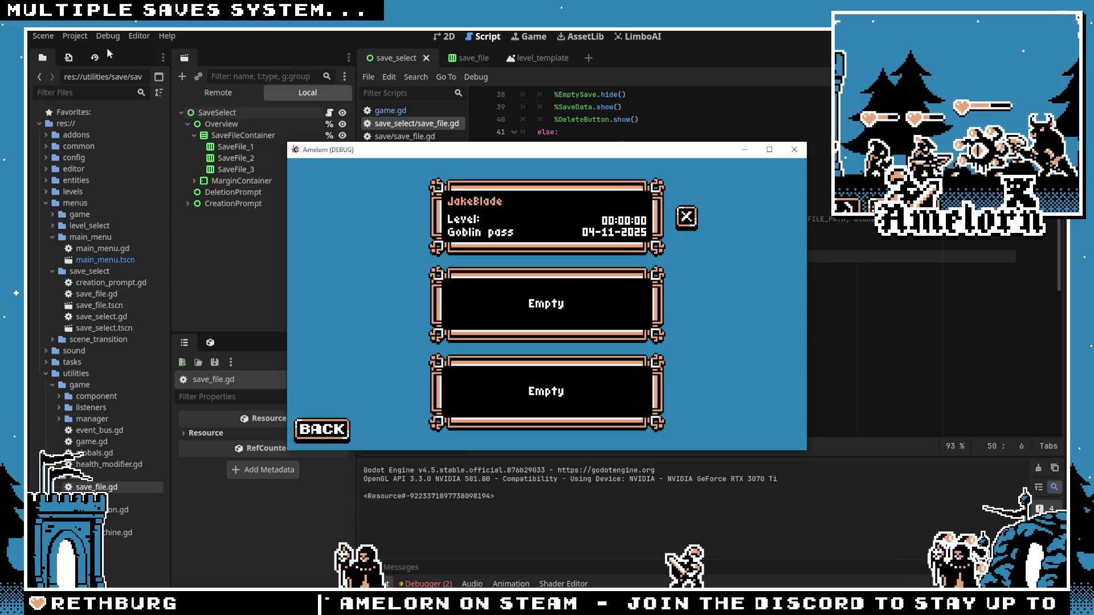
# Step: Check the user data folder, then move the breakpoint to print(out) on line 54 and rerun
pyautogui.click(75, 36)
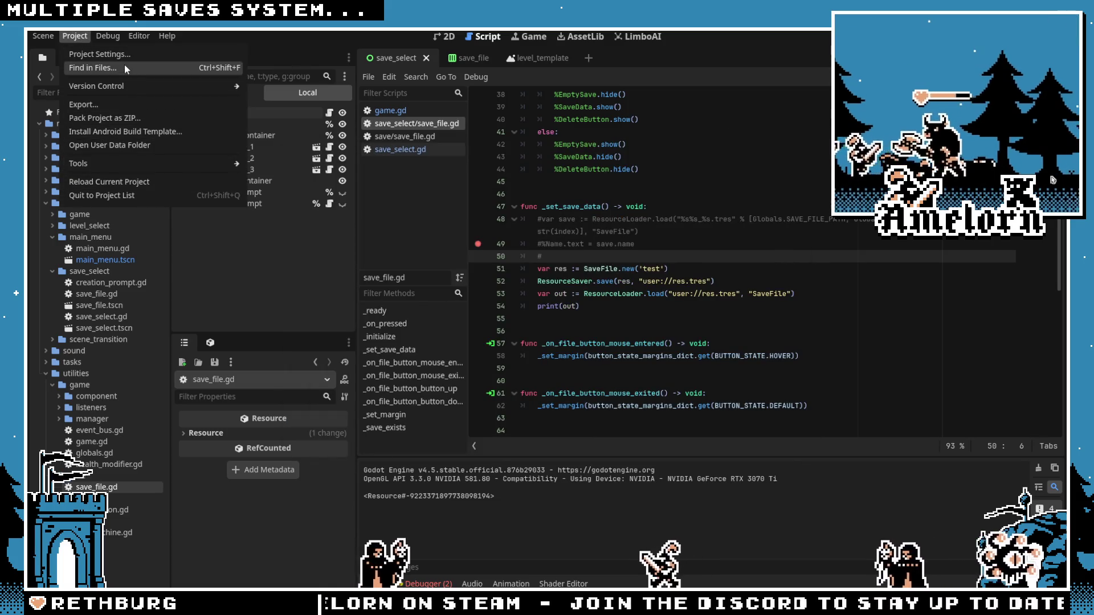
pyautogui.click(105, 145)
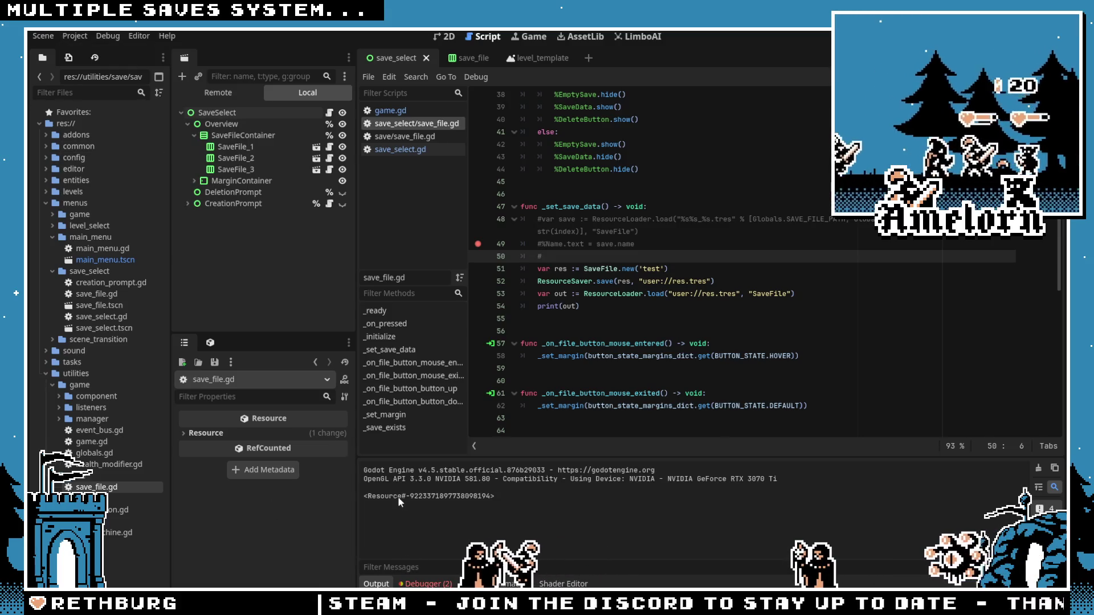
pyautogui.click(576, 306)
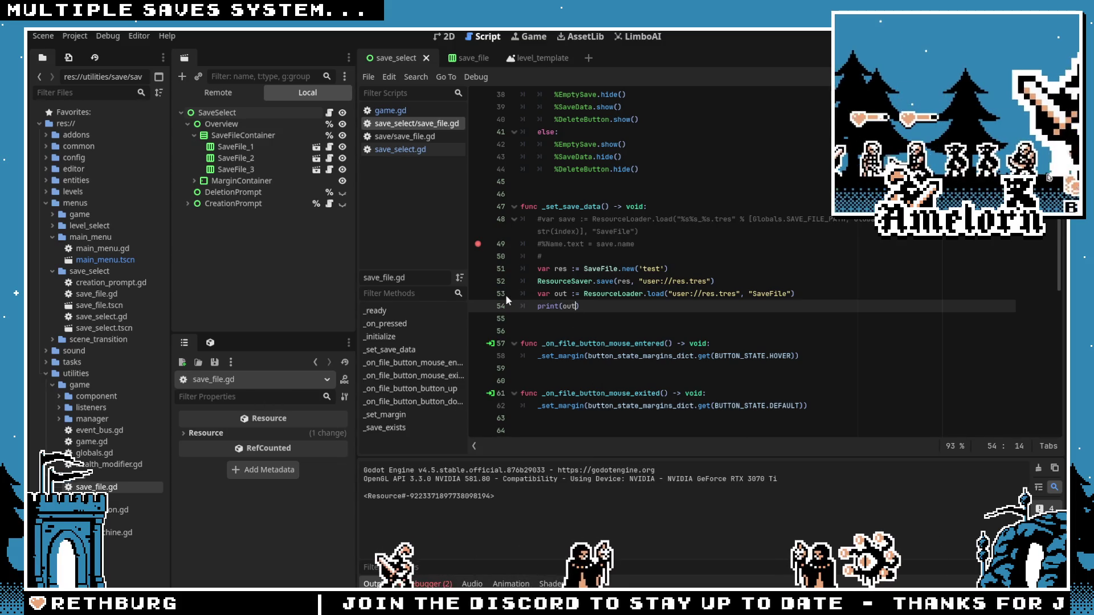
pyautogui.click(477, 244)
pyautogui.click(478, 307)
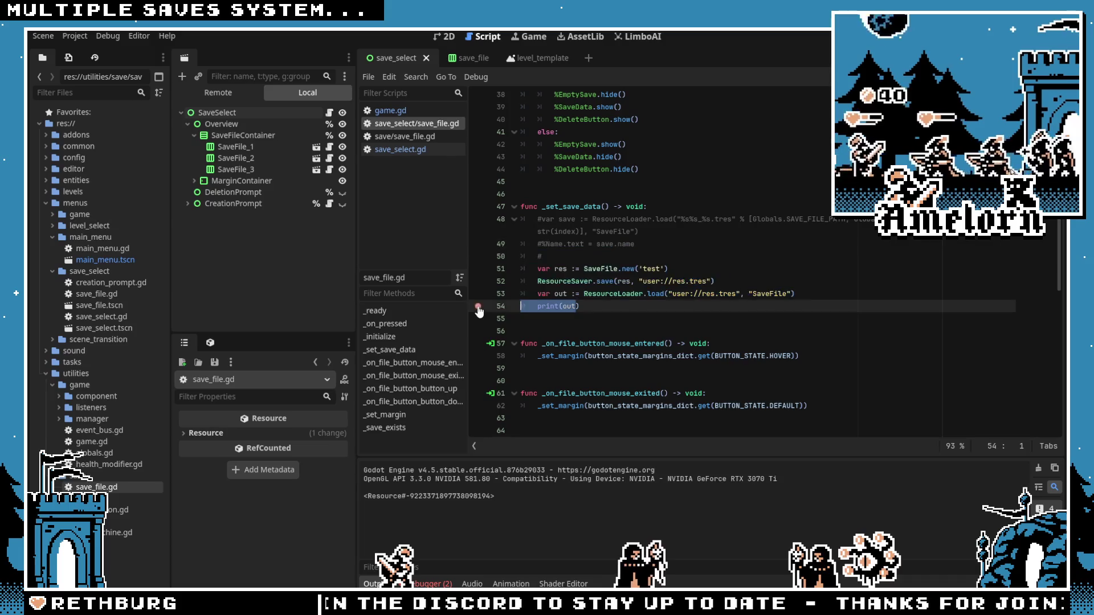
pyautogui.click(627, 256)
pyautogui.press('F6')
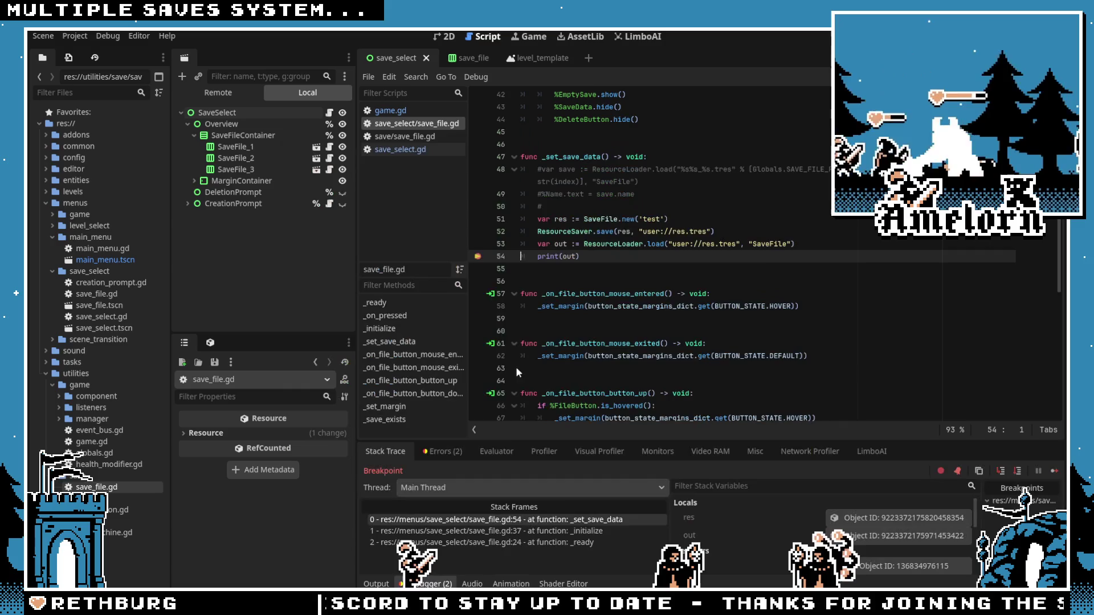
pyautogui.click(849, 536)
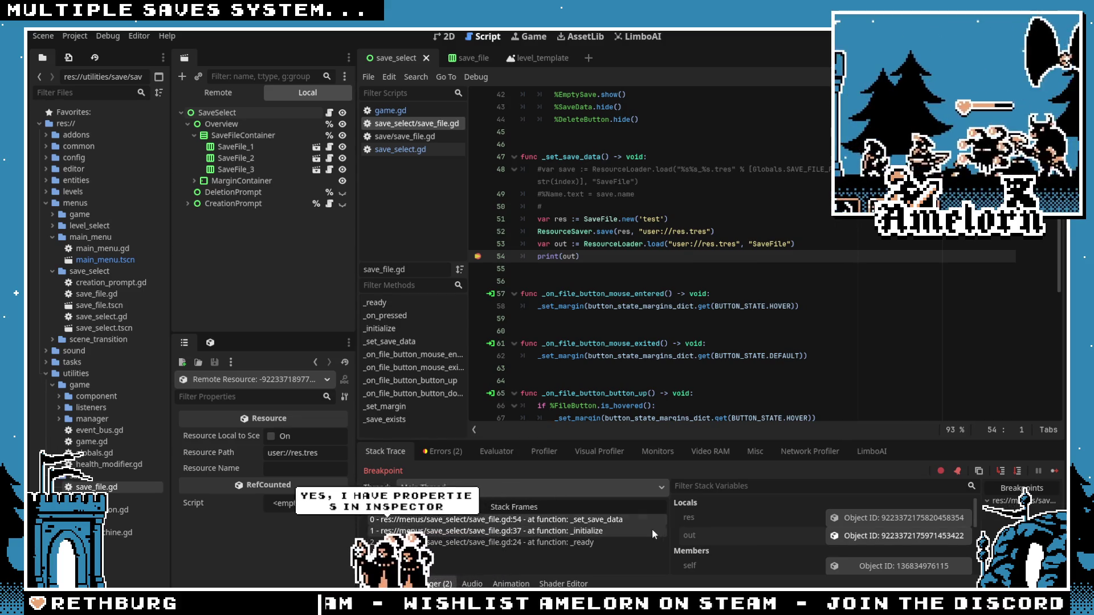
pyautogui.moveTo(581, 257); pyautogui.dragTo(471, 222)
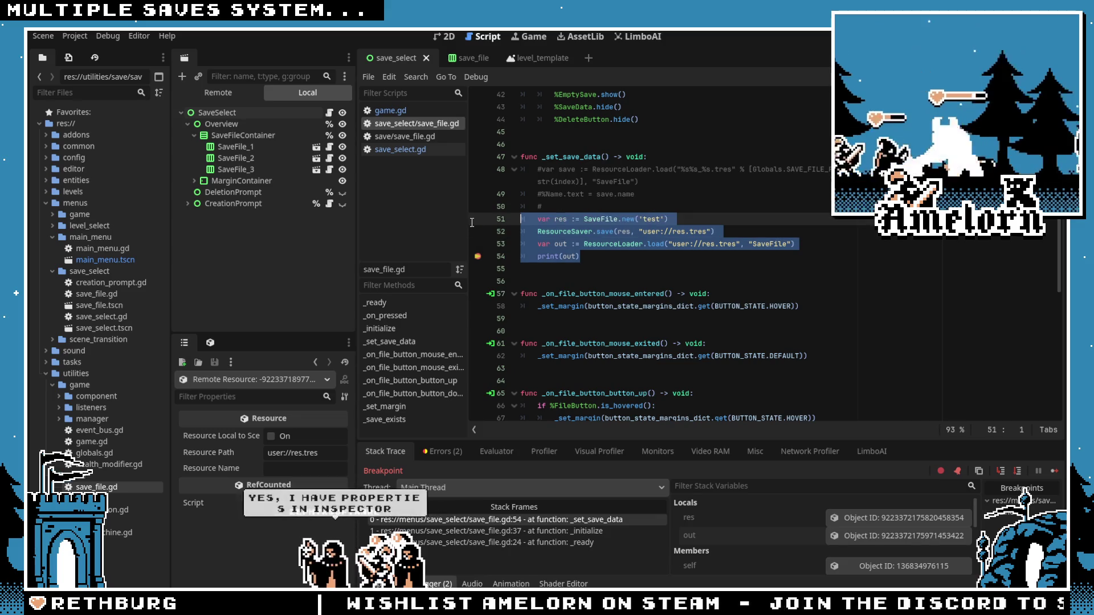
pyautogui.click(593, 271)
pyautogui.click(604, 261)
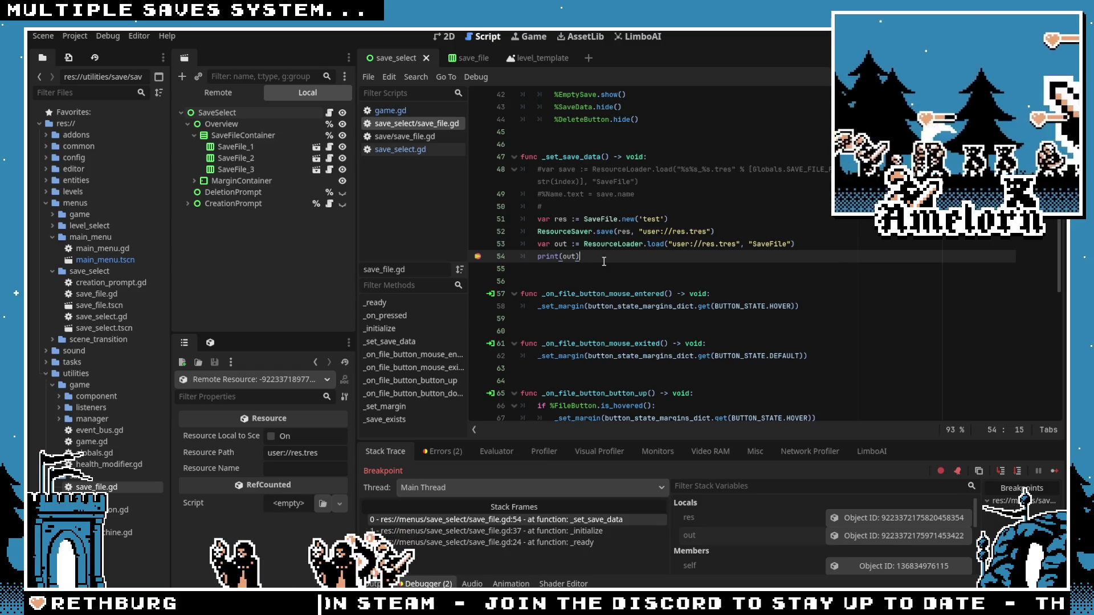
pyautogui.moveTo(604, 261); pyautogui.dragTo(521, 218)
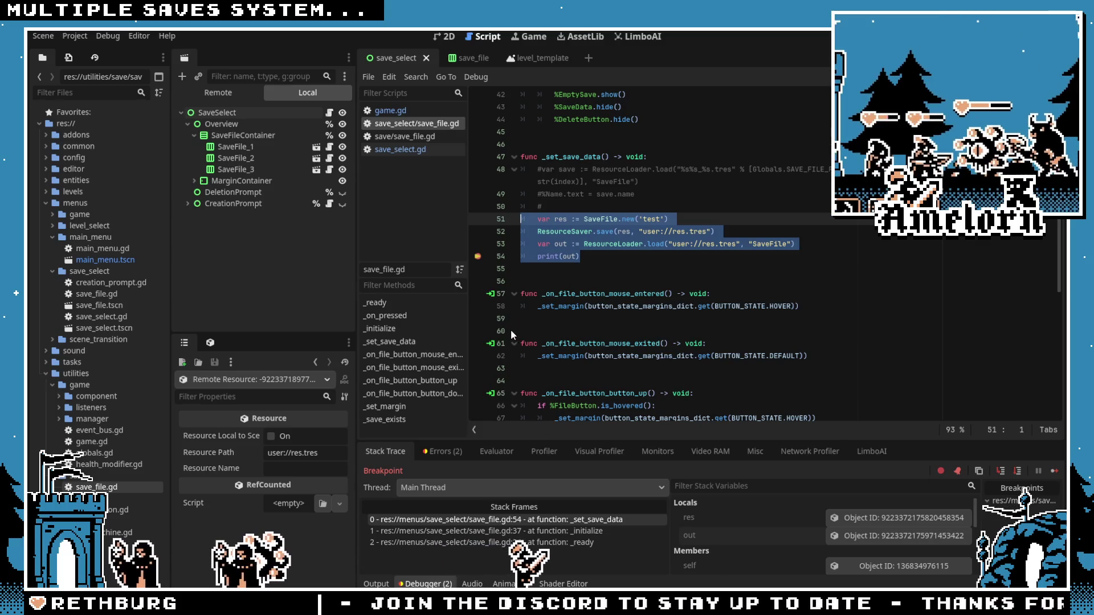
pyautogui.press('BackSpace')
pyautogui.press('BackSpace')
pyautogui.press('BackSpace')
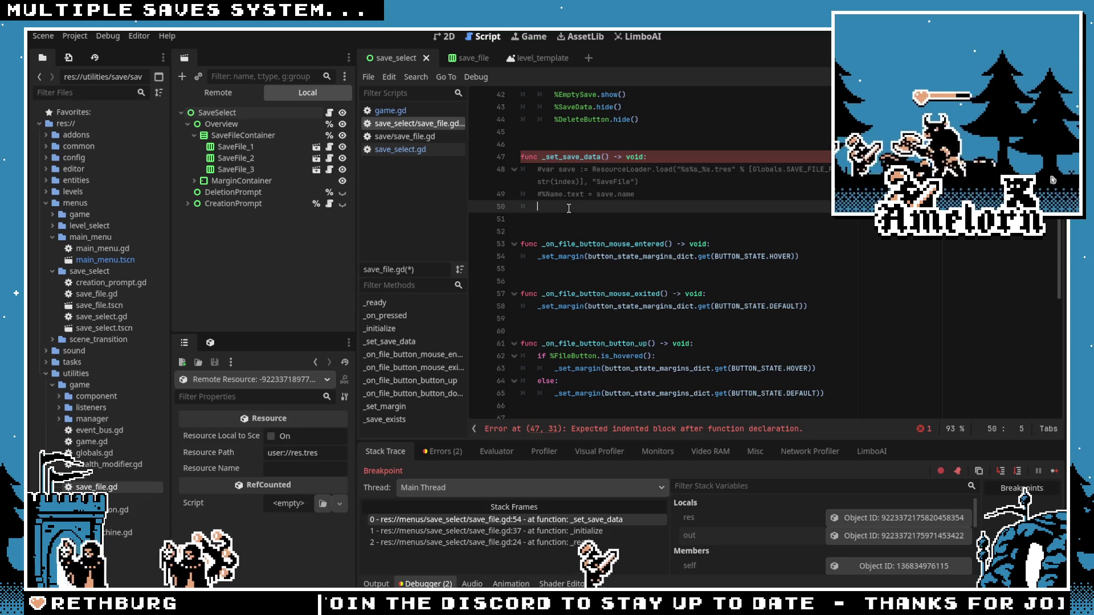
# Step: Remove the leftover empty line and uncomment the load lines 48–49
pyautogui.press('BackSpace')
pyautogui.moveTo(572, 206); pyautogui.dragTo(453, 165)
pyautogui.hotkey('ctrl', 'k')
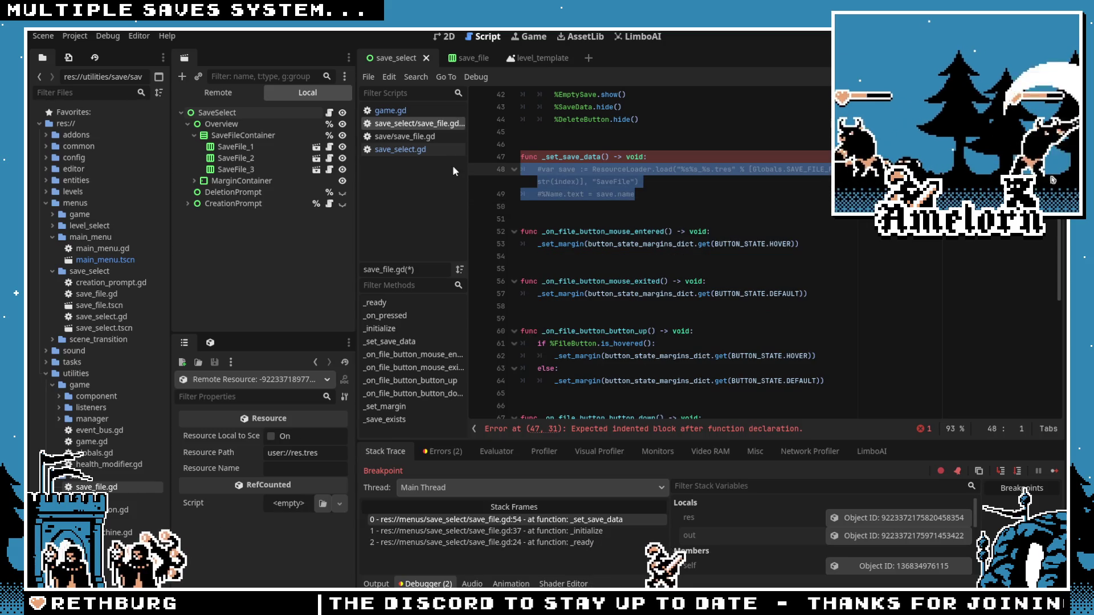
# Step: Open the ResourceLoader documentation and scroll to its load() method description
pyautogui.keyDown('ctrl'); pyautogui.click(613, 170); pyautogui.keyUp('ctrl')
pyautogui.scroll(-4, 598, 214)
pyautogui.scroll(4, 597, 258)
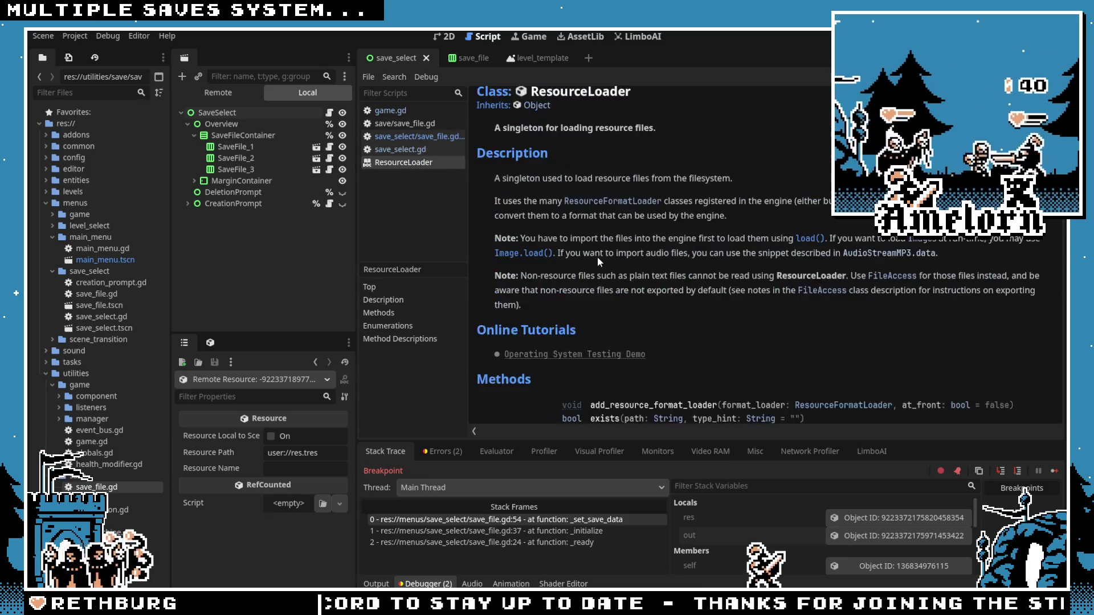
pyautogui.hotkey('ctrl', 'w')
pyautogui.click(667, 194)
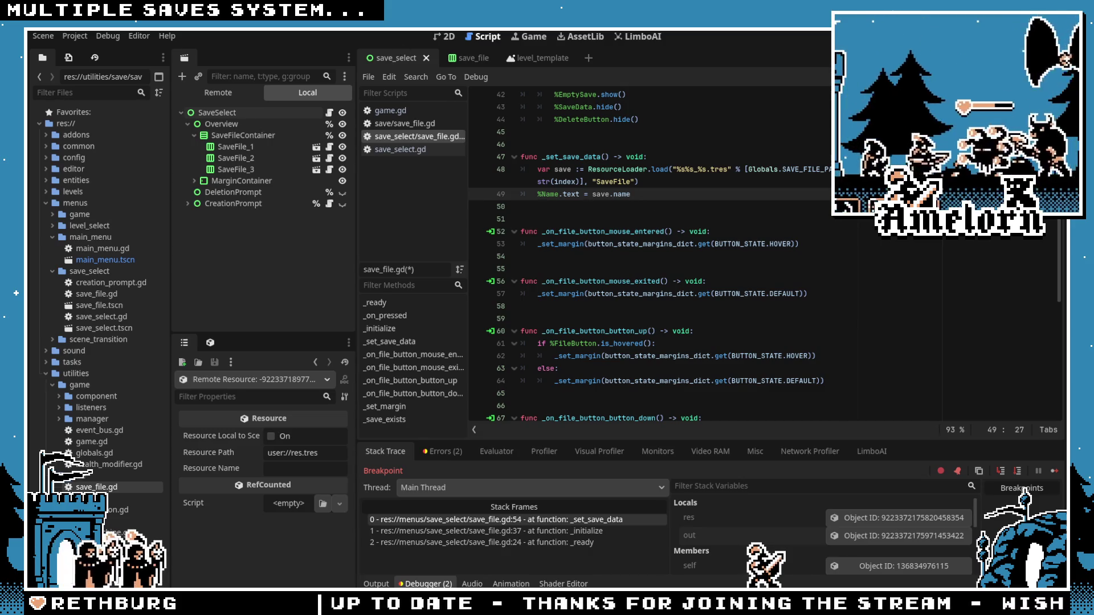
pyautogui.click(660, 170)
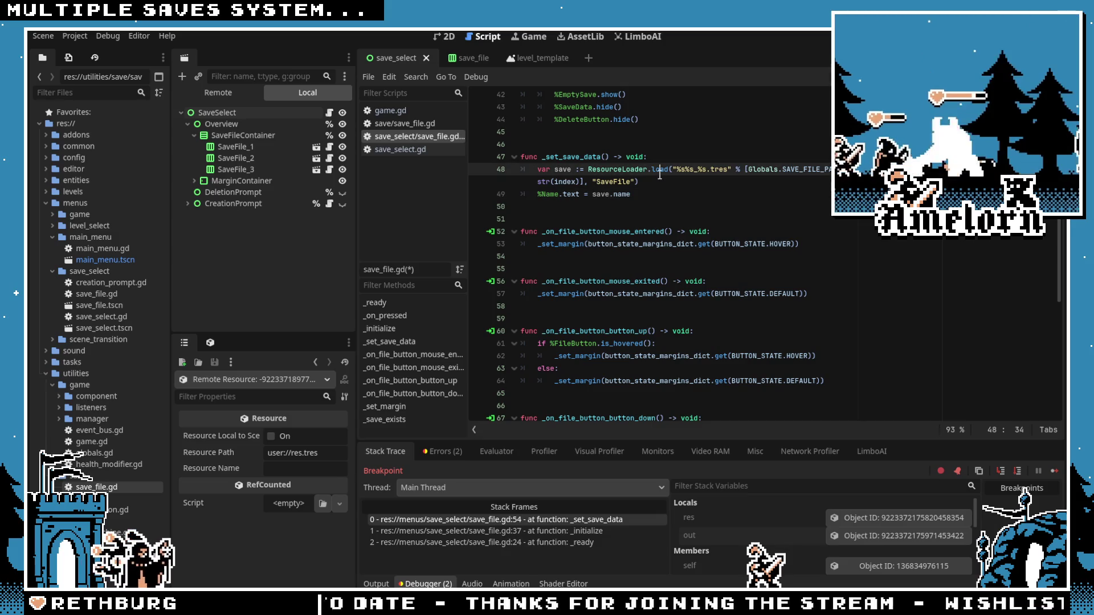
pyautogui.keyDown('ctrl'); pyautogui.click(619, 170); pyautogui.keyUp('ctrl')
pyautogui.scroll(-10, 620, 228)
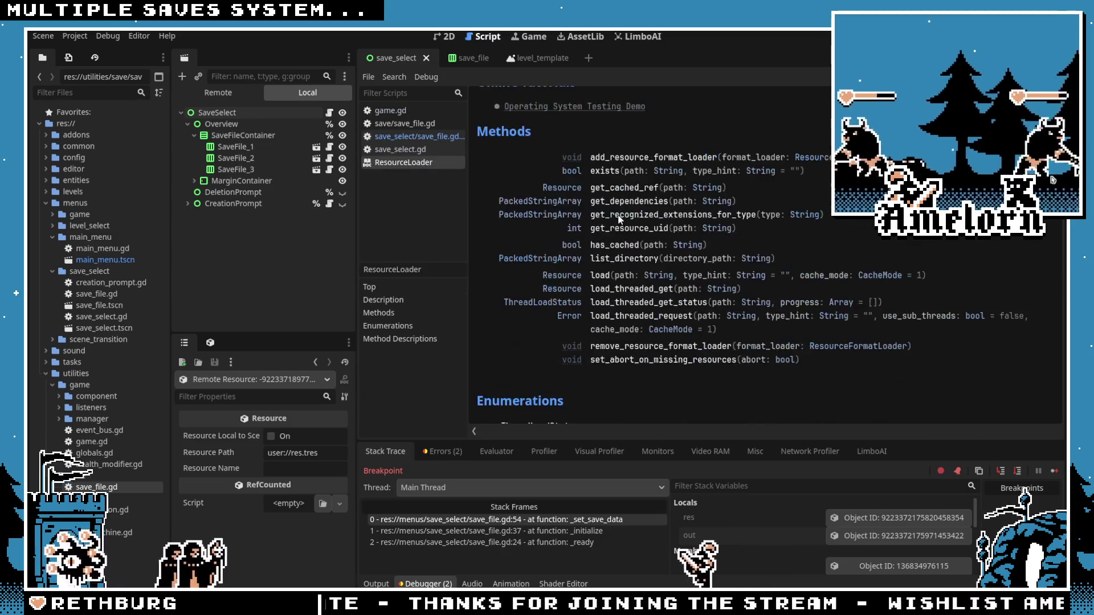
pyautogui.click(425, 584)
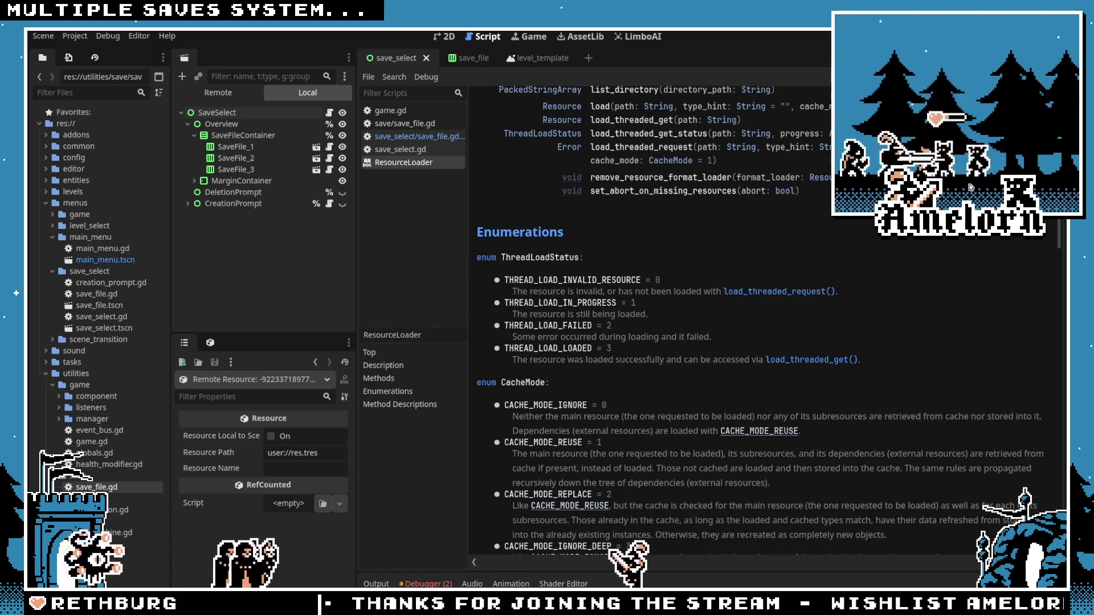
pyautogui.scroll(-5, 657, 236)
pyautogui.scroll(-8, 655, 231)
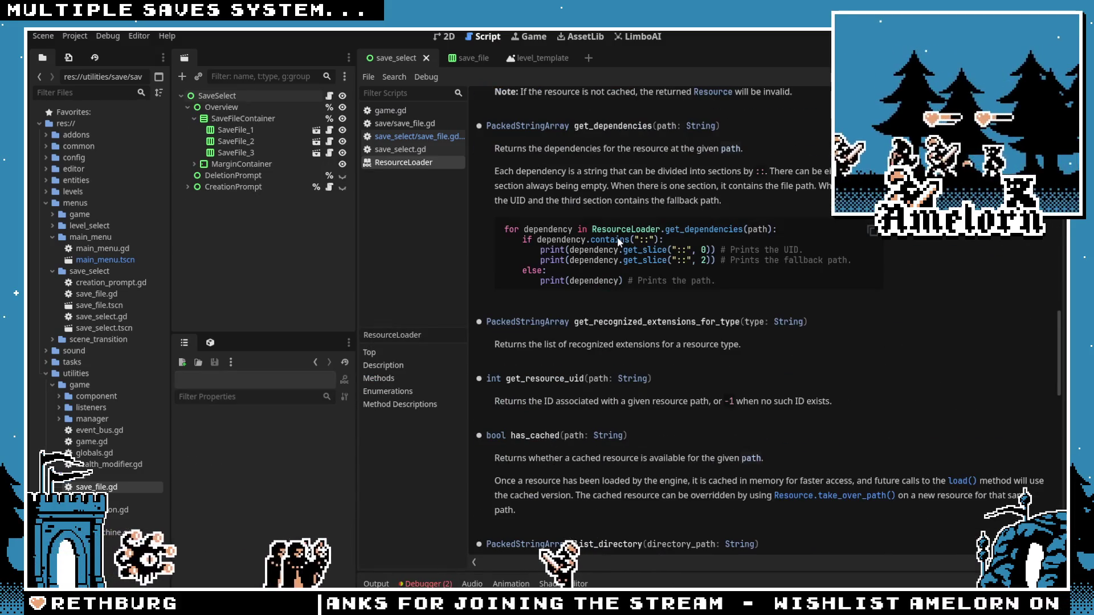
pyautogui.scroll(-5, 618, 244)
pyautogui.scroll(-5, 618, 243)
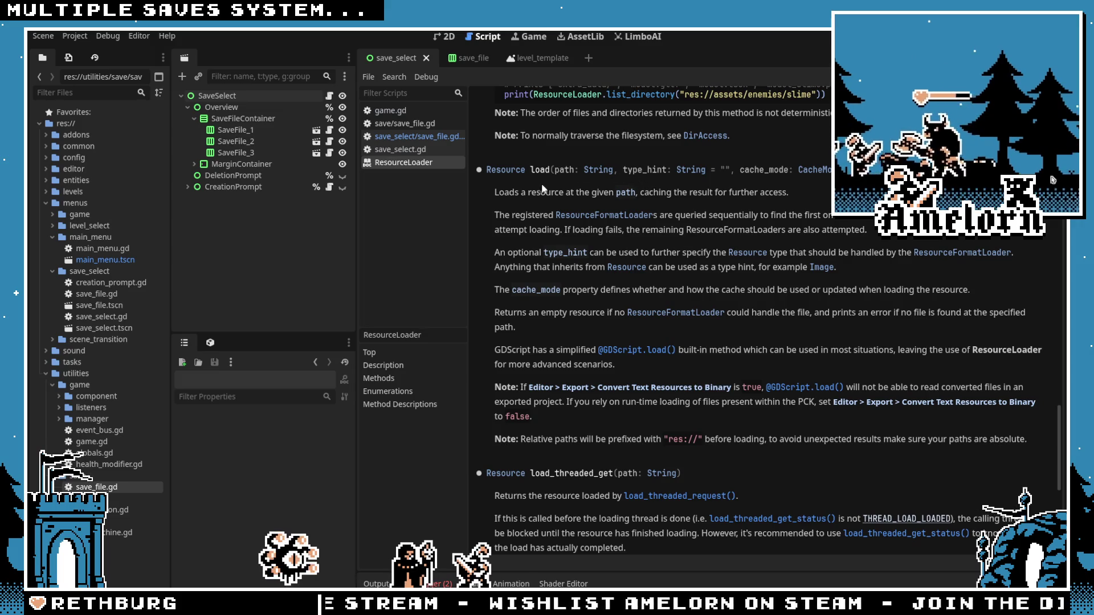
# Step: Open save_select/save_file.gd and look over its ResourceLoader calls
pyautogui.click(342, 96)
pyautogui.click(329, 96)
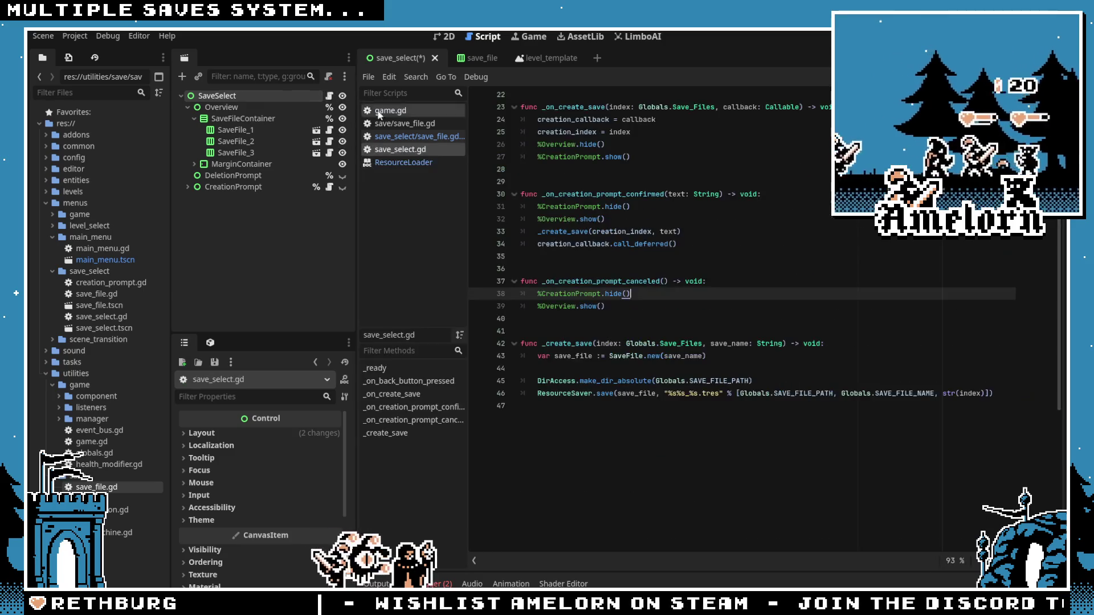
pyautogui.scroll(7, 652, 286)
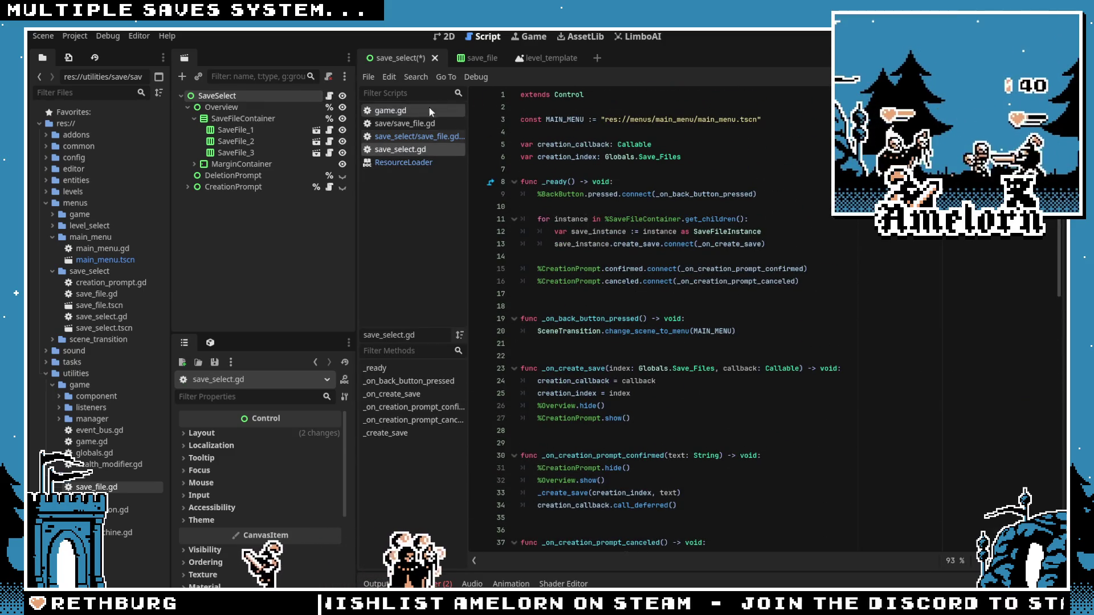
pyautogui.click(393, 136)
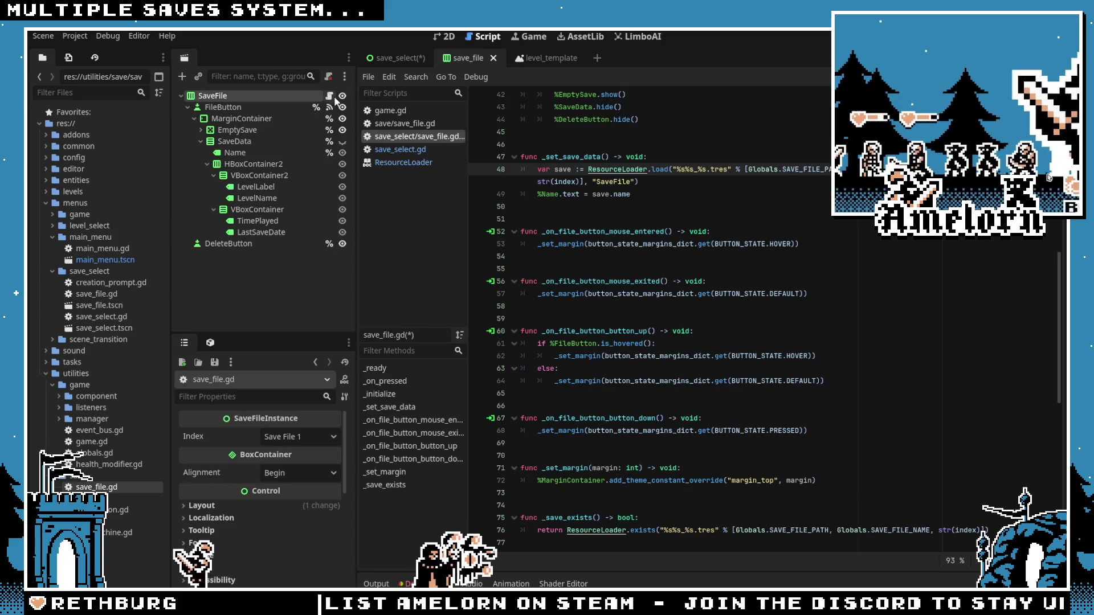
pyautogui.scroll(-2, 624, 298)
pyautogui.doubleClick(606, 456)
pyautogui.scroll(3, 626, 399)
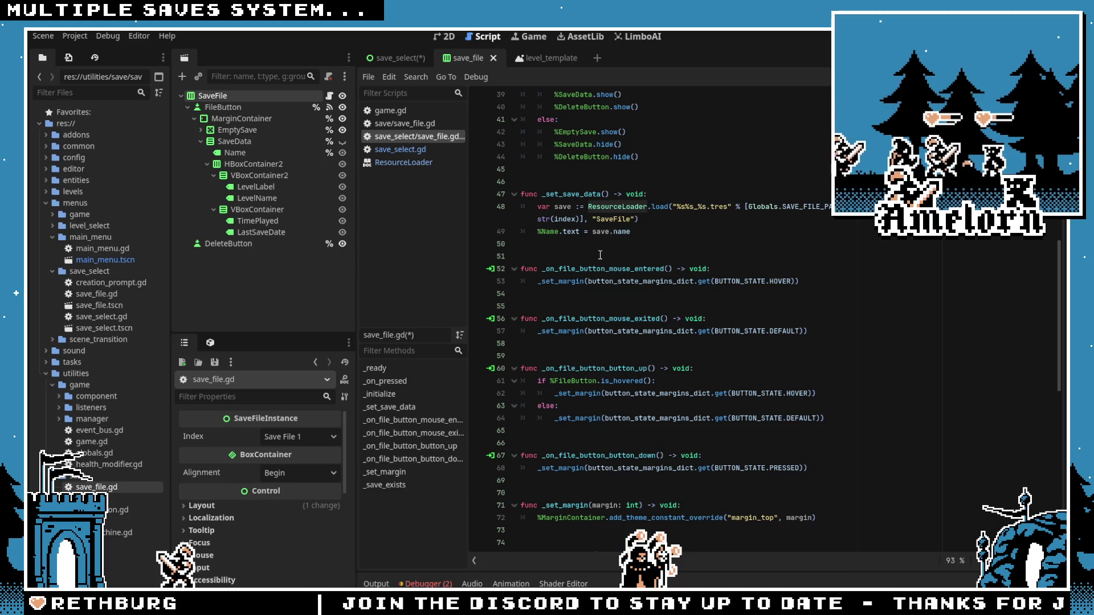
# Step: Append 'as SaveFile' to the load call on line 48 and save the script
pyautogui.click(642, 220)
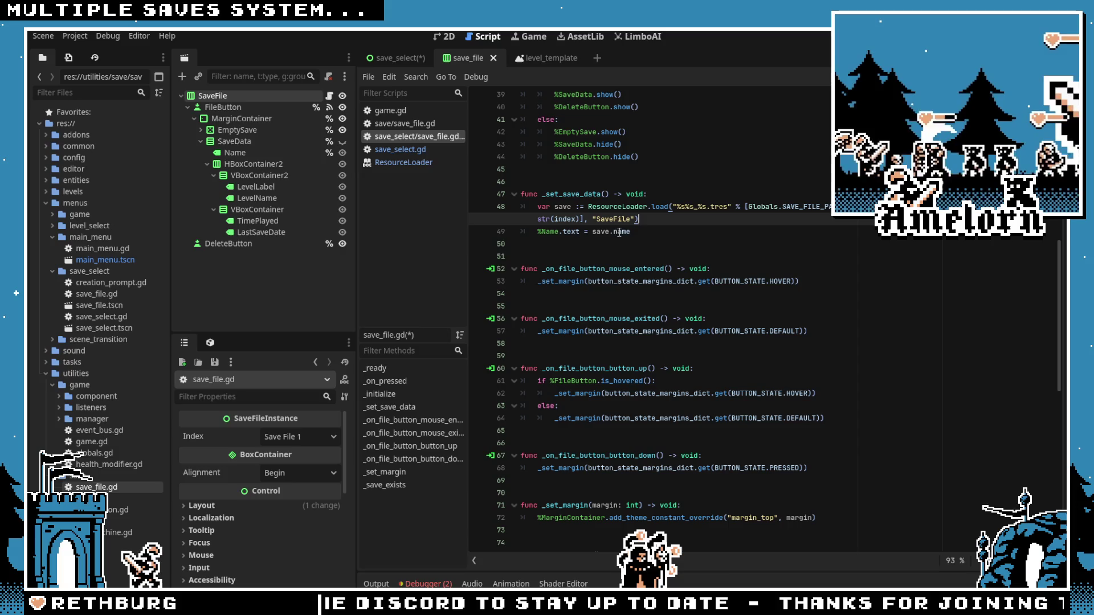
pyautogui.write(' as SaveFile')
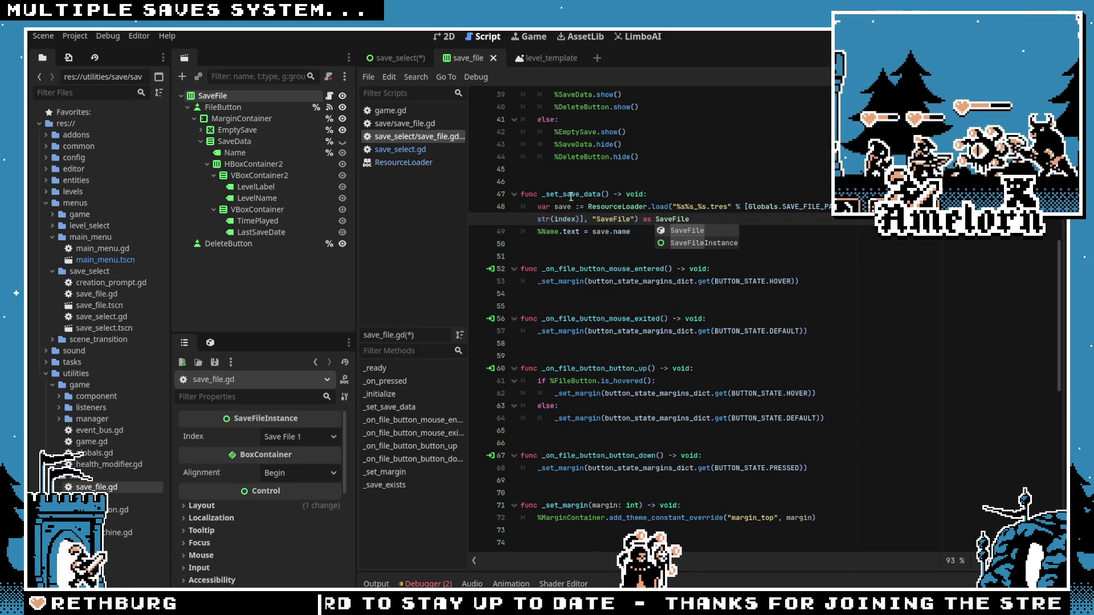
pyautogui.click(588, 194)
pyautogui.hotkey('ctrl', 's')
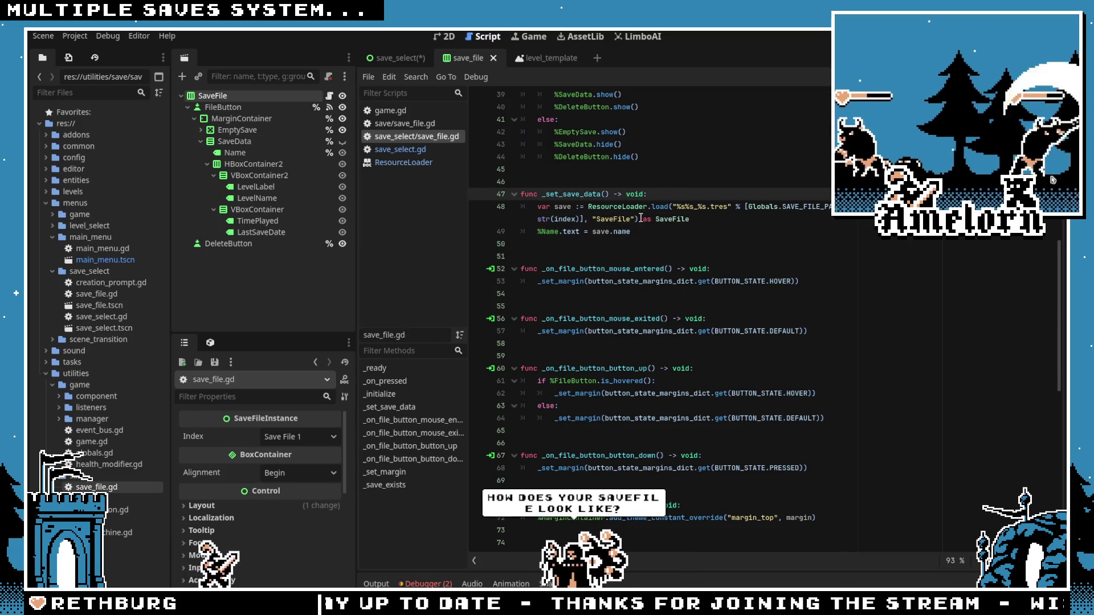
pyautogui.click(79, 92)
# Step: Filter FileSystem by 'save_' and open the SaveFile resource class script
pyautogui.write('save_')
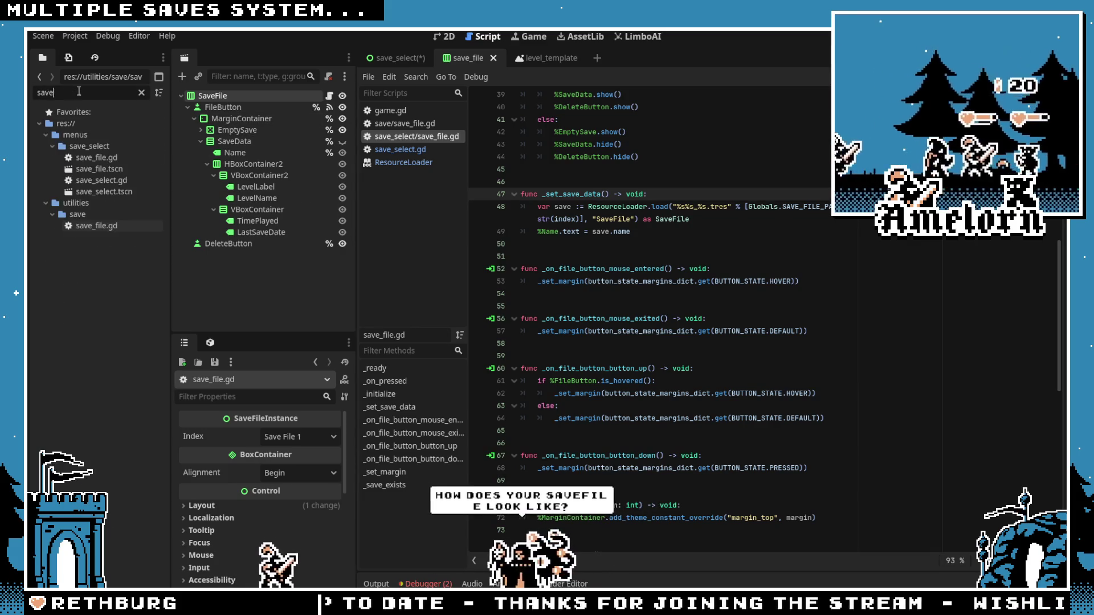
pyautogui.doubleClick(91, 226)
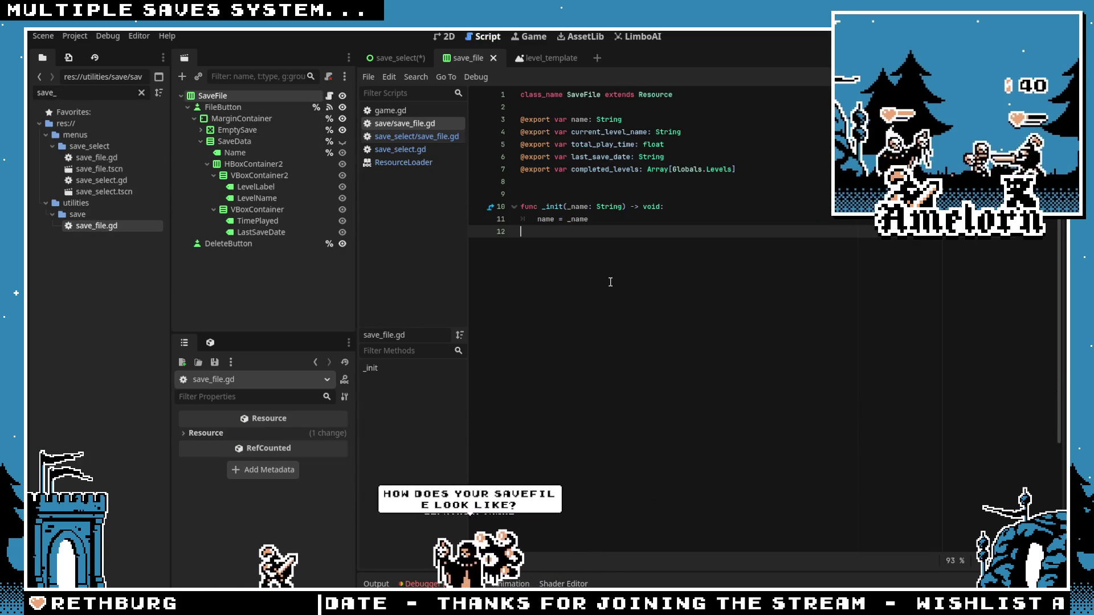
pyautogui.press('Up')
pyautogui.press('Up')
pyautogui.press('Up')
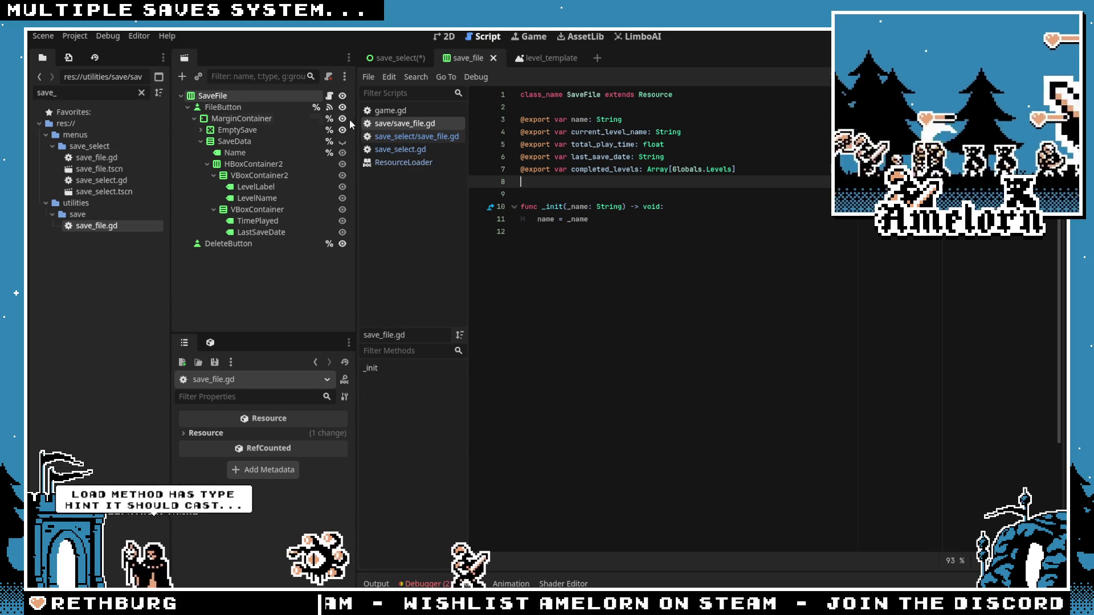
pyautogui.doubleClick(583, 95)
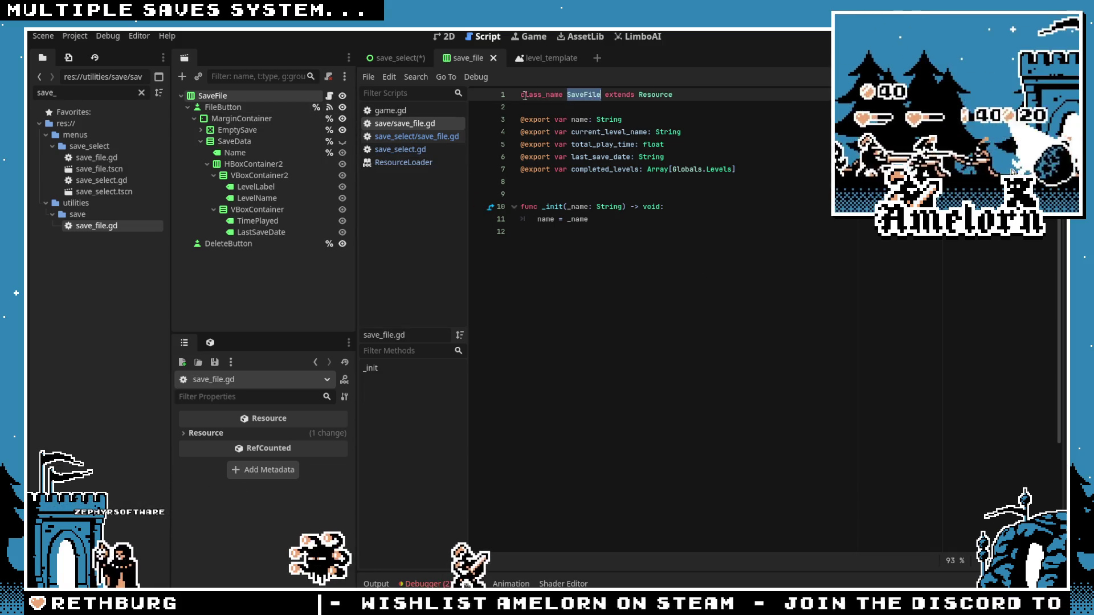
# Step: Remove the 'as SaveFile' cast from line 48 of save_select/save_file.gd and save
pyautogui.click(329, 96)
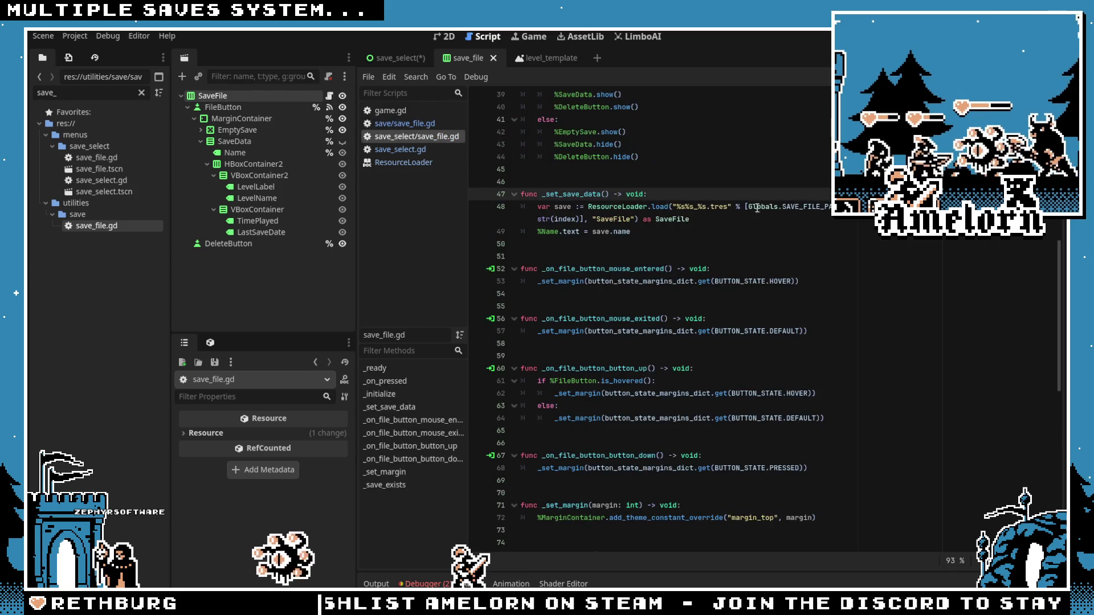
pyautogui.doubleClick(614, 219)
pyautogui.press('End')
pyautogui.hotkey('ctrl', 'shift', 'Left')
pyautogui.hotkey('ctrl', 'shift', 'Left')
pyautogui.press('BackSpace')
pyautogui.hotkey('ctrl', 's')
# Step: Switch back to the SaveFile resource class script
pyautogui.click(667, 196)
pyautogui.click(668, 230)
pyautogui.moveTo(576, 281)
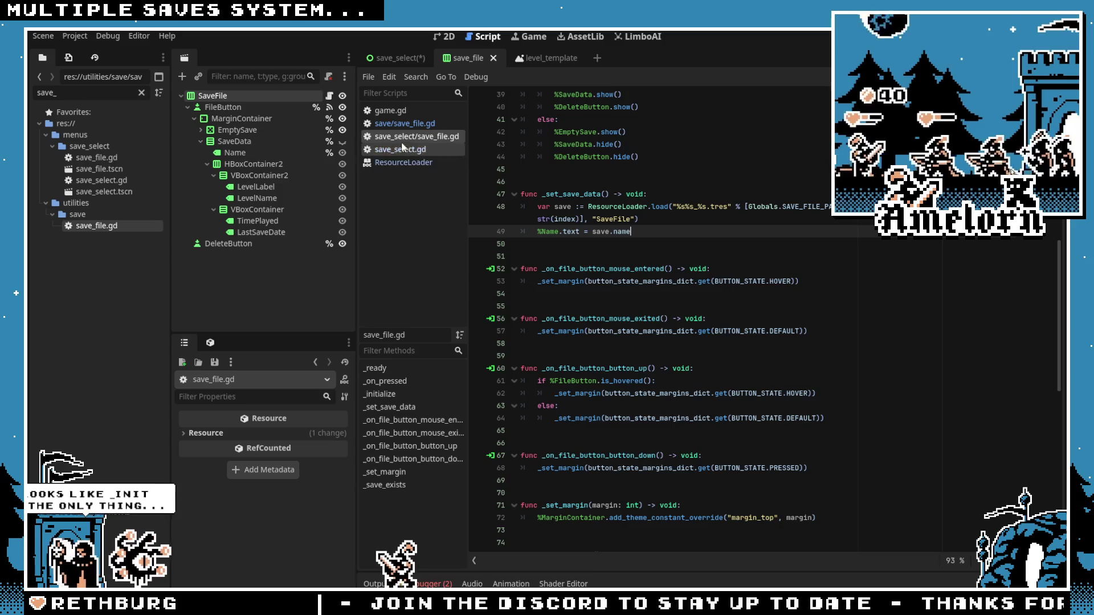
pyautogui.click(401, 124)
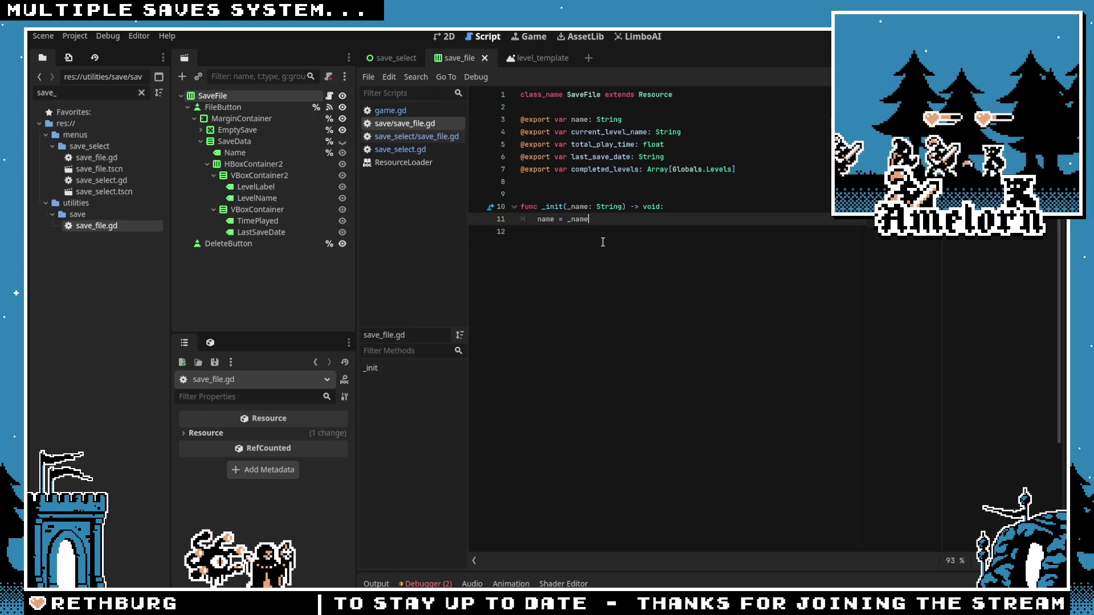
# Step: Undo the _init constructor, default the name property to 'hoi', and save SaveFile
pyautogui.hotkey('ctrl', 'z')
pyautogui.click(618, 122)
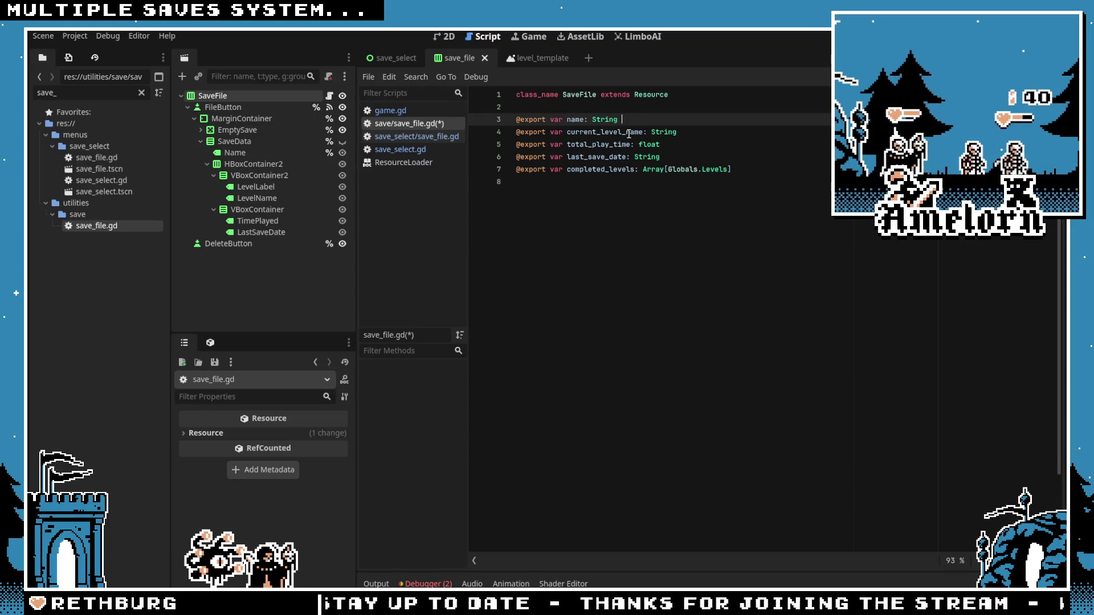
pyautogui.write("= 'hoi'")
pyautogui.click(623, 157)
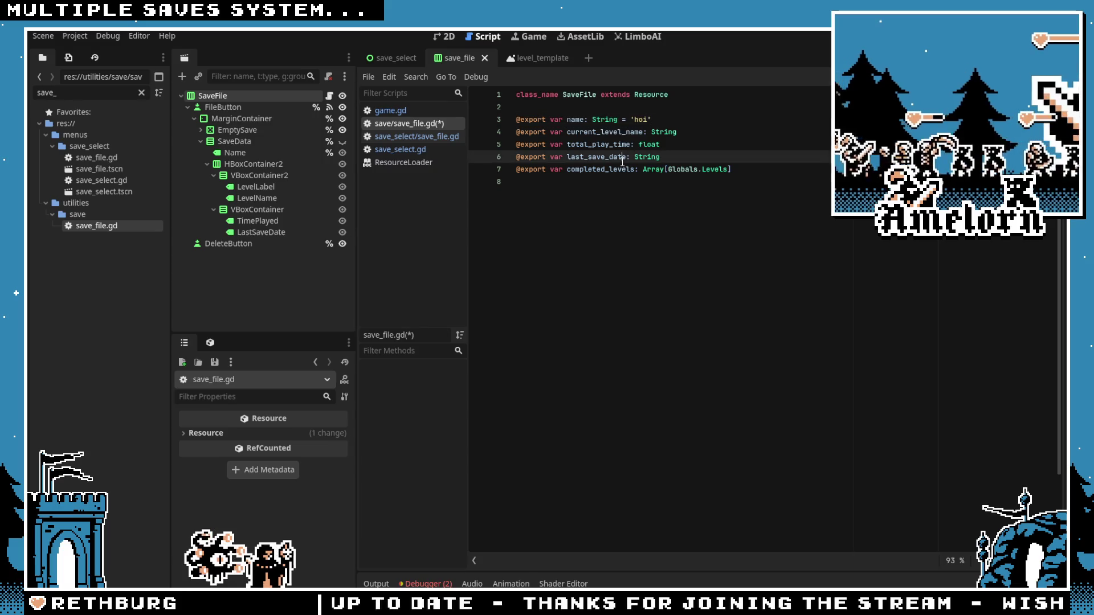
pyautogui.hotkey('ctrl', 's')
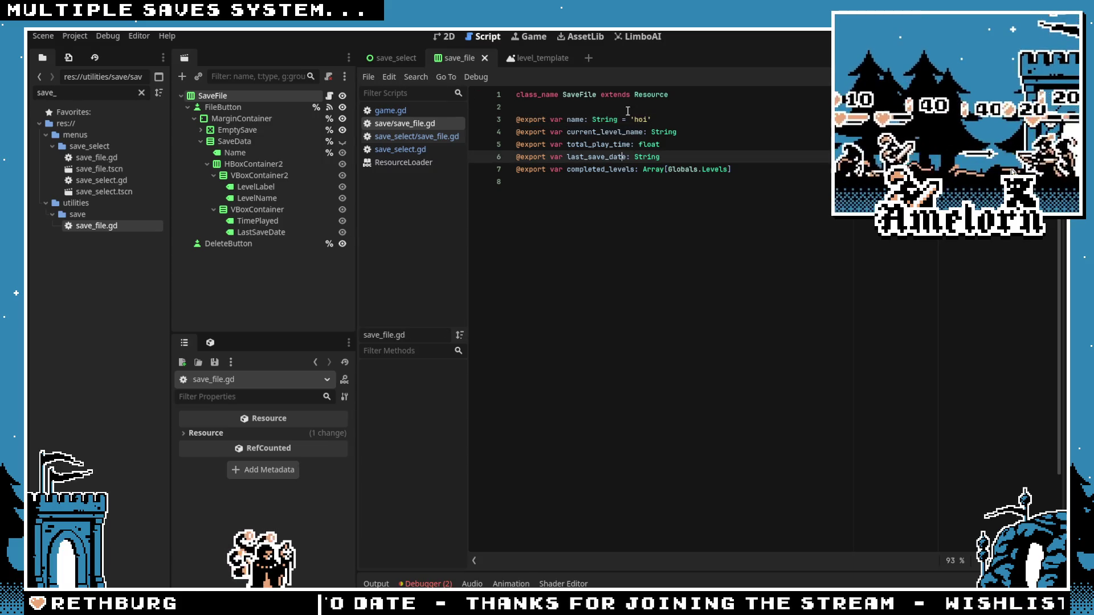
# Step: Delete save_name from SaveFile.new(save_name) on line 43 and reload scripts from disk
pyautogui.click(395, 58)
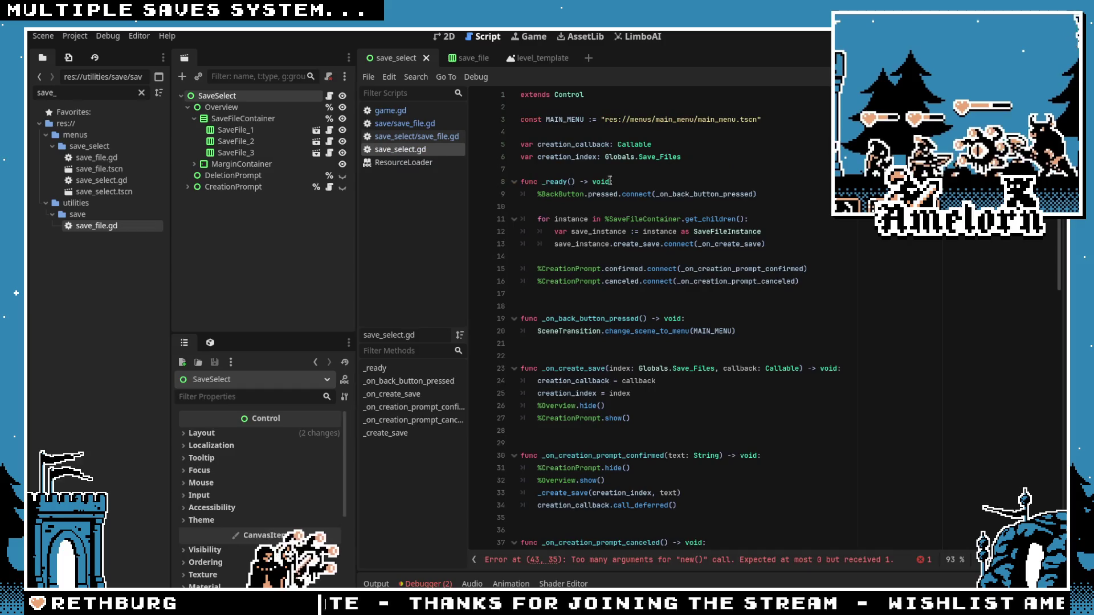
pyautogui.click(609, 180)
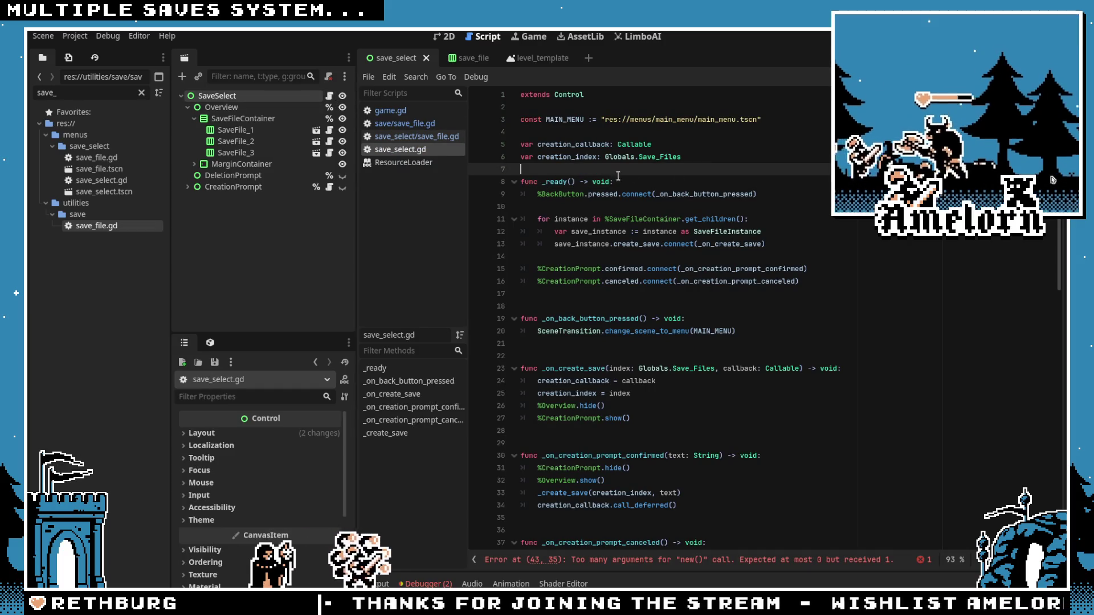
pyautogui.press('Up')
pyautogui.scroll(-7, 690, 355)
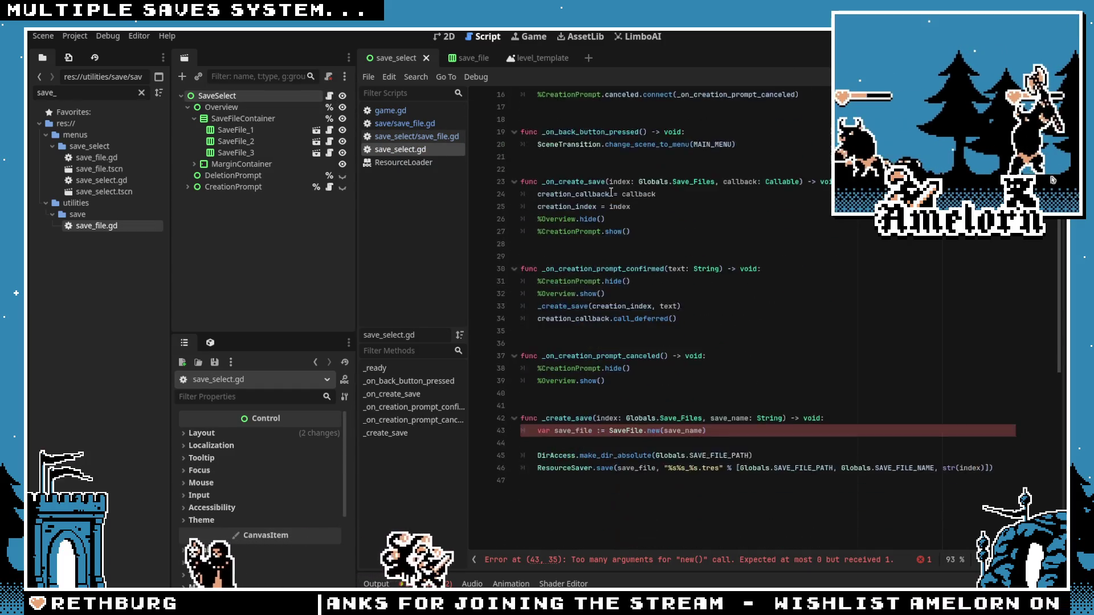
pyautogui.doubleClick(691, 355)
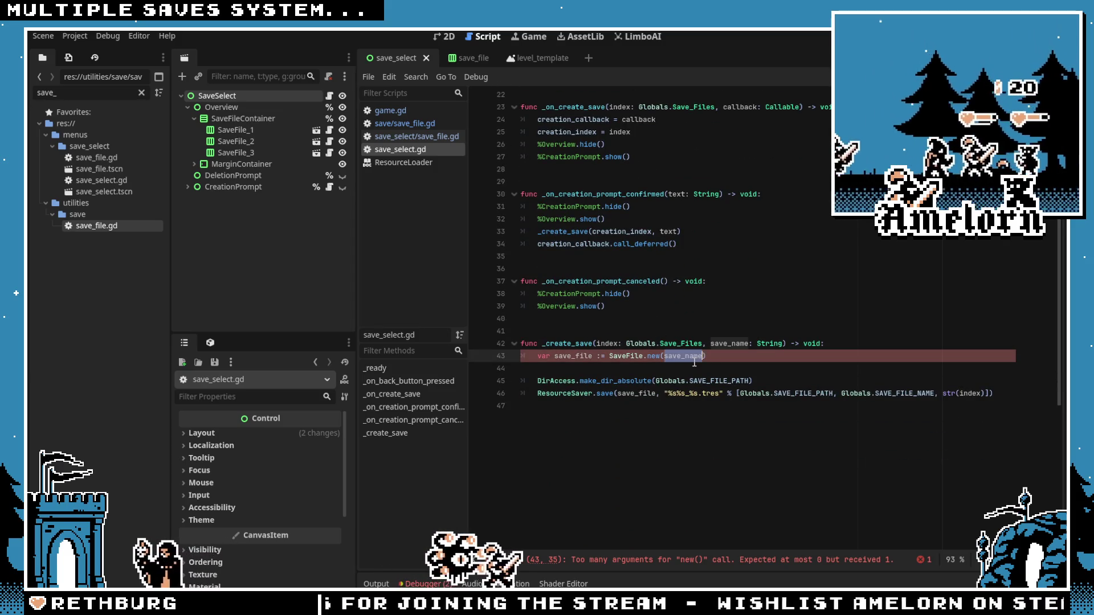
pyautogui.press('BackSpace')
pyautogui.scroll(4, 675, 280)
pyautogui.scroll(3, 675, 280)
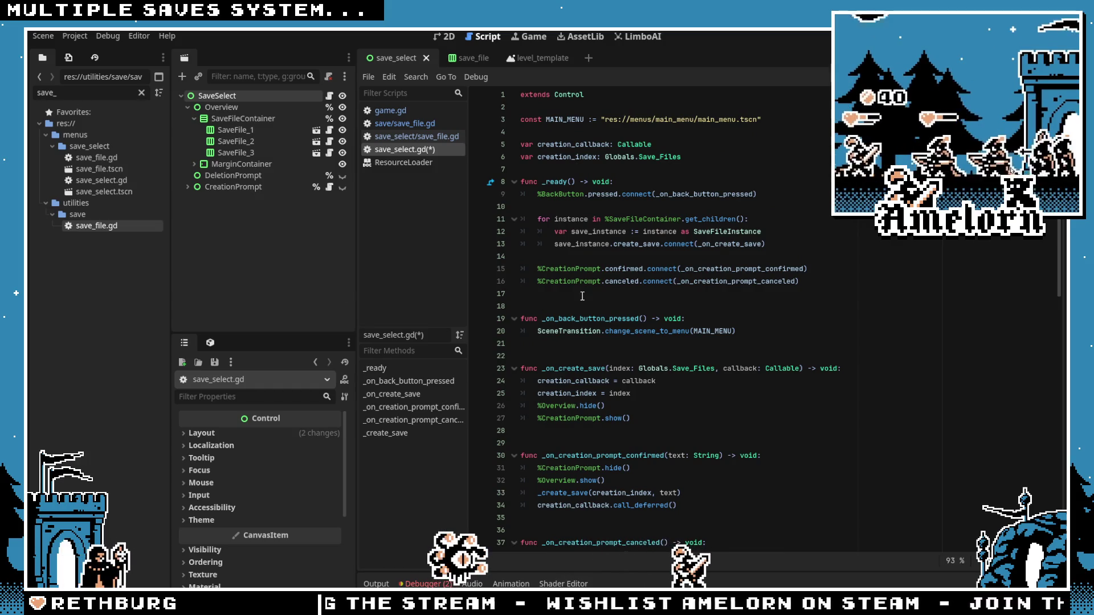
pyautogui.click(566, 377)
# Step: Browse save/save_file.gd, save_select/save_file.gd and save_select.gd
pyautogui.click(619, 331)
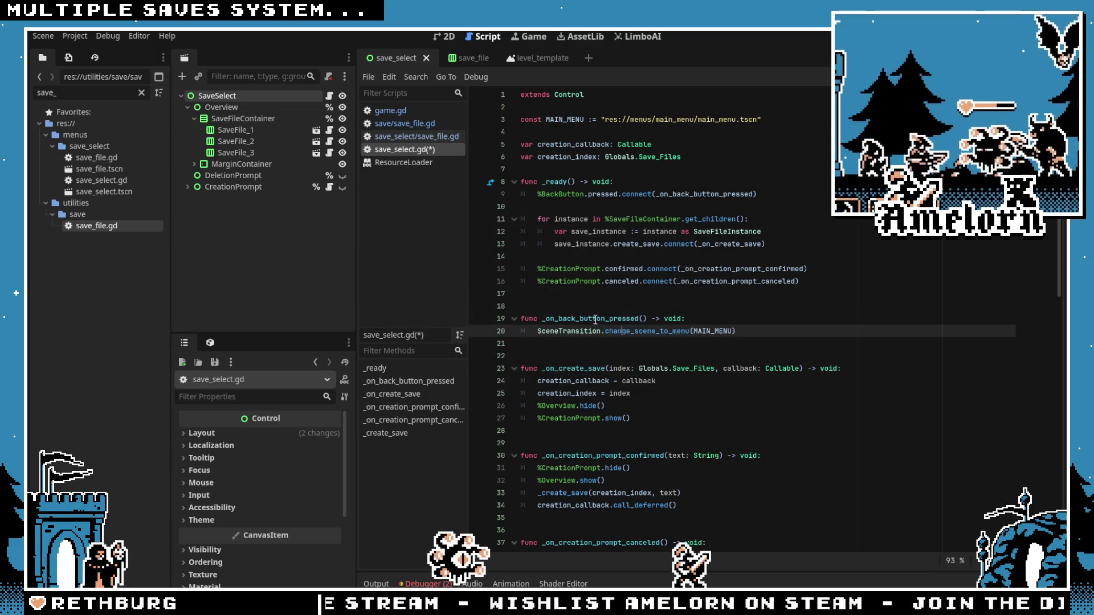
pyautogui.scroll(-4, 626, 285)
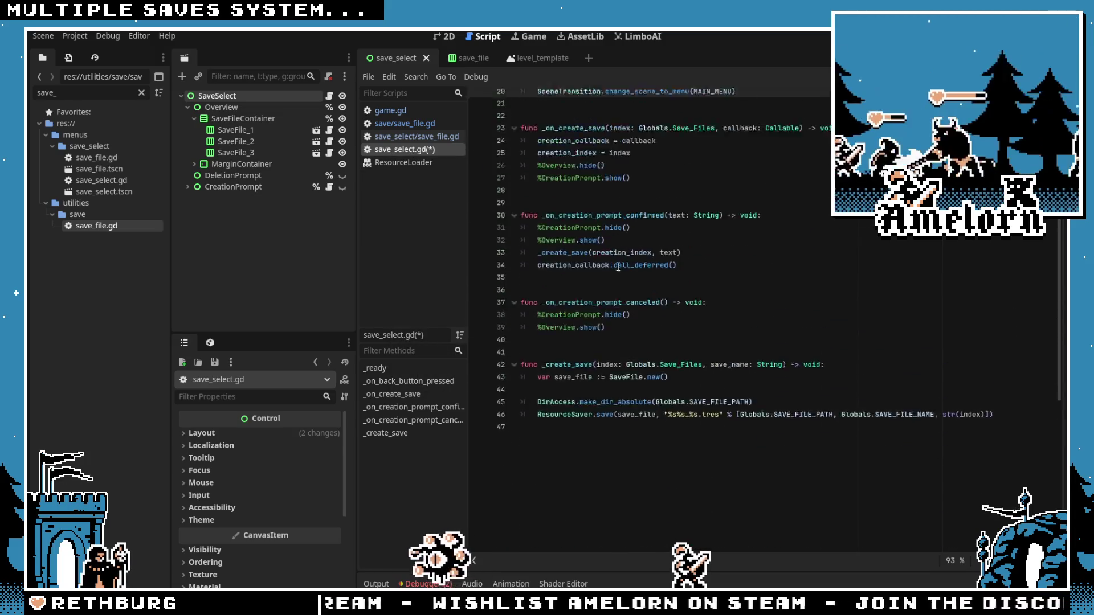
pyautogui.click(408, 122)
pyautogui.click(402, 136)
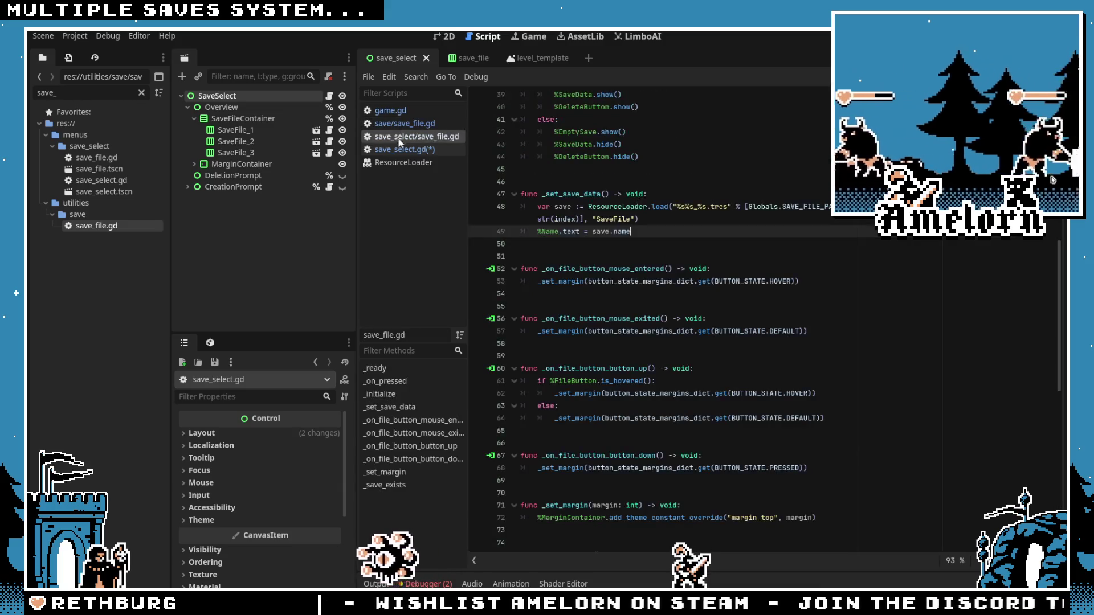
pyautogui.click(395, 149)
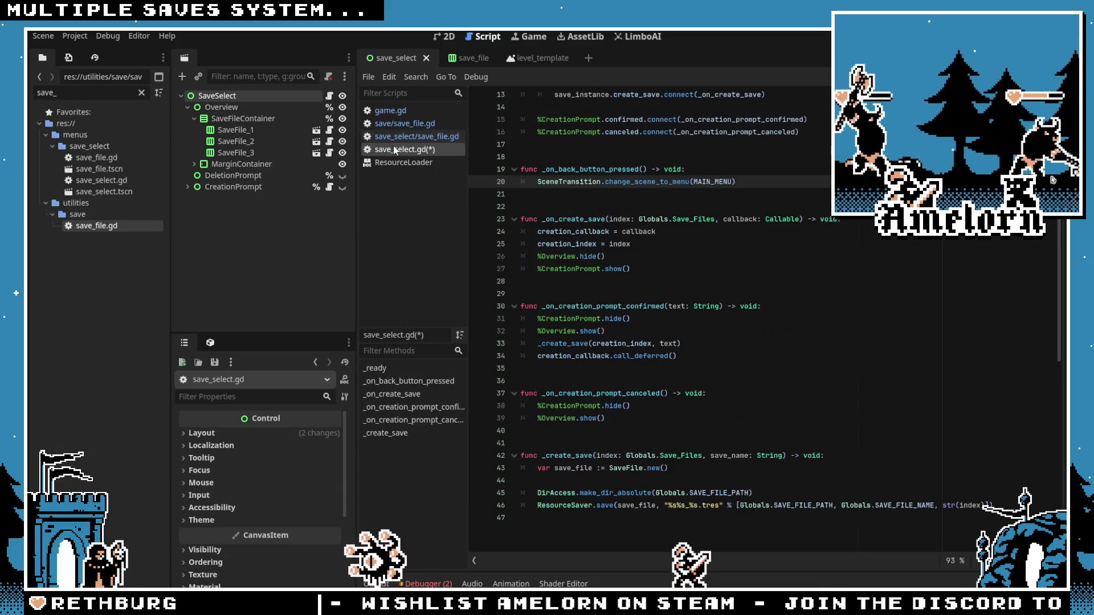
pyautogui.click(642, 268)
pyautogui.scroll(-2, 642, 323)
pyautogui.scroll(6, 643, 323)
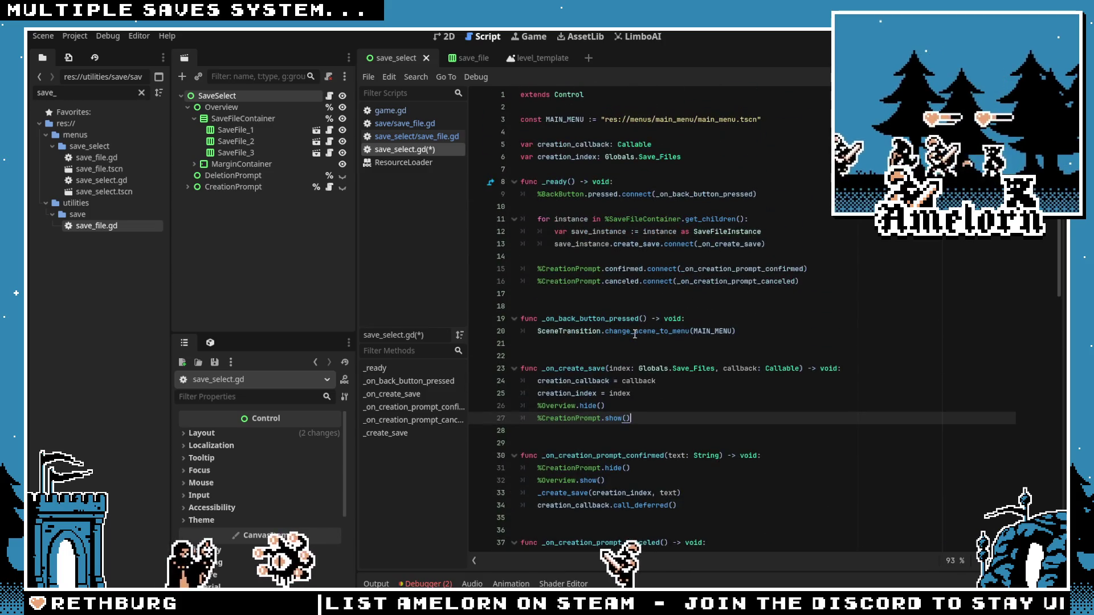
pyautogui.click(408, 123)
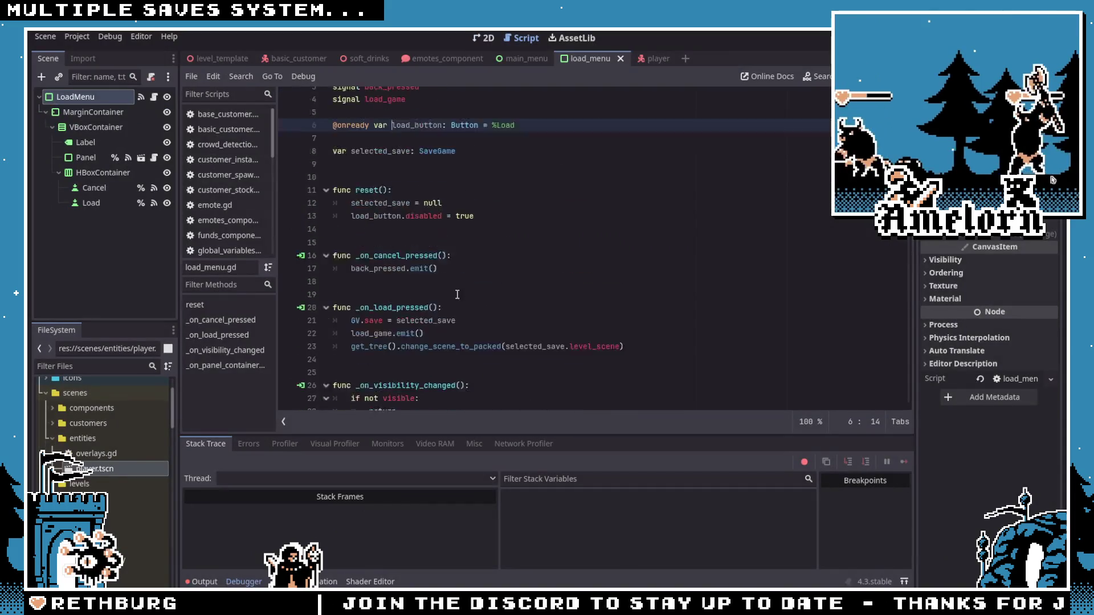
# Step: Filter the other project's FileSystem for save_game and open save_game.gd
pyautogui.press('Up')
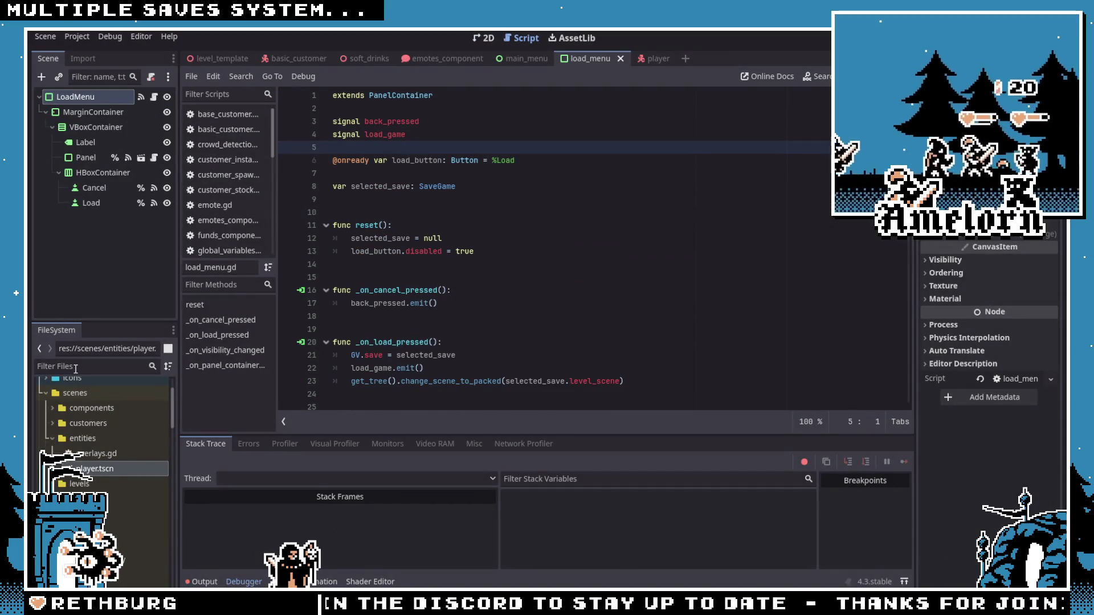
pyautogui.click(76, 367)
pyautogui.write('save_game')
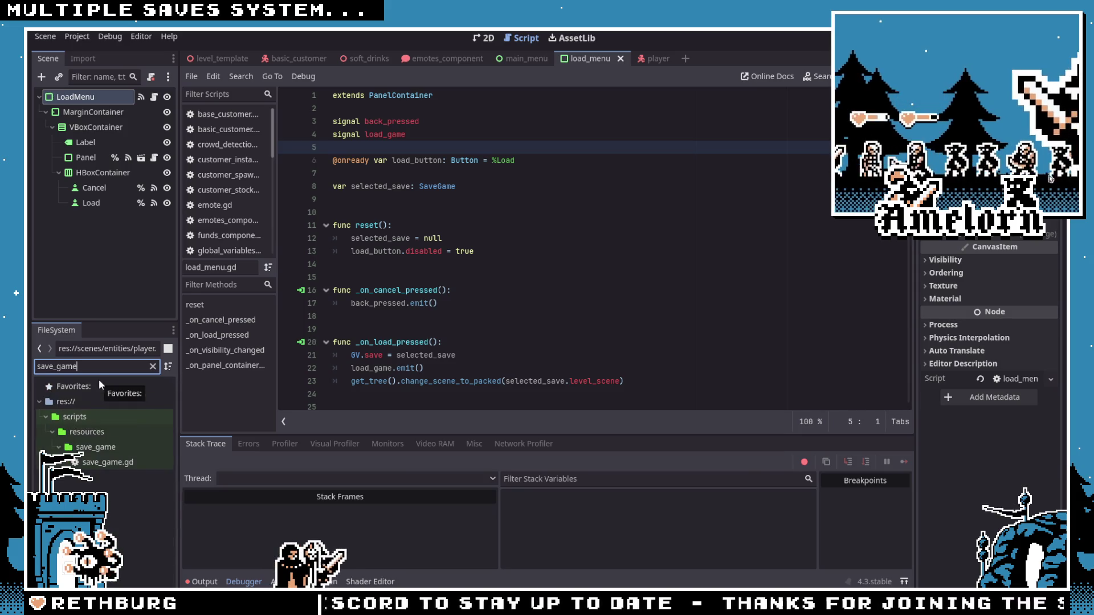
pyautogui.doubleClick(101, 462)
# Step: Review save_game.gd, then save the current save-select scene and scripts
pyautogui.scroll(-3, 416, 319)
pyautogui.click(401, 253)
pyautogui.scroll(5, 402, 274)
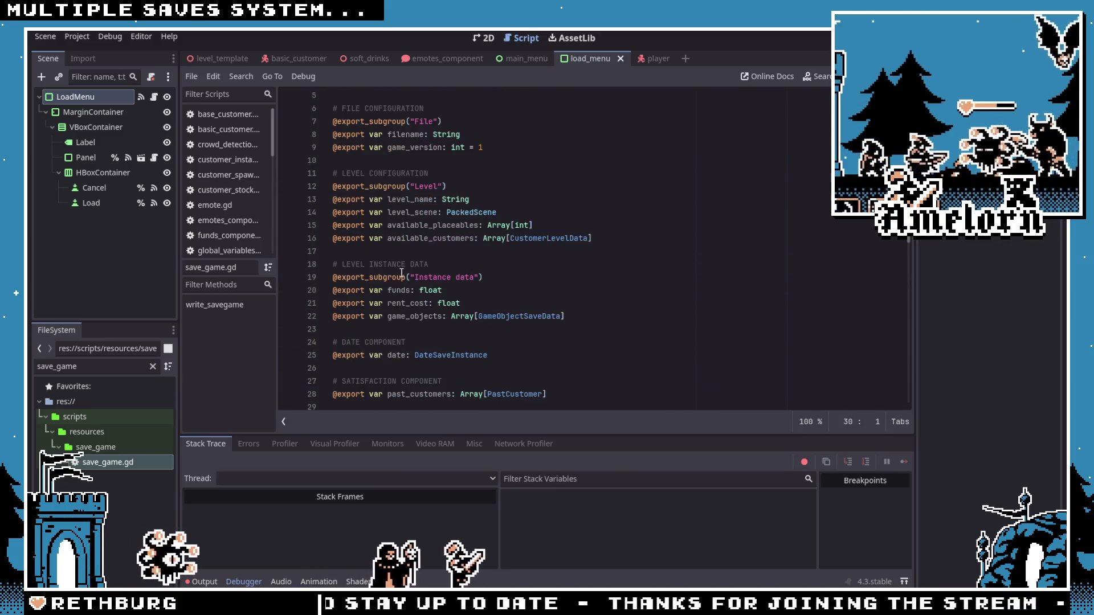
pyautogui.scroll(2, 402, 274)
pyautogui.scroll(-3, 402, 274)
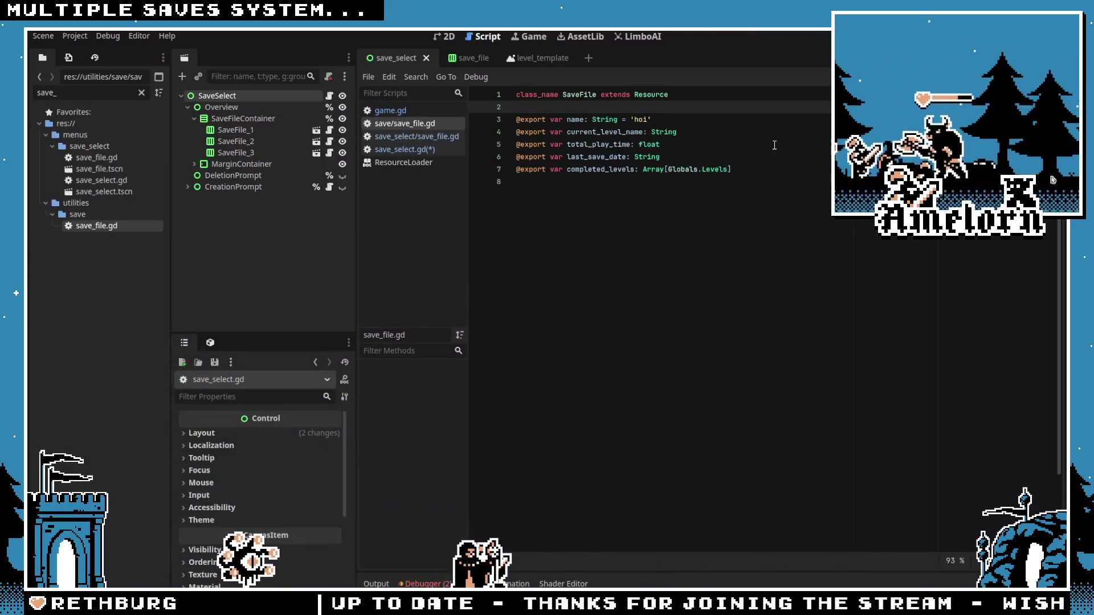
pyautogui.click(636, 157)
pyautogui.hotkey('ctrl', 's')
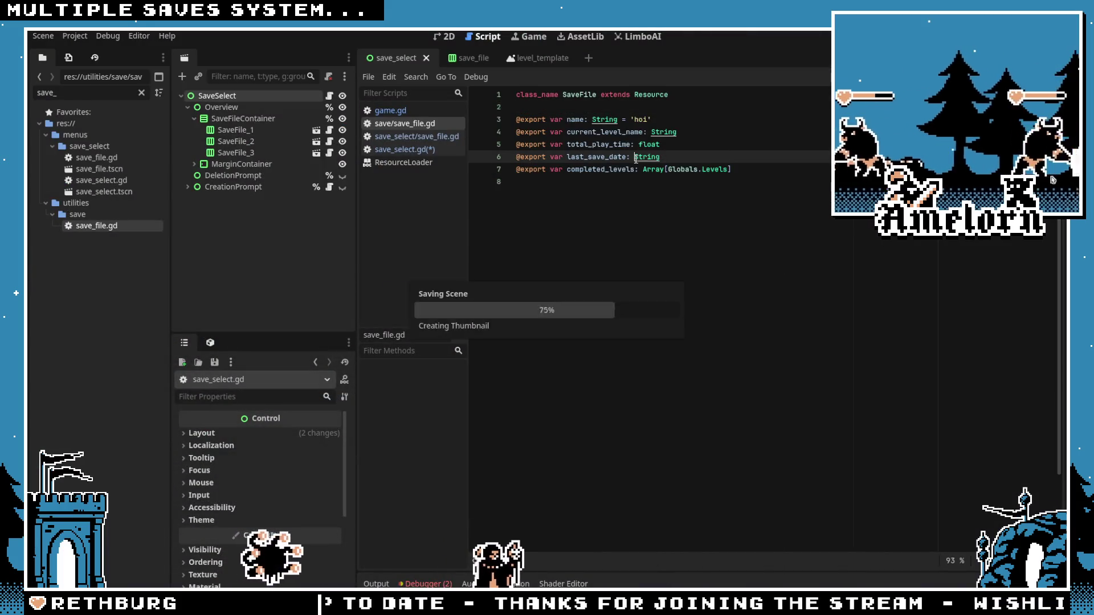
# Step: Review the script near the default name 'hoi', then look over the save_file scene
pyautogui.click(631, 119)
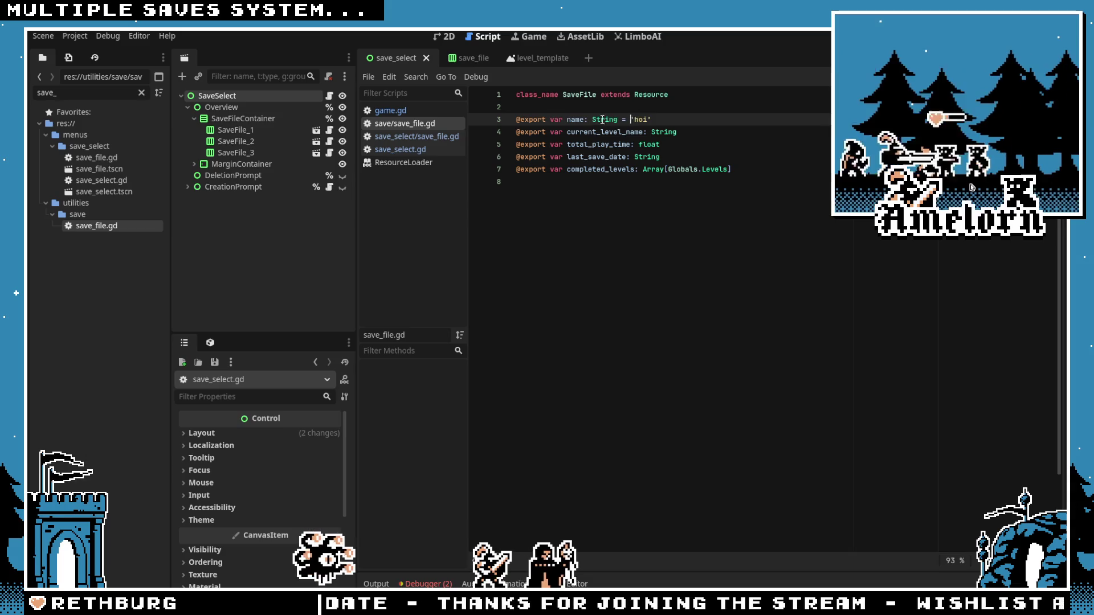
pyautogui.press('Up')
pyautogui.click(456, 60)
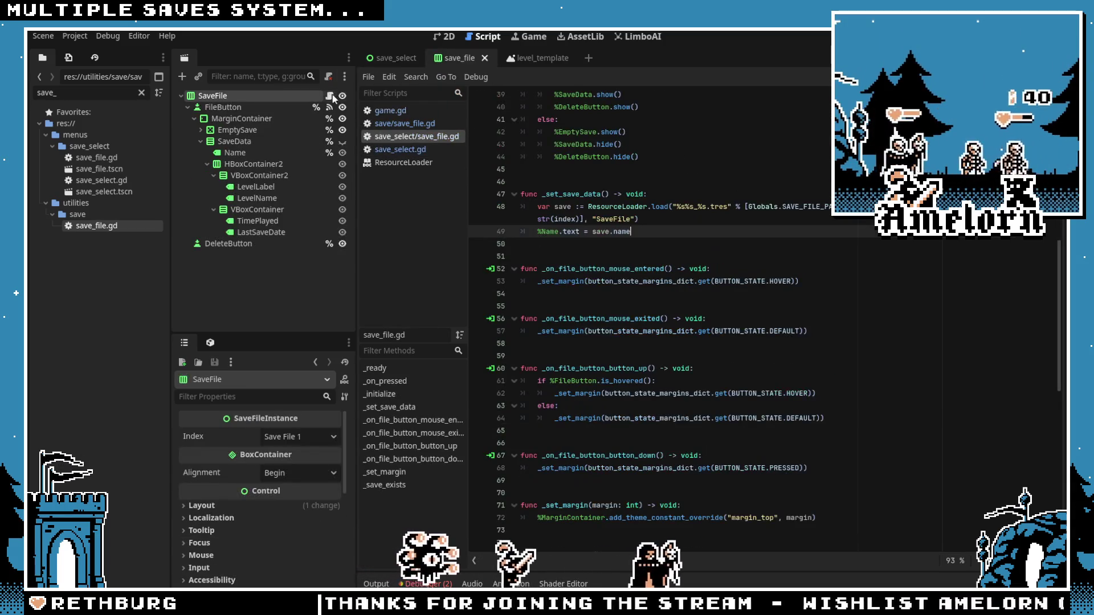
pyautogui.scroll(-4, 588, 272)
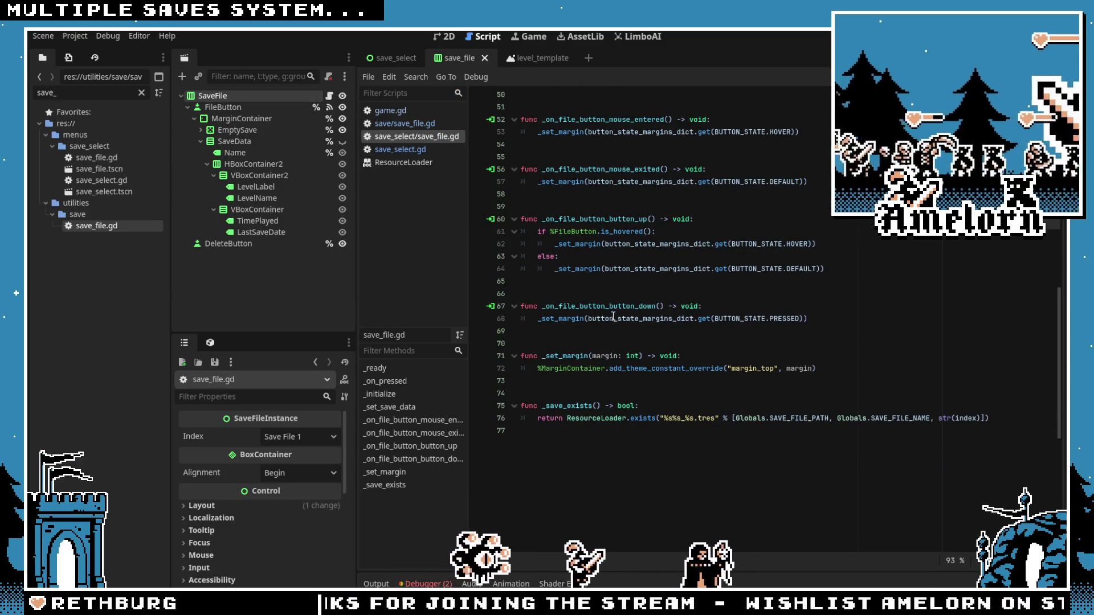
pyautogui.scroll(15, 619, 329)
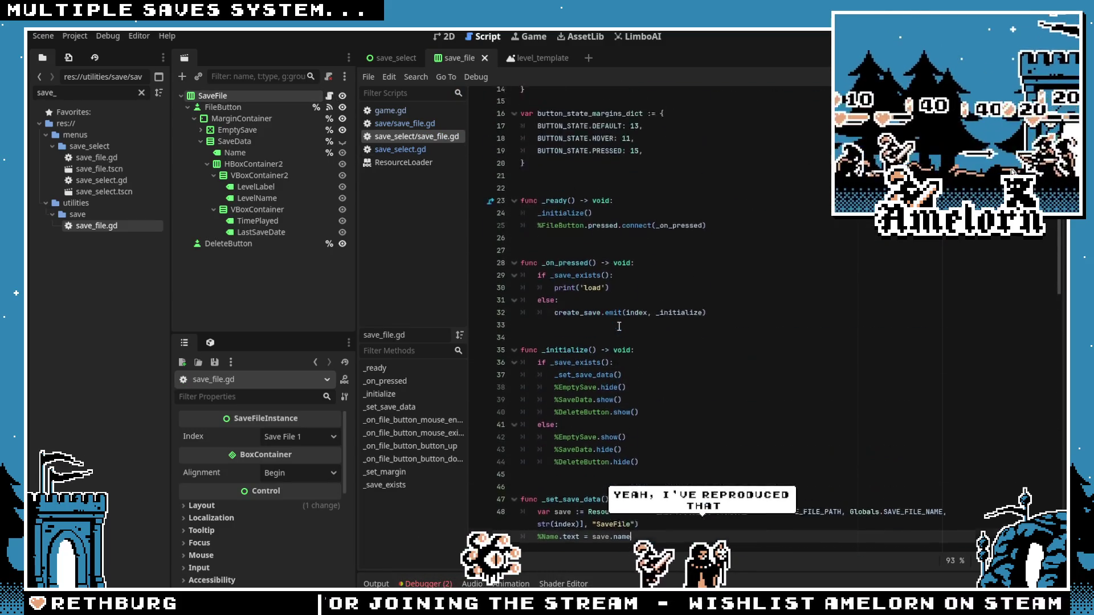
pyautogui.scroll(1, 619, 326)
pyautogui.scroll(-7, 619, 326)
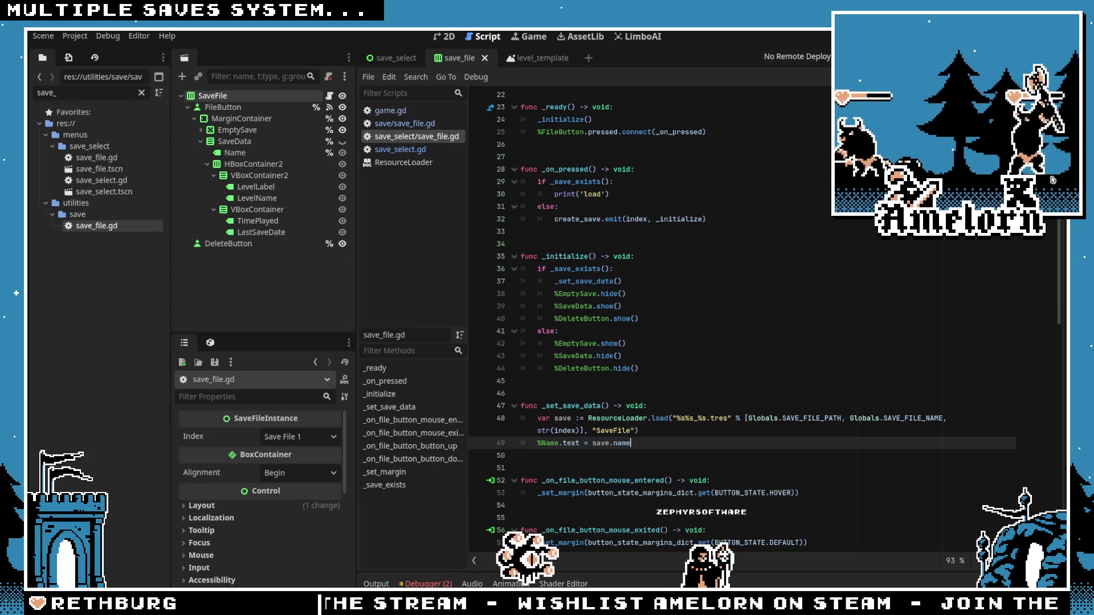
# Step: Test-run the game, close it, and relaunch it from the save_select scene
pyautogui.press('F5')
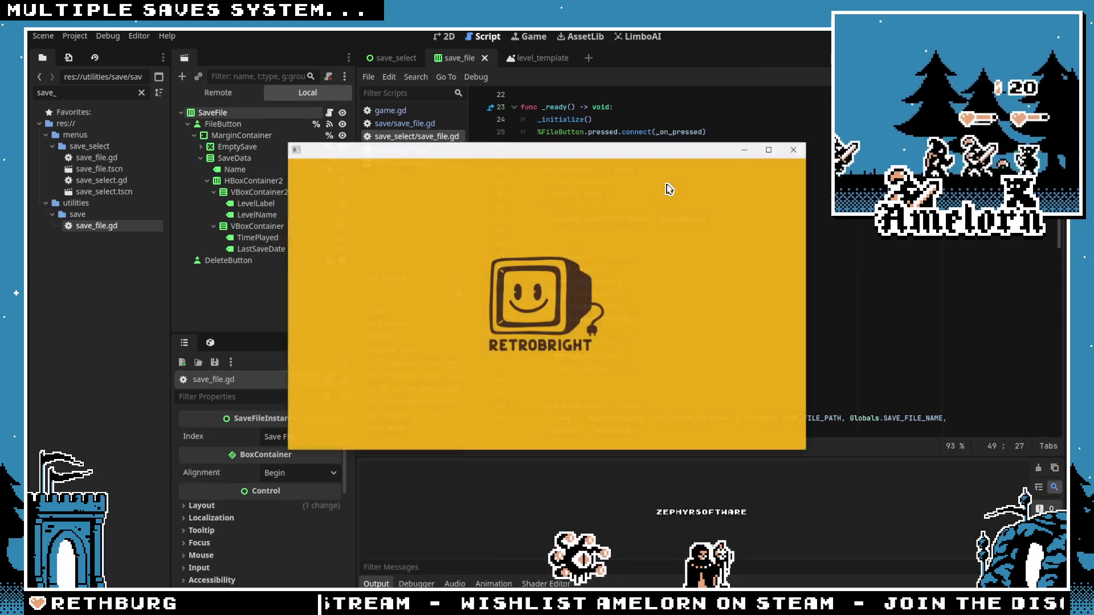
pyautogui.click(795, 149)
pyautogui.click(396, 57)
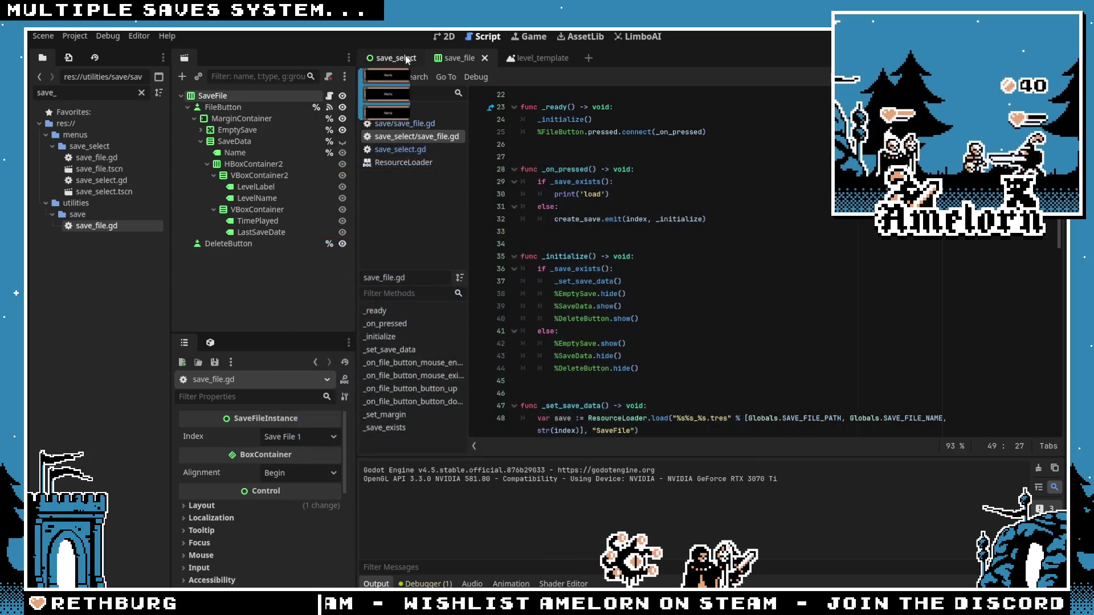
pyautogui.press('F5')
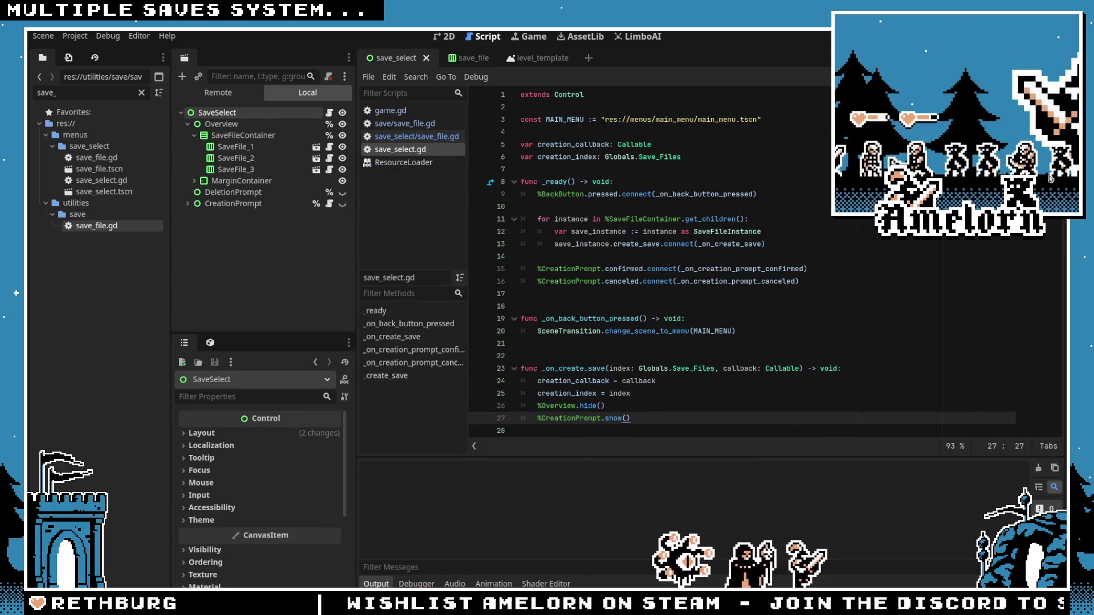
# Step: Create a save named 'hoi' in the first empty slot
pyautogui.click(546, 238)
pyautogui.click(518, 285)
pyautogui.write('hoi')
pyautogui.click(506, 336)
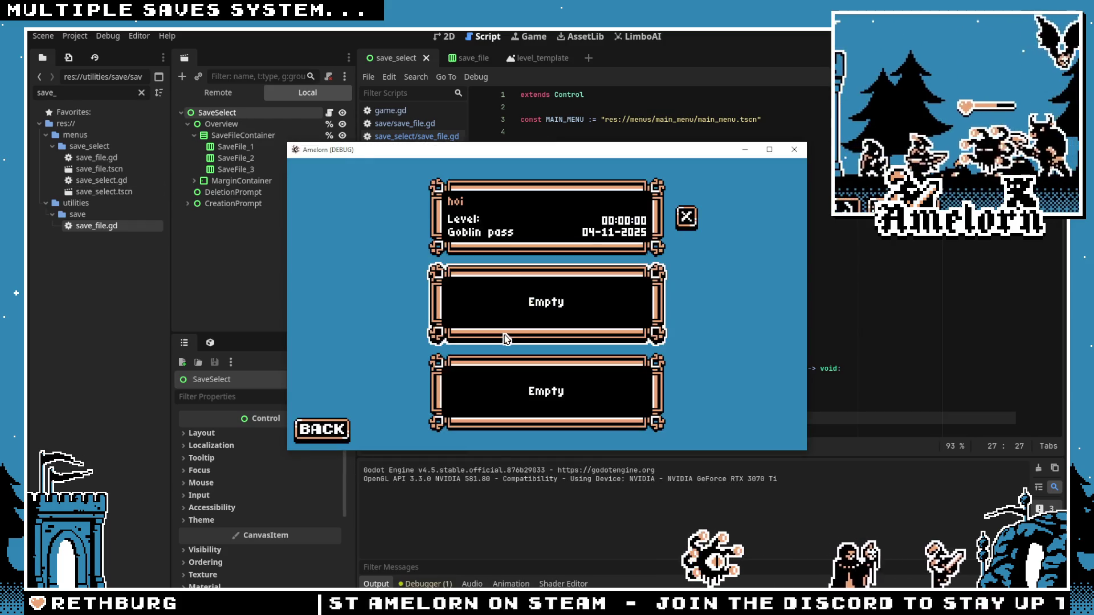
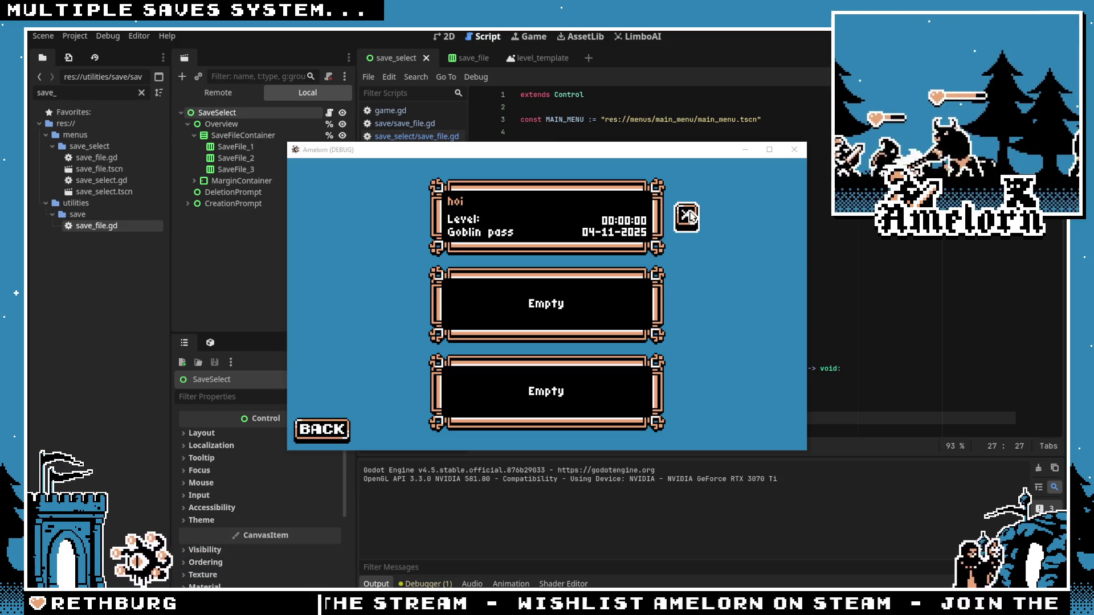
# Step: Stop the game and add an _init function to save_file.gd that sets name = 'hoi'
pyautogui.click(787, 151)
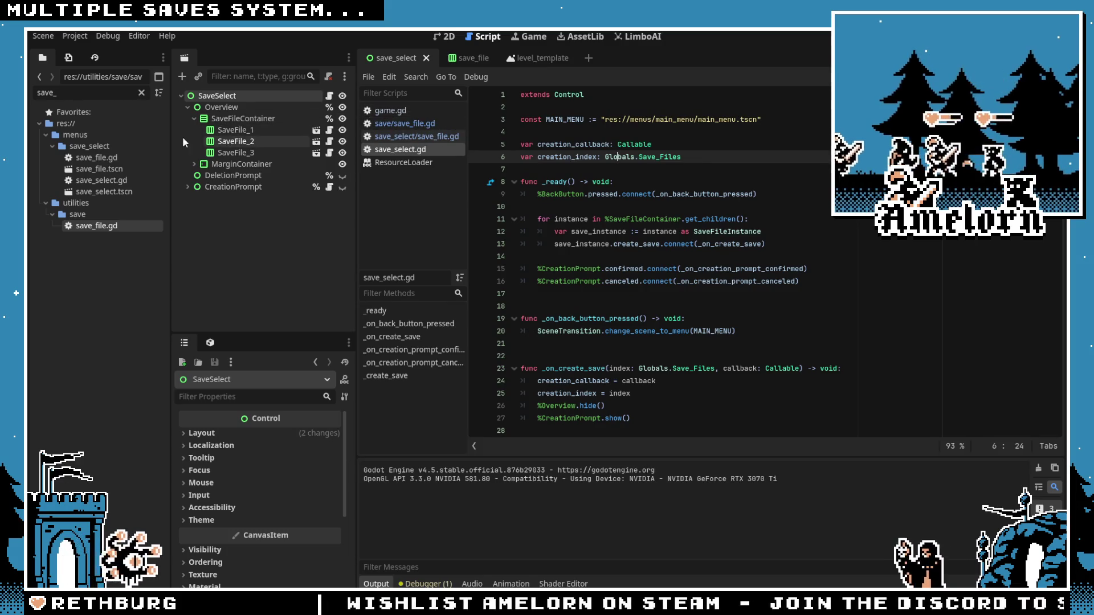
pyautogui.click(415, 126)
pyautogui.click(627, 217)
pyautogui.press('Return')
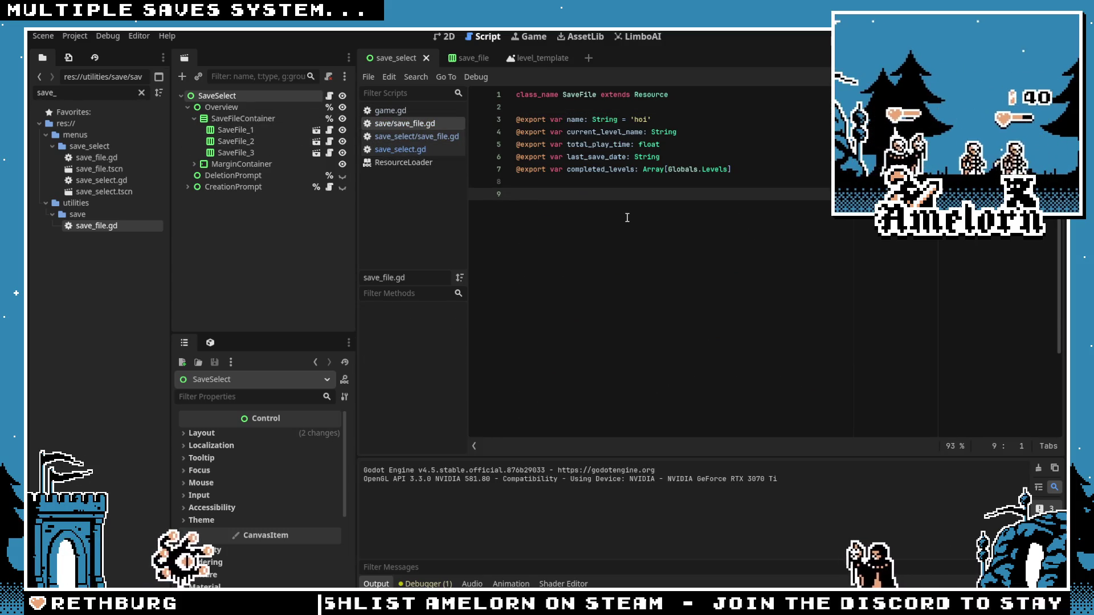
pyautogui.write('fuinc')
pyautogui.press('BackSpace')
pyautogui.press('BackSpace')
pyautogui.press('BackSpace')
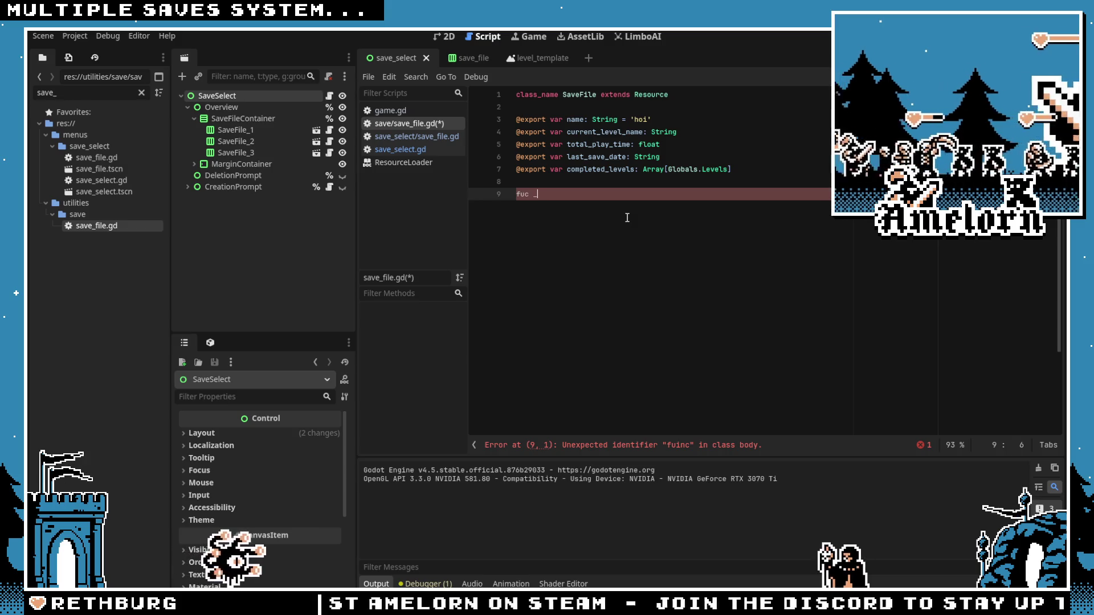
pyautogui.write('cn')
pyautogui.press('BackSpace')
pyautogui.press('BackSpace')
pyautogui.write('nc _init() -> void:')
pyautogui.press('Return')
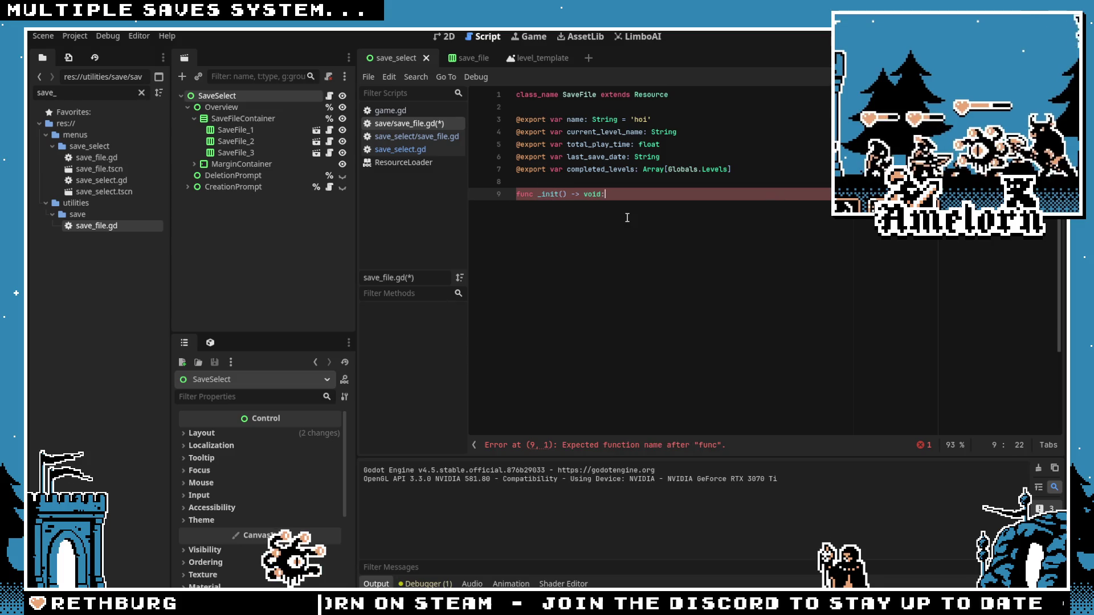
pyautogui.press('Return')
pyautogui.write("name = 'hoi")
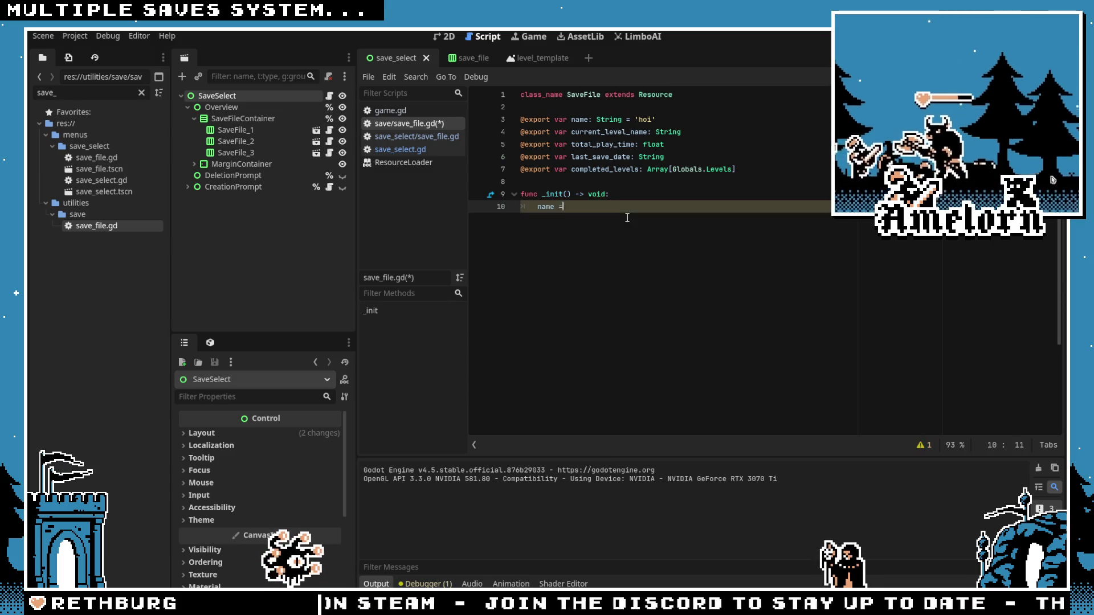
# Step: Remove the 'hoi' default from the name export and save the script
pyautogui.click(681, 121)
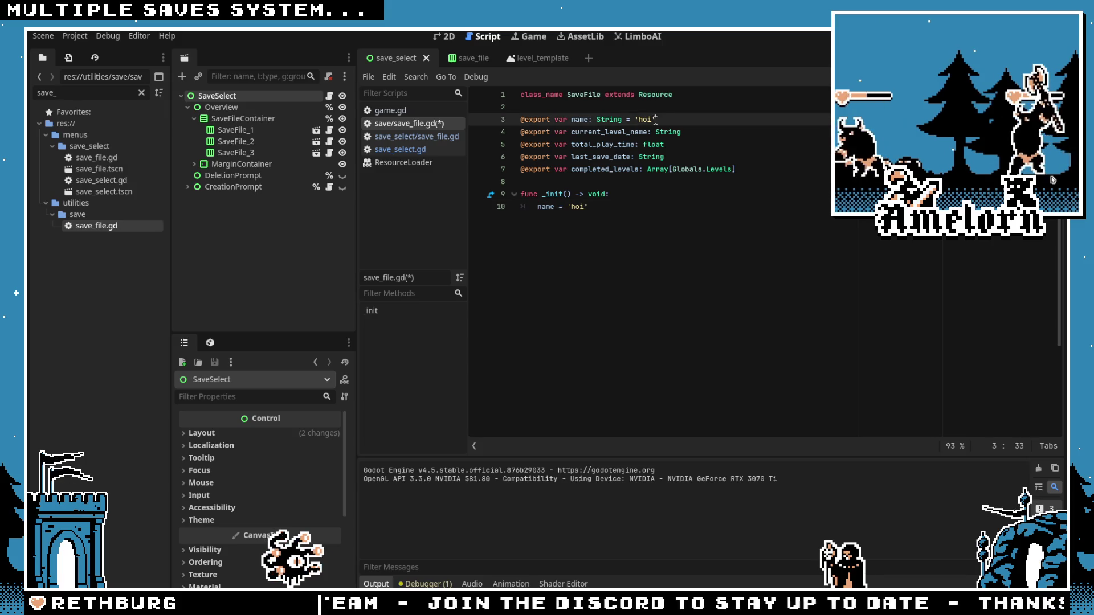
pyautogui.press('BackSpace')
pyautogui.press('BackSpace')
pyautogui.press('BackSpace')
pyautogui.write('g')
pyautogui.press('Down')
pyautogui.press('Down')
pyautogui.press('Down')
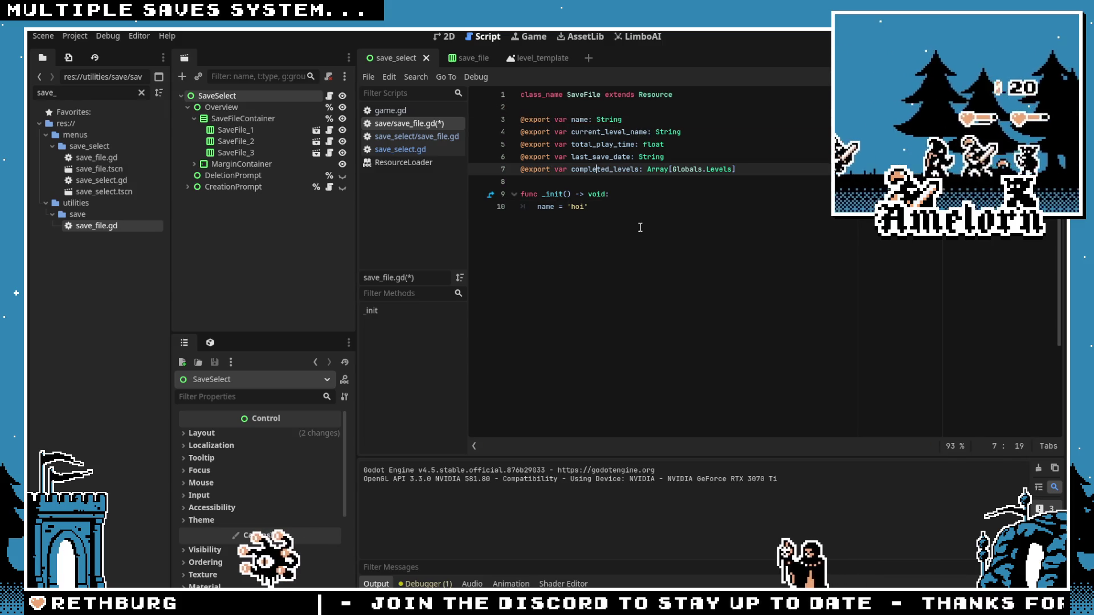
pyautogui.press('Left')
pyautogui.press('Left')
pyautogui.press('Left')
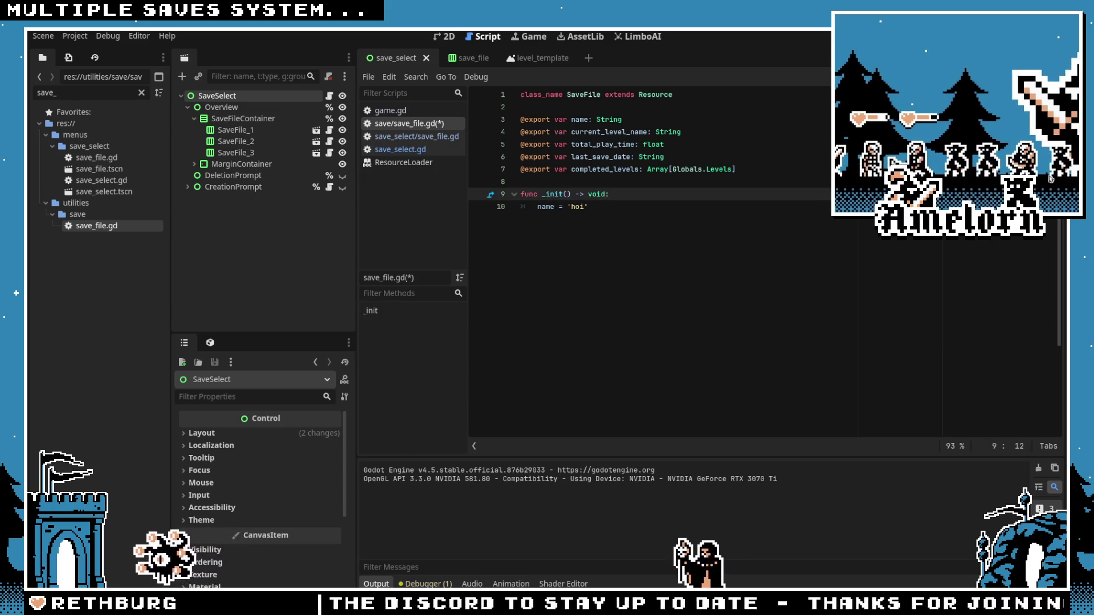
pyautogui.hotkey('ctrl', 's')
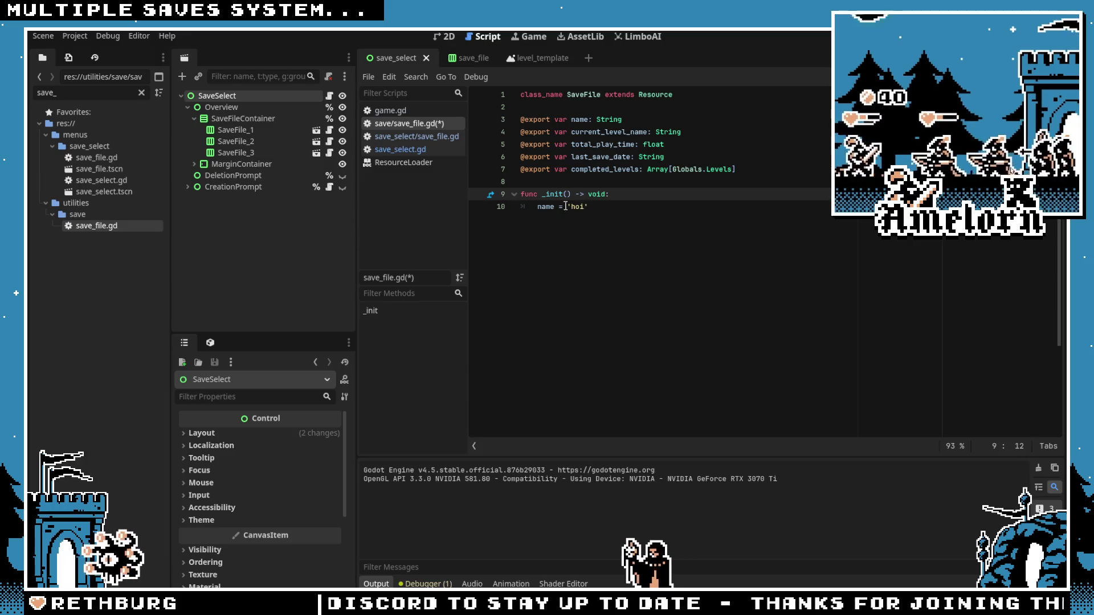
# Step: Add a blank line before _init and run the project with F5
pyautogui.click(609, 144)
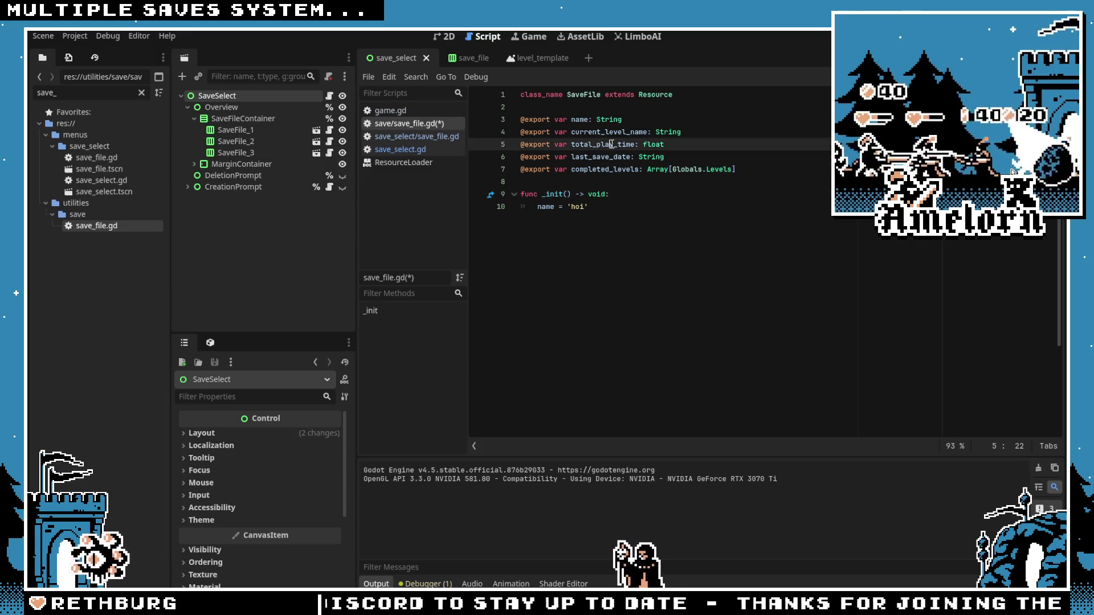
pyautogui.click(567, 194)
pyautogui.click(572, 181)
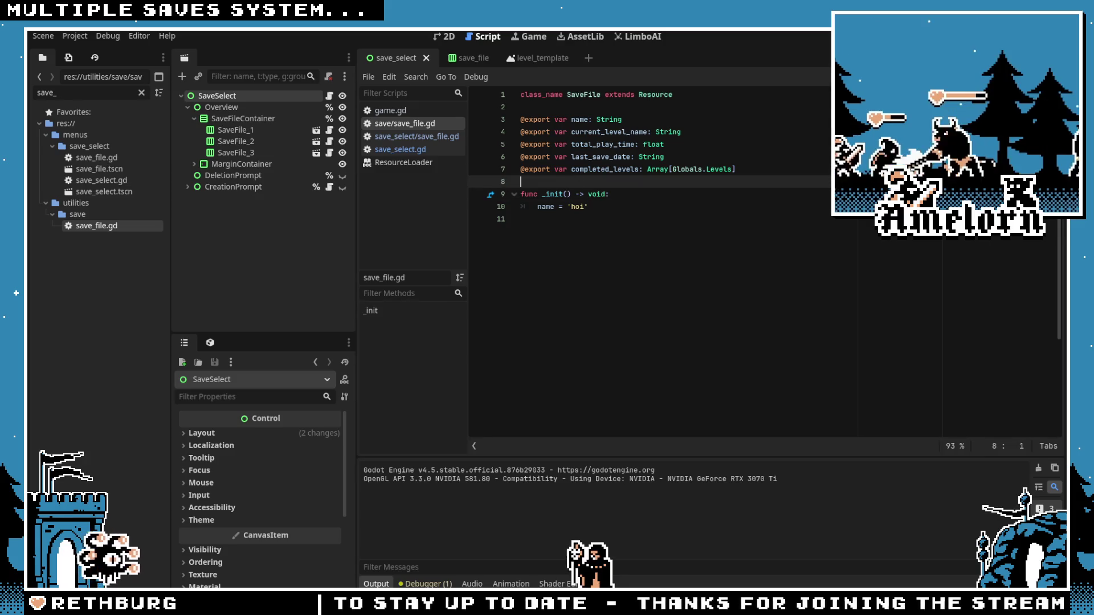
pyautogui.press('Return')
pyautogui.click(605, 132)
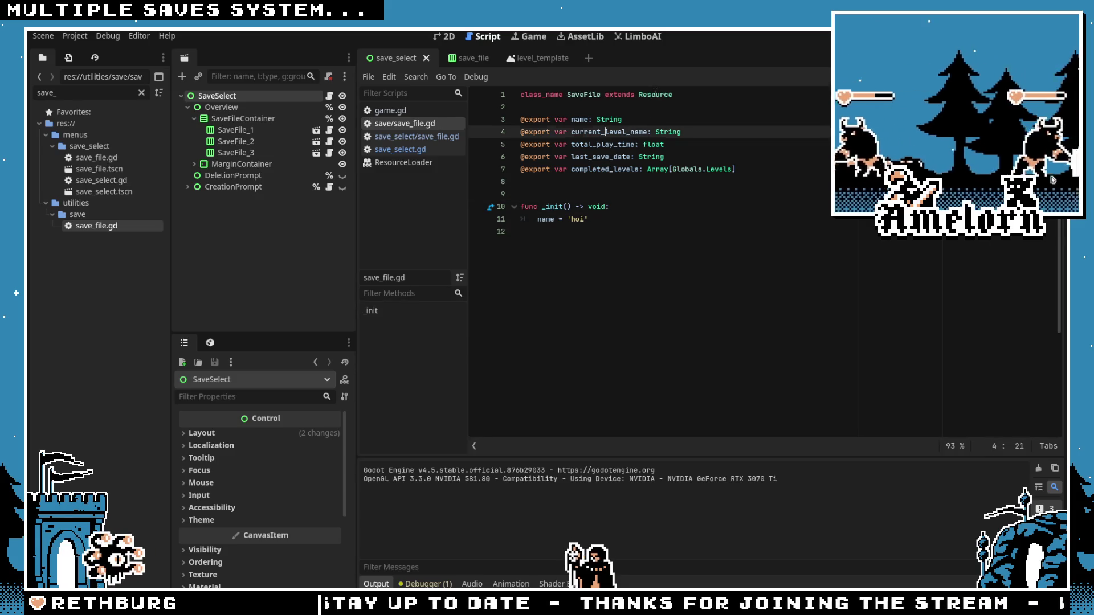
pyautogui.click(656, 94)
pyautogui.click(655, 169)
pyautogui.click(580, 184)
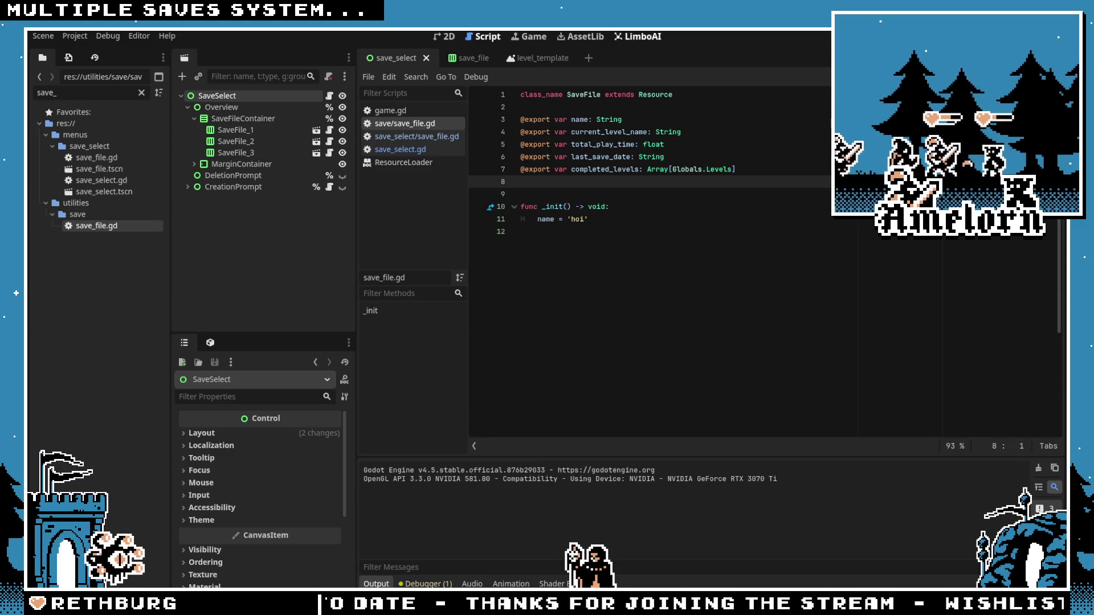
pyautogui.press('F5')
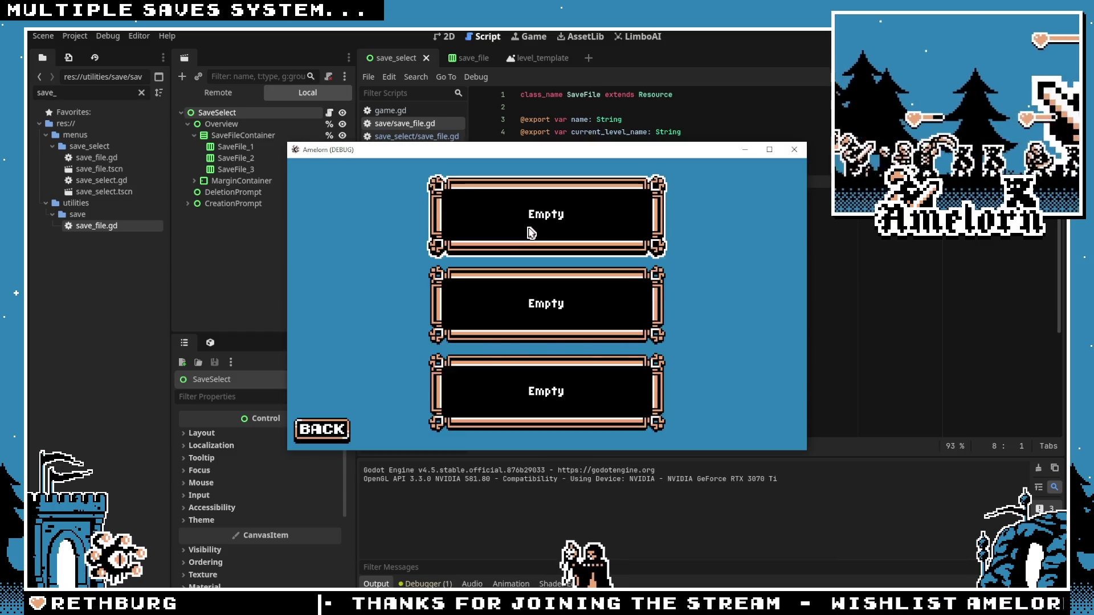
# Step: Create the 'hoi' save in the first Empty slot, close the game, and return to save_file.gd
pyautogui.click(532, 231)
pyautogui.click(512, 333)
pyautogui.click(794, 149)
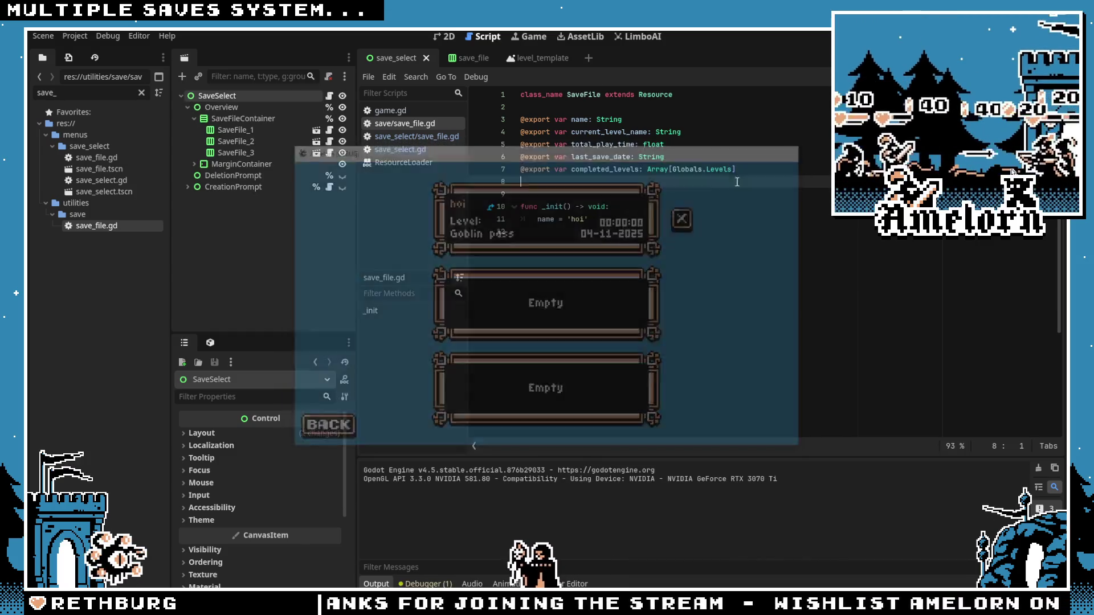
pyautogui.click(568, 207)
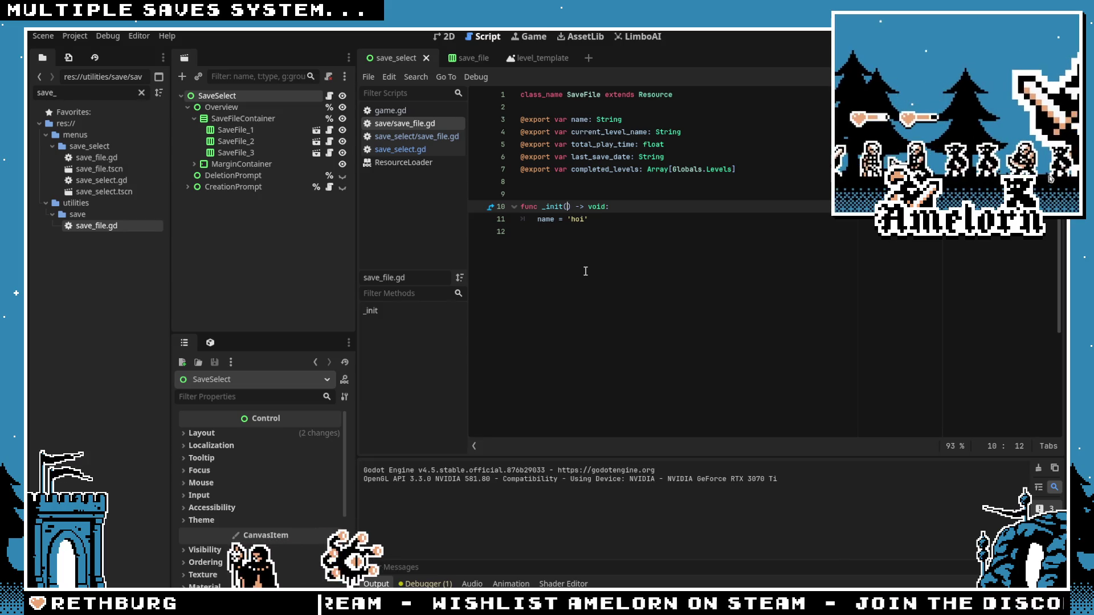
pyautogui.click(598, 218)
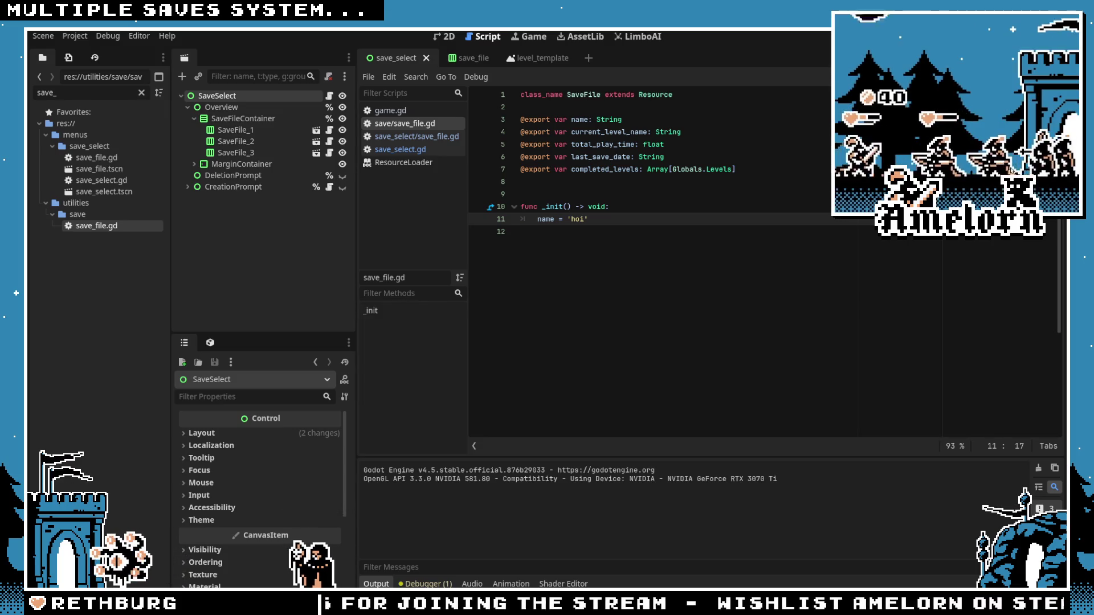
# Step: Undo the _init function in save_file.gd and save the script
pyautogui.hotkey('ctrl', 'z')
pyautogui.hotkey('ctrl', 'z')
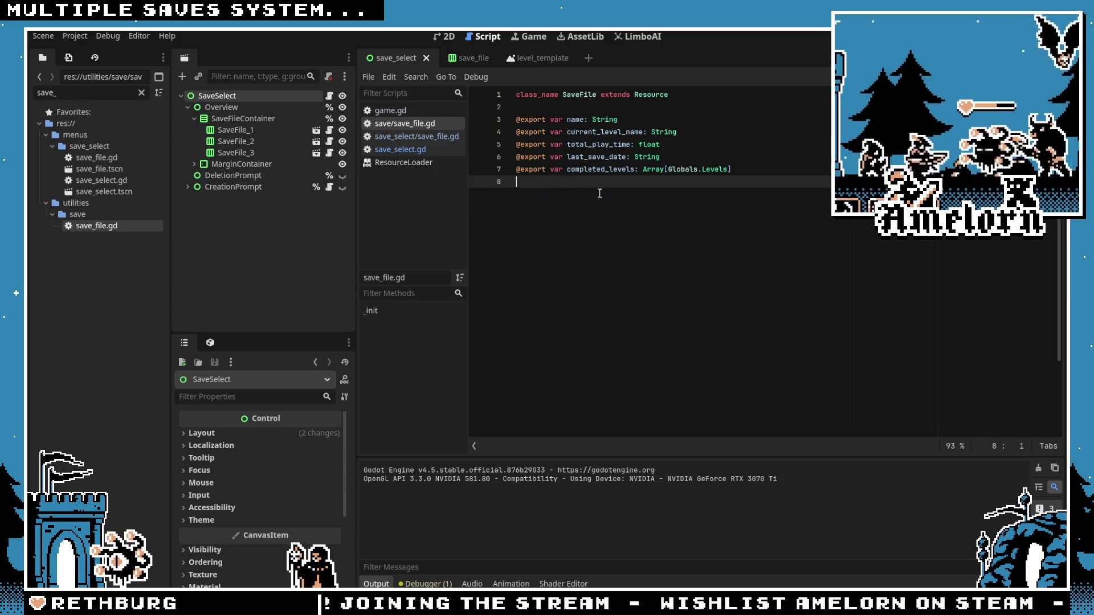
pyautogui.click(679, 107)
pyautogui.hotkey('ctrl', 's')
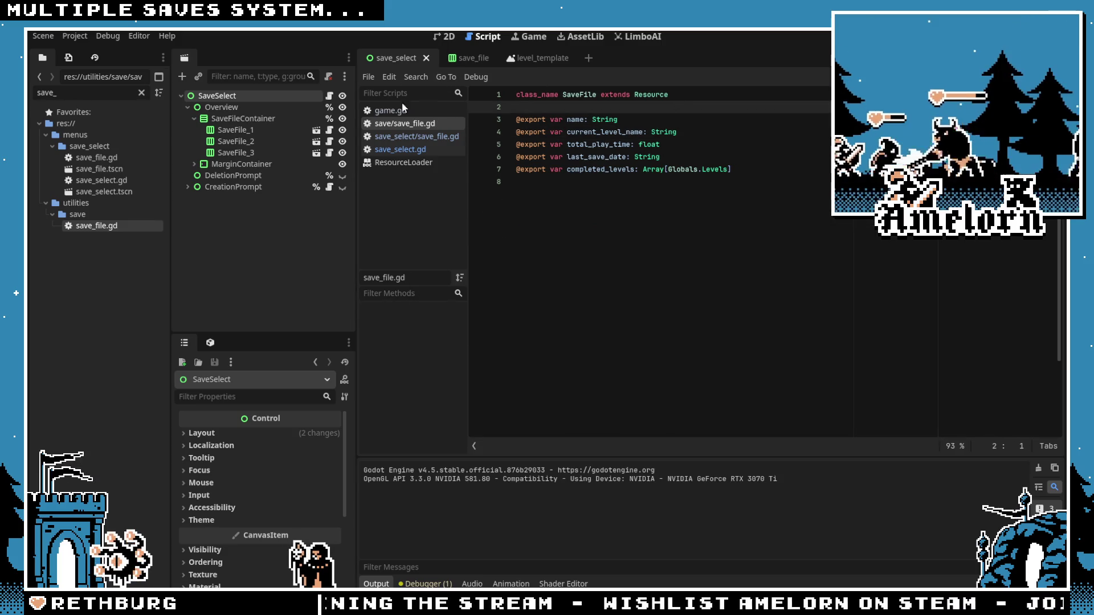
# Step: In save_select.gd, add save_file.name = save_name after SaveFile.new() and save
pyautogui.click(329, 95)
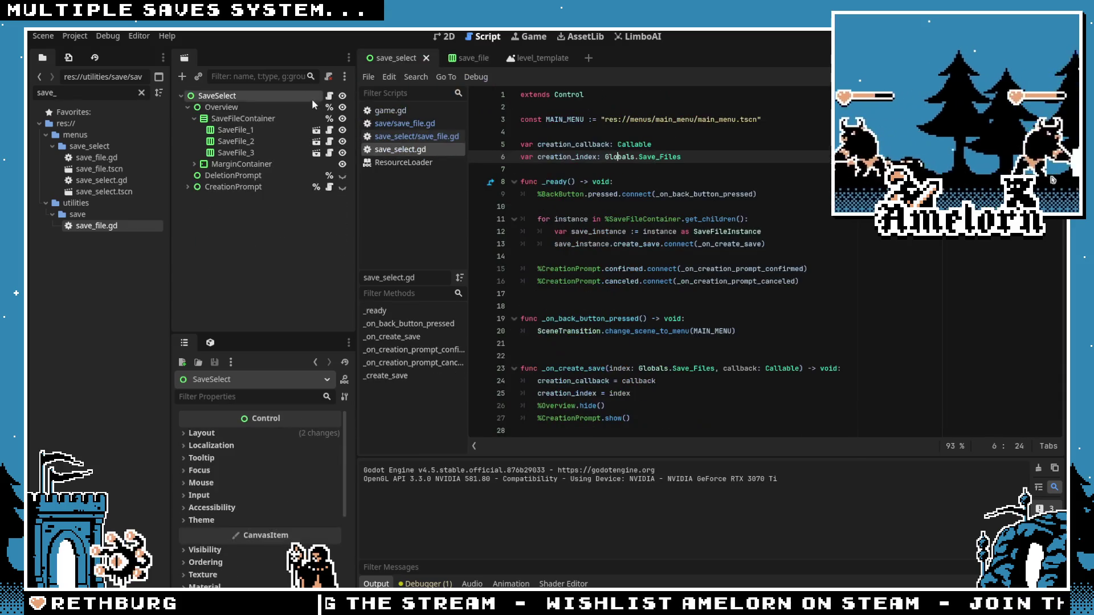
pyautogui.scroll(-10, 646, 267)
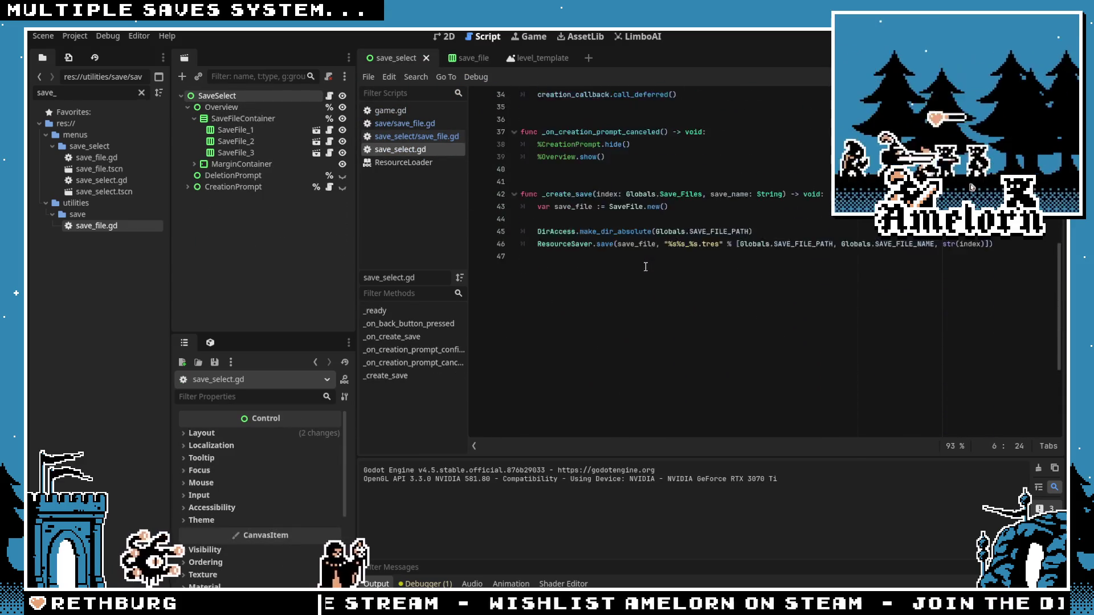
pyautogui.scroll(3, 646, 266)
pyautogui.click(692, 319)
pyautogui.press('Return')
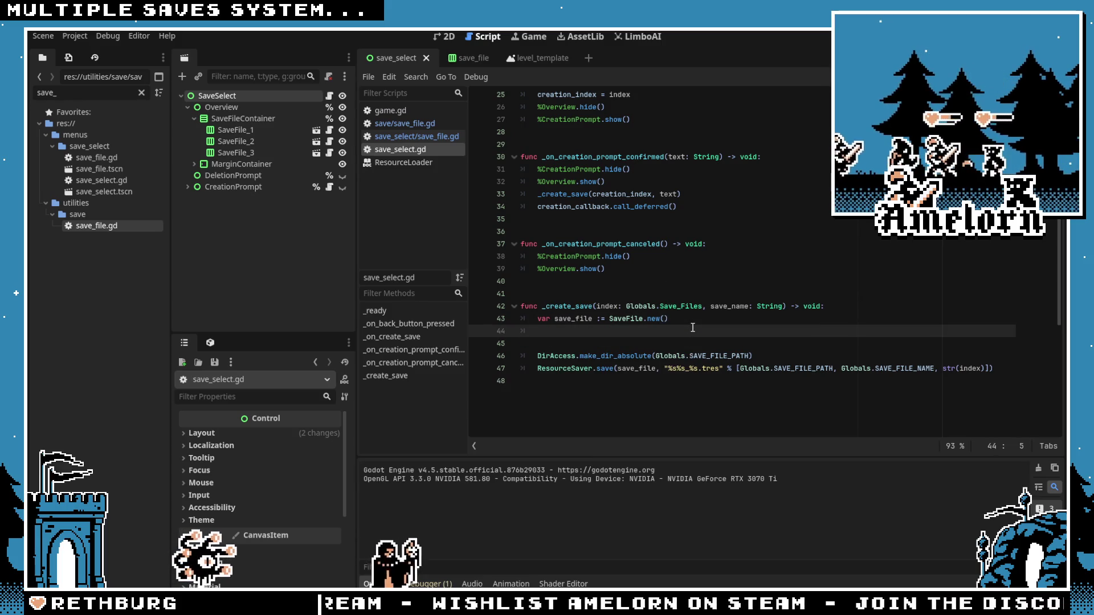
pyautogui.write('save_file.name ')
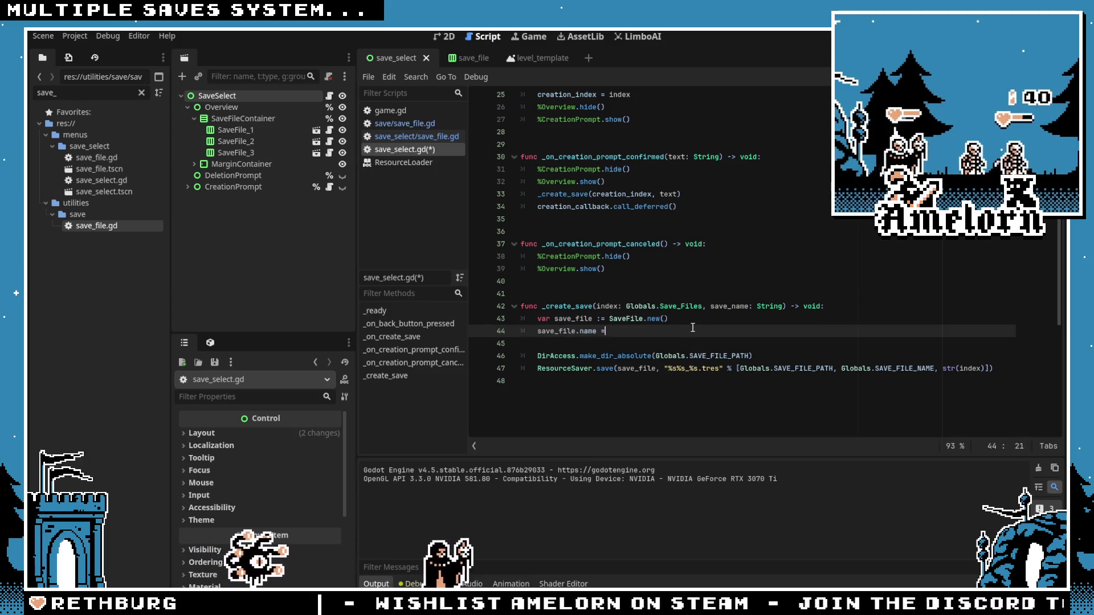
pyautogui.write('= save_name')
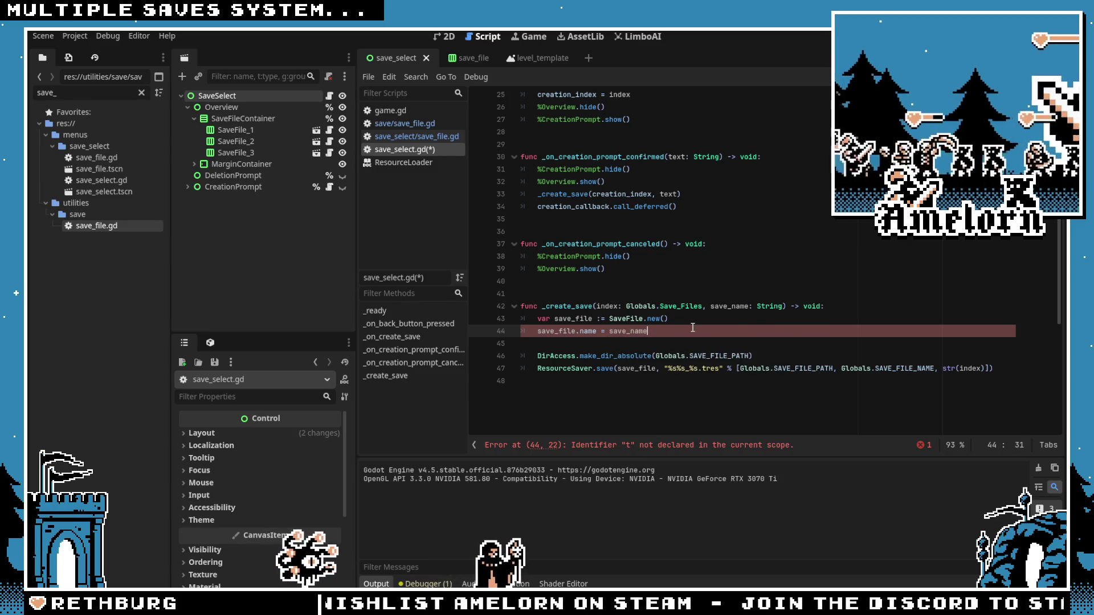
pyautogui.hotkey('ctrl', 's')
# Step: Dismiss the call_deferred documentation popup and return to the SaveFile script
pyautogui.press('Up')
pyautogui.press('Up')
pyautogui.press('Up')
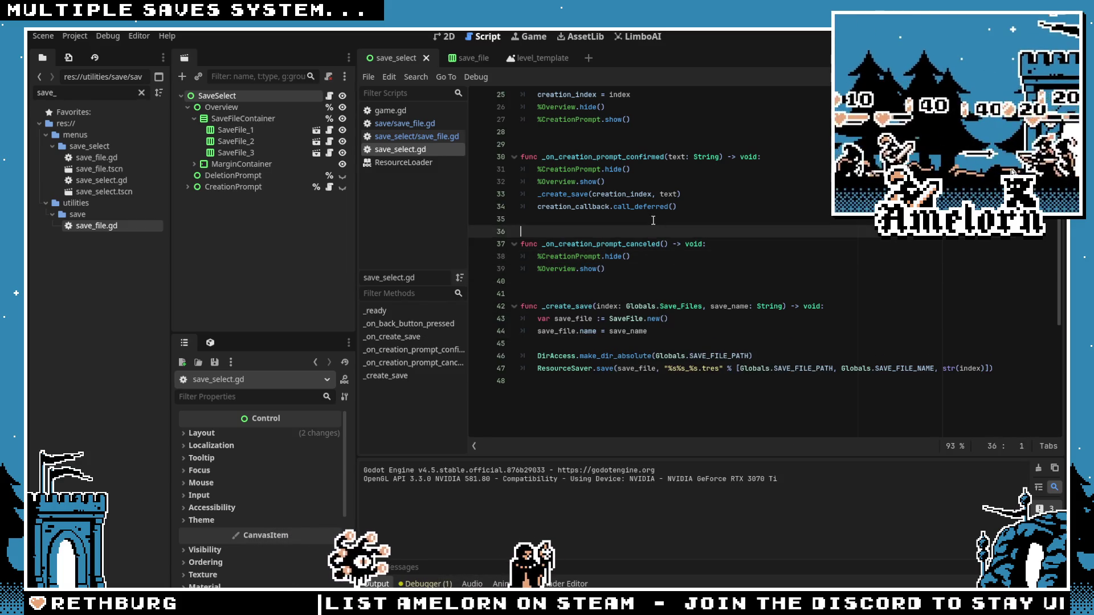
pyautogui.moveTo(652, 212)
pyautogui.click(653, 192)
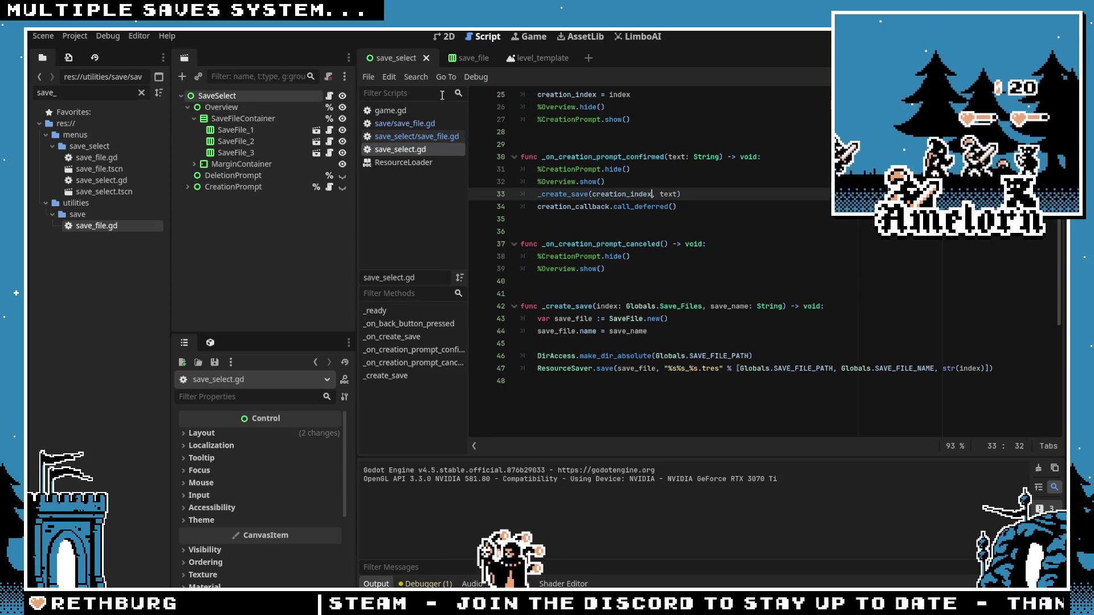
pyautogui.click(425, 125)
# Step: Open the slot's save_file.gd and enlarge the script editor to review it
pyautogui.click(416, 138)
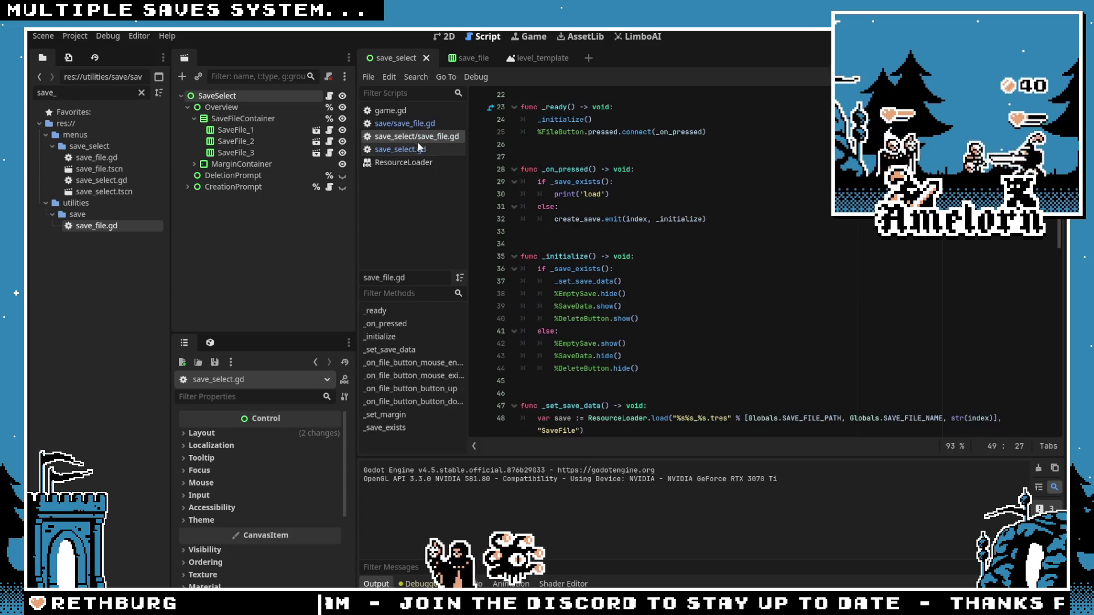
pyautogui.scroll(-4, 693, 209)
pyautogui.hotkey('ctrl', 'j')
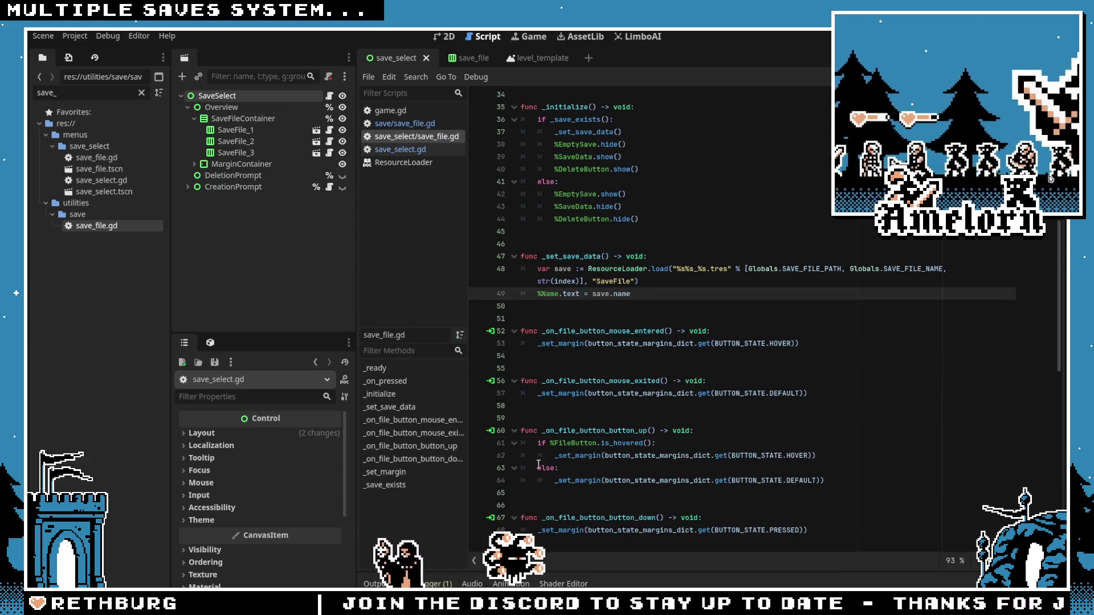
pyautogui.click(574, 356)
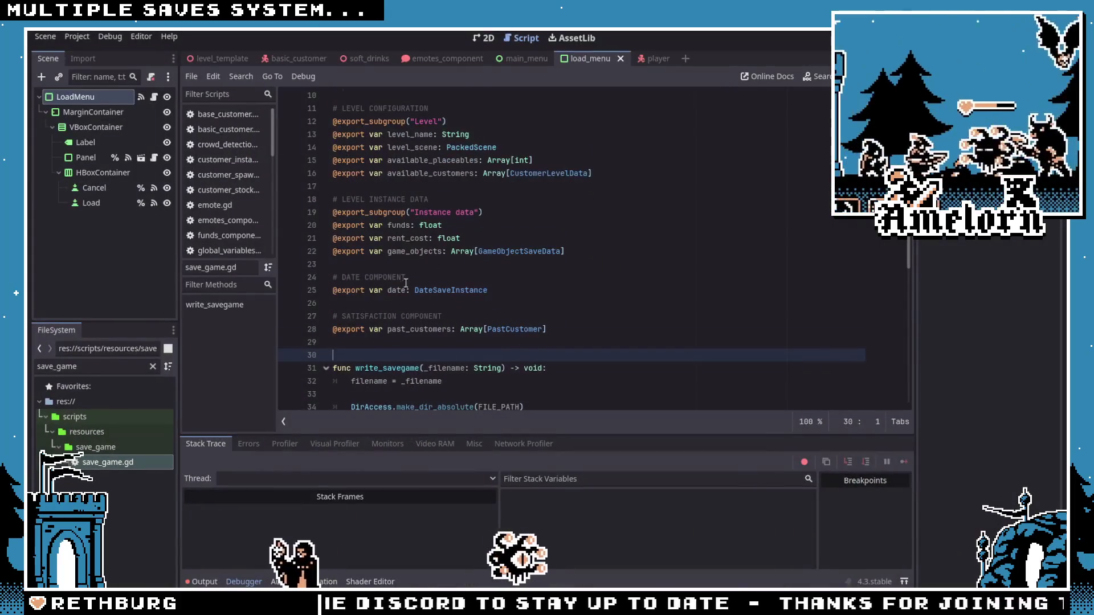
pyautogui.scroll(-3, 407, 282)
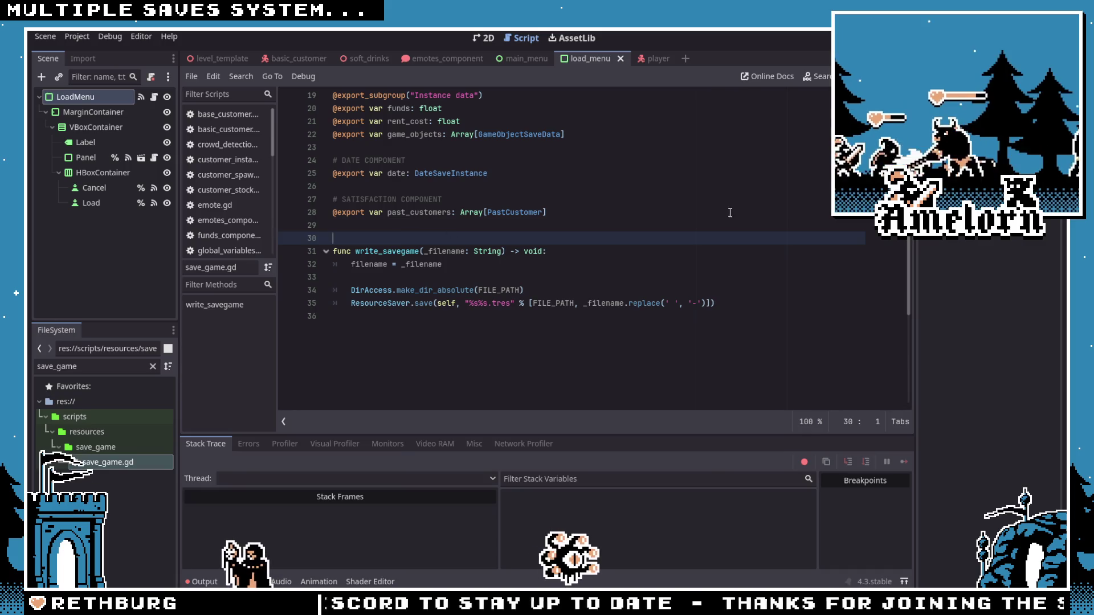
pyautogui.scroll(4, 732, 211)
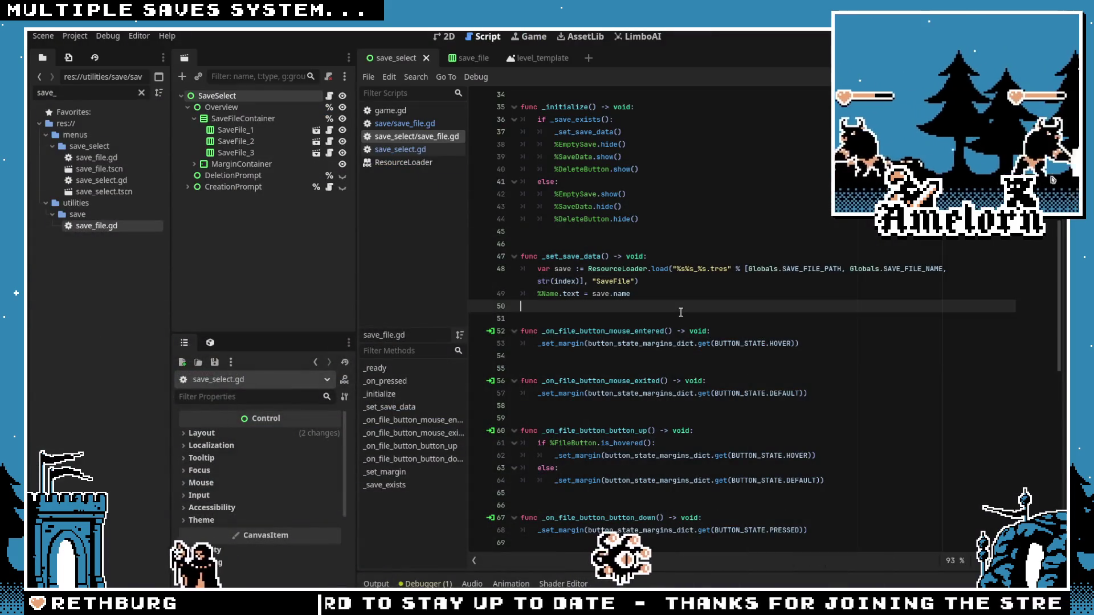
# Step: Review the name assignment in _set_save_data, then run the project with F5
pyautogui.click(607, 324)
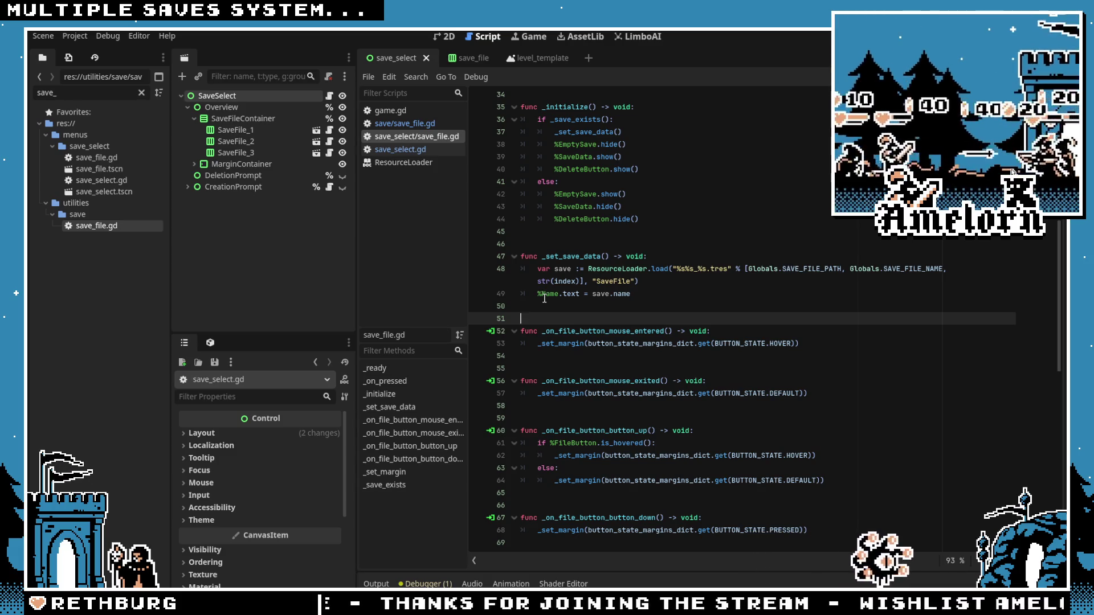
pyautogui.press('Up')
pyautogui.press('Up')
pyautogui.press('Up')
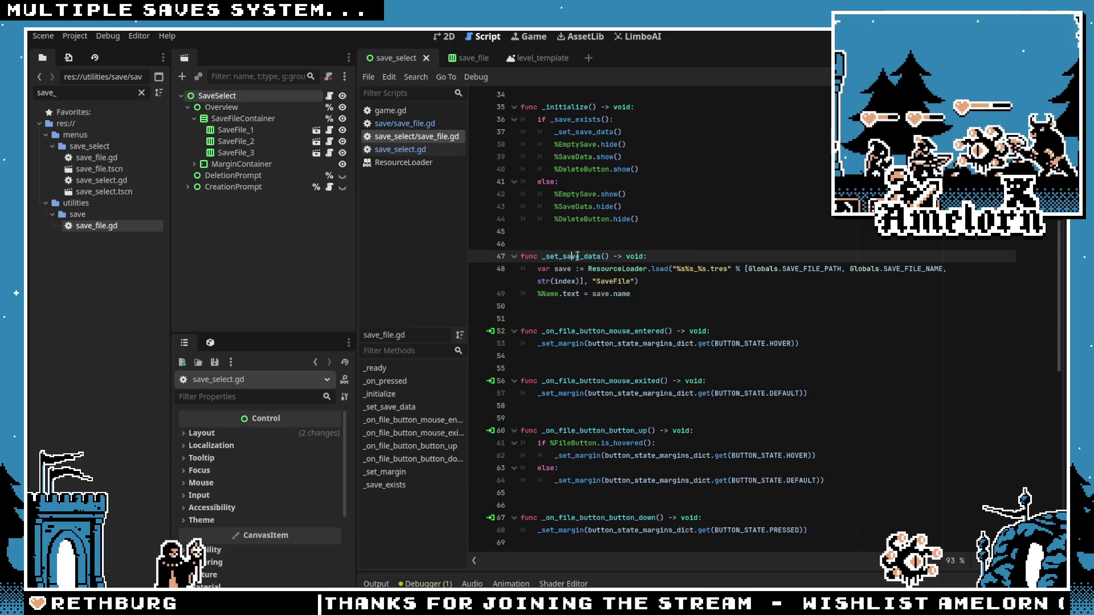
pyautogui.click(575, 283)
pyautogui.scroll(-6, 574, 284)
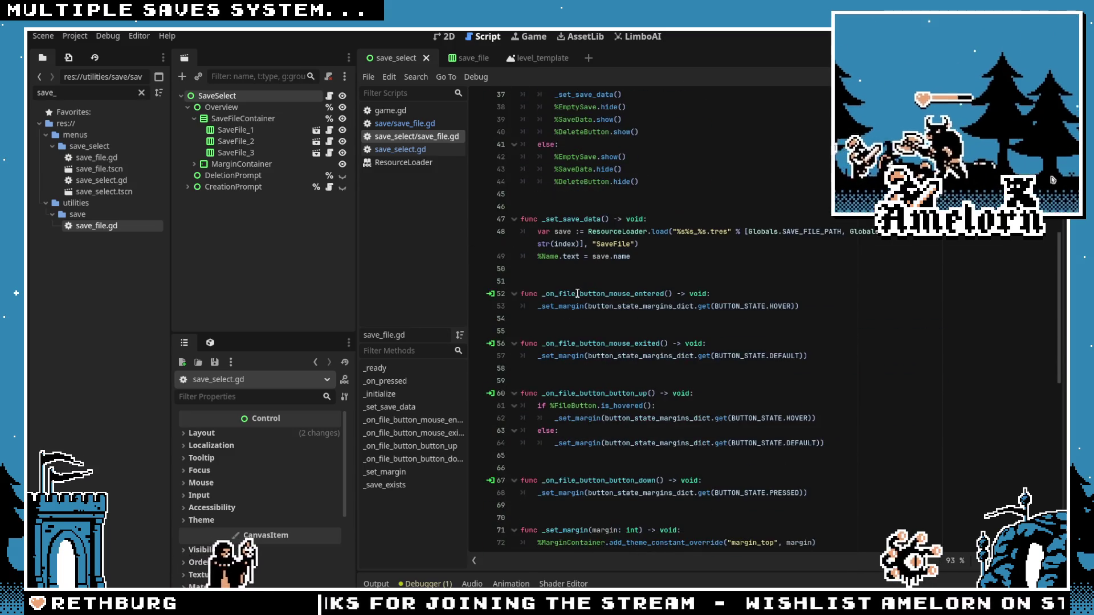
pyautogui.click(568, 272)
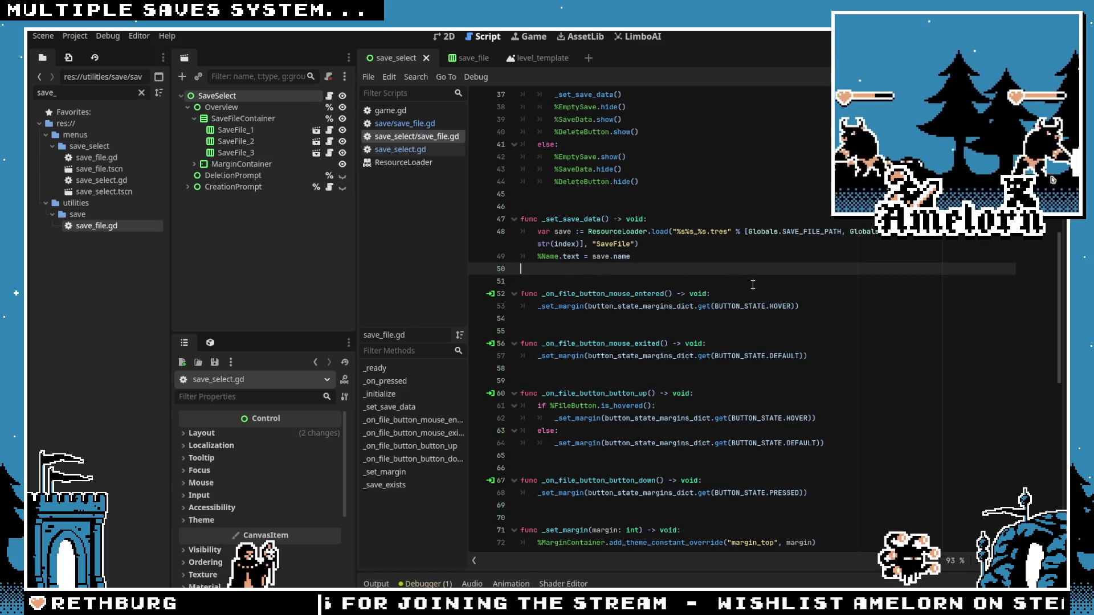
pyautogui.click(670, 256)
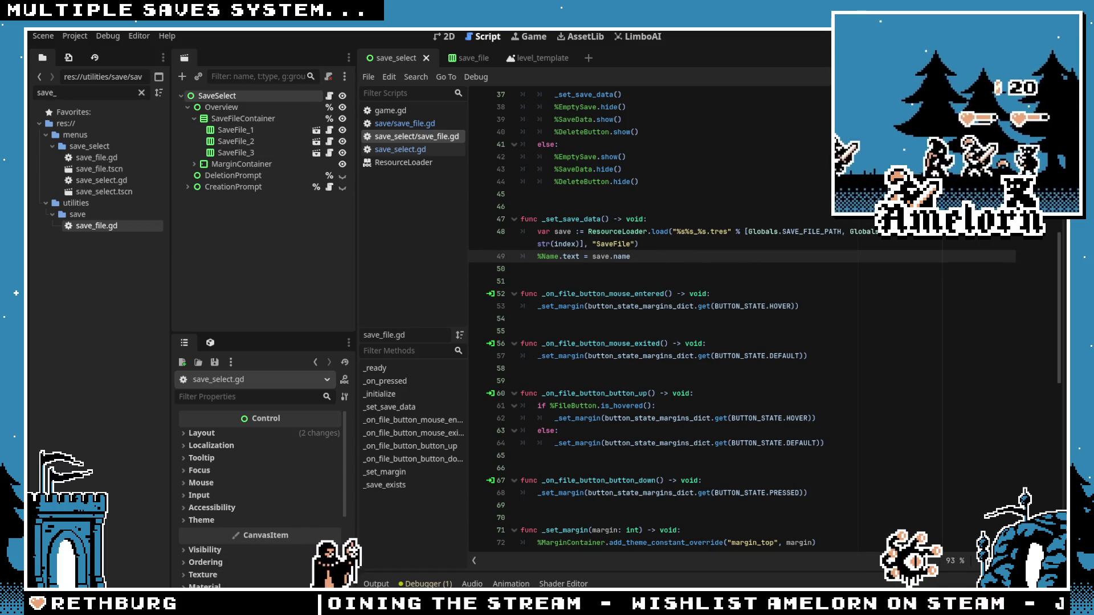
pyautogui.click(902, 302)
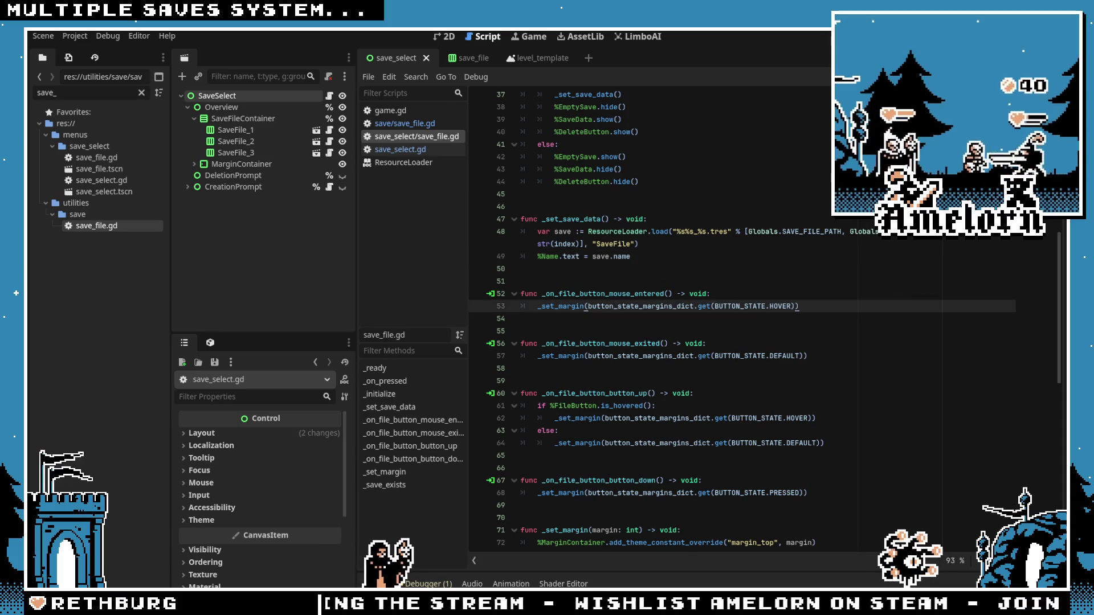
pyautogui.press('F5')
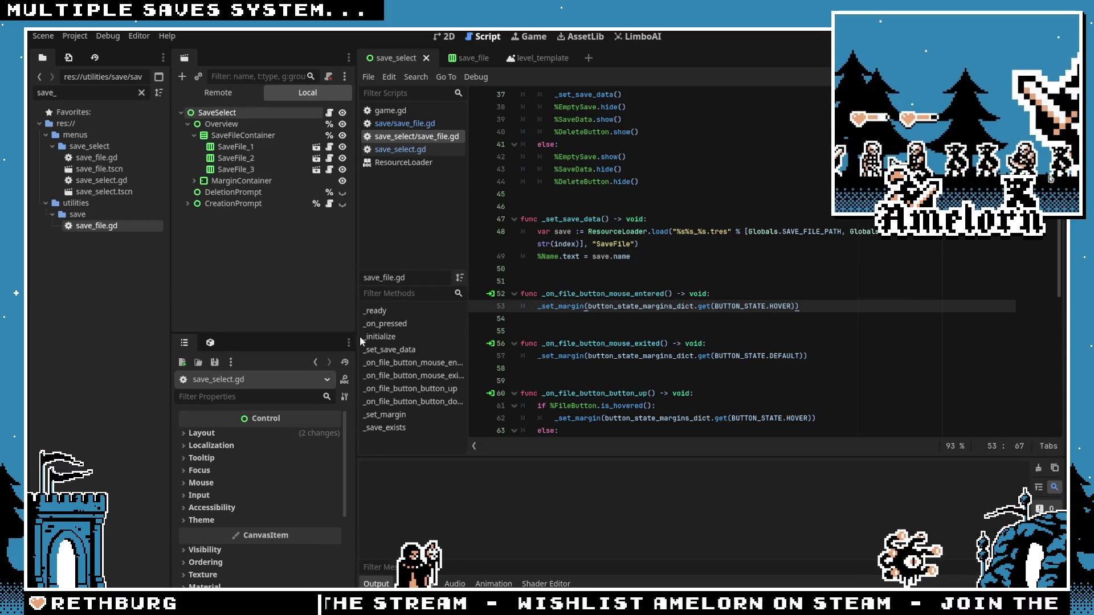
# Step: Create a new 'bla' save in the first slot and click it to test loading
pyautogui.click(515, 249)
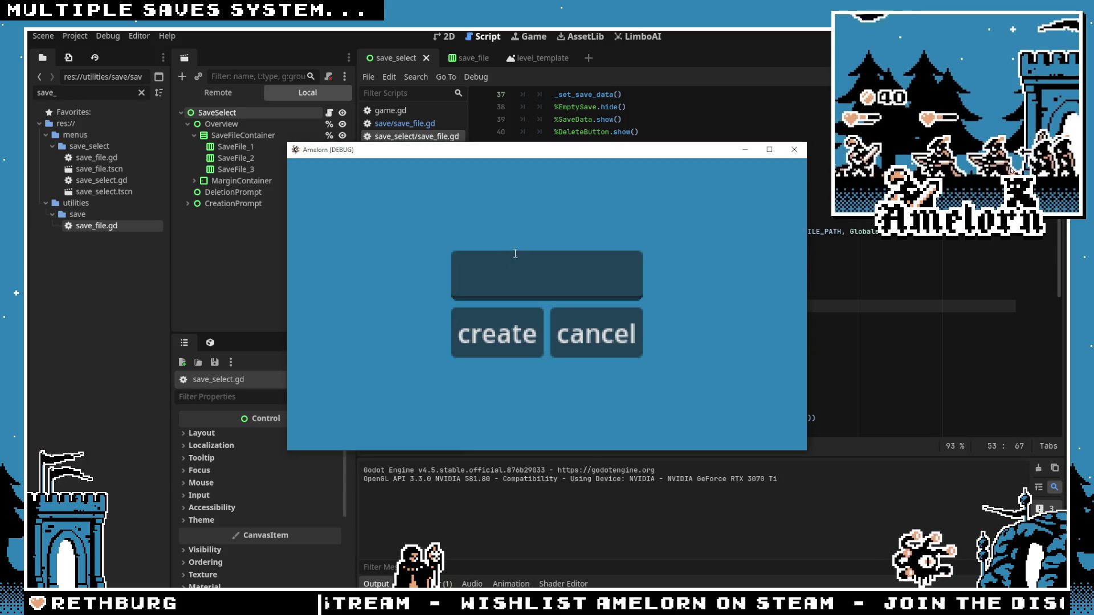
pyautogui.click(498, 334)
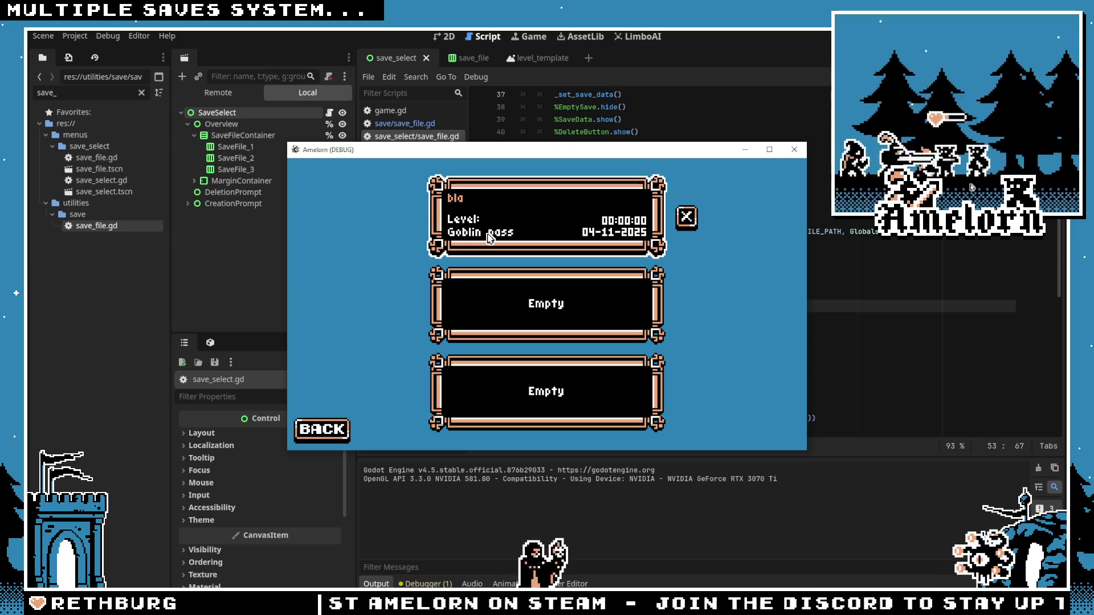
pyautogui.click(621, 239)
pyautogui.click(656, 245)
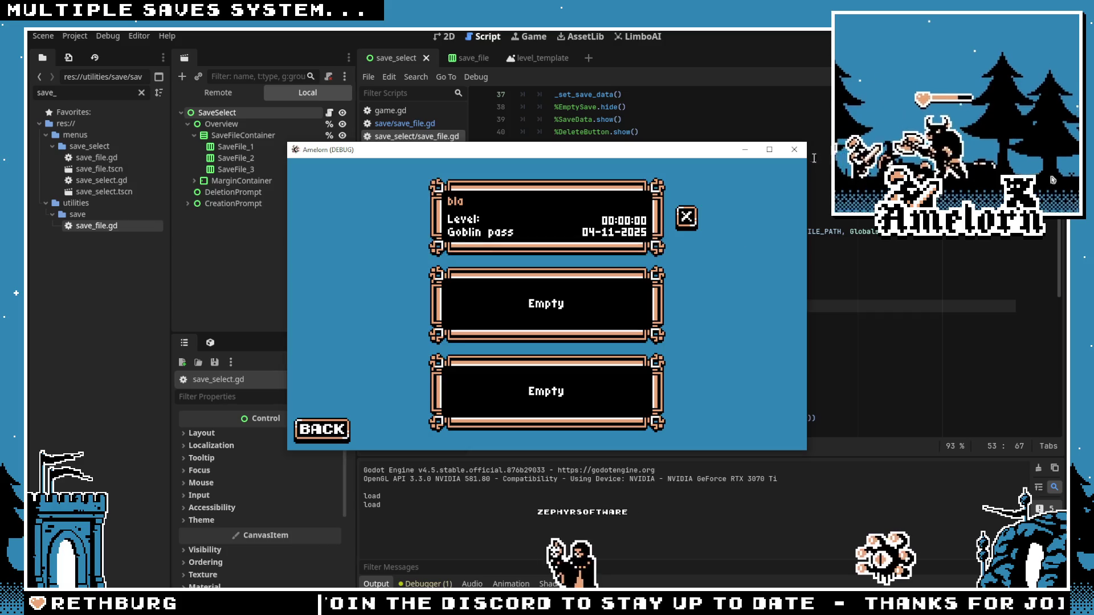
# Step: Close and relaunch the game, stop it, and open the save_file scene in 2D with EmptySave expanded
pyautogui.click(795, 149)
pyautogui.press('F6')
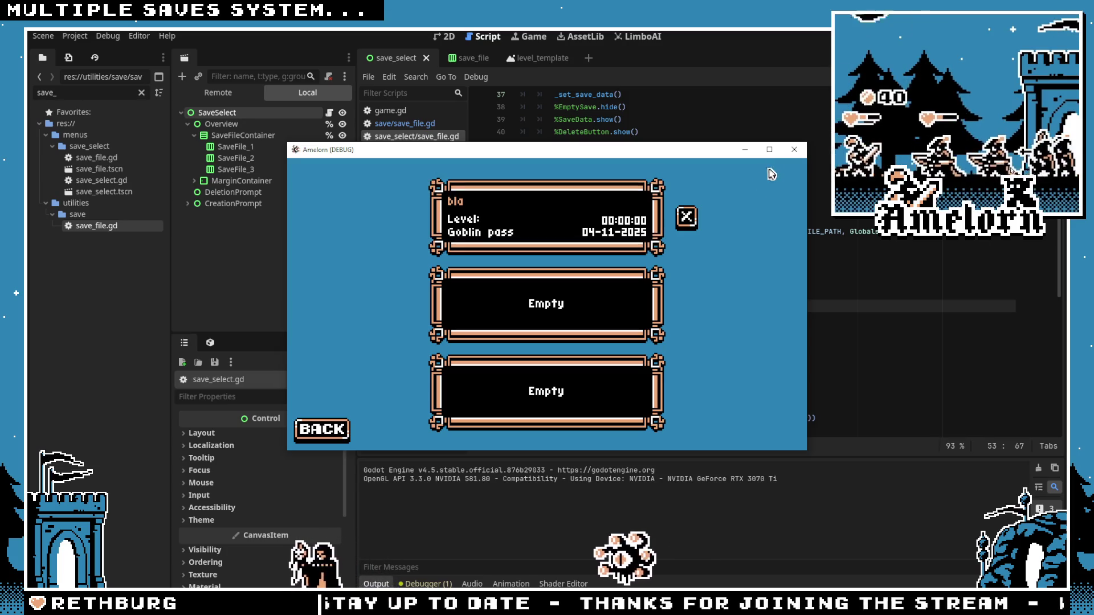
pyautogui.press('F8')
pyautogui.click(465, 58)
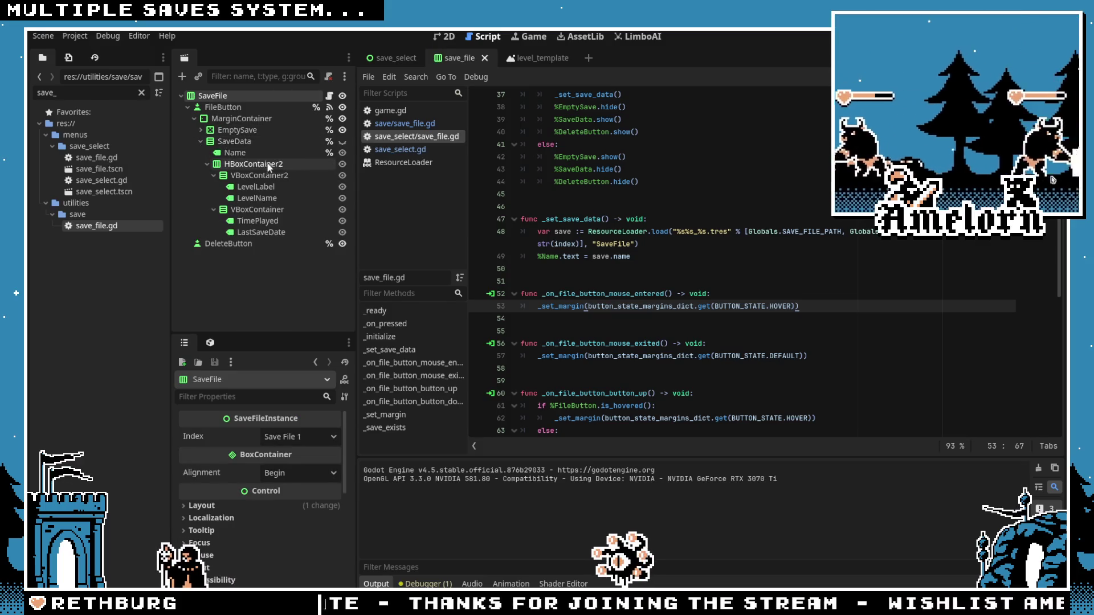
pyautogui.click(445, 37)
pyautogui.click(201, 129)
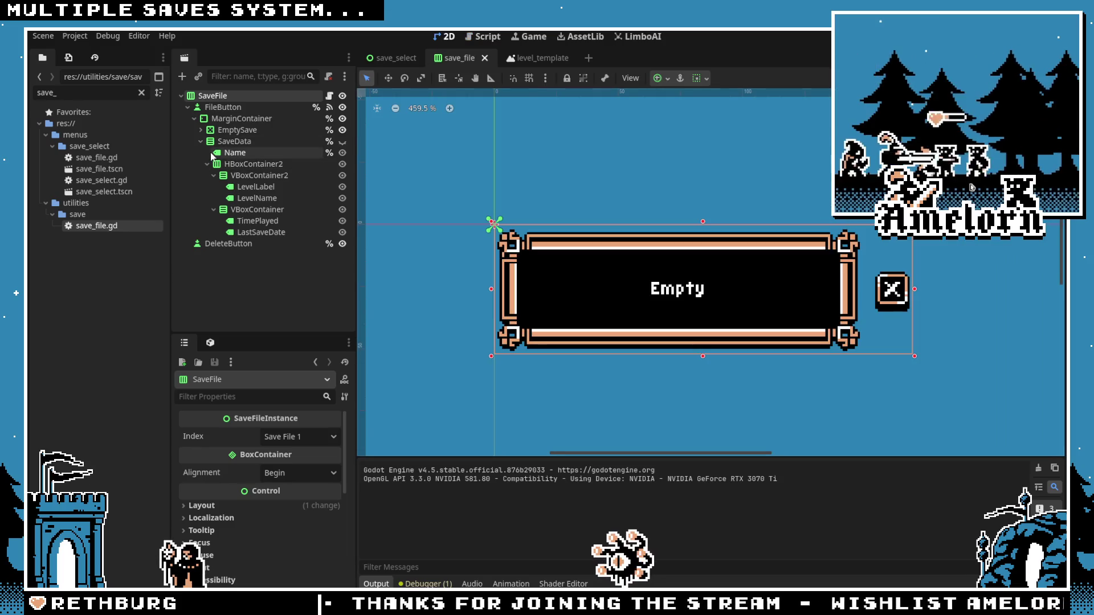
# Step: Select the MarginContainer node, then run and stop the game
pyautogui.click(201, 130)
pyautogui.click(228, 118)
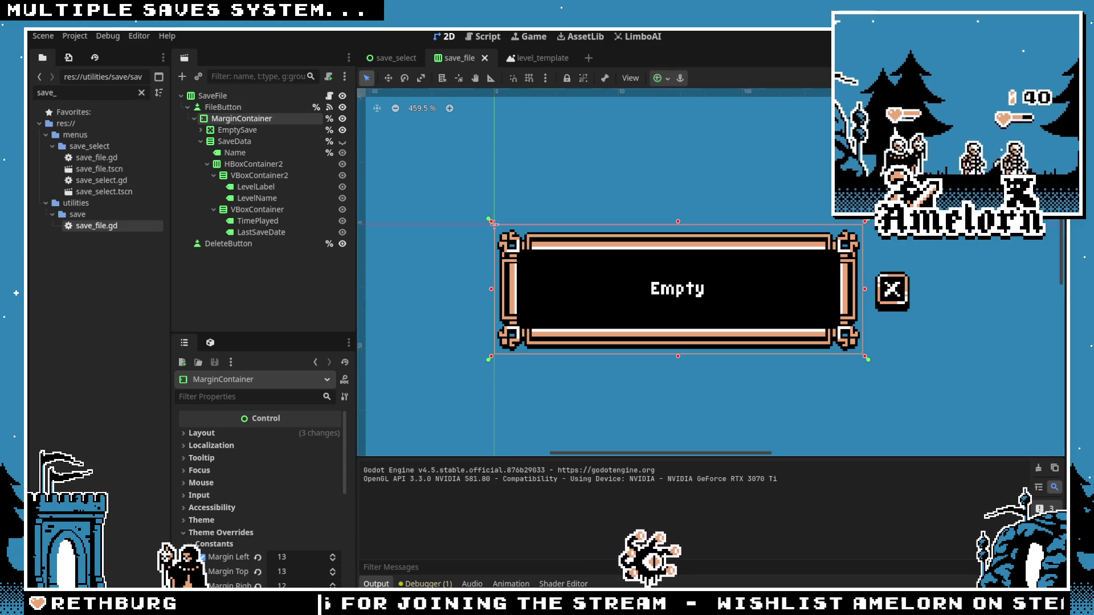
pyautogui.press('F5')
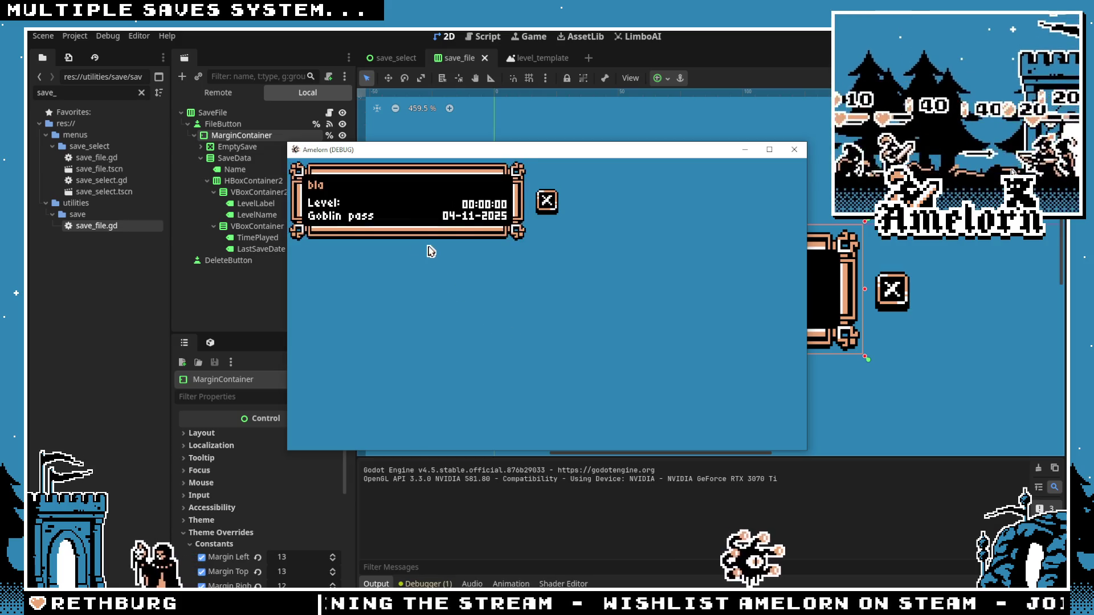
pyautogui.press('F8')
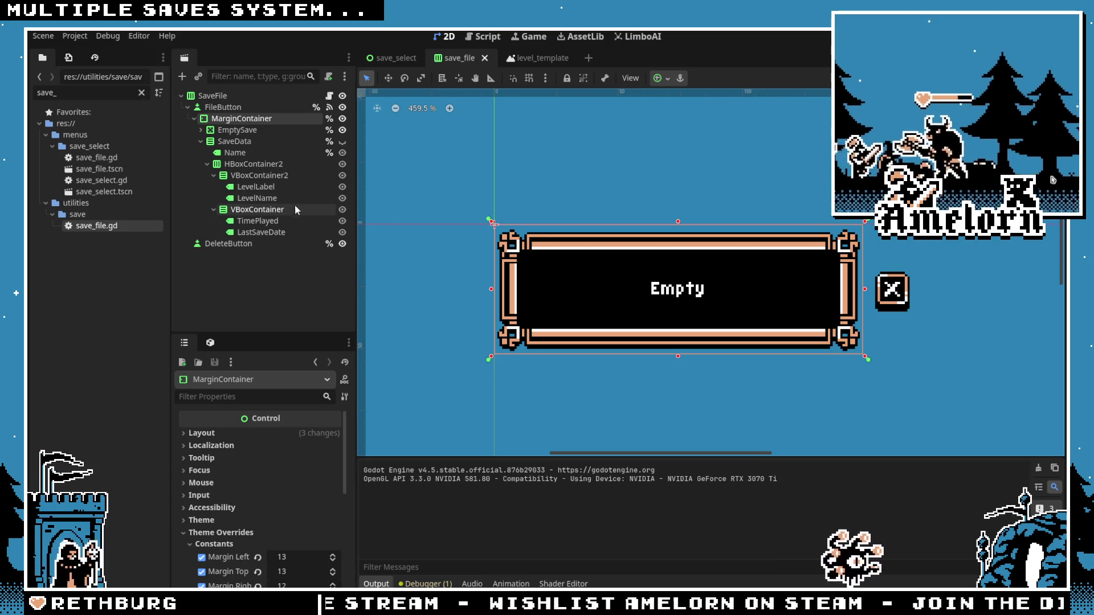
# Step: Toggle EmptySave and SaveData visibility to preview the filled slot, ending with Empty shown
pyautogui.click(215, 154)
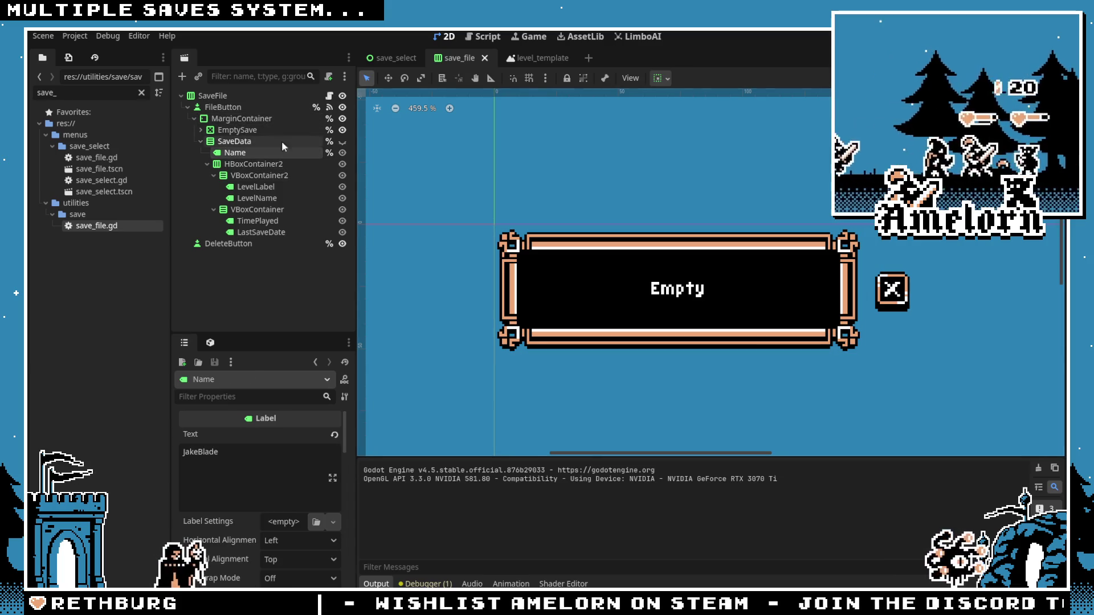
pyautogui.click(341, 130)
pyautogui.click(341, 141)
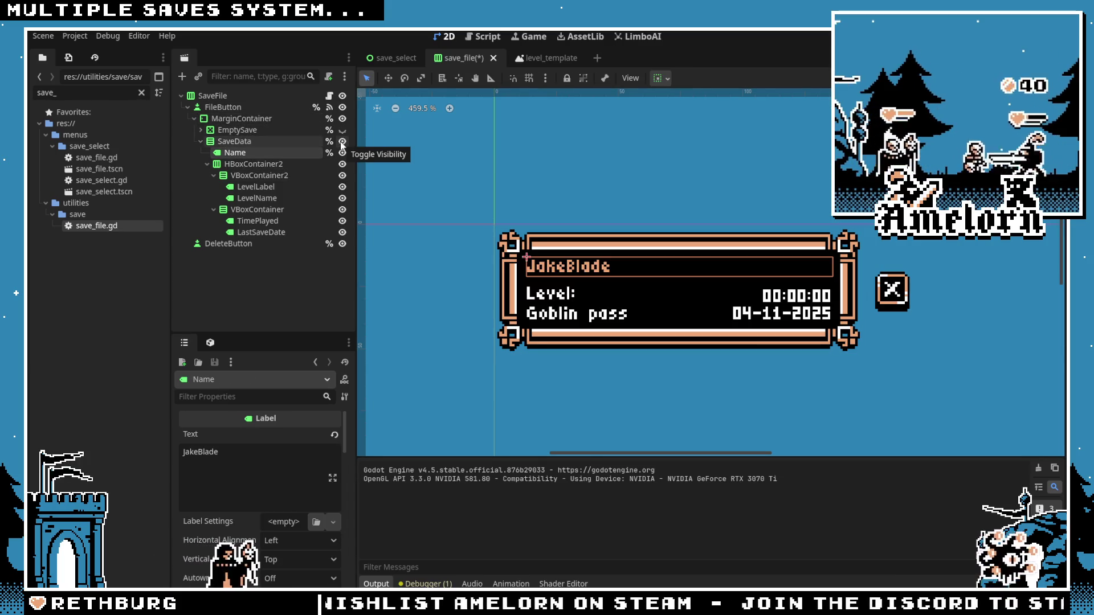
pyautogui.click(341, 141)
pyautogui.click(341, 129)
pyautogui.click(342, 130)
pyautogui.click(342, 141)
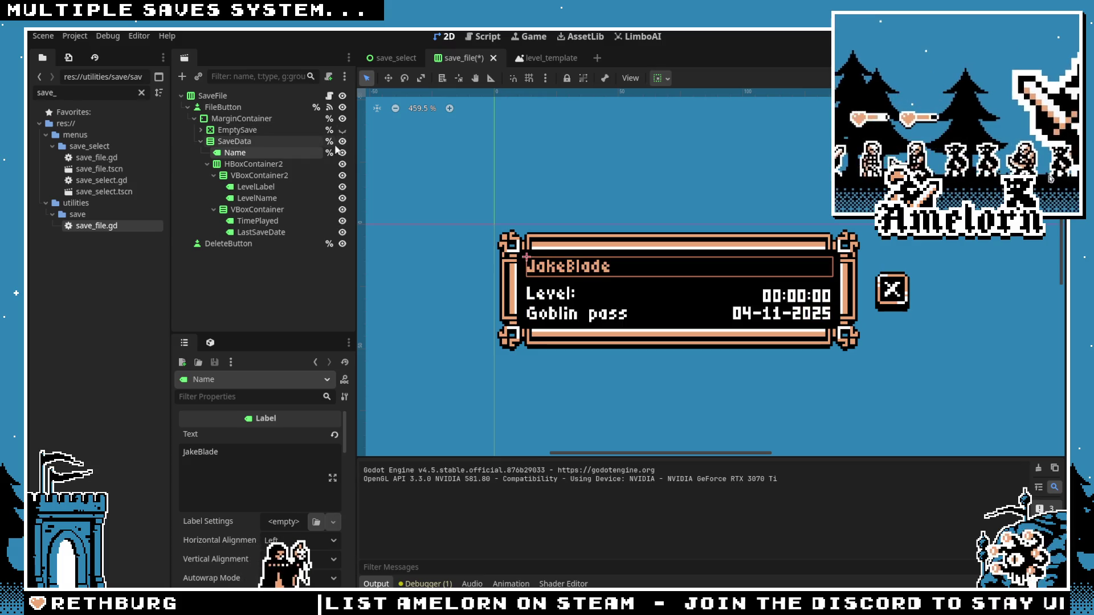
pyautogui.click(342, 141)
pyautogui.click(342, 130)
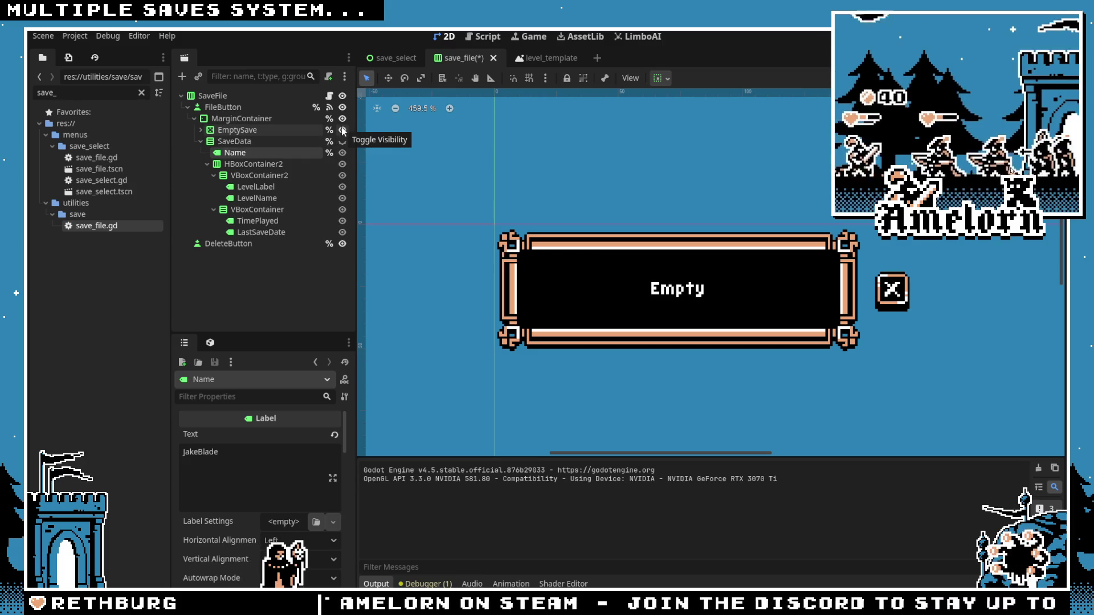
# Step: Save and test-run the scene, then run the game from the save_select scene
pyautogui.press('F6')
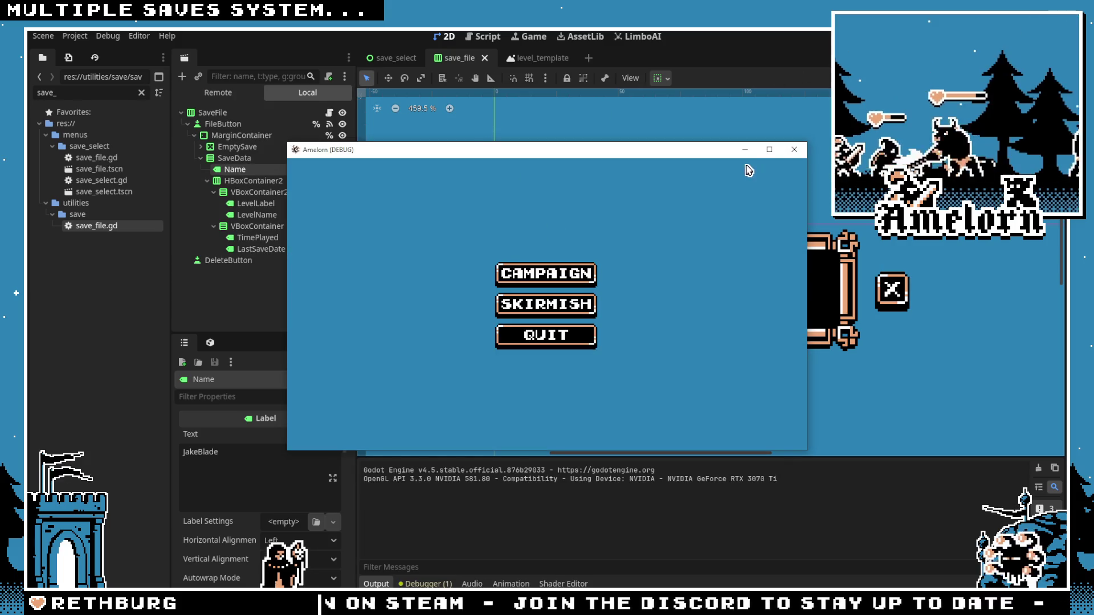
pyautogui.click(797, 153)
pyautogui.press('F6')
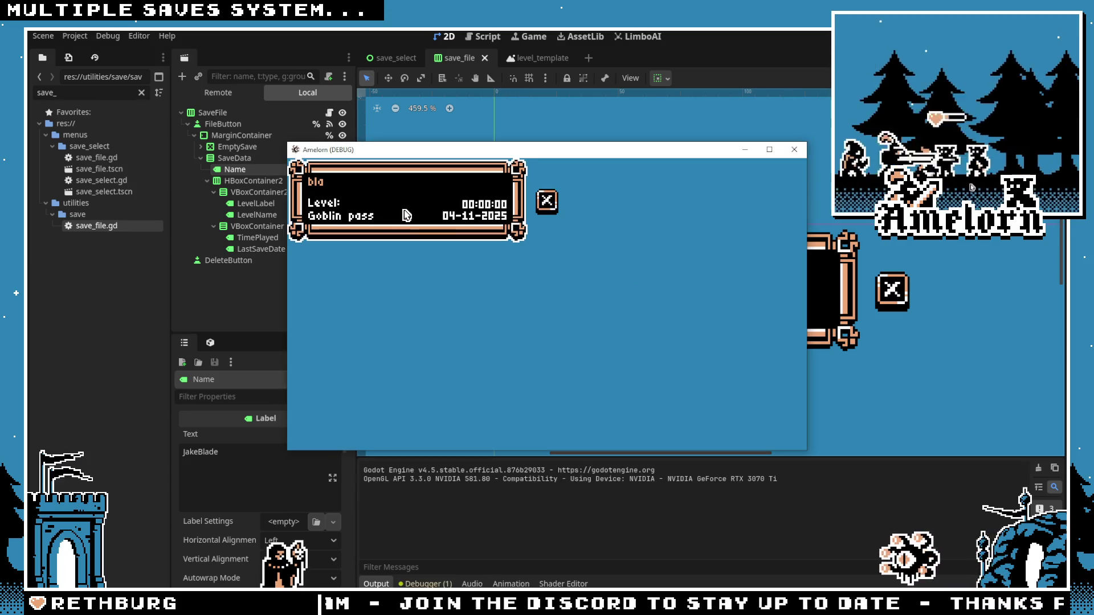
pyautogui.press('F8')
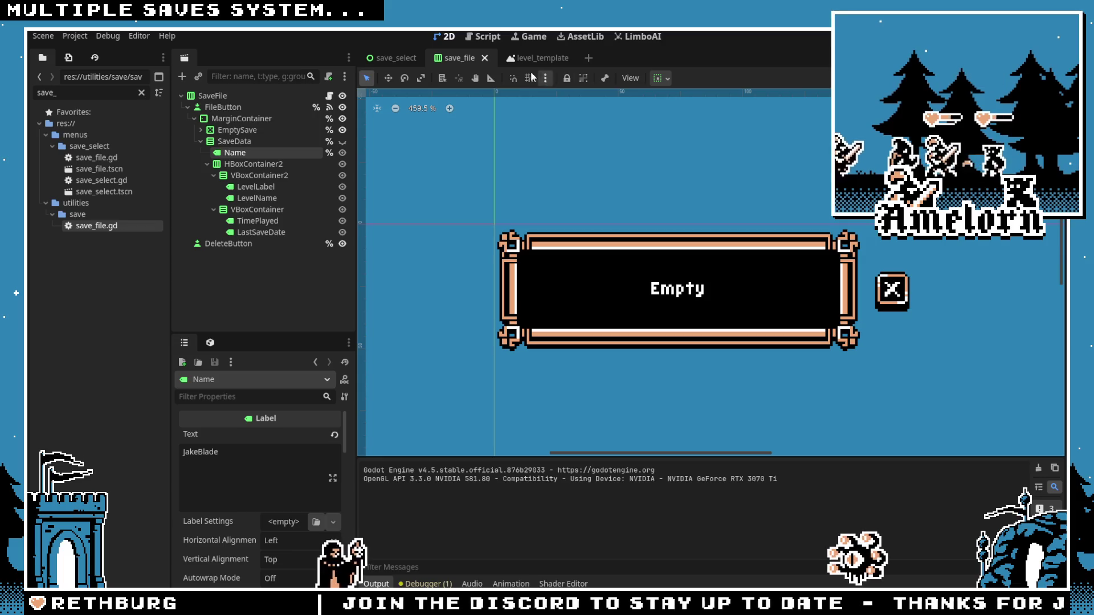
pyautogui.click(385, 59)
pyautogui.press('F5')
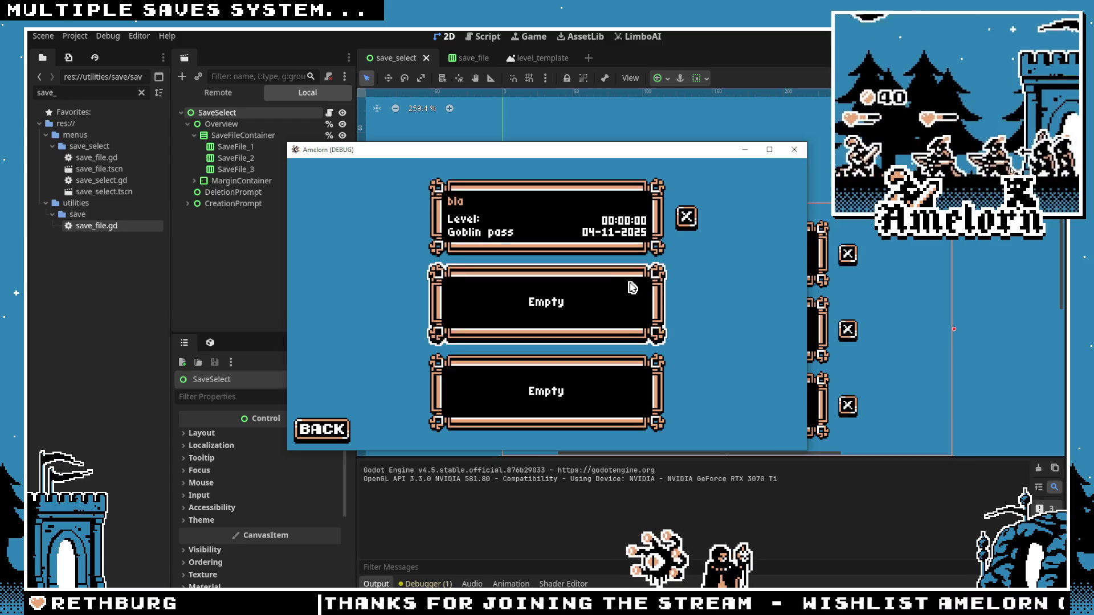
pyautogui.click(794, 150)
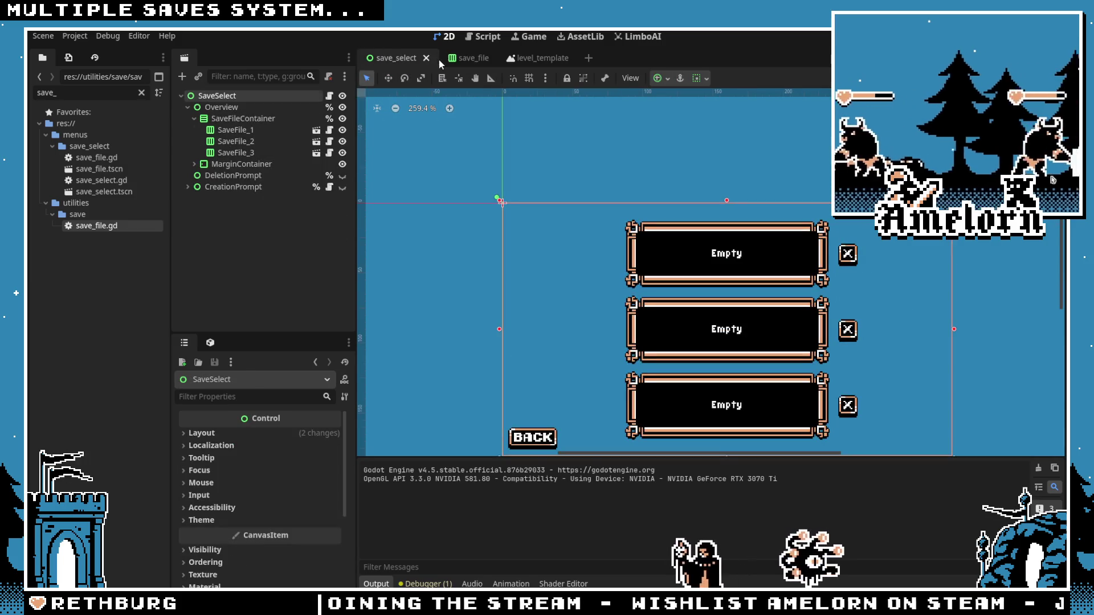
pyautogui.click(539, 57)
pyautogui.click(393, 57)
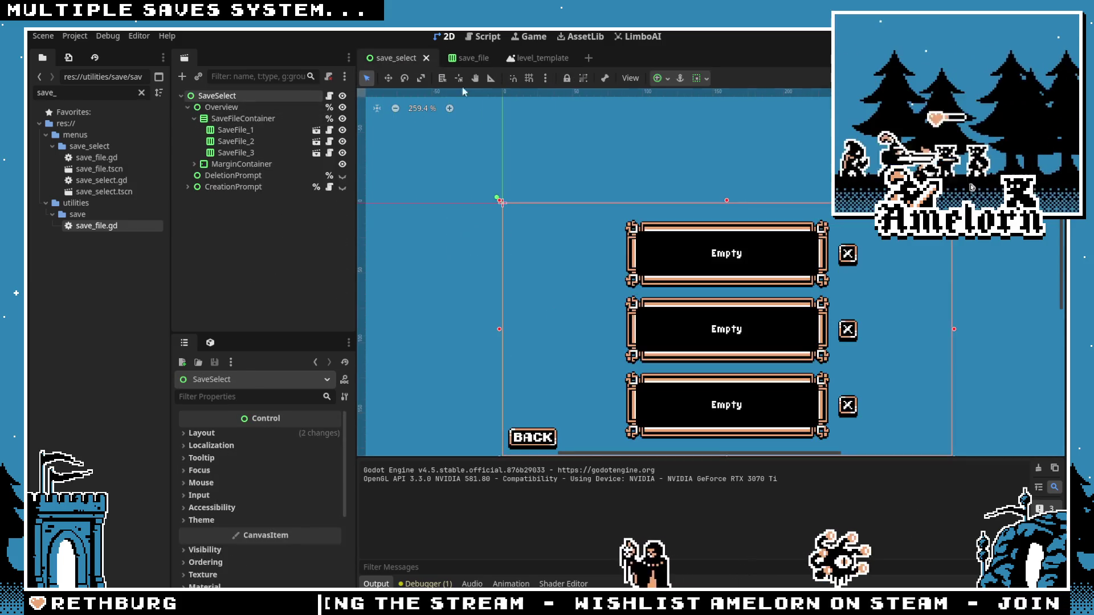
pyautogui.click(464, 57)
# Step: Change button_state_margins_dict margins to 13, 12 and 14, then run the save_select scene with F6
pyautogui.click(330, 95)
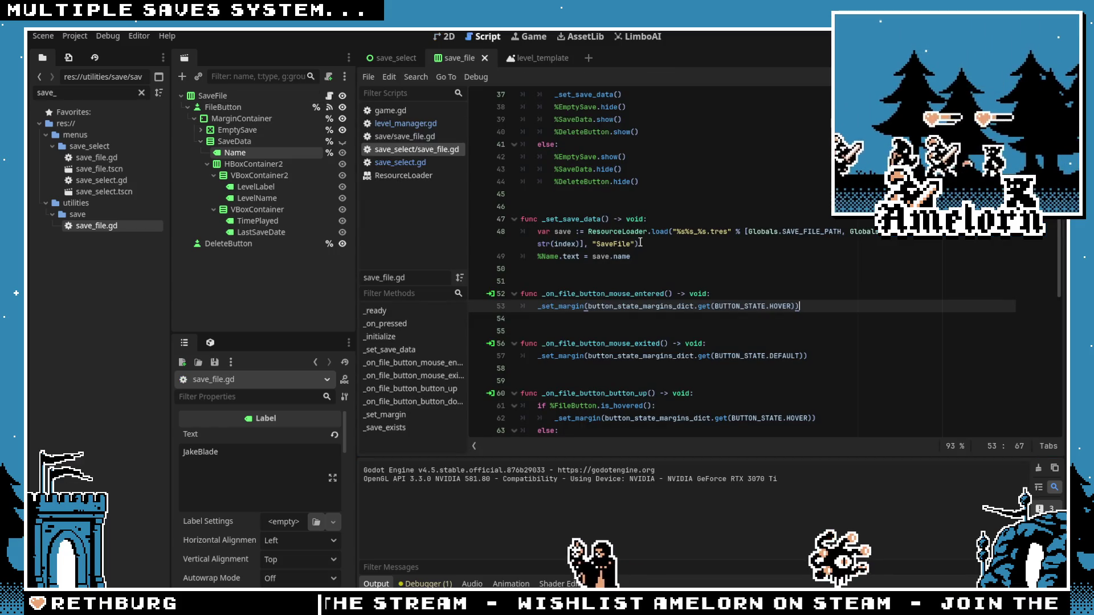
pyautogui.scroll(10, 638, 262)
pyautogui.click(636, 295)
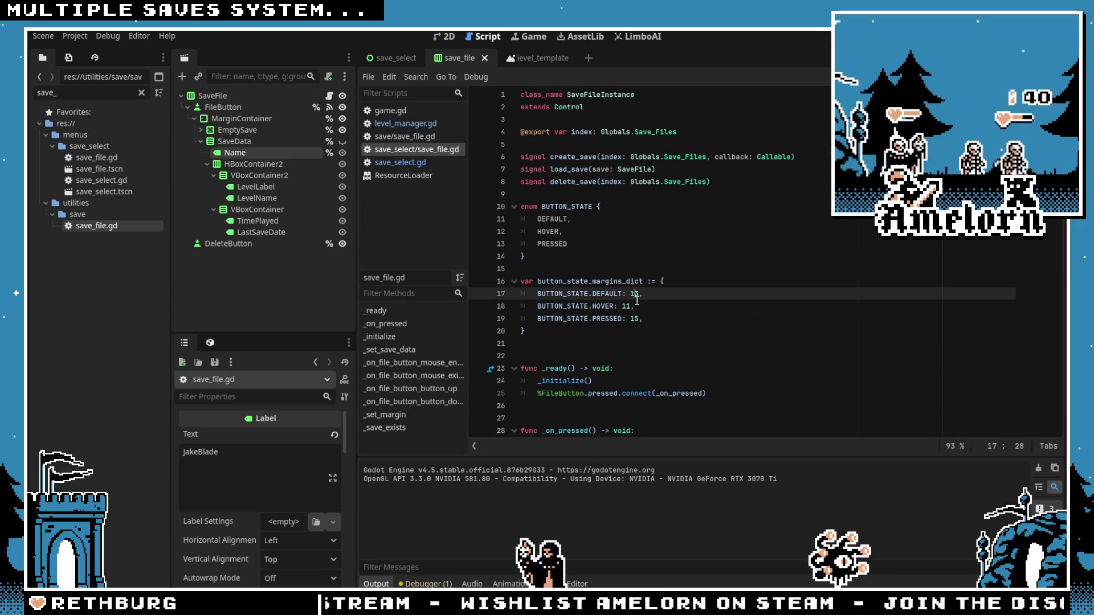
pyautogui.press('Delete')
pyautogui.write('3')
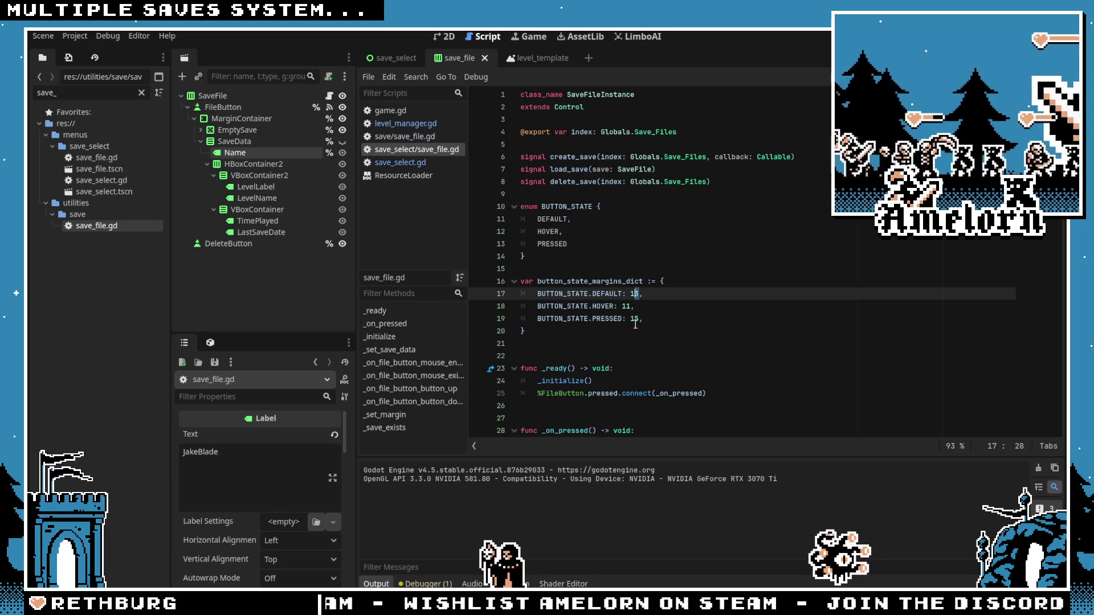
pyautogui.click(628, 307)
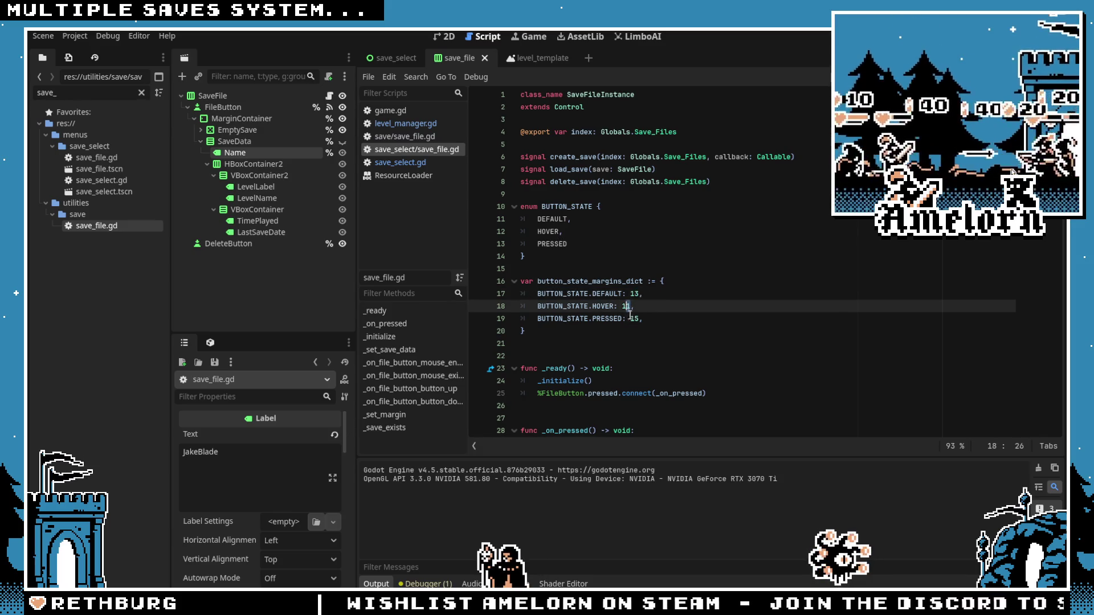
pyautogui.write('2')
pyautogui.click(636, 320)
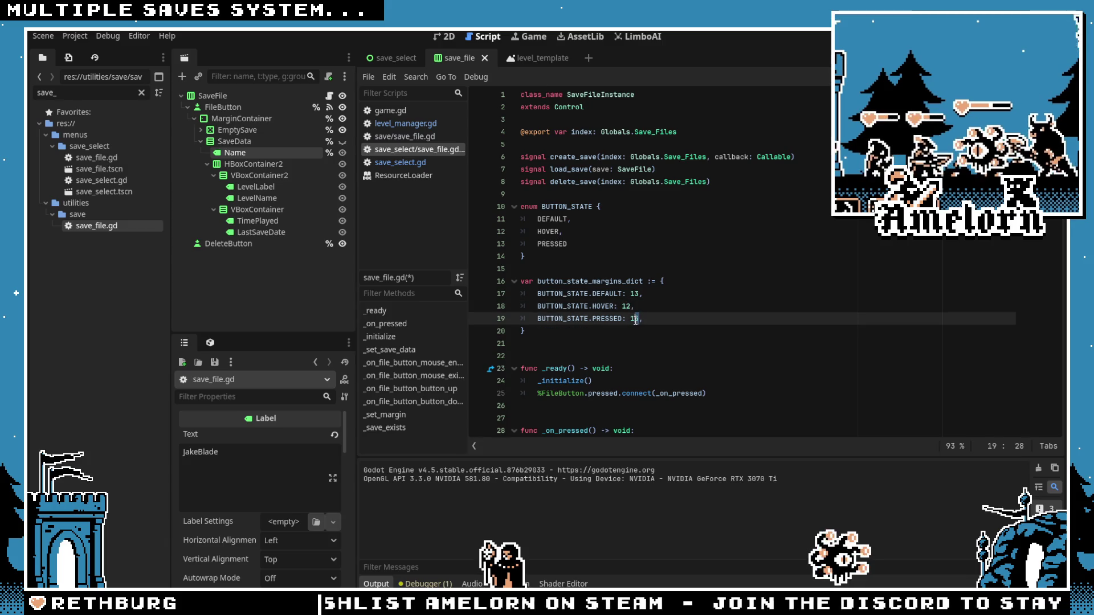
pyautogui.write('4')
pyautogui.click(662, 257)
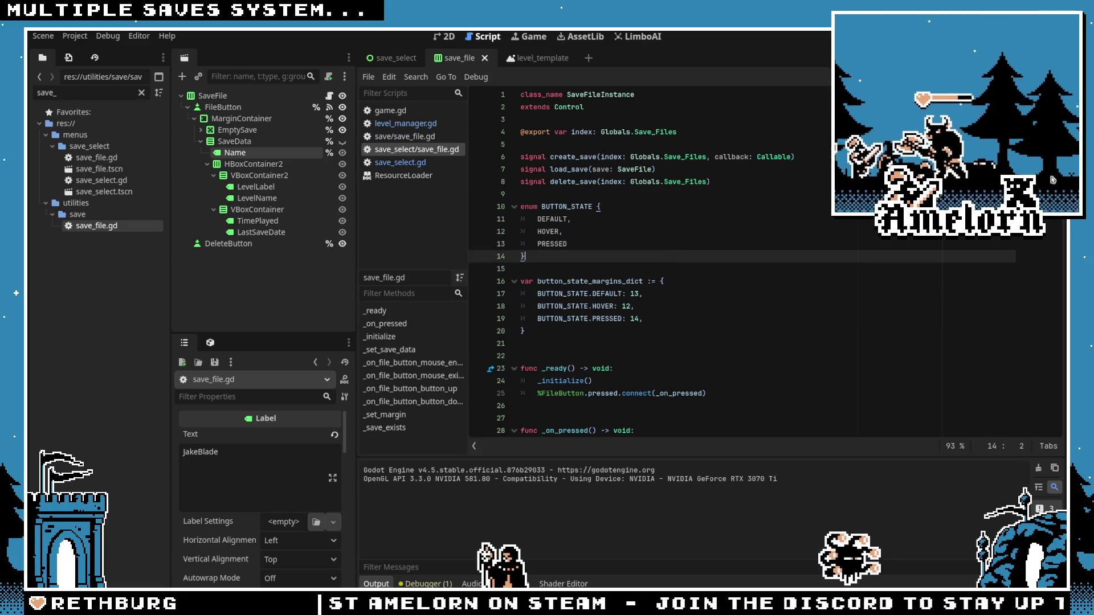
pyautogui.click(394, 58)
pyautogui.press('F6')
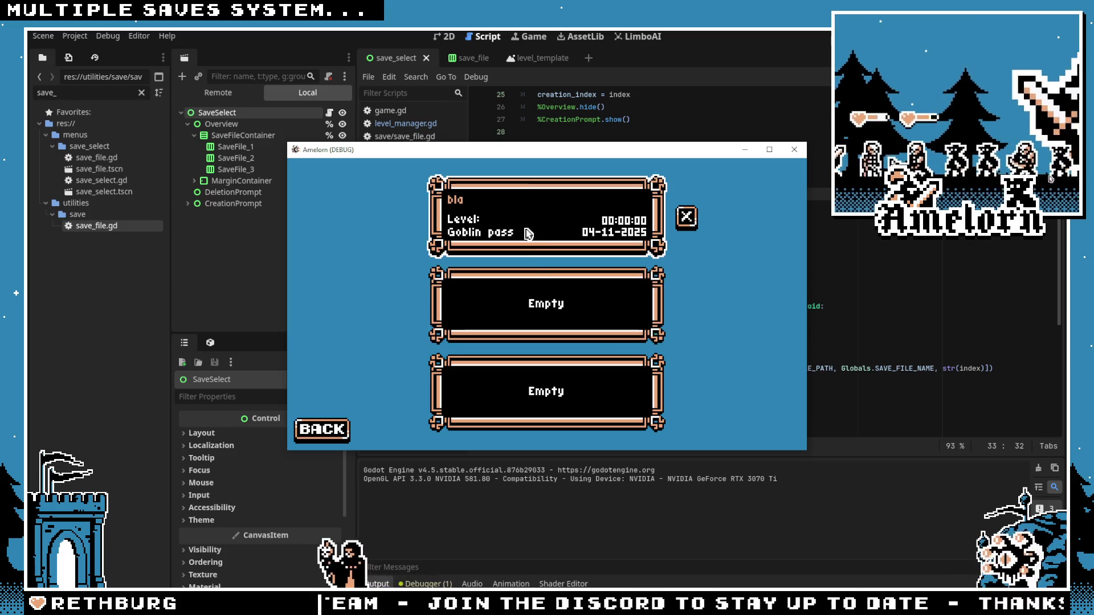
# Step: Press the filled 'bla' slot repeatedly to see 'load' in Output, then close the game and show the 2D view
pyautogui.click(547, 223)
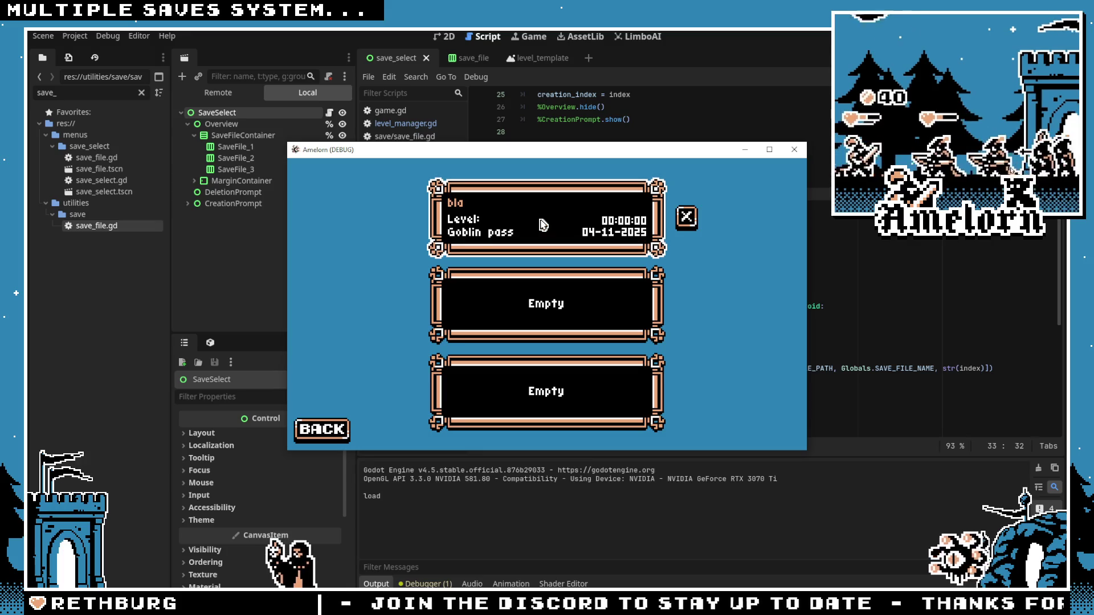
pyautogui.click(686, 217)
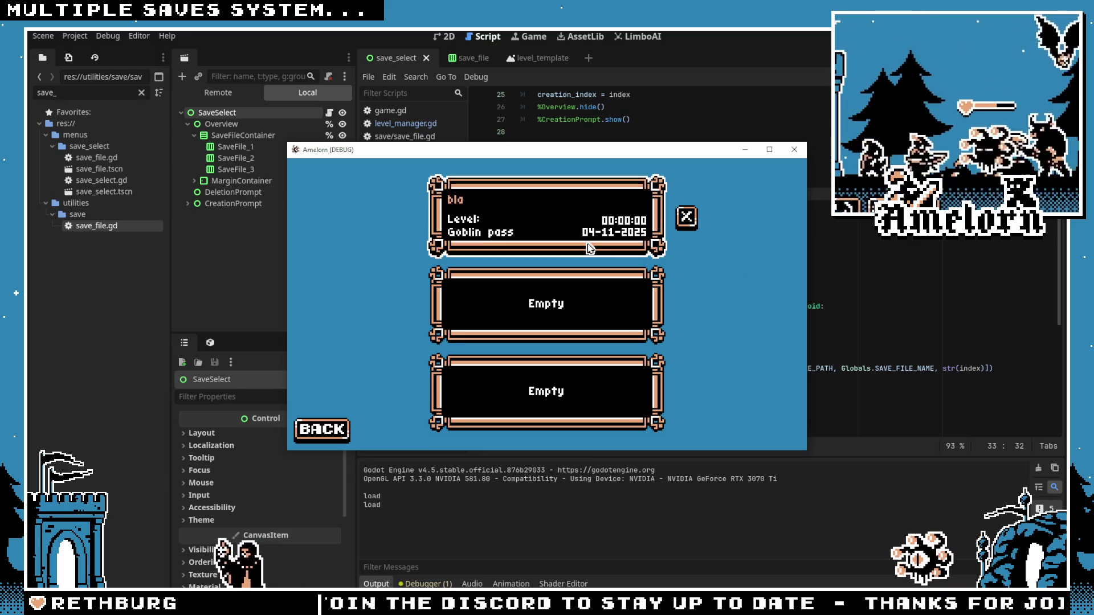
pyautogui.click(686, 217)
pyautogui.click(503, 226)
pyautogui.click(686, 217)
pyautogui.click(479, 246)
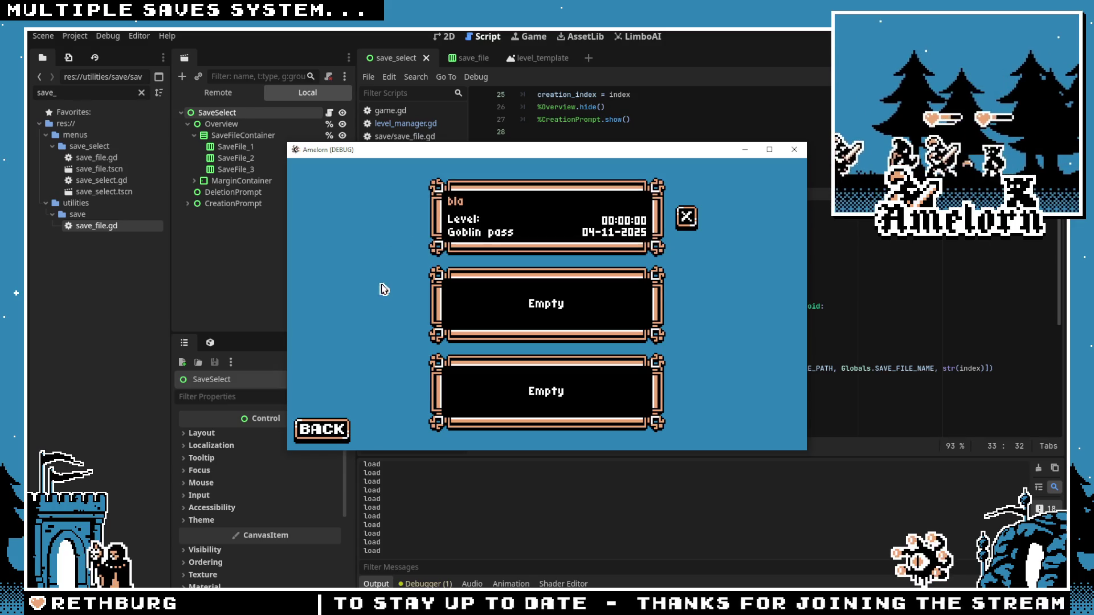
pyautogui.click(794, 149)
pyautogui.hotkey('ctrl', 'F1')
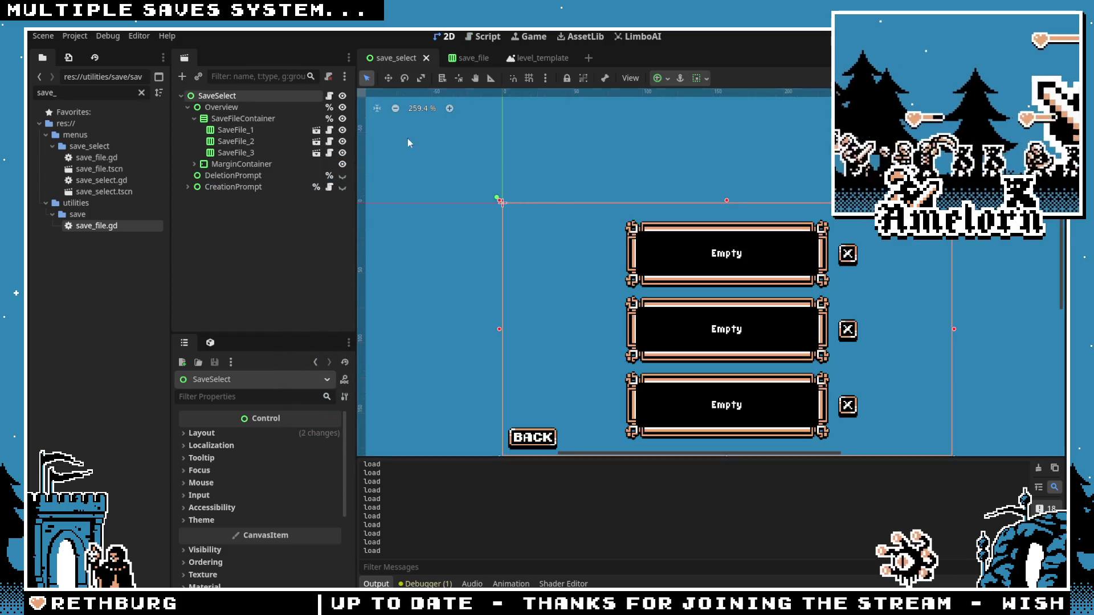
# Step: Switch to the save_file scene and select the EmptySave's Empty label
pyautogui.click(233, 141)
pyautogui.click(226, 152)
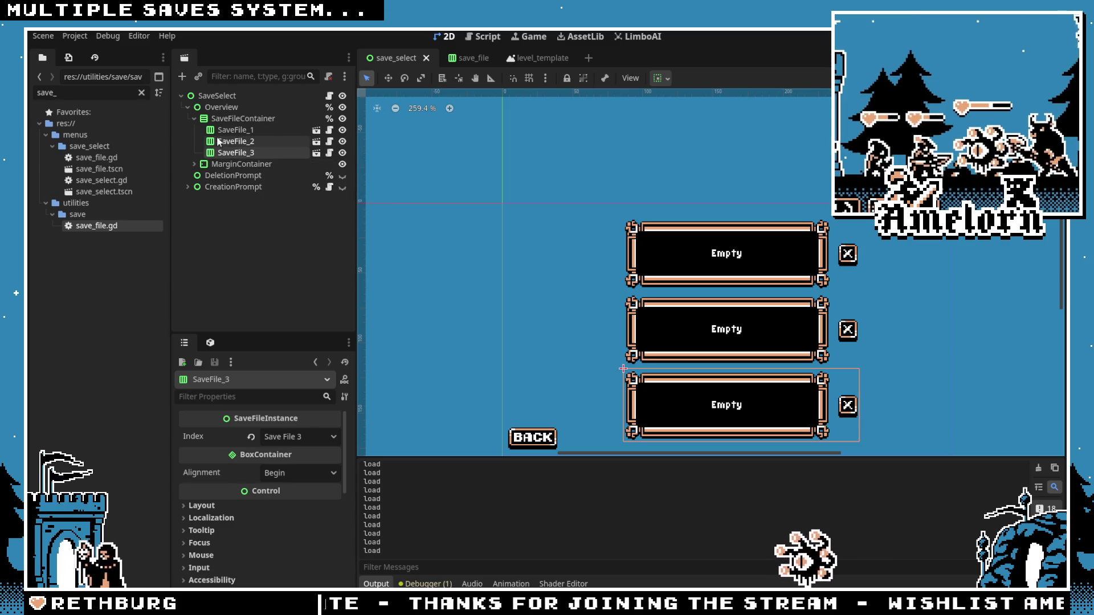
pyautogui.hotkey('ctrl', 'Tab')
pyautogui.click(245, 187)
pyautogui.click(200, 141)
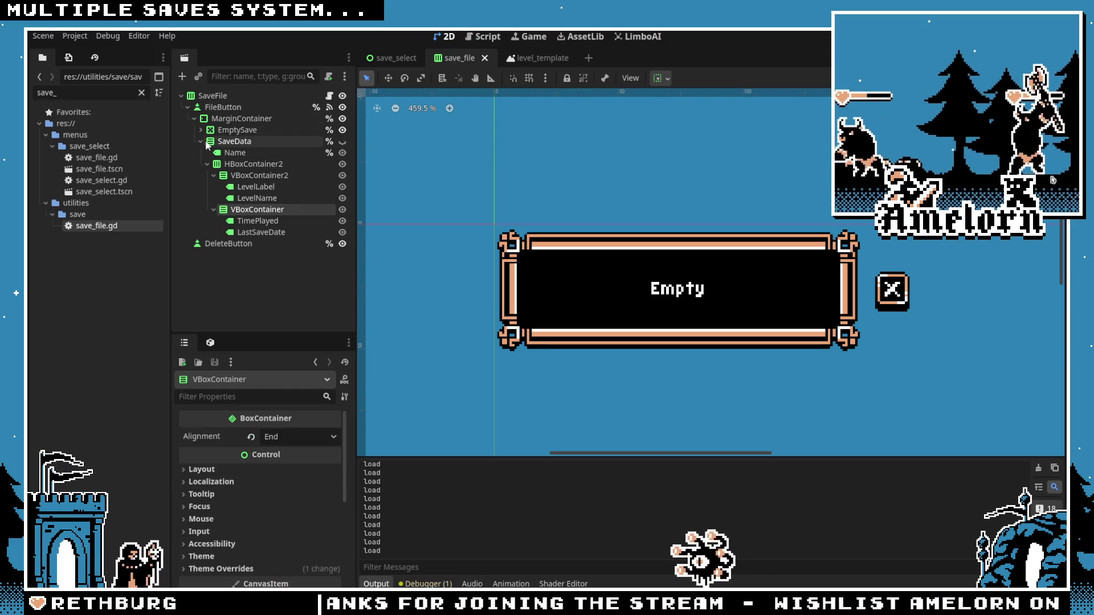
pyautogui.click(200, 130)
pyautogui.click(234, 141)
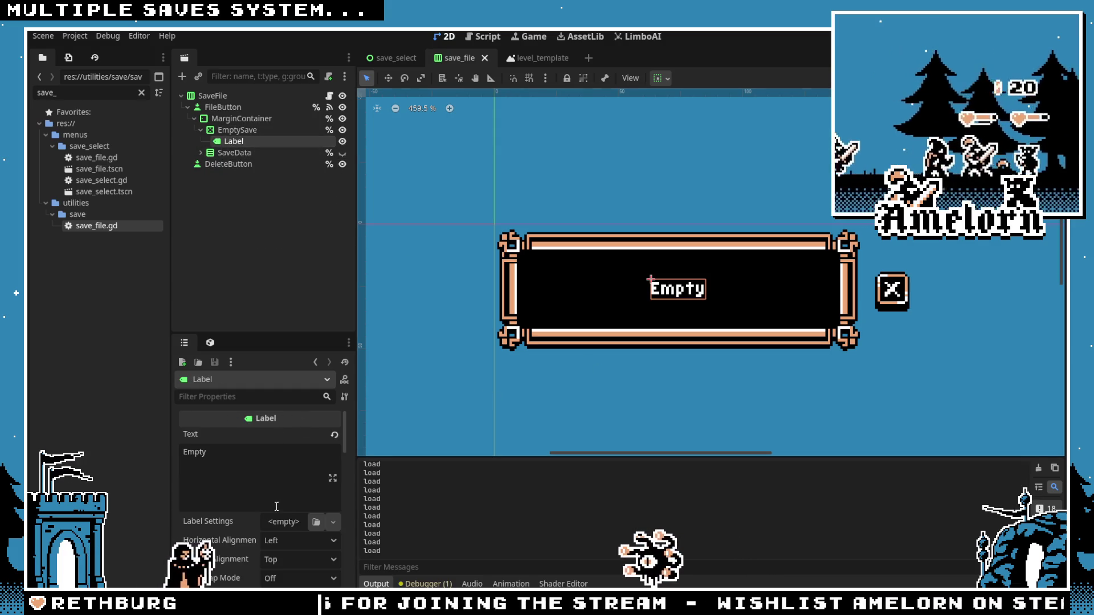
# Step: Enter 8 as the Empty label's minimum height in its layout properties
pyautogui.scroll(-10, 275, 507)
pyautogui.scroll(-2, 271, 502)
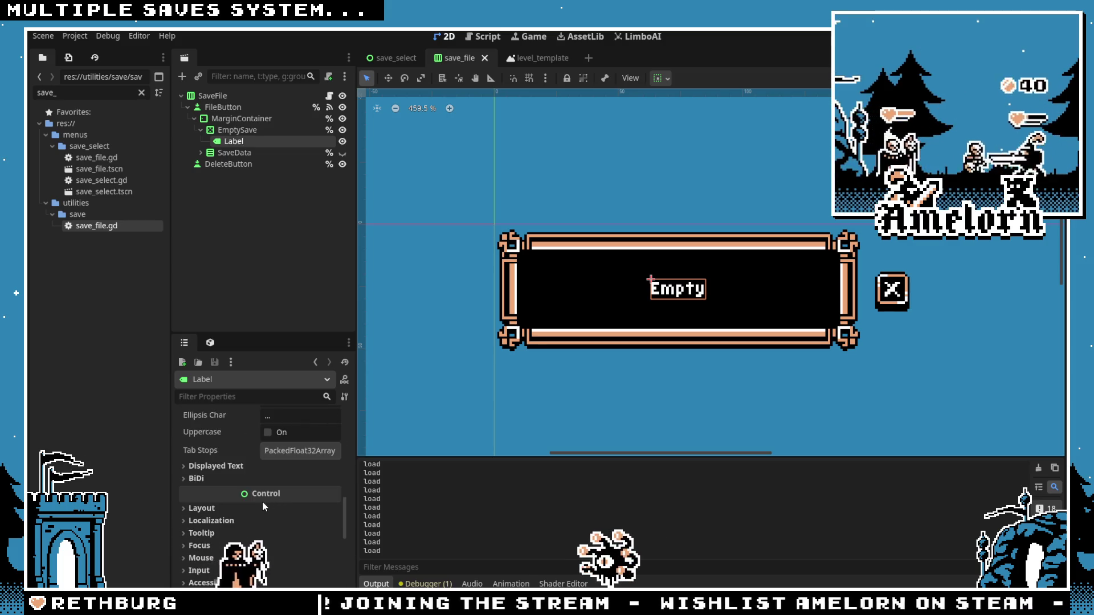
pyautogui.click(240, 509)
pyautogui.scroll(-1, 255, 528)
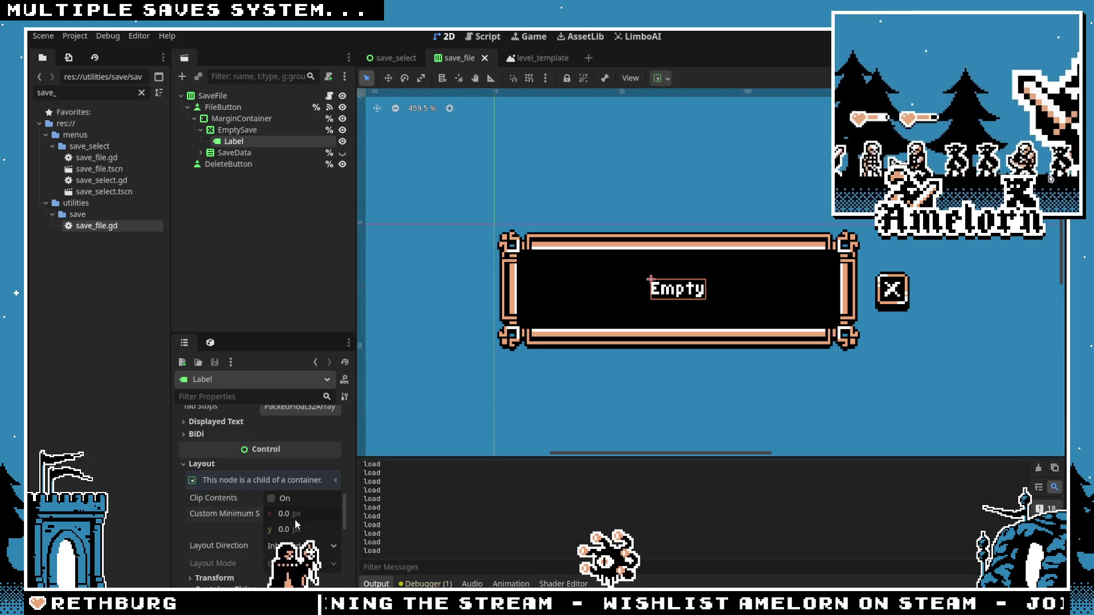
pyautogui.click(296, 527)
pyautogui.write('8')
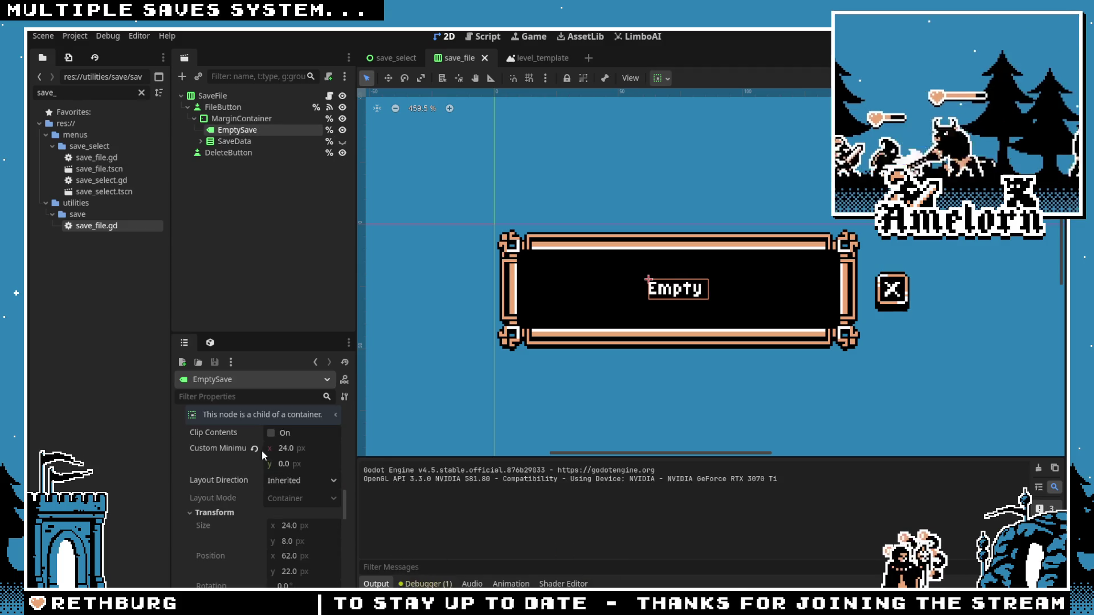
# Step: Set the label's sizing to Horizontal Shrink Center and Vertical Shrink Begin, save, and return to save_select
pyautogui.scroll(-1, 277, 518)
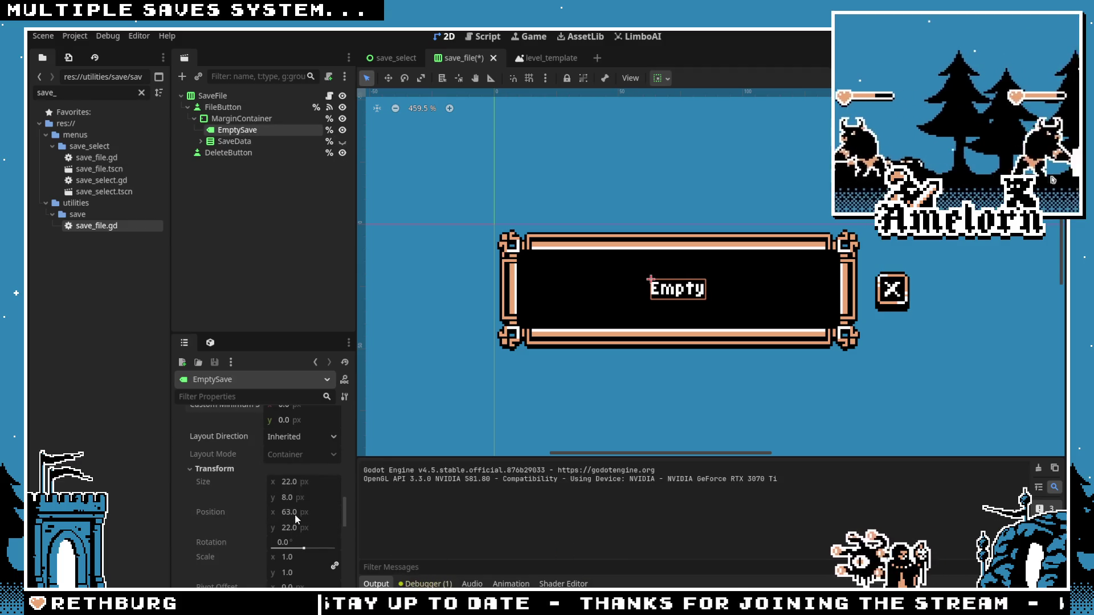
pyautogui.scroll(-2, 286, 534)
pyautogui.scroll(-3, 287, 533)
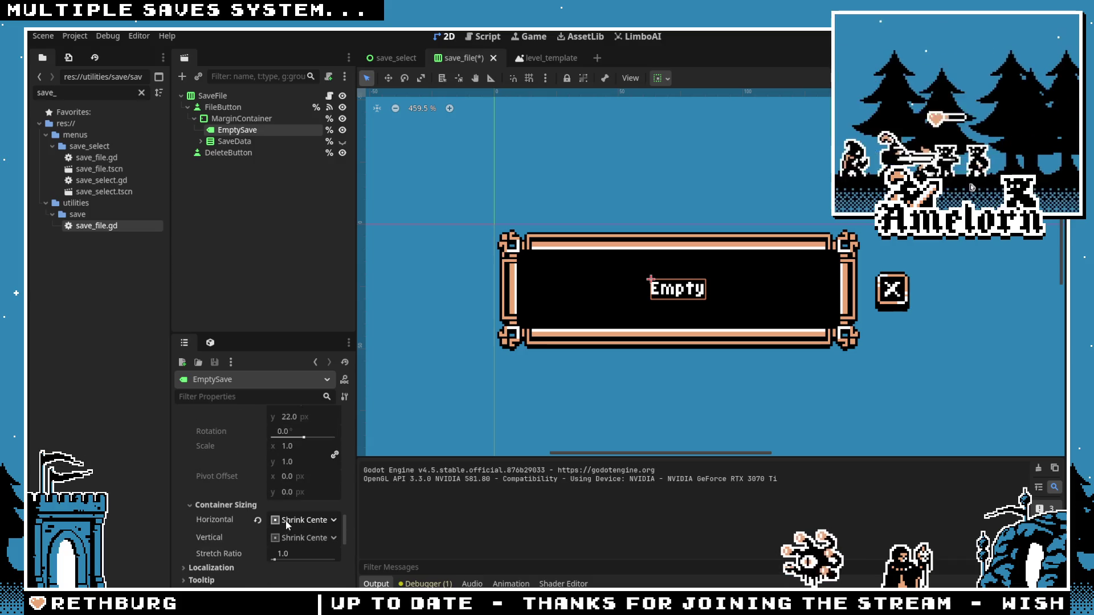
pyautogui.click(286, 521)
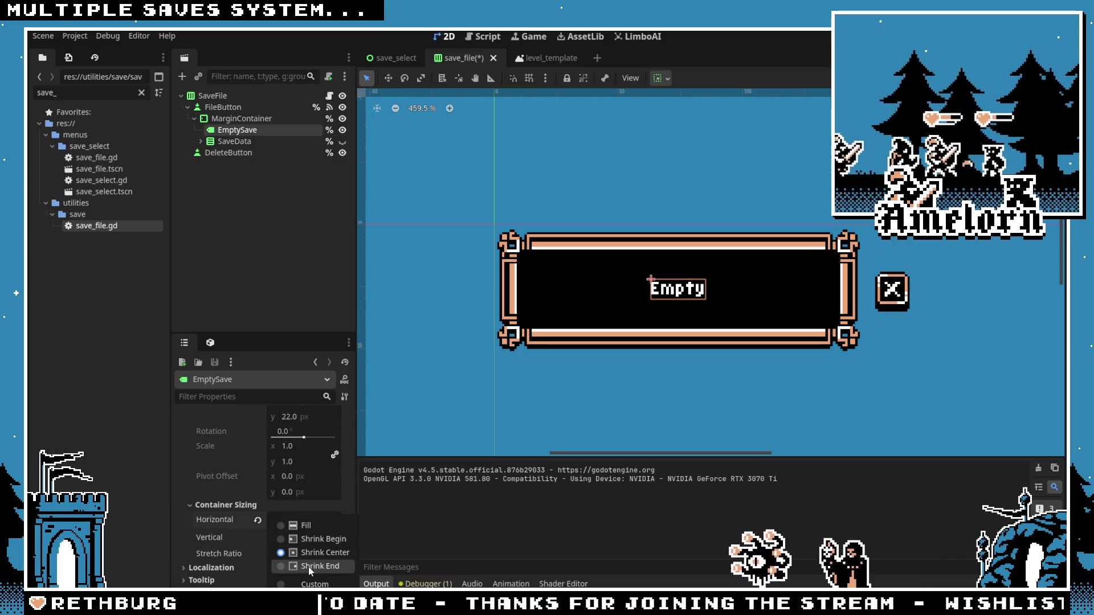
pyautogui.click(309, 552)
pyautogui.click(304, 537)
pyautogui.click(307, 570)
pyautogui.click(304, 537)
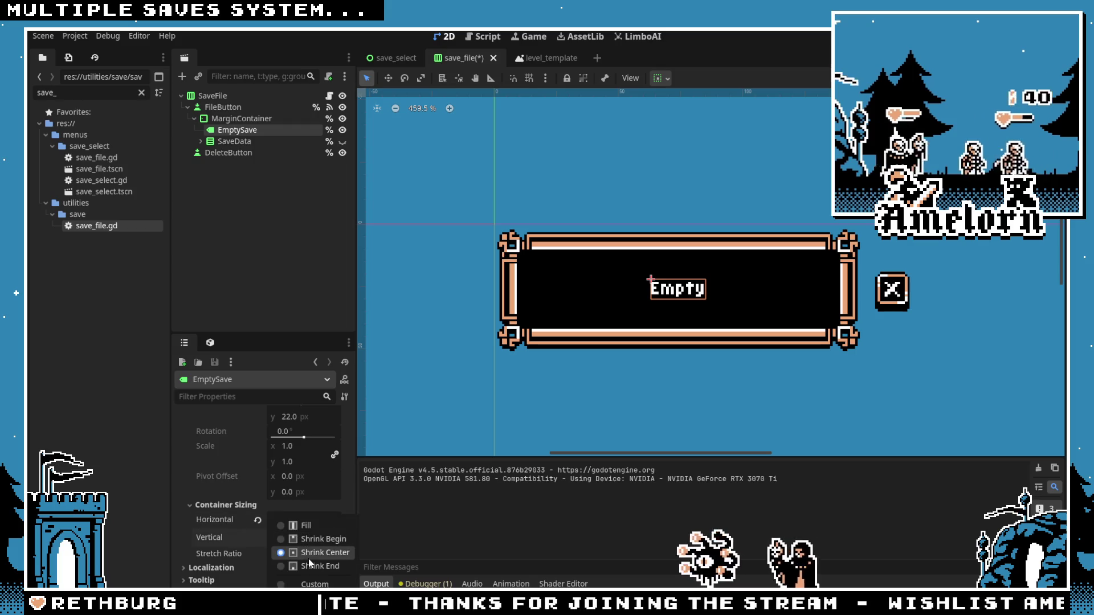
pyautogui.click(308, 539)
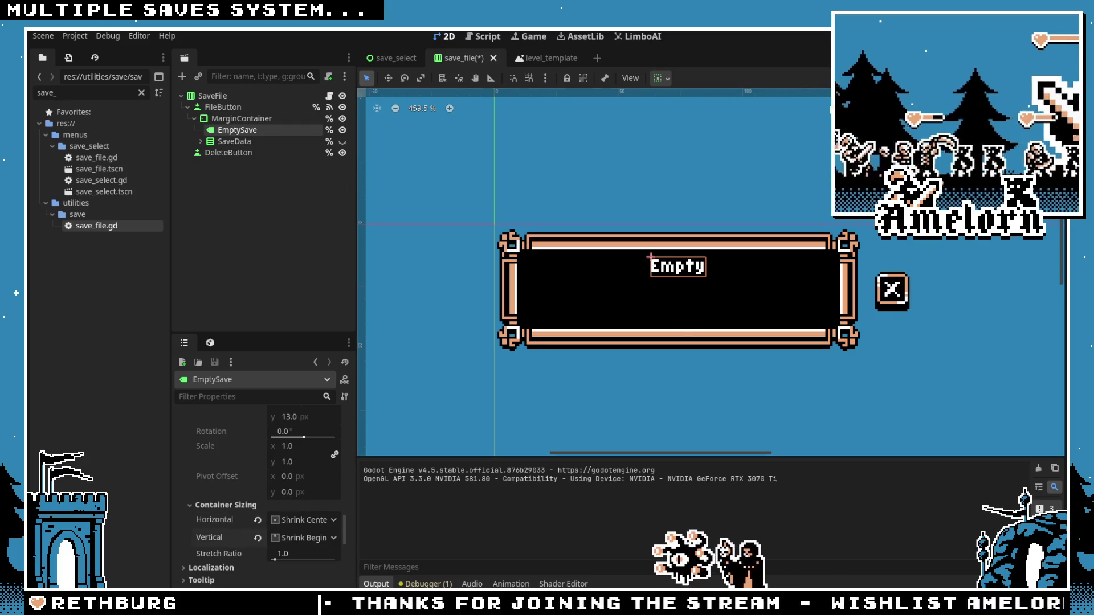
pyautogui.hotkey('ctrl', 's')
pyautogui.click(393, 57)
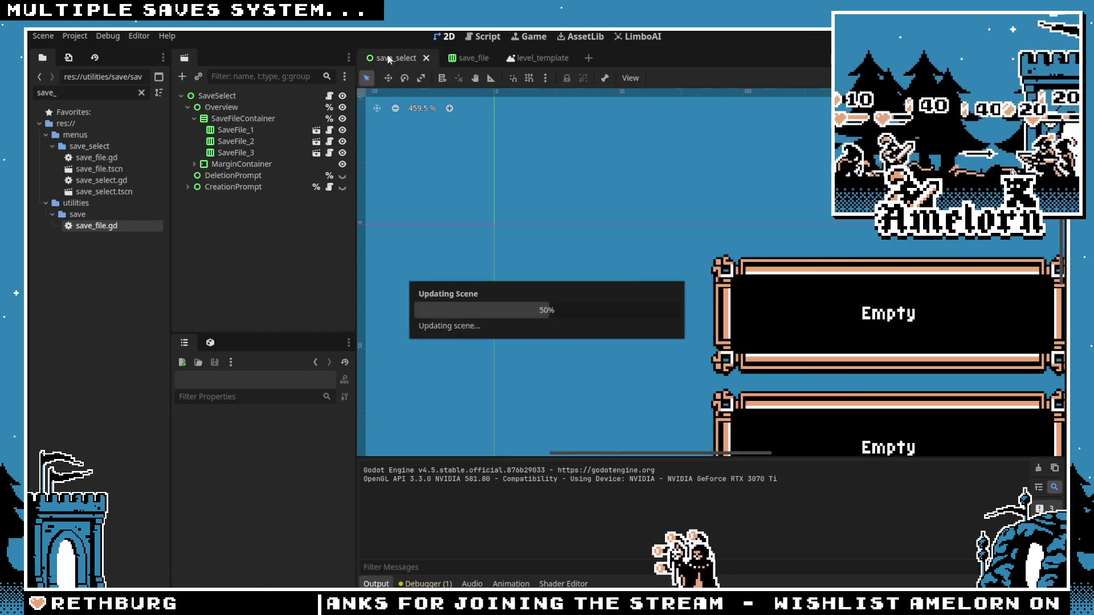
# Step: Run save_select with F6 to check Empty sits at each slot's top, then reopen save_file
pyautogui.press('F6')
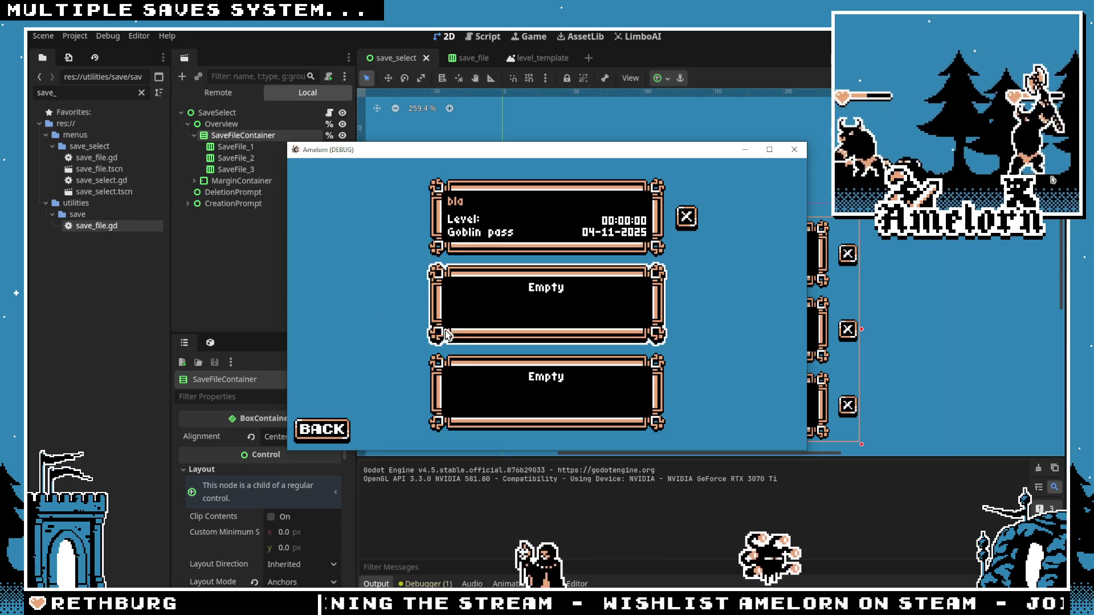
pyautogui.click(794, 149)
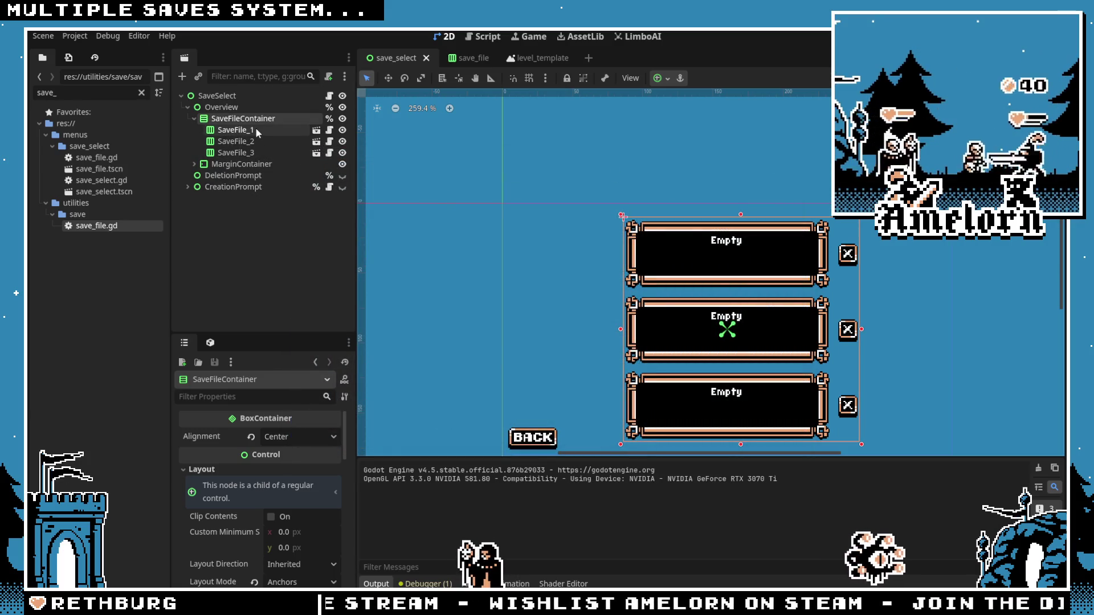
pyautogui.click(467, 63)
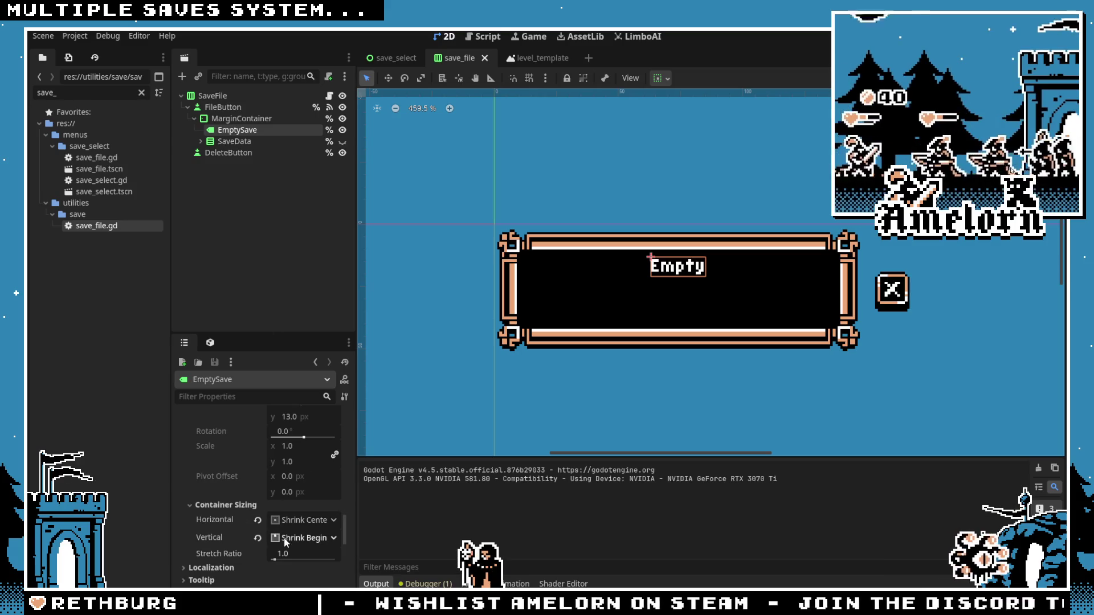
# Step: Give the EmptySave label a 17 px minimum height
pyautogui.click(237, 120)
pyautogui.click(238, 130)
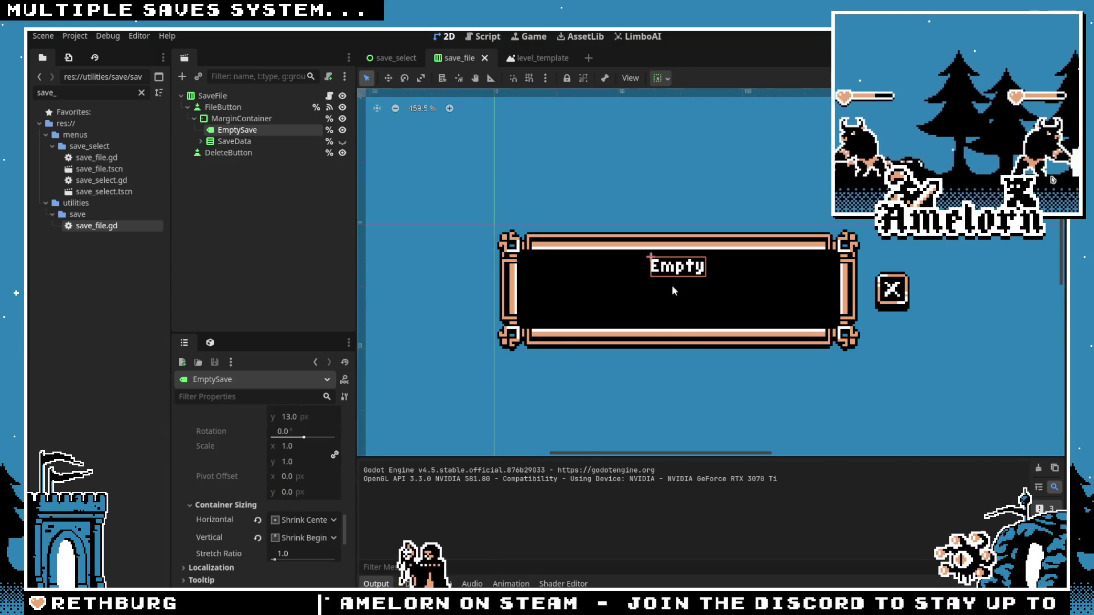
pyautogui.scroll(5, 293, 488)
pyautogui.scroll(-1, 294, 488)
pyautogui.click(295, 502)
pyautogui.write('3')
pyautogui.press('Return')
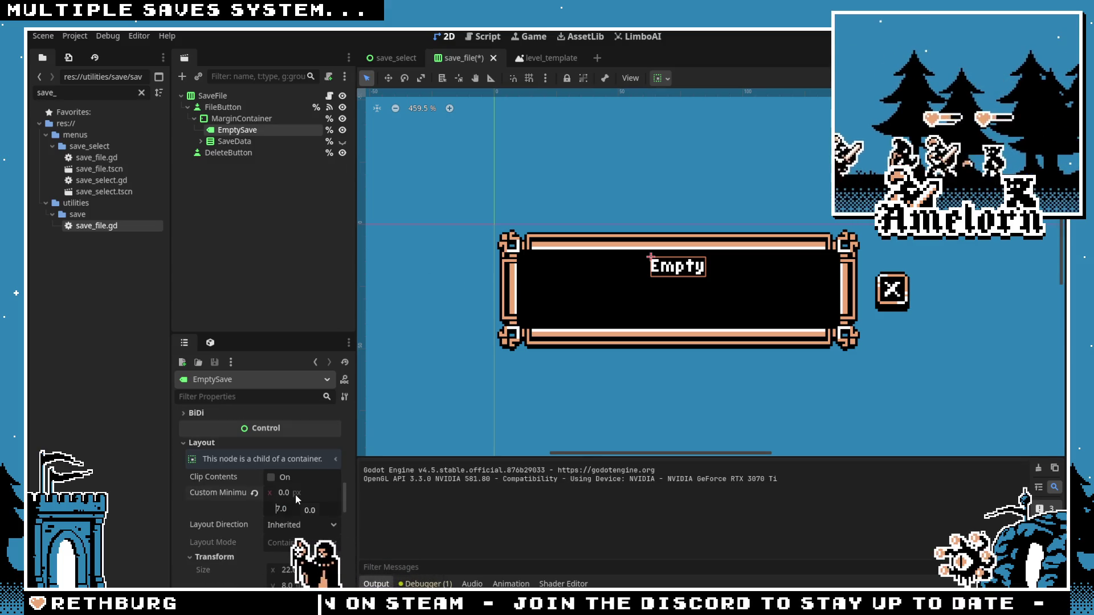
# Step: Align the EmptySave label's 'Empty' text to the bottom of its box
pyautogui.scroll(11, 295, 494)
pyautogui.scroll(5, 291, 490)
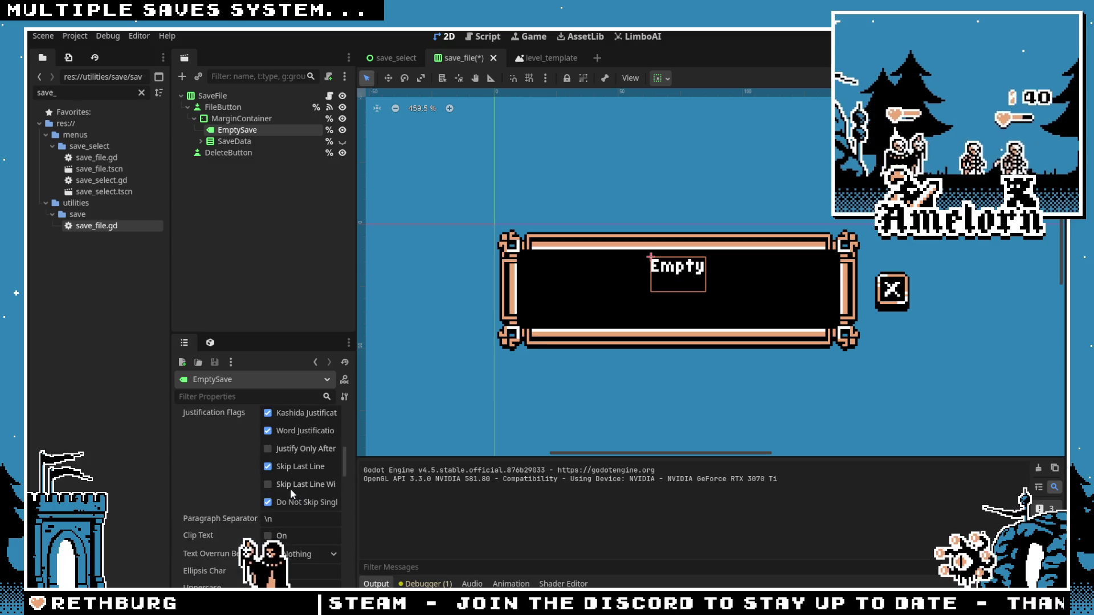
pyautogui.click(292, 494)
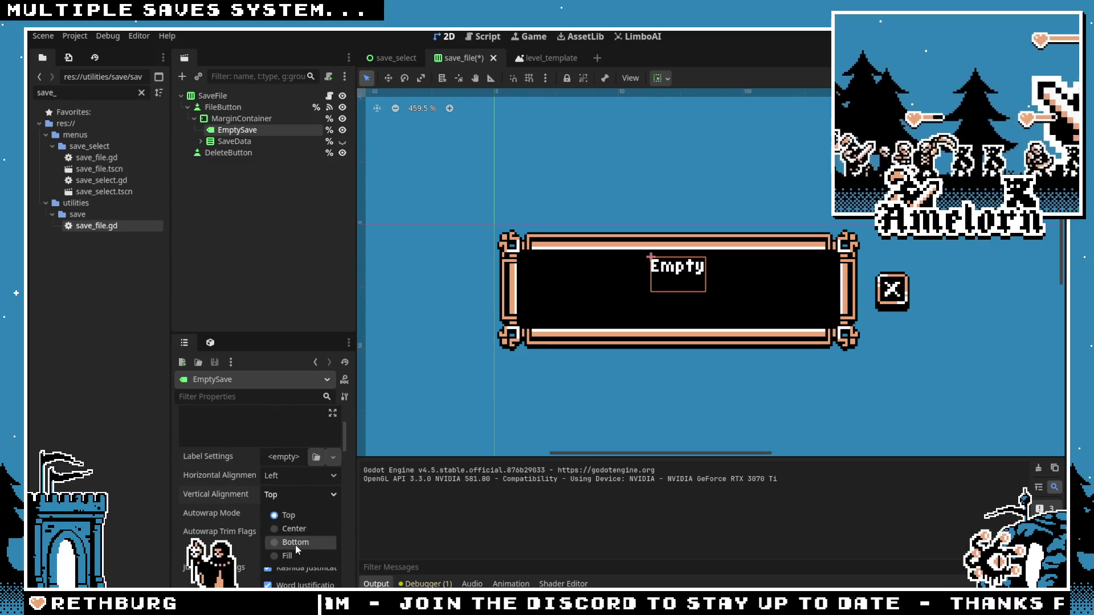
pyautogui.click(295, 545)
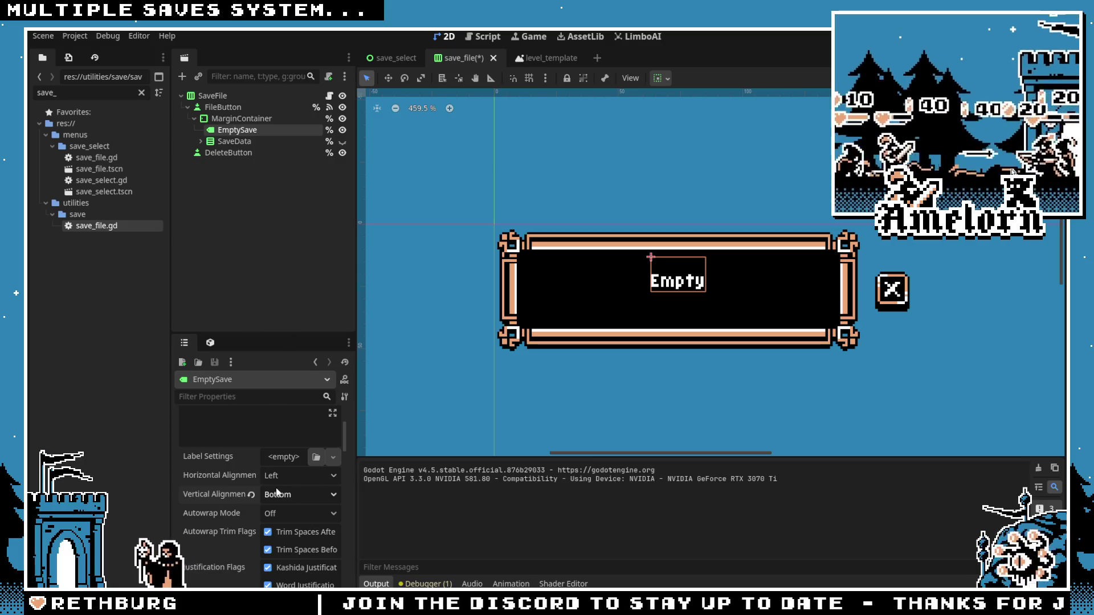
pyautogui.scroll(-4, 242, 472)
pyautogui.scroll(-6, 241, 469)
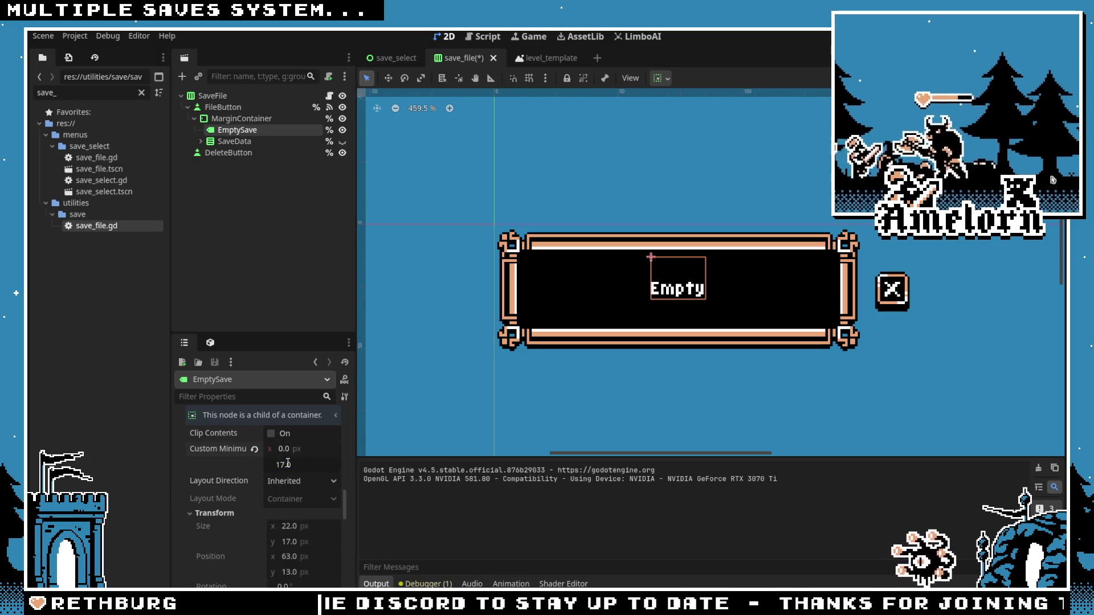
# Step: Run the save-select scene and check the bla save above two Empty slots
pyautogui.press('F5')
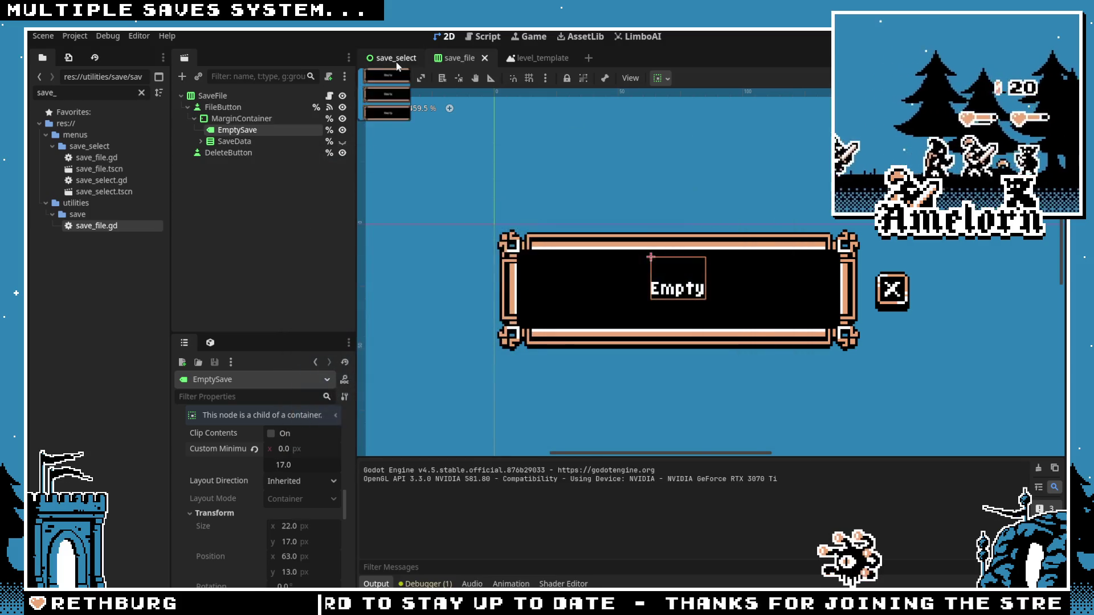
pyautogui.click(397, 66)
pyautogui.press('F5')
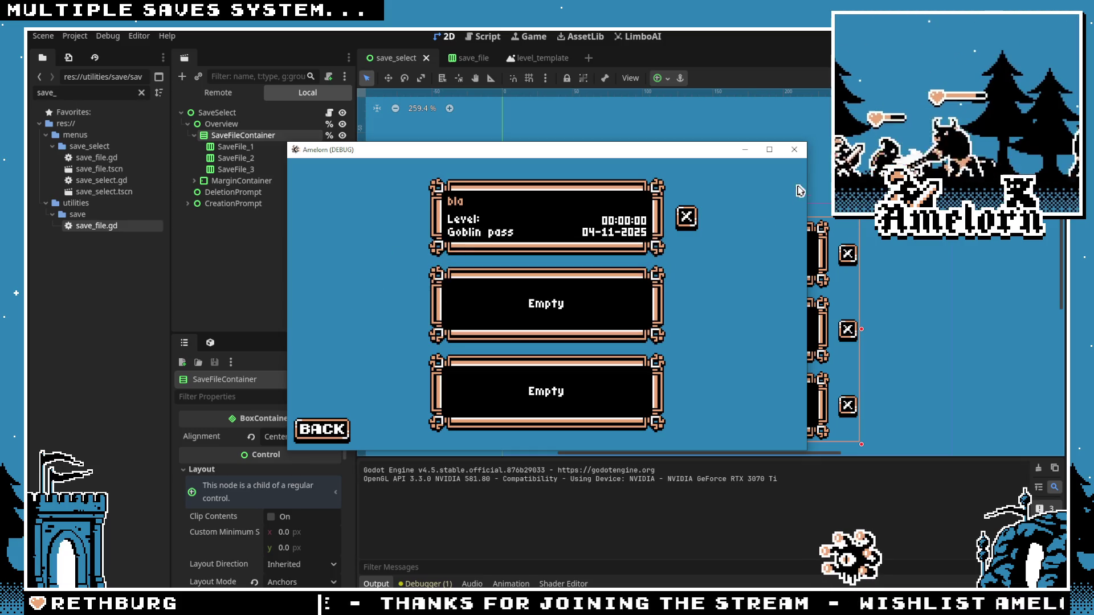
# Step: Close the running game and save the save_file slot scene
pyautogui.click(794, 149)
pyautogui.click(459, 57)
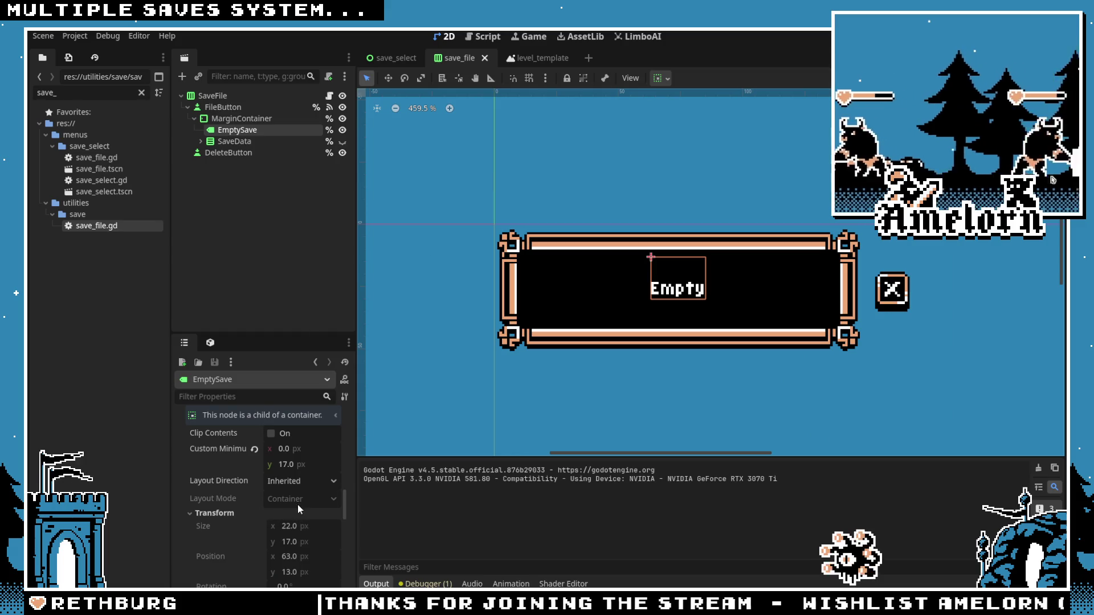
pyautogui.click(441, 227)
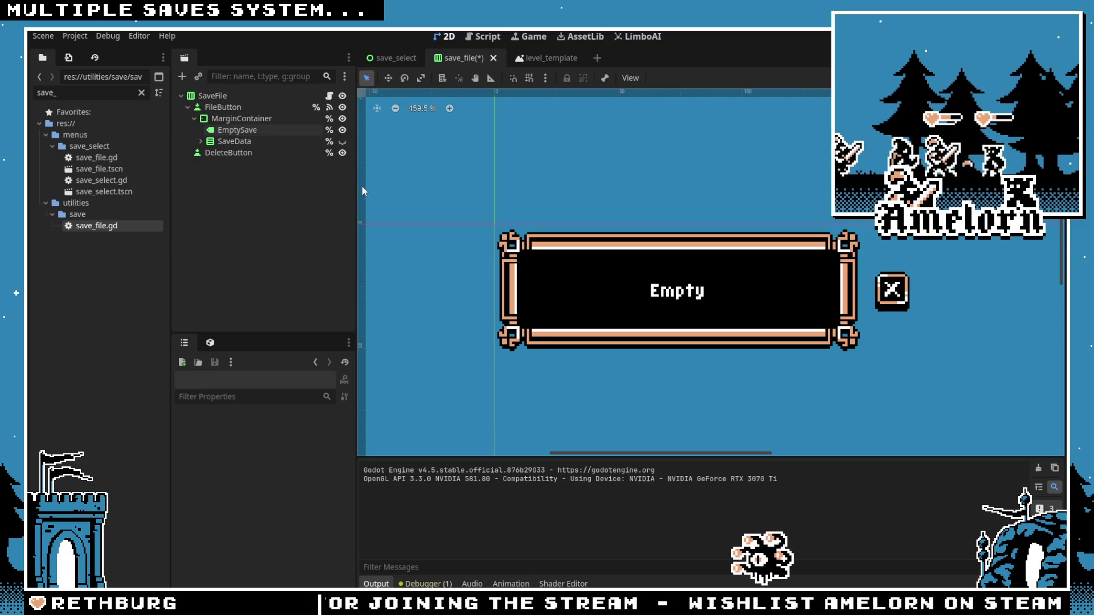
pyautogui.hotkey('ctrl', 's')
# Step: Hide EmptySave and show SaveData so the slot previews its sample save data
pyautogui.click(401, 60)
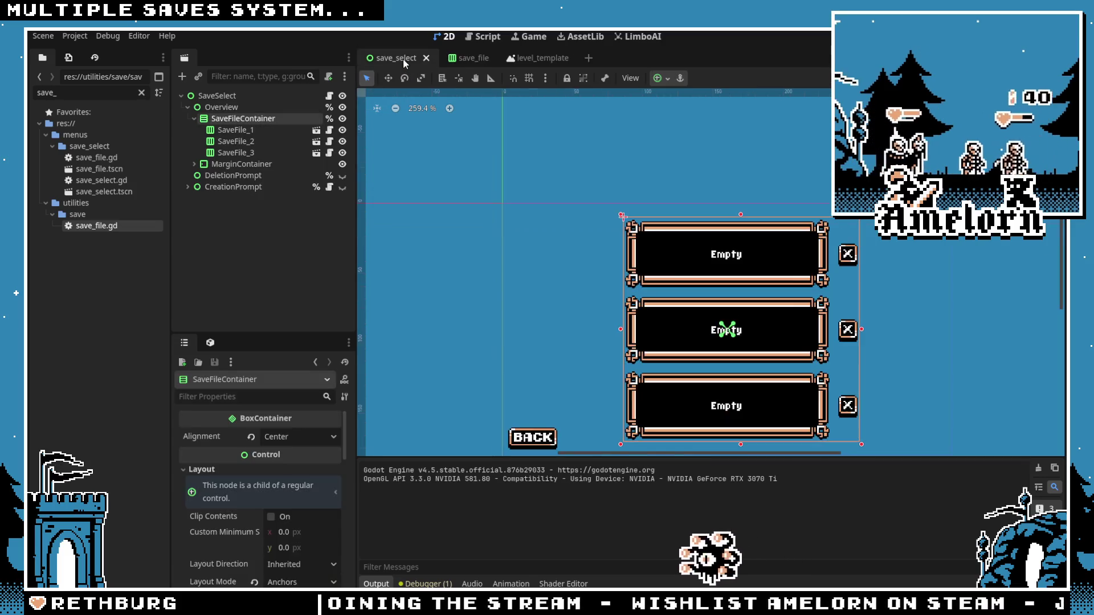
pyautogui.click(461, 57)
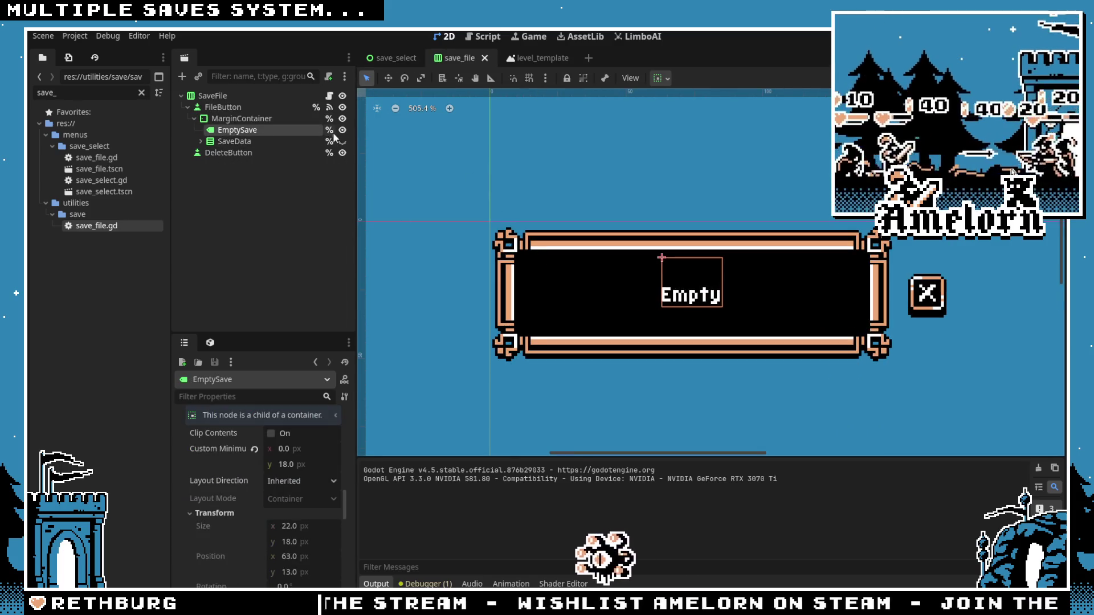
pyautogui.click(343, 130)
pyautogui.click(342, 141)
pyautogui.doubleClick(231, 118)
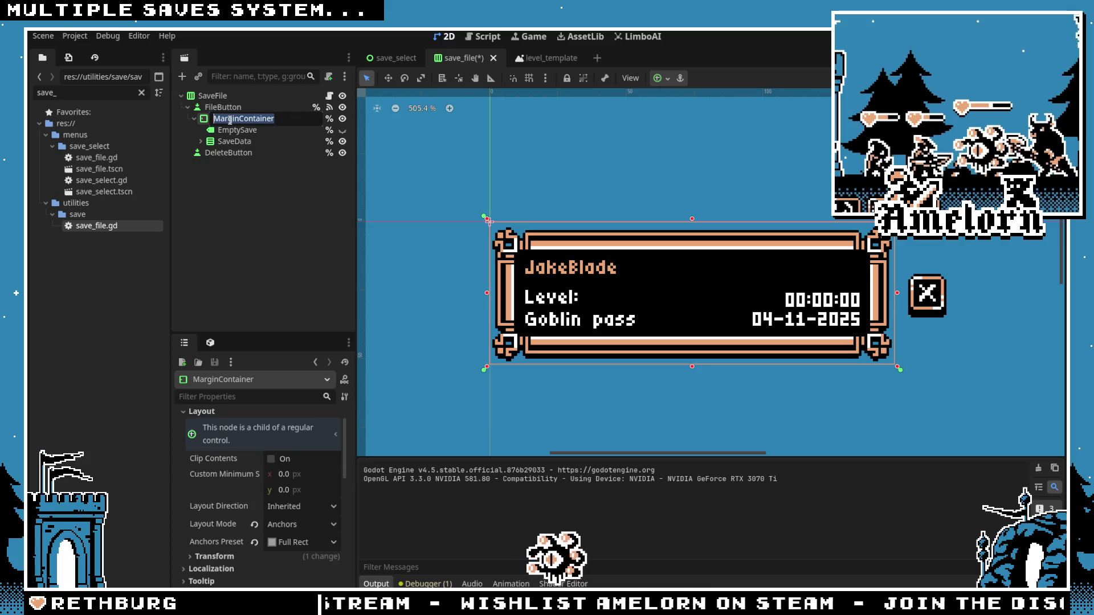
# Step: Set the MarginContainer's Margin Bottom constant to 13, then open the slot's save_file.gd script
pyautogui.scroll(-7, 278, 484)
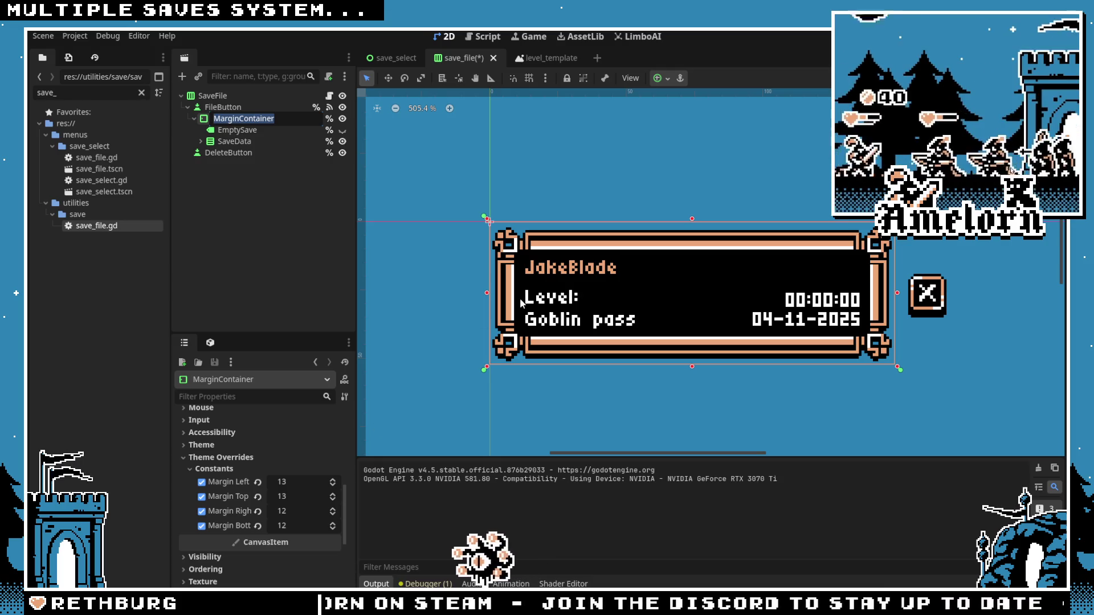
pyautogui.click(308, 526)
pyautogui.write('13')
pyautogui.press('Return')
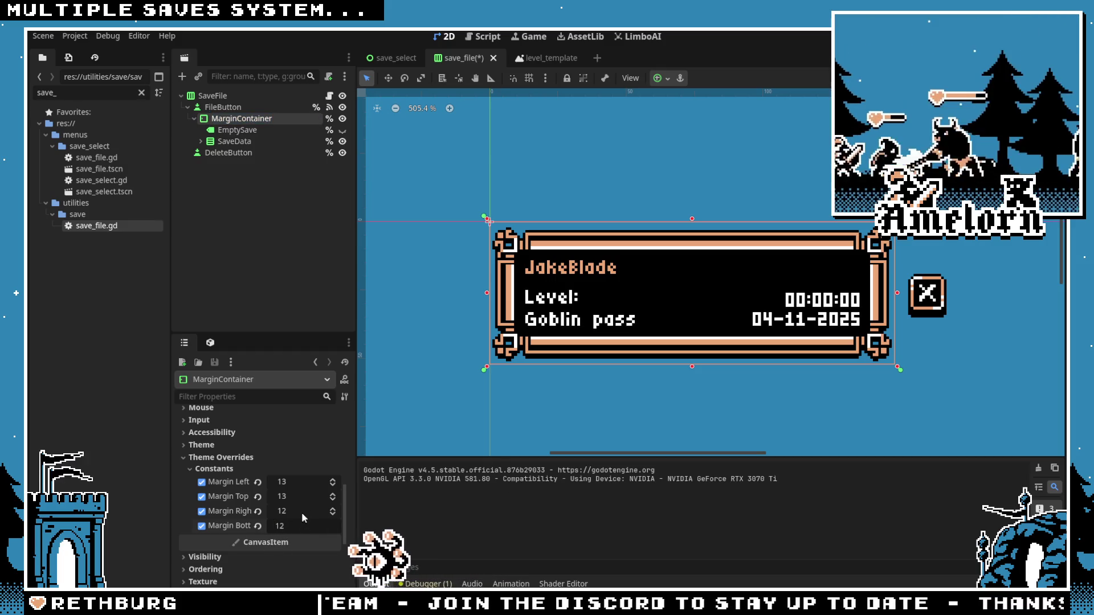
pyautogui.click(305, 278)
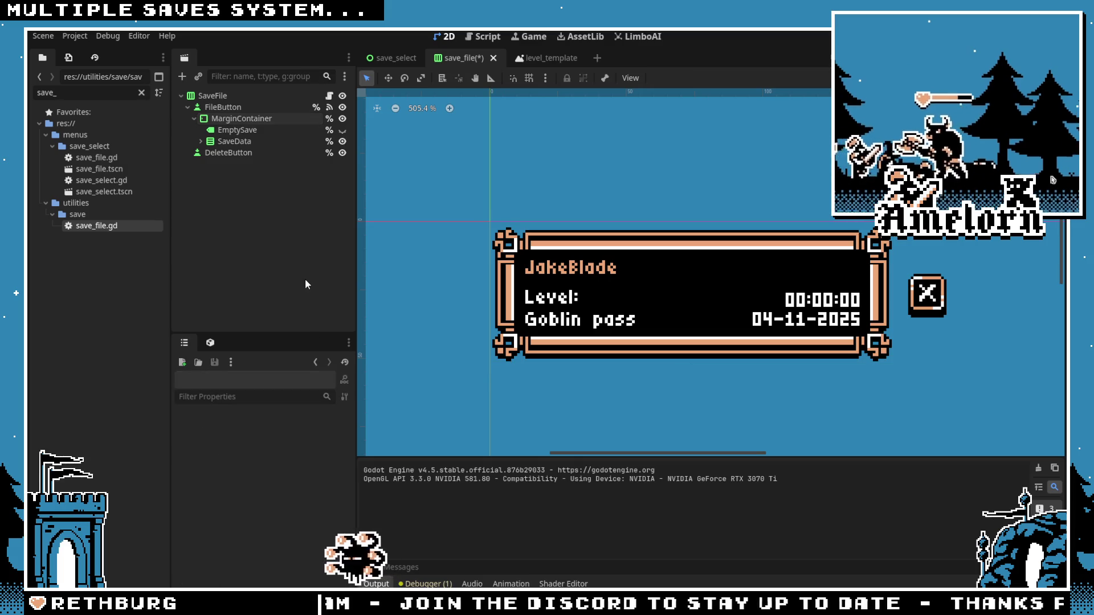
pyautogui.click(330, 96)
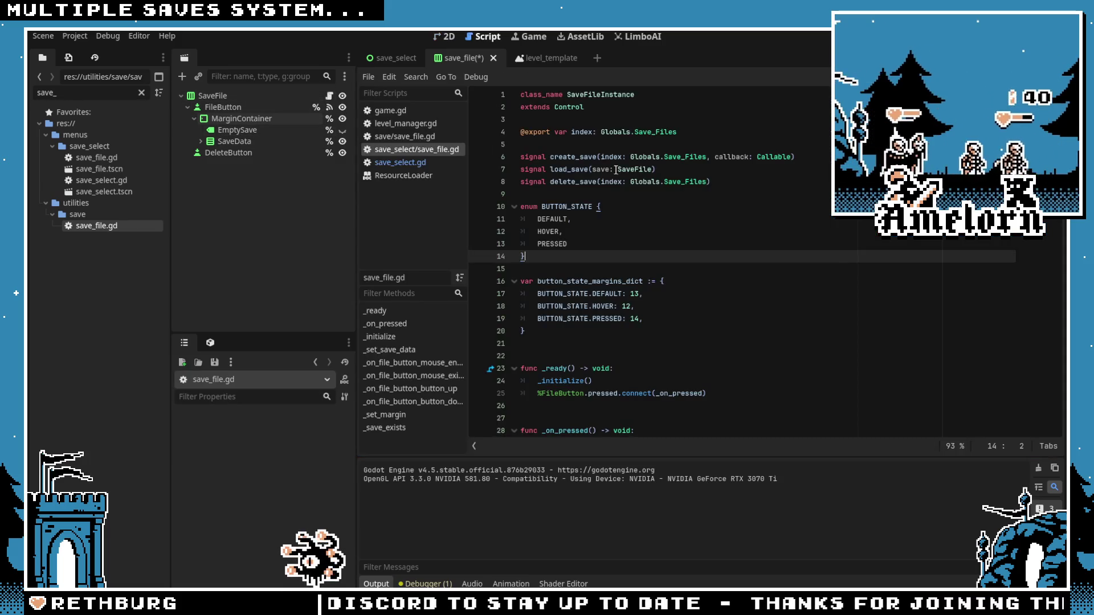
pyautogui.click(611, 281)
pyautogui.scroll(-2, 603, 312)
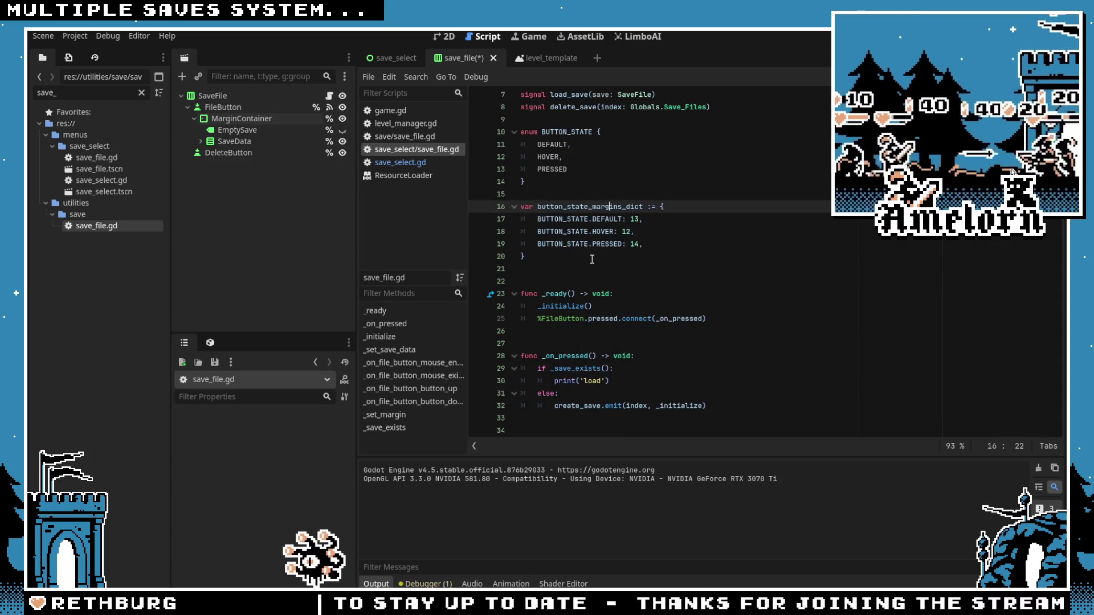
pyautogui.click(644, 233)
pyautogui.click(645, 244)
pyautogui.click(645, 233)
pyautogui.click(647, 245)
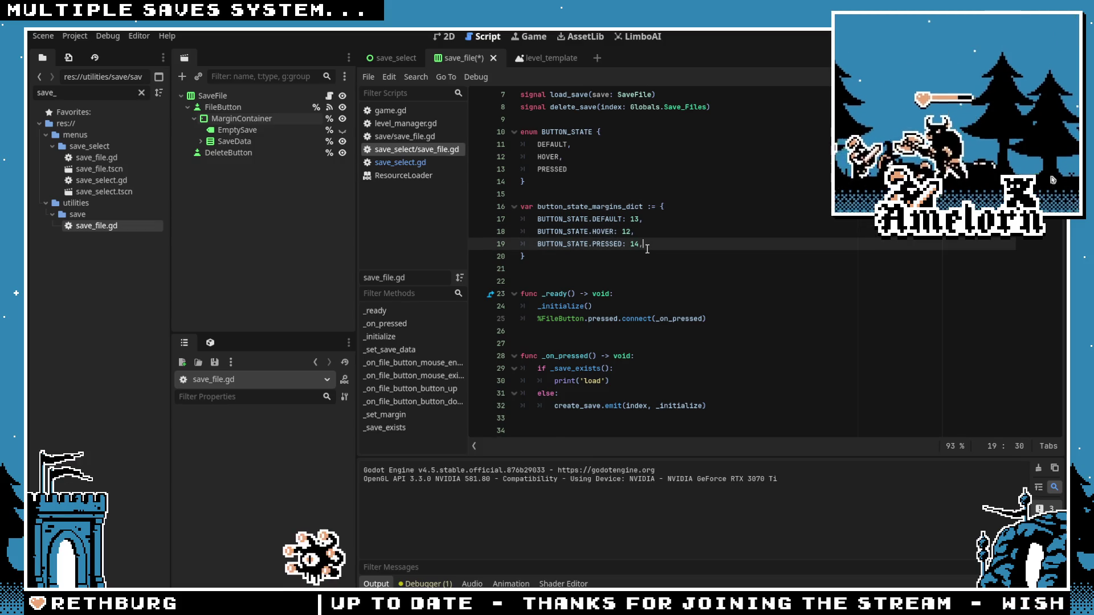
pyautogui.click(629, 254)
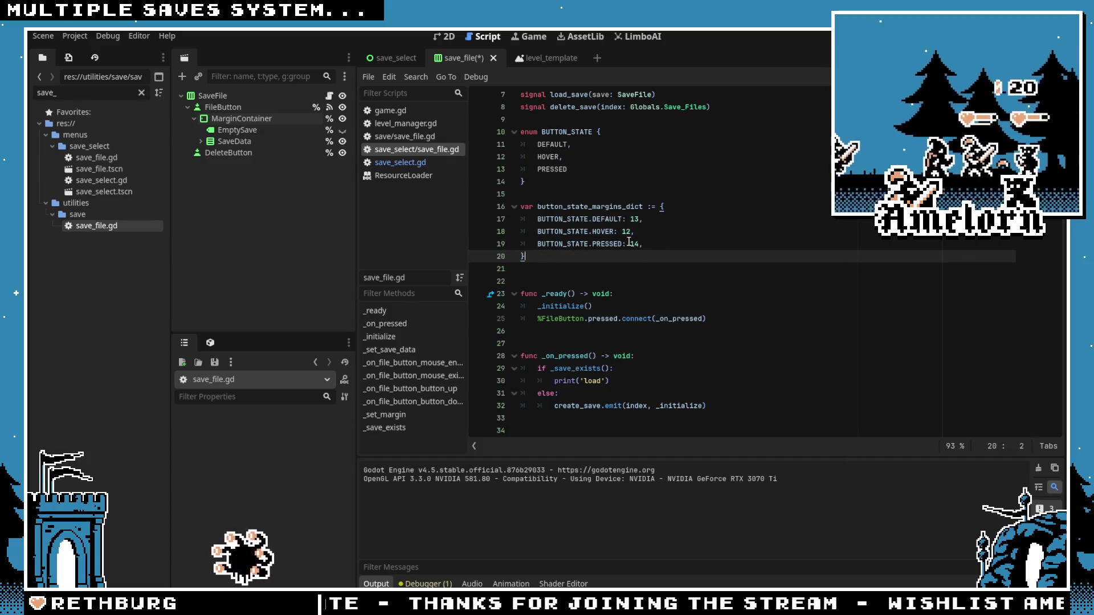
pyautogui.click(563, 182)
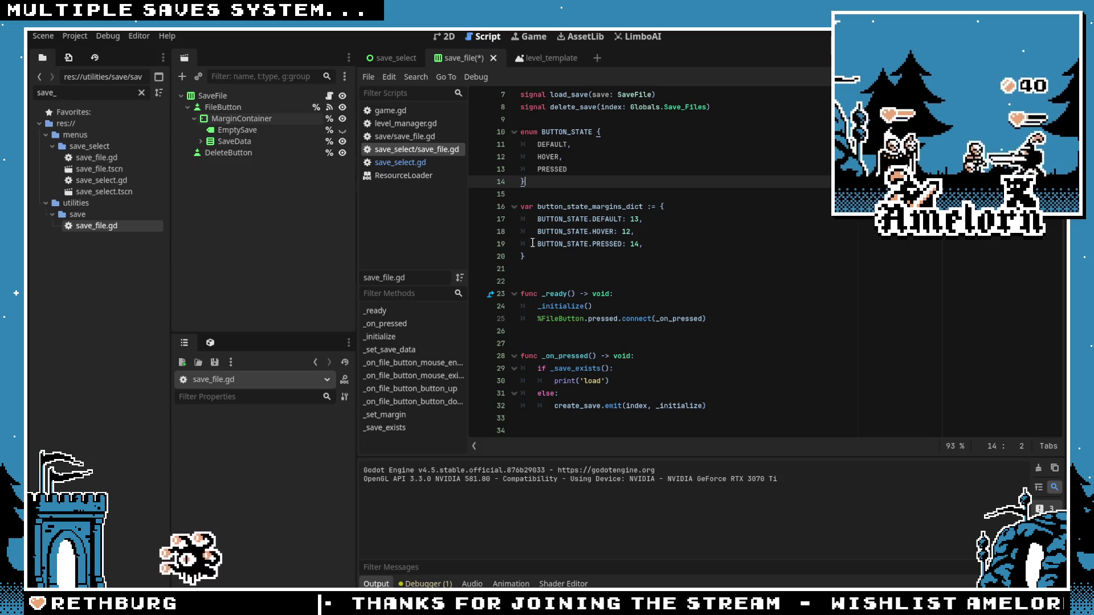
pyautogui.click(548, 266)
pyautogui.click(542, 255)
pyautogui.doubleClick(576, 207)
pyautogui.click(564, 259)
pyautogui.scroll(2, 564, 268)
pyautogui.click(560, 254)
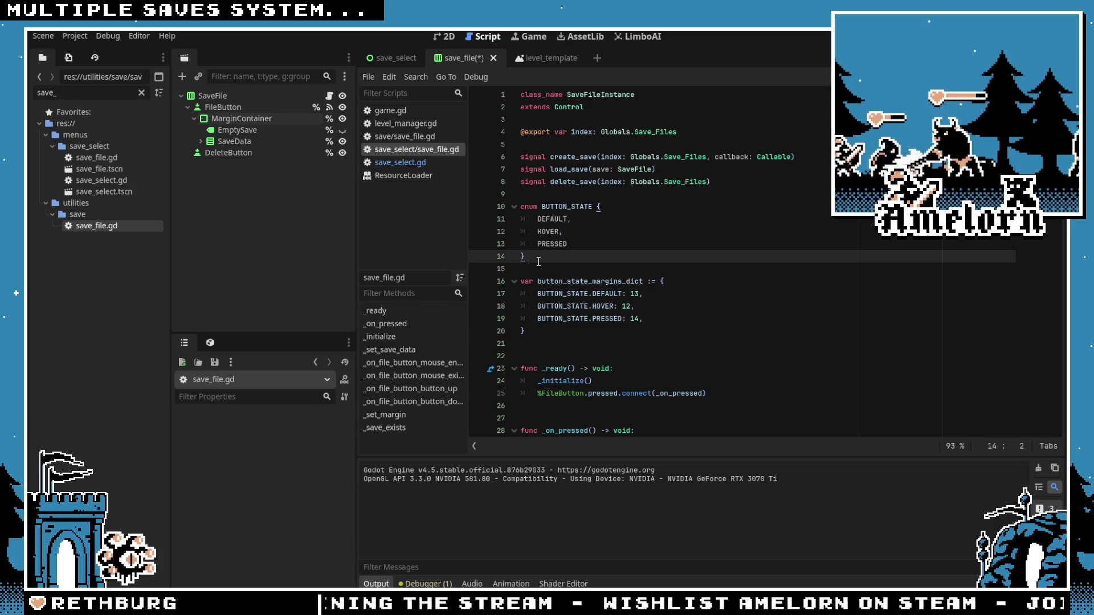
pyautogui.press('Return')
pyautogui.press('Return')
# Step: Declare TOP_MARGIN_BASE = 13 and a BOTTOM_MARGIN_BASE constant below the enum
pyautogui.write('var')
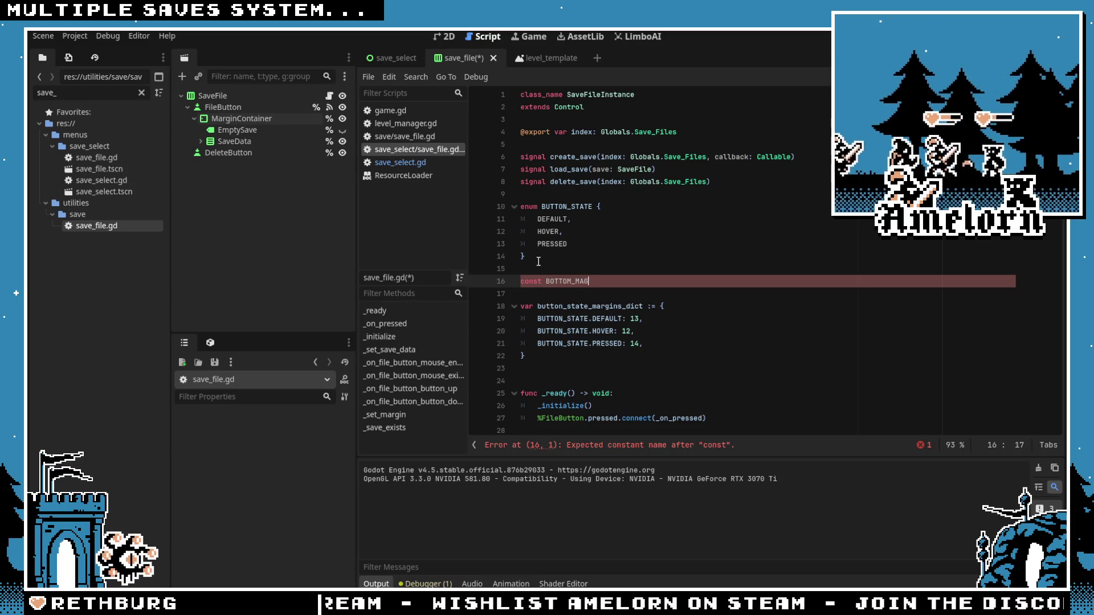
pyautogui.write('E')
pyautogui.press('Return')
pyautogui.write('const TOP')
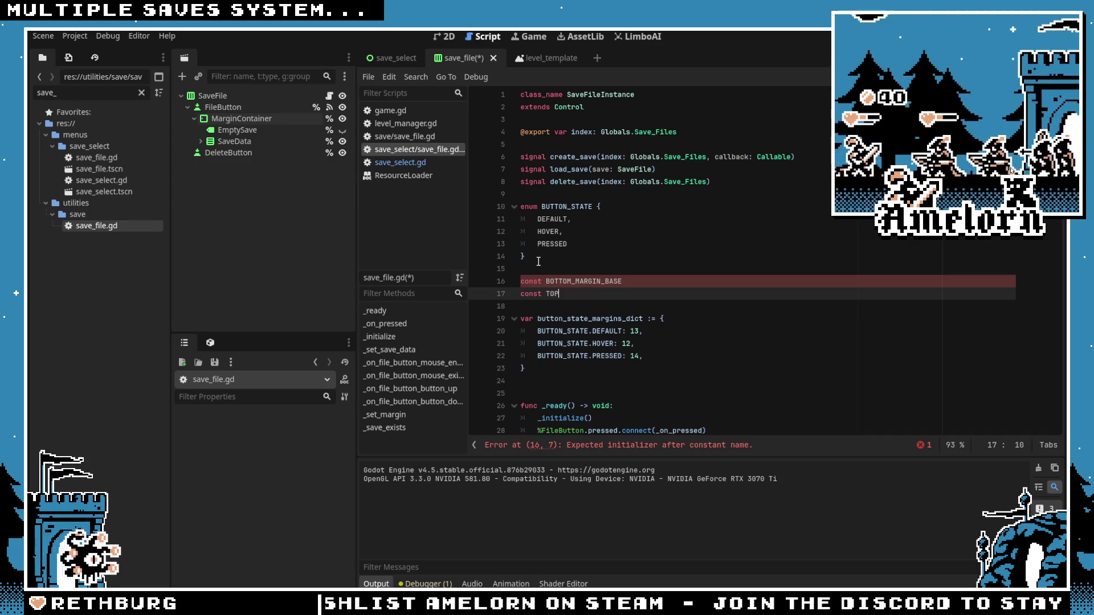
pyautogui.write('_MARGIN_BASE')
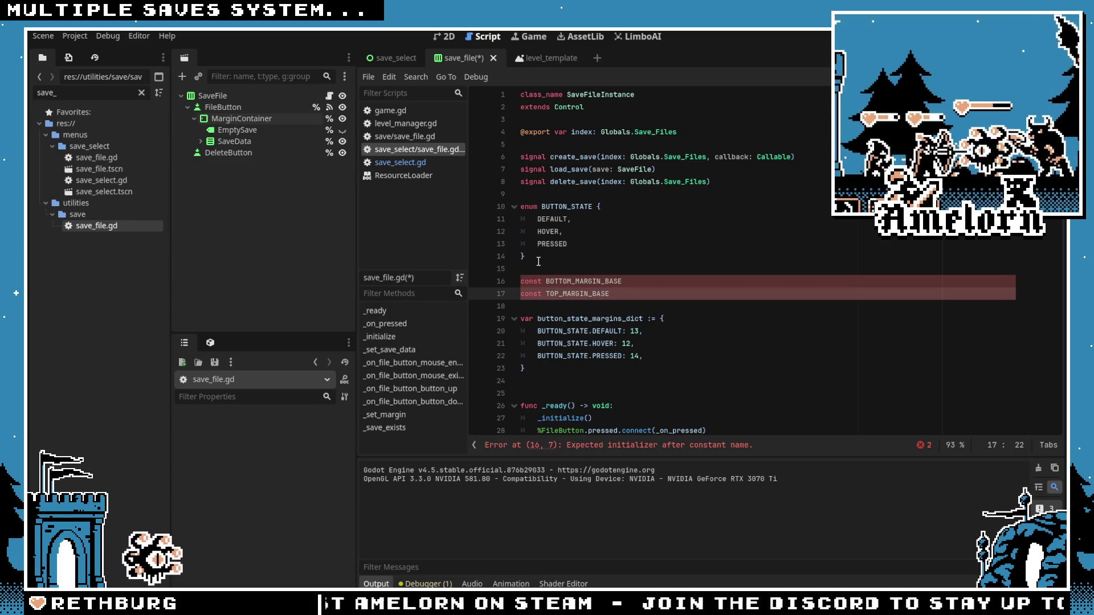
pyautogui.hotkey('alt', 'Up')
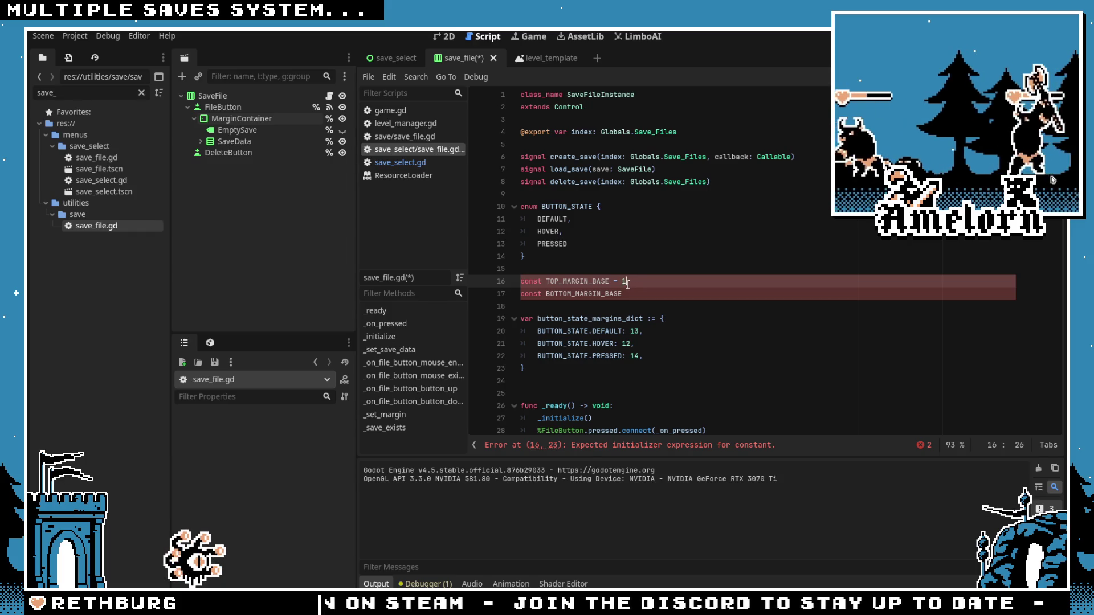
pyautogui.write('3')
pyautogui.press('Down')
pyautogui.write('=')
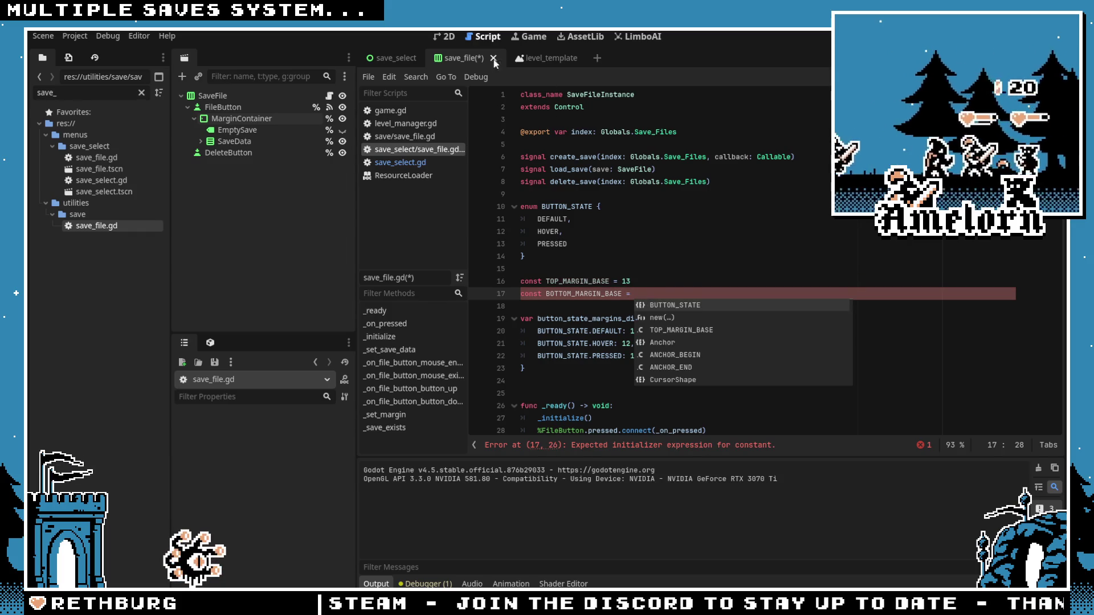
# Step: Check the MarginContainer margins, set BOTTOM_MARGIN_BASE to 12, and delete the old margins dictionary
pyautogui.hotkey('ctrl', 'F1')
pyautogui.click(250, 119)
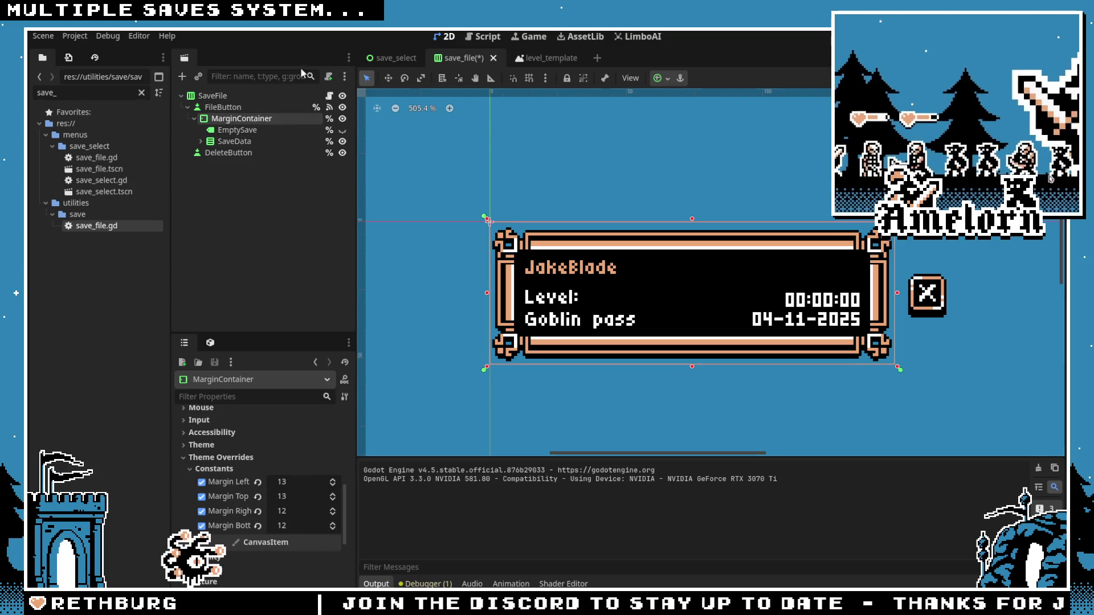
pyautogui.click(329, 97)
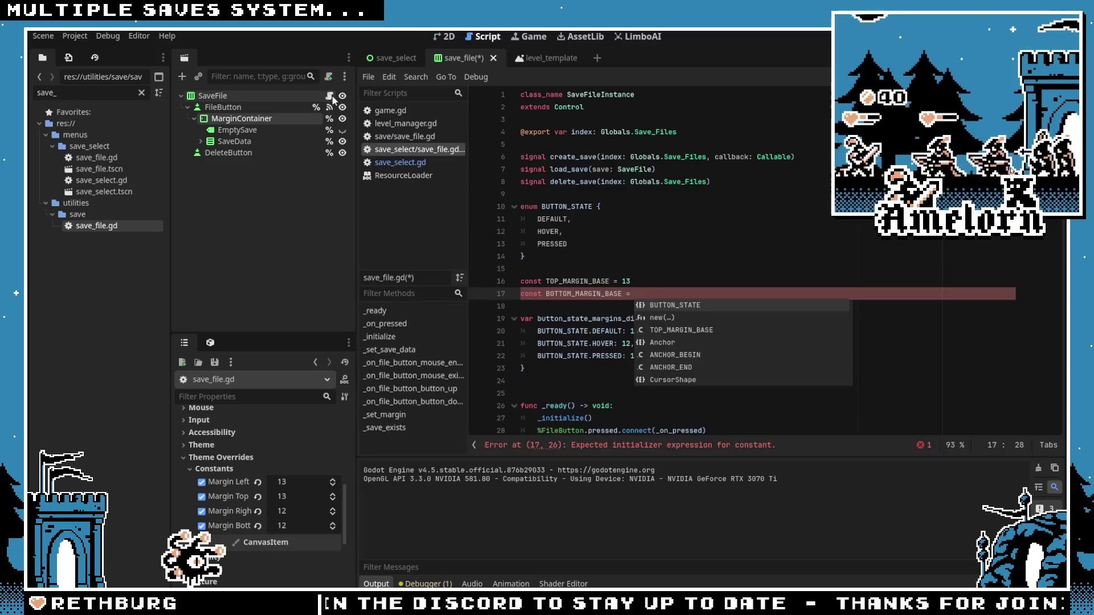
pyautogui.write('12')
pyautogui.moveTo(524, 377); pyautogui.dragTo(521, 321)
pyautogui.press('BackSpace')
pyautogui.press('BackSpace')
pyautogui.press('BackSpace')
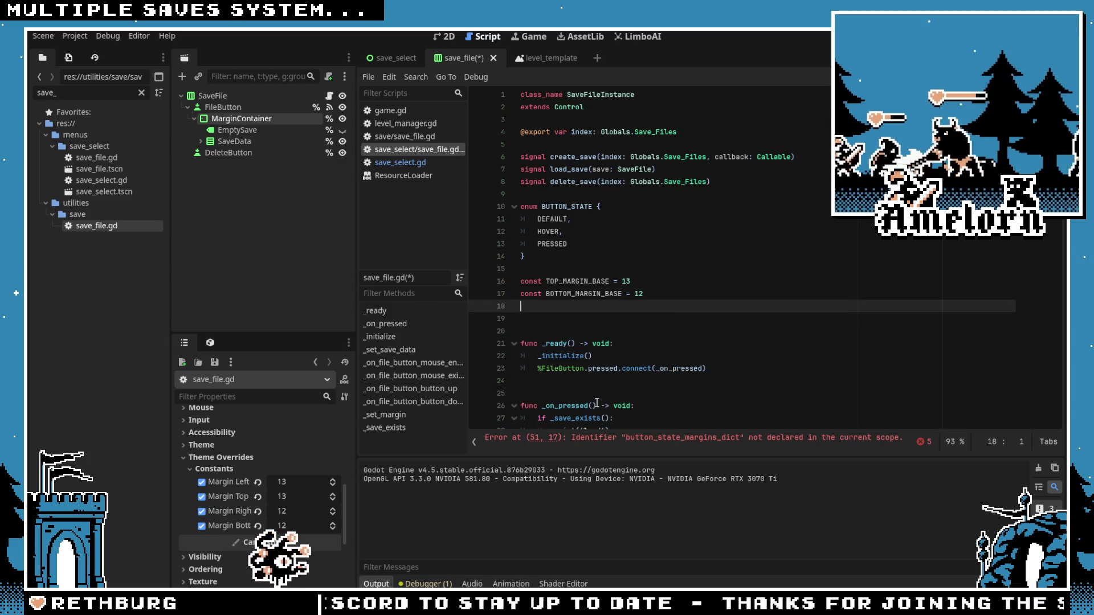
# Step: Remove the button_state_margins_dict.get( lookup from the _set_margin call on line 50
pyautogui.scroll(-9, 645, 280)
pyautogui.scroll(-4, 644, 280)
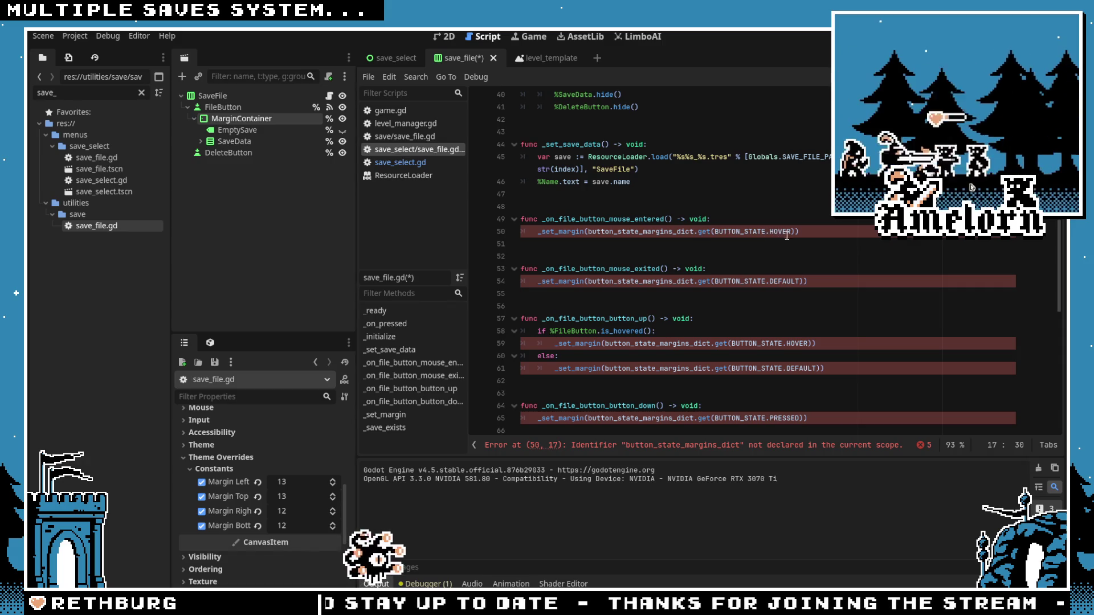
pyautogui.scroll(2, 689, 268)
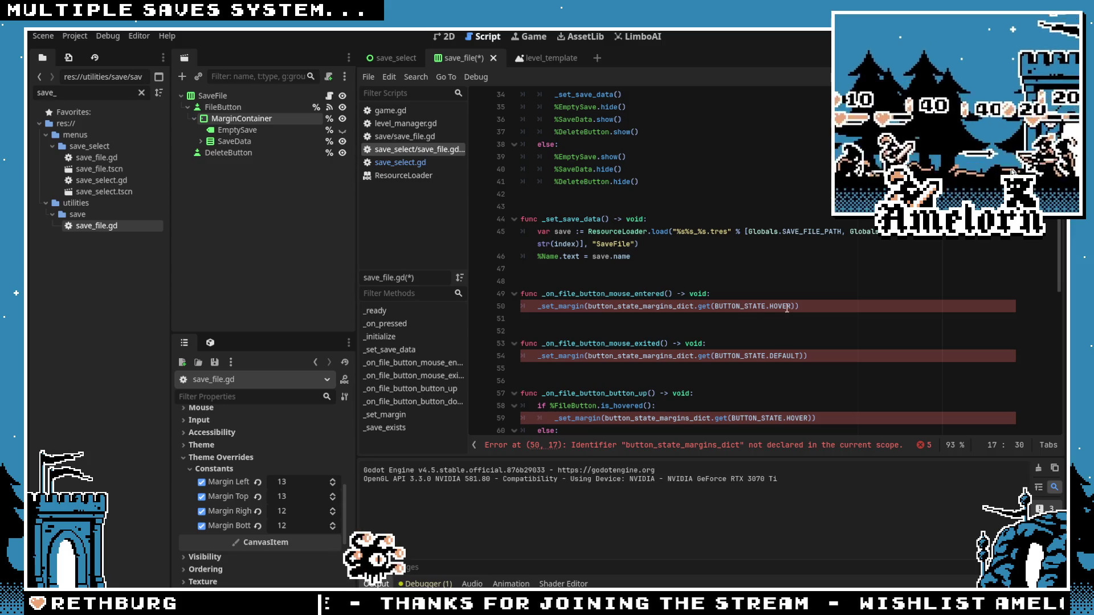
pyautogui.moveTo(795, 307); pyautogui.dragTo(611, 307)
pyautogui.click(569, 307)
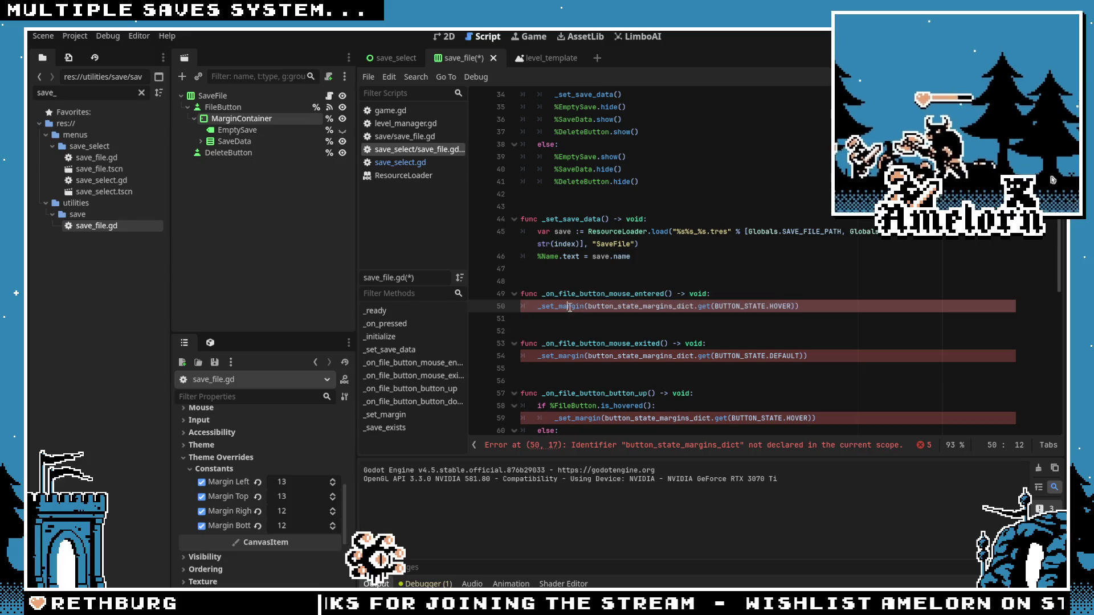
pyautogui.moveTo(795, 307); pyautogui.dragTo(589, 307)
pyautogui.scroll(-5, 589, 273)
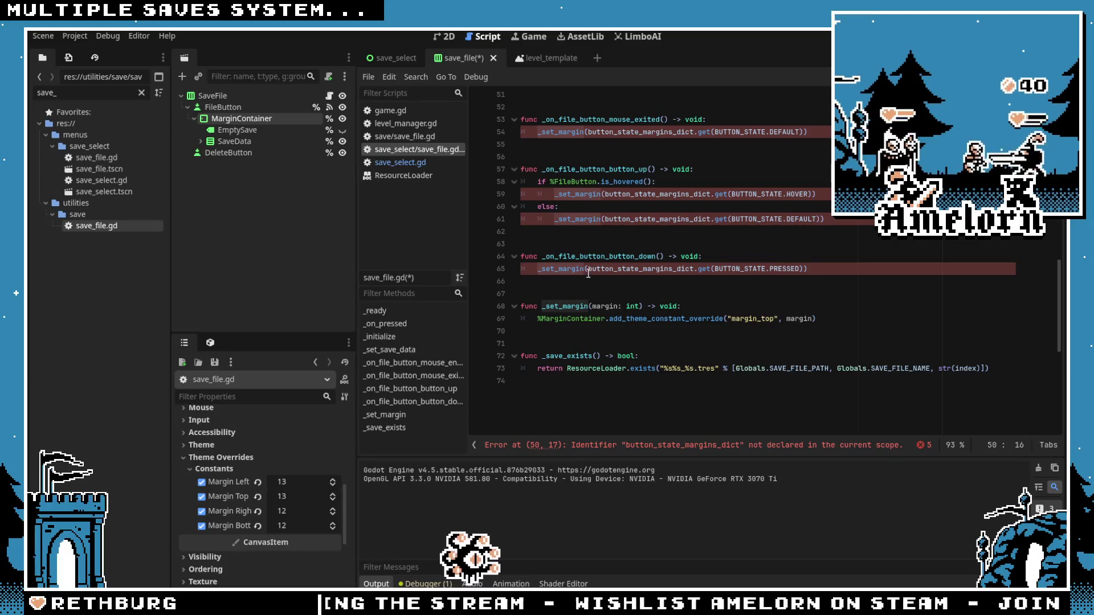
pyautogui.scroll(5, 589, 272)
pyautogui.moveTo(715, 269); pyautogui.dragTo(589, 268)
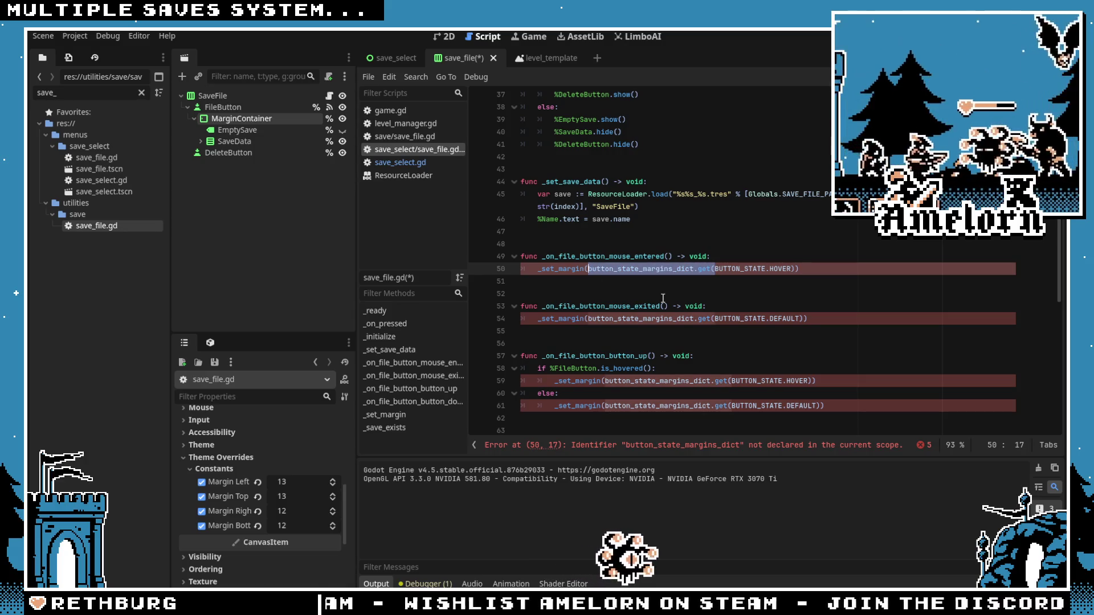
pyautogui.press('Delete')
pyautogui.press('Delete')
# Step: Strip the dictionary lookup wrapper and stray ')' from lines 54 and 59
pyautogui.scroll(-1, 666, 288)
pyautogui.moveTo(710, 287); pyautogui.dragTo(588, 287)
pyautogui.press('Delete')
pyautogui.click(678, 282)
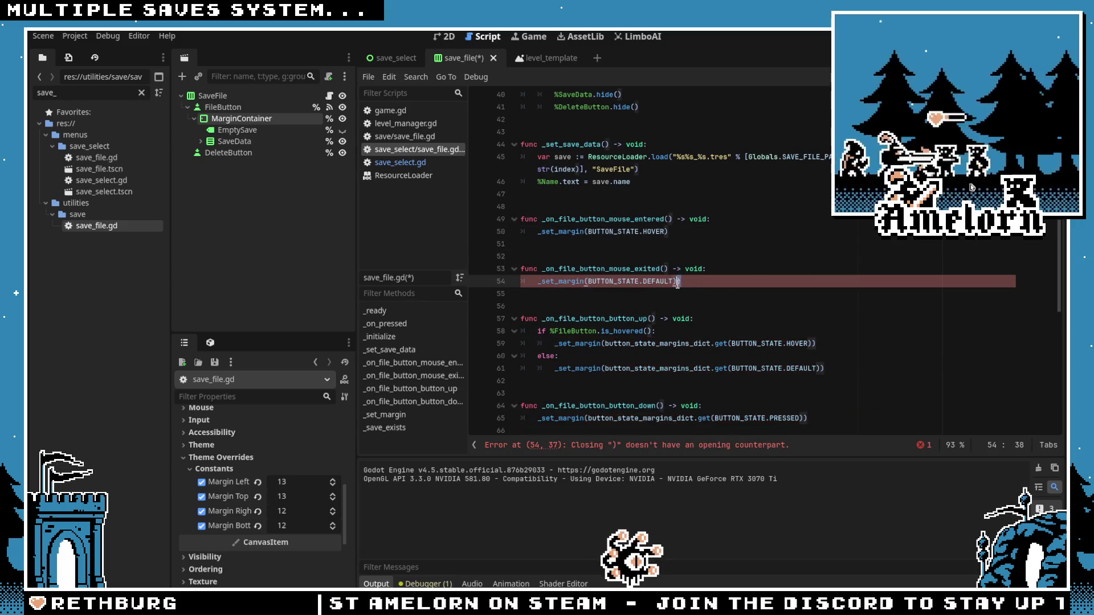
pyautogui.press('BackSpace')
pyautogui.scroll(-1, 605, 263)
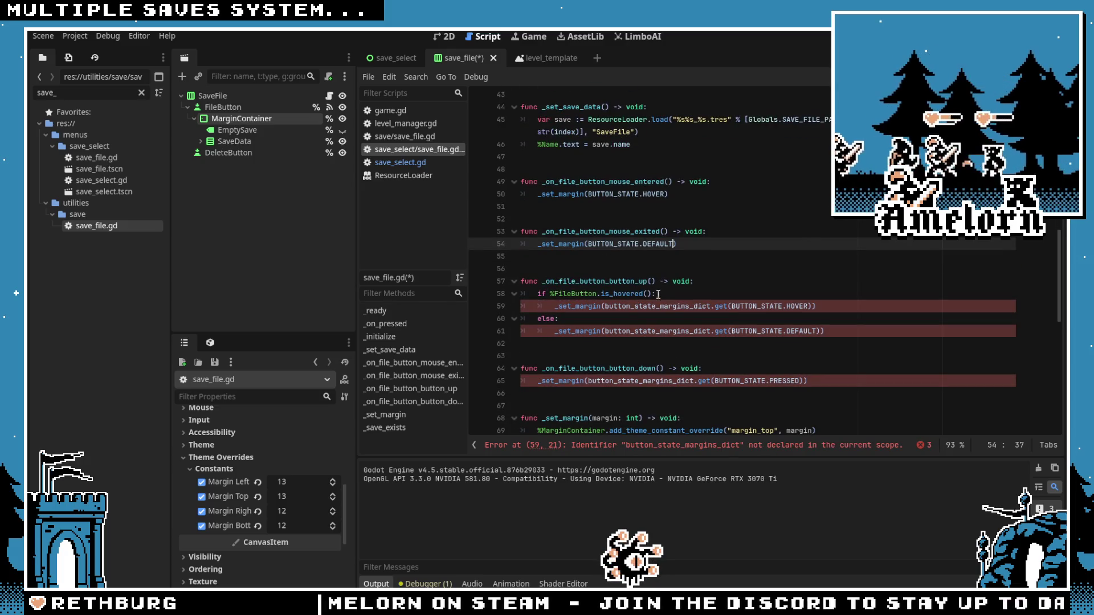
pyautogui.click(817, 307)
pyautogui.press('BackSpace')
pyautogui.click(725, 307)
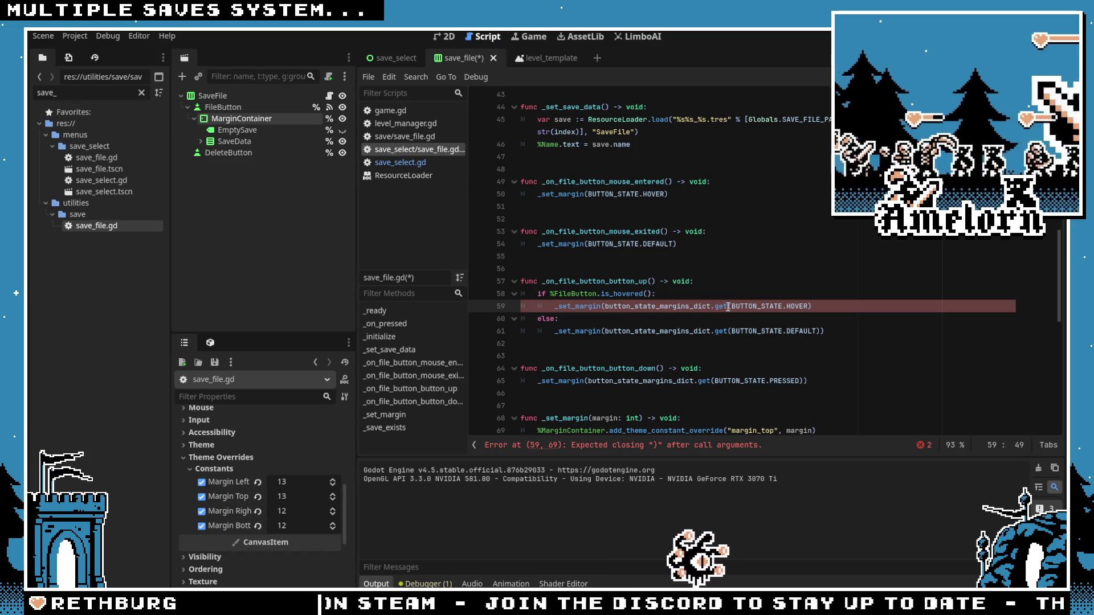
pyautogui.moveTo(729, 307); pyautogui.dragTo(605, 307)
pyautogui.press('BackSpace')
pyautogui.press('End')
# Step: Strip the dictionary lookup wrapper and extra ')' from lines 61 and 65
pyautogui.scroll(-2, 684, 313)
pyautogui.moveTo(729, 257); pyautogui.dragTo(605, 256)
pyautogui.press('BackSpace')
pyautogui.click(714, 260)
pyautogui.press('BackSpace')
pyautogui.moveTo(714, 307); pyautogui.dragTo(589, 306)
pyautogui.press('BackSpace')
pyautogui.press('End')
pyautogui.press('BackSpace')
pyautogui.click(661, 256)
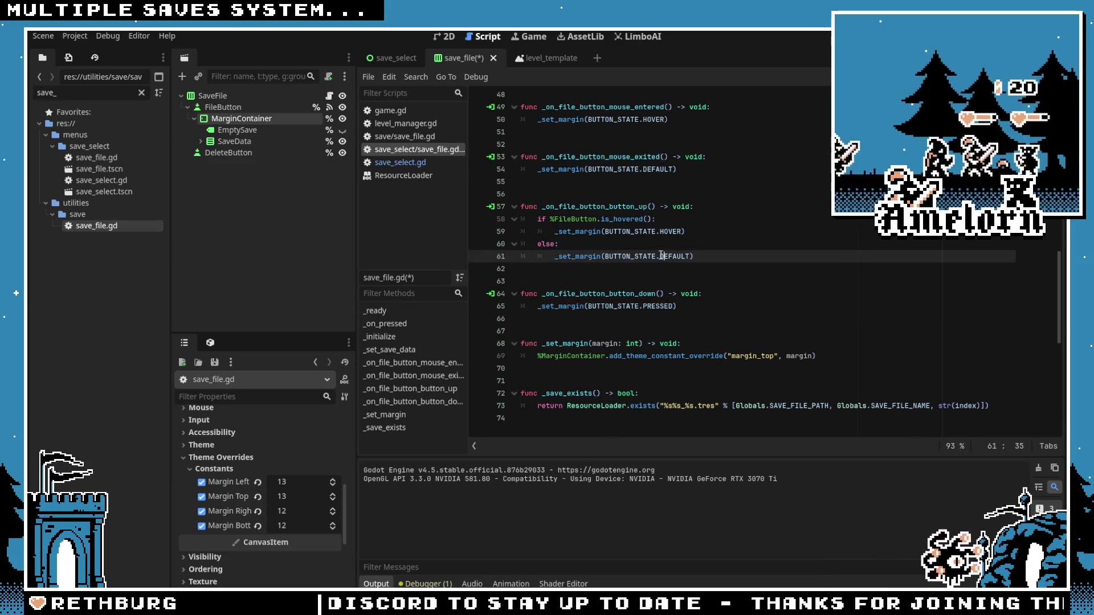
pyautogui.scroll(-2, 660, 256)
pyautogui.click(662, 295)
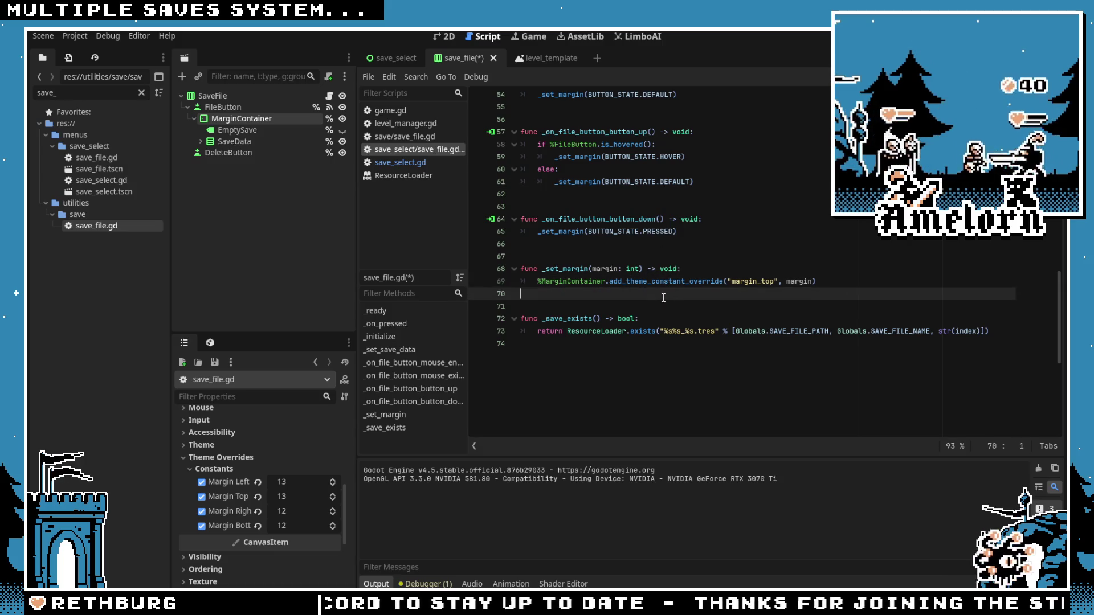
# Step: Duplicate the margin_top override line inside _set_margin
pyautogui.moveTo(826, 280); pyautogui.dragTo(517, 280)
pyautogui.hotkey('ctrl', 'c')
pyautogui.click(824, 280)
pyautogui.press('Return')
pyautogui.hotkey('ctrl', 'v')
pyautogui.click(602, 268)
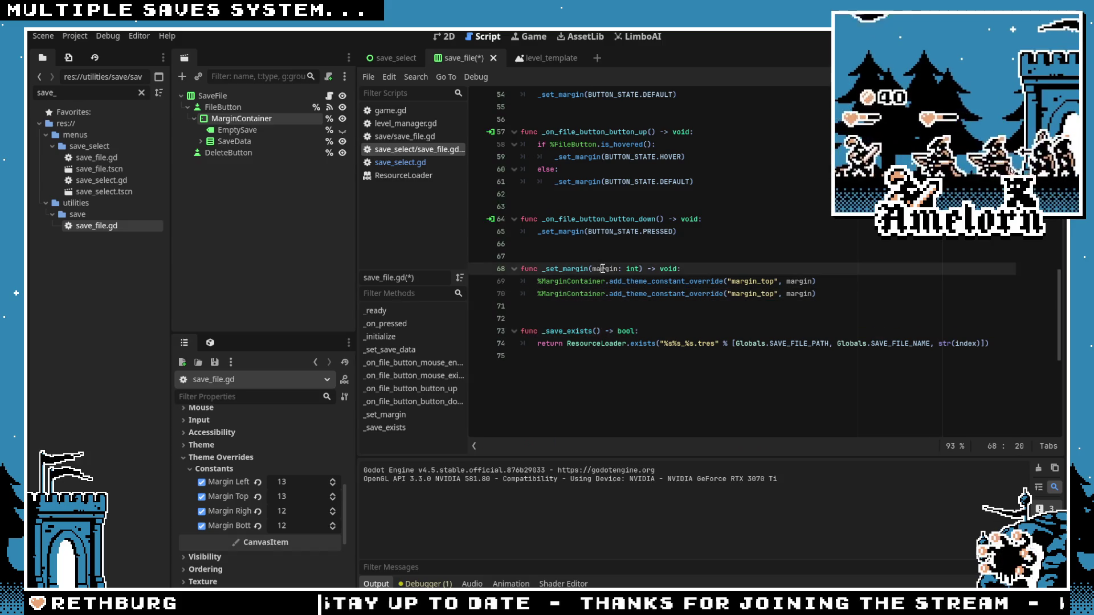
pyautogui.doubleClick(602, 268)
# Step: Type the _set_margin parameter as BUTTON_STATE and change the copied override to margin_bottom
pyautogui.scroll(15, 635, 311)
pyautogui.scroll(-20, 635, 311)
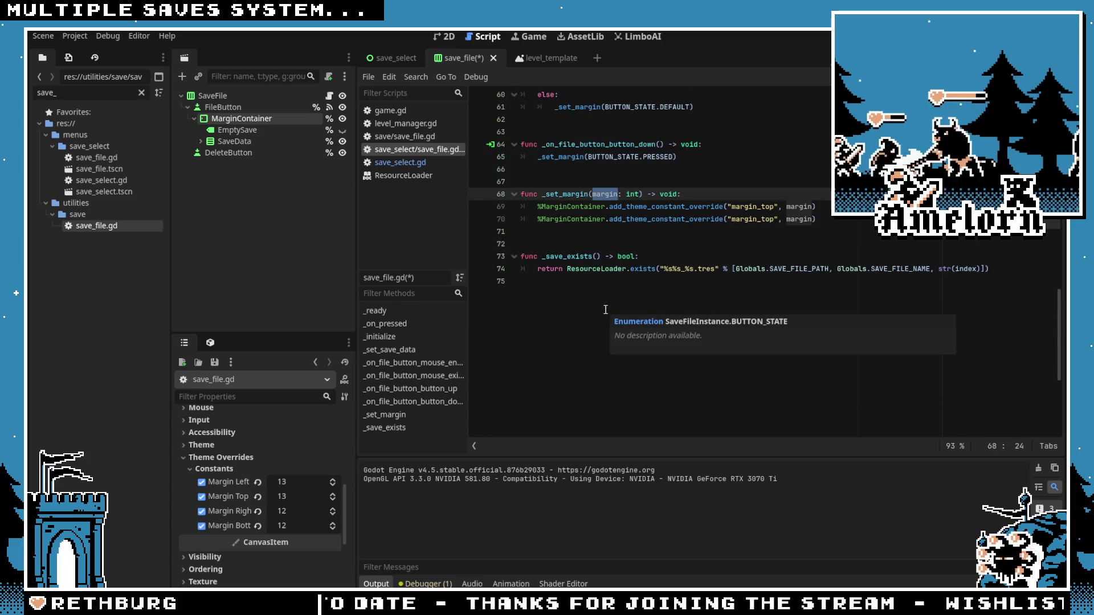
pyautogui.write('ne')
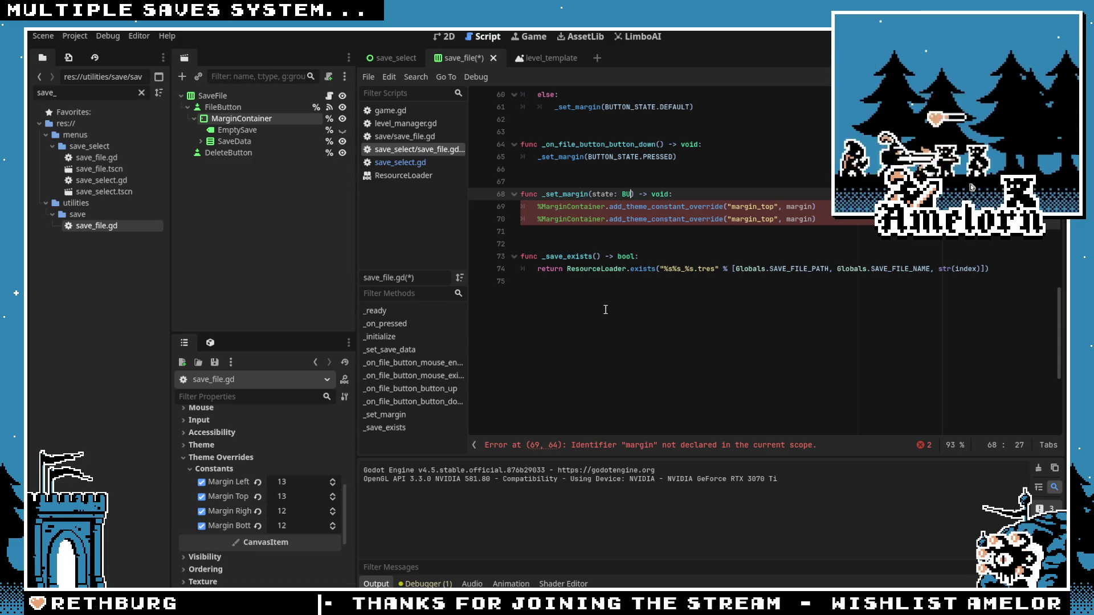
pyautogui.press('Return')
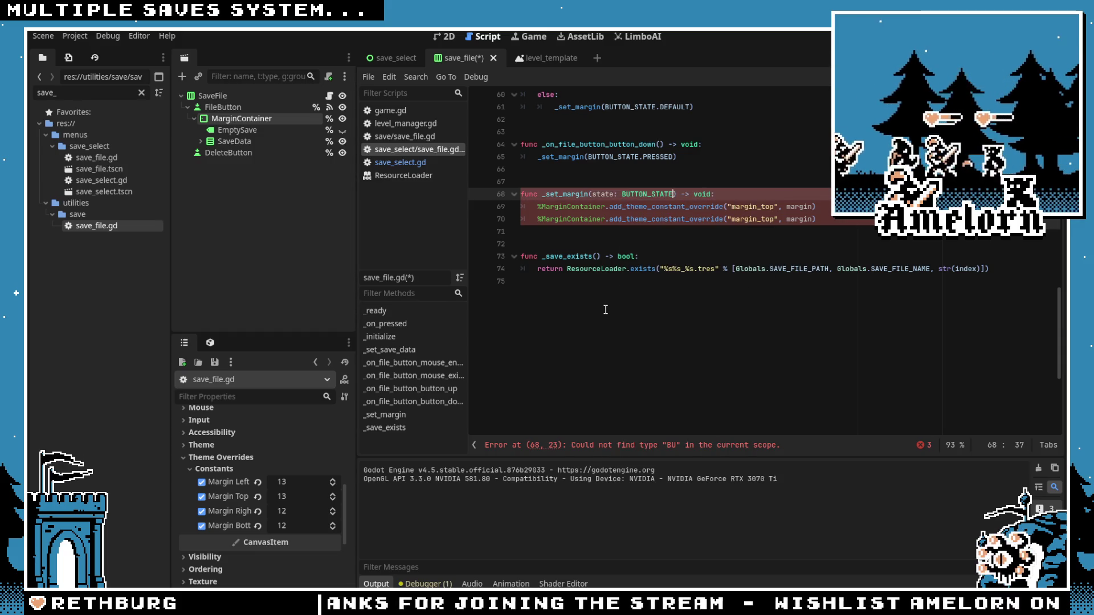
pyautogui.press('End')
pyautogui.scroll(1, 774, 249)
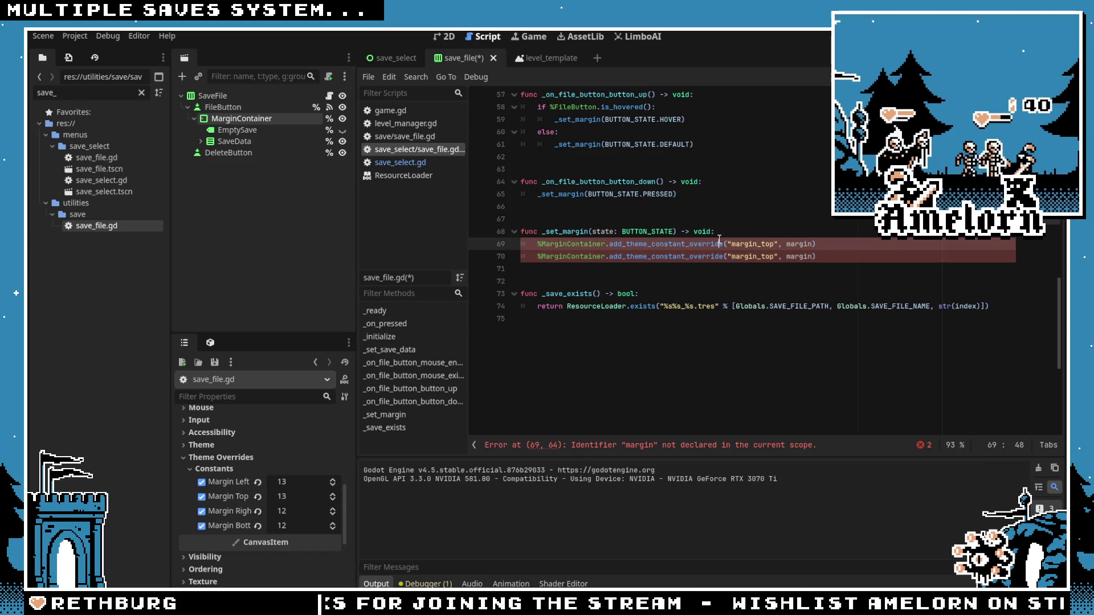
pyautogui.click(774, 248)
pyautogui.doubleClick(757, 256)
pyautogui.press('Right')
pyautogui.press('BackSpace')
pyautogui.press('BackSpace')
pyautogui.press('BackSpace')
pyautogui.write('bo')
pyautogui.press('Return')
# Step: Revert these experimental edits with repeated undo, restoring the dictionary lookups
pyautogui.doubleClick(806, 244)
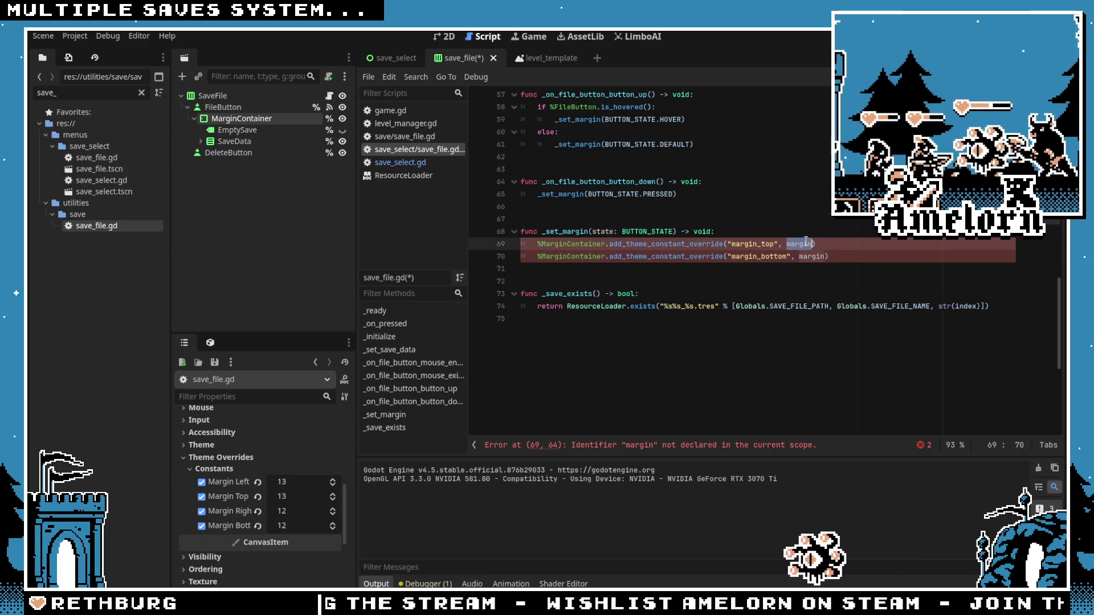
pyautogui.hotkey('ctrl', 'shift', 'Return')
pyautogui.hotkey('ctrl', 'shift', 'Return')
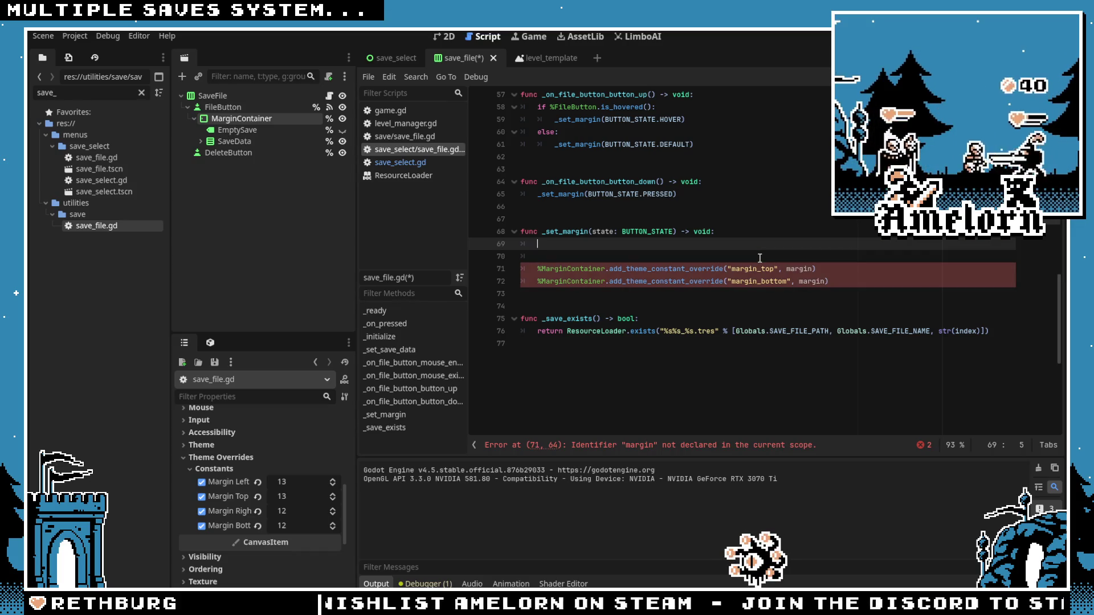
pyautogui.press('BackSpace')
pyautogui.press('BackSpace')
pyautogui.press('Delete')
pyautogui.press('Delete')
pyautogui.scroll(15, 742, 251)
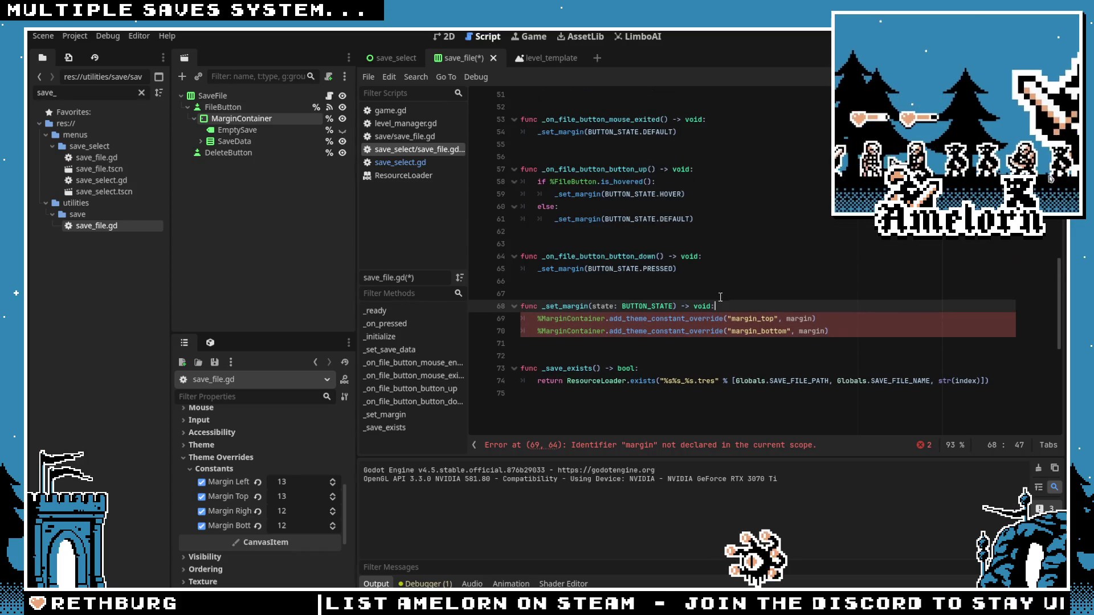
pyautogui.scroll(1, 723, 285)
pyautogui.scroll(-3, 721, 280)
pyautogui.scroll(2, 719, 273)
pyautogui.scroll(-2, 712, 265)
pyautogui.hotkey('ctrl', 'z')
pyautogui.hotkey('ctrl', 'z')
pyautogui.hotkey('ctrl', 'z')
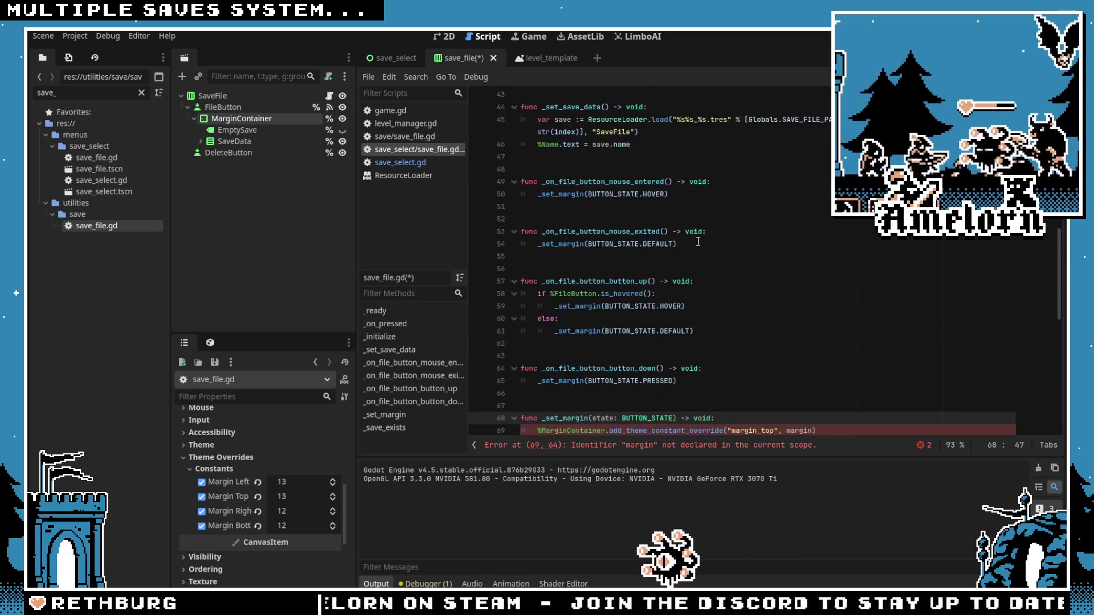
pyautogui.hotkey('ctrl', 'z')
pyautogui.hotkey('ctrl', 'z')
pyautogui.hotkey('ctrl', 'z')
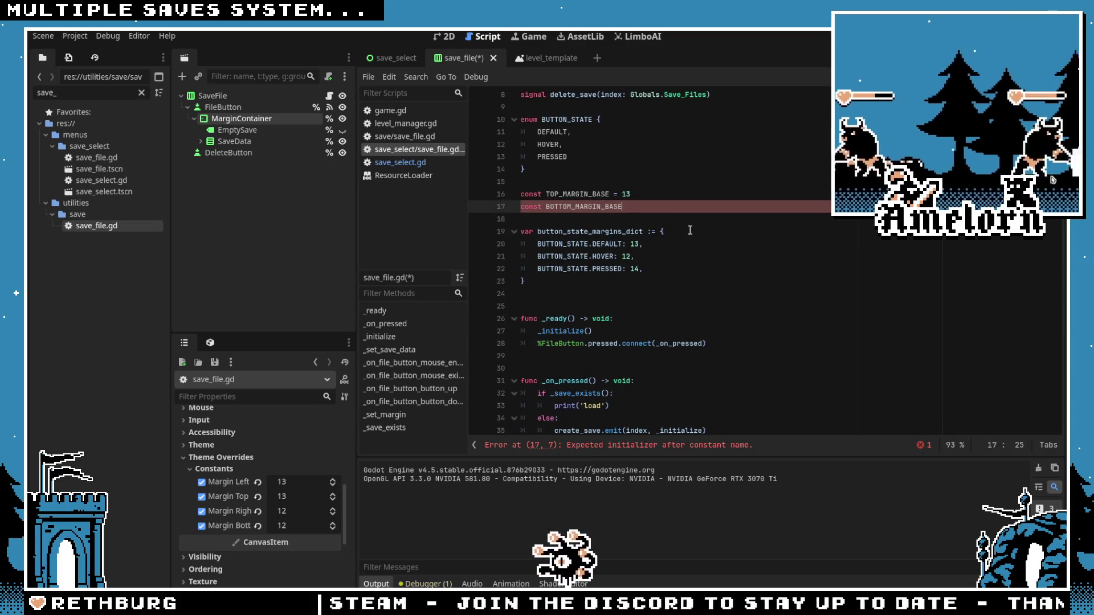
pyautogui.hotkey('ctrl', 'z')
pyautogui.hotkey('ctrl', 'z')
pyautogui.hotkey('ctrl', 'z')
pyautogui.hotkey('ctrl', 'z')
pyautogui.hotkey('ctrl', 'z')
pyautogui.hotkey('ctrl', 'z')
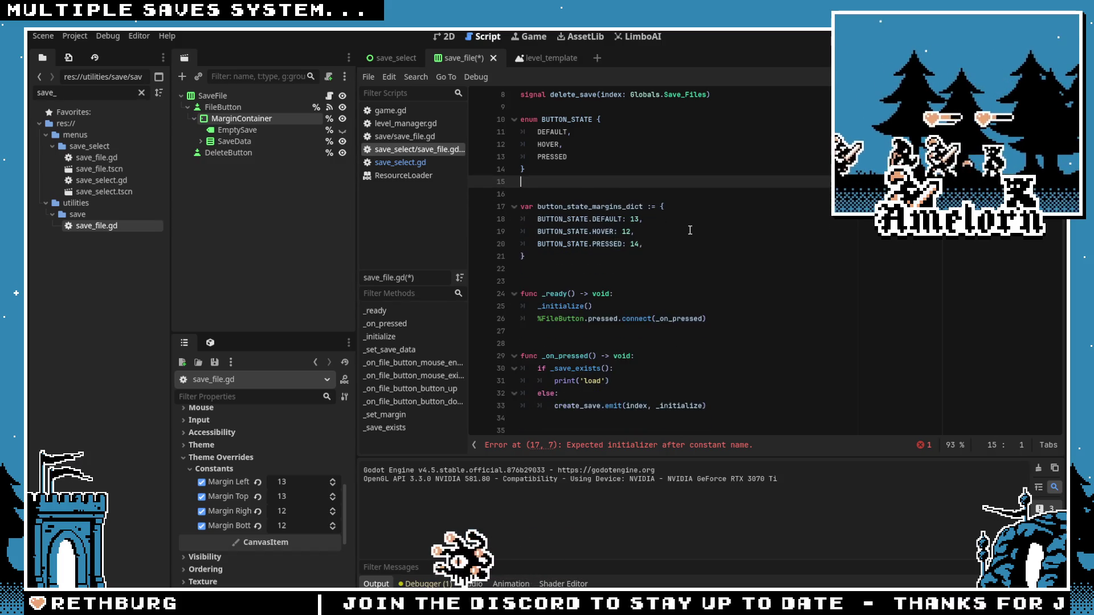
# Step: Change the DEFAULT margins entry to Vector2(13, 12)
pyautogui.hotkey('ctrl', 'z')
pyautogui.hotkey('ctrl', 'z')
pyautogui.hotkey('ctrl', 'z')
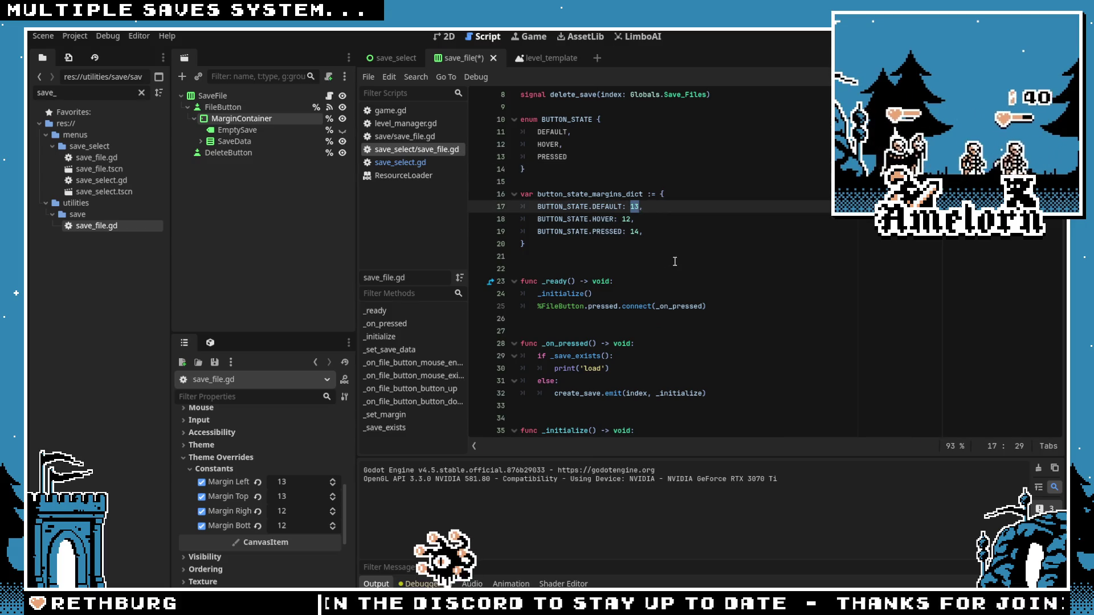
pyautogui.write('Vector2')
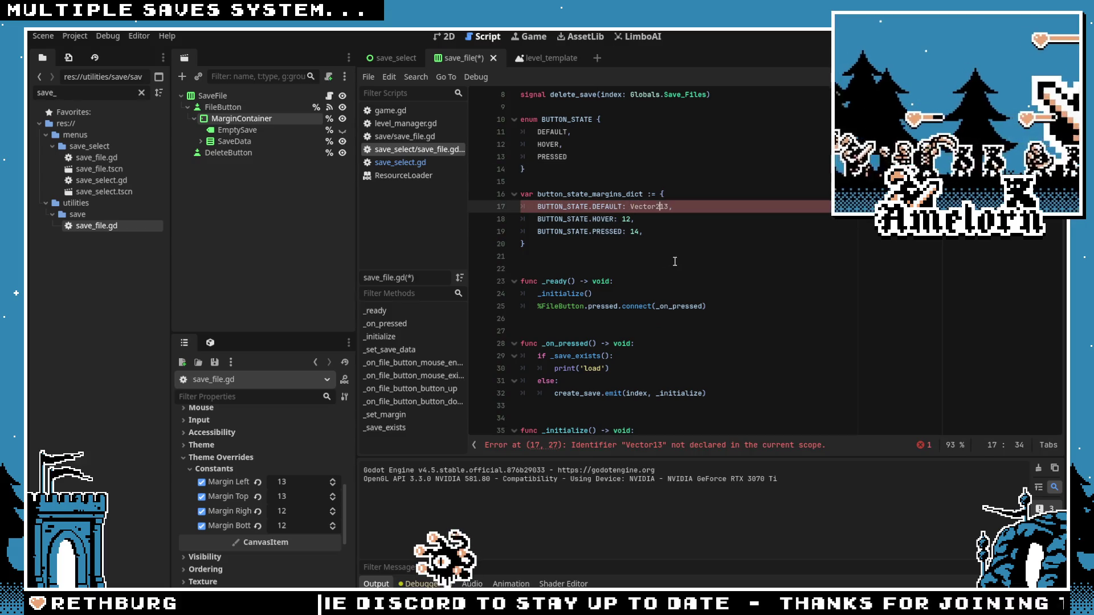
pyautogui.press('Right')
pyautogui.press('Right')
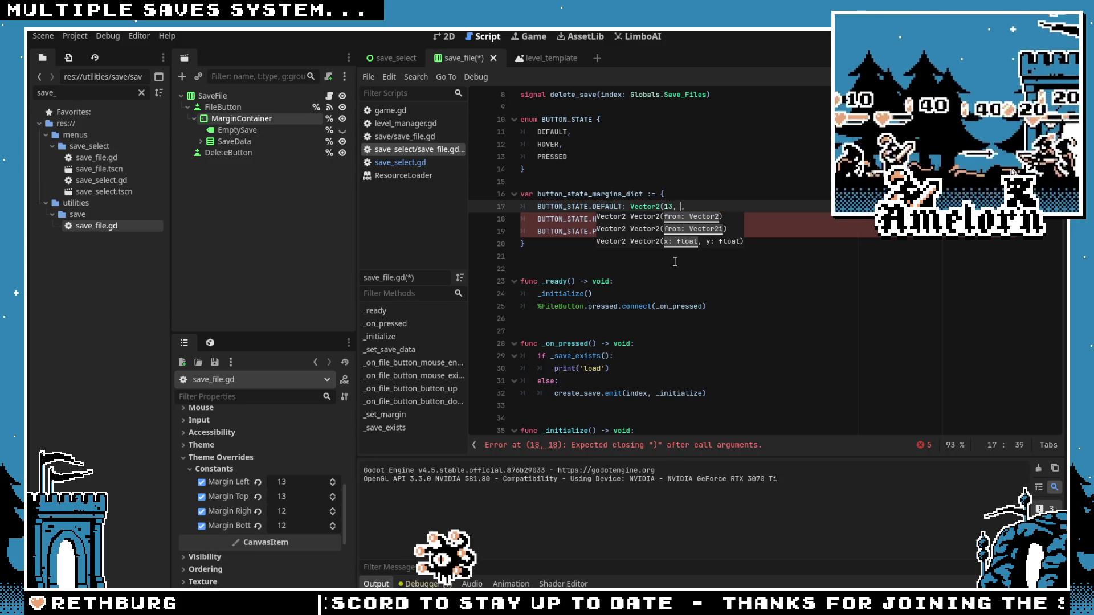
pyautogui.write('12),')
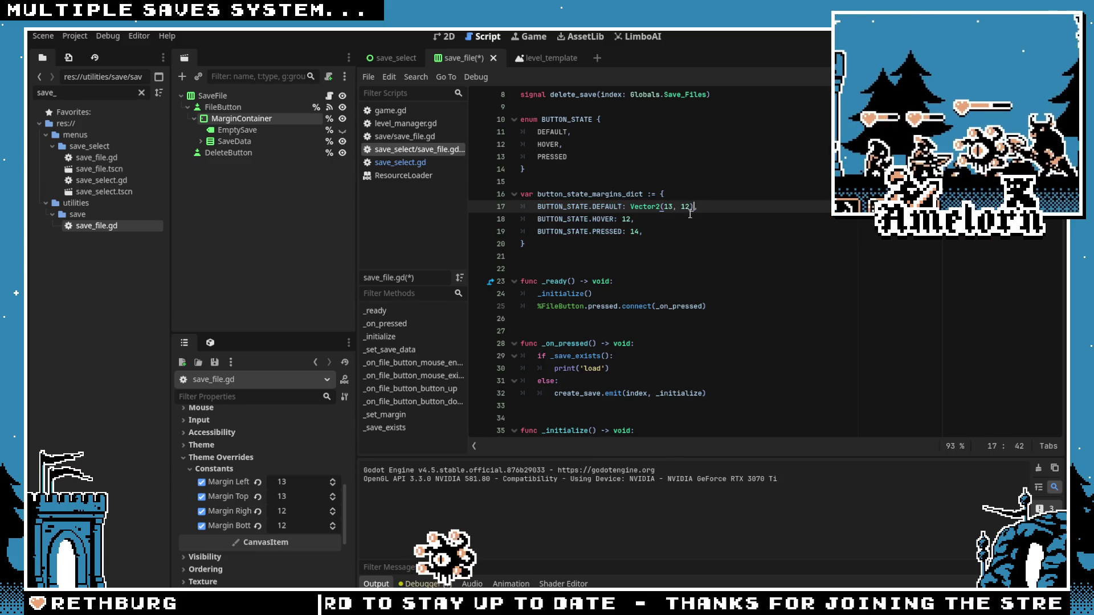
# Step: Make the HOVER entry Vector2(12, 13) and the PRESSED entry Vector2(12, 12)
pyautogui.moveTo(633, 220); pyautogui.dragTo(621, 223)
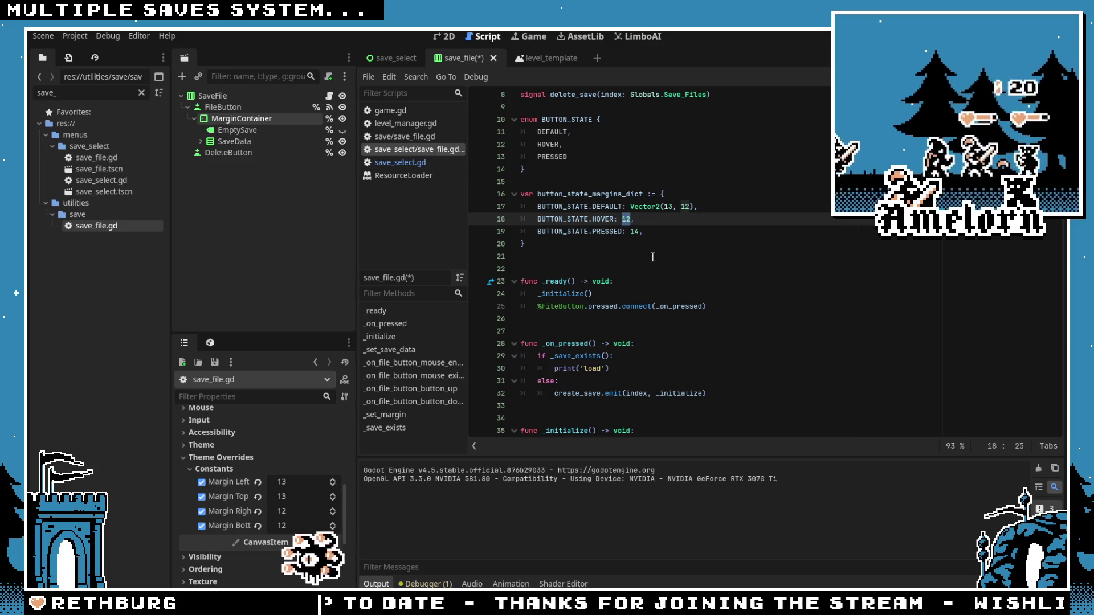
pyautogui.doubleClick(677, 223)
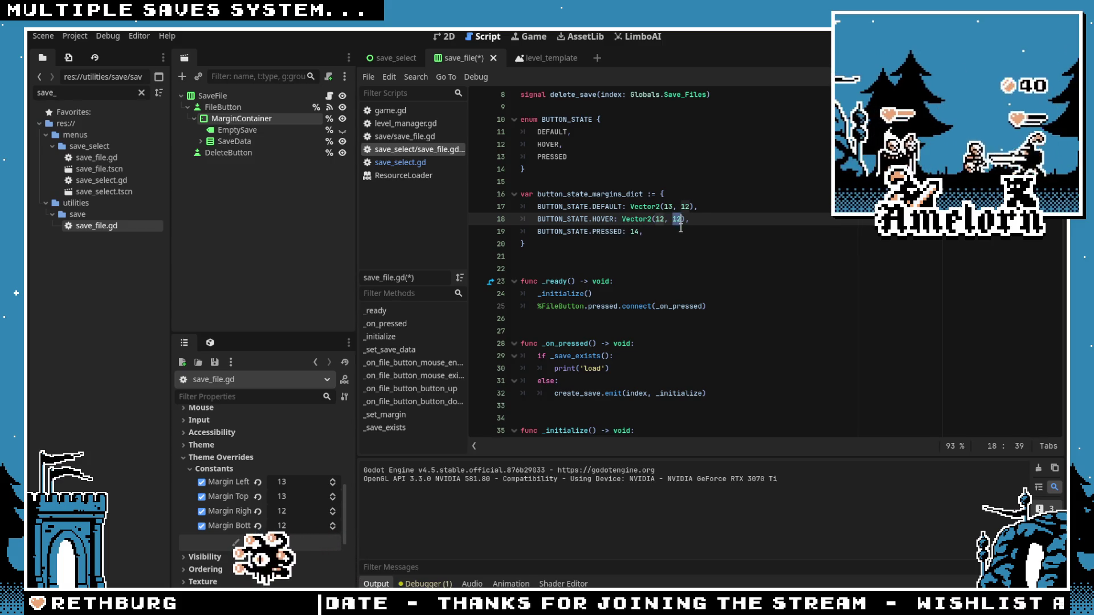
pyautogui.tripleClick(678, 224)
pyautogui.click(678, 226)
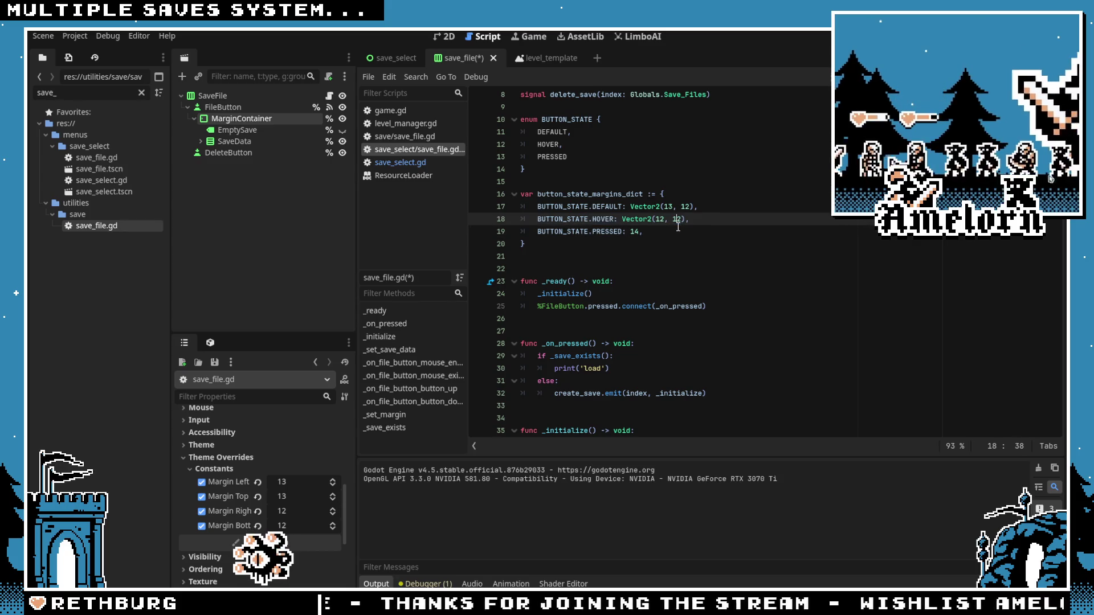
pyautogui.write('3')
pyautogui.click(644, 222)
pyautogui.moveTo(642, 231); pyautogui.dragTo(631, 232)
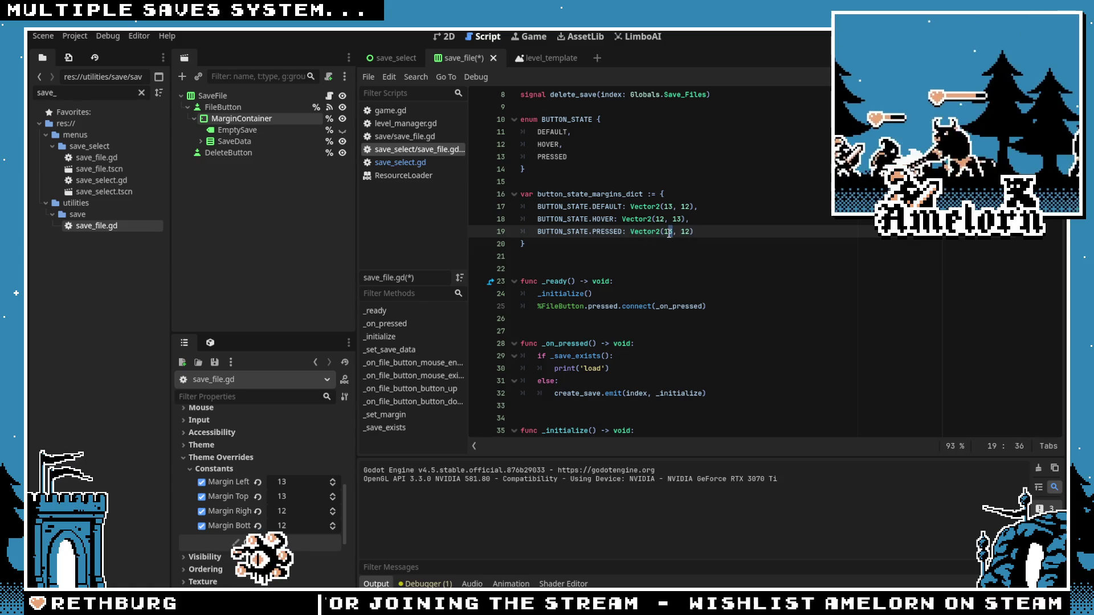
pyautogui.write('12')
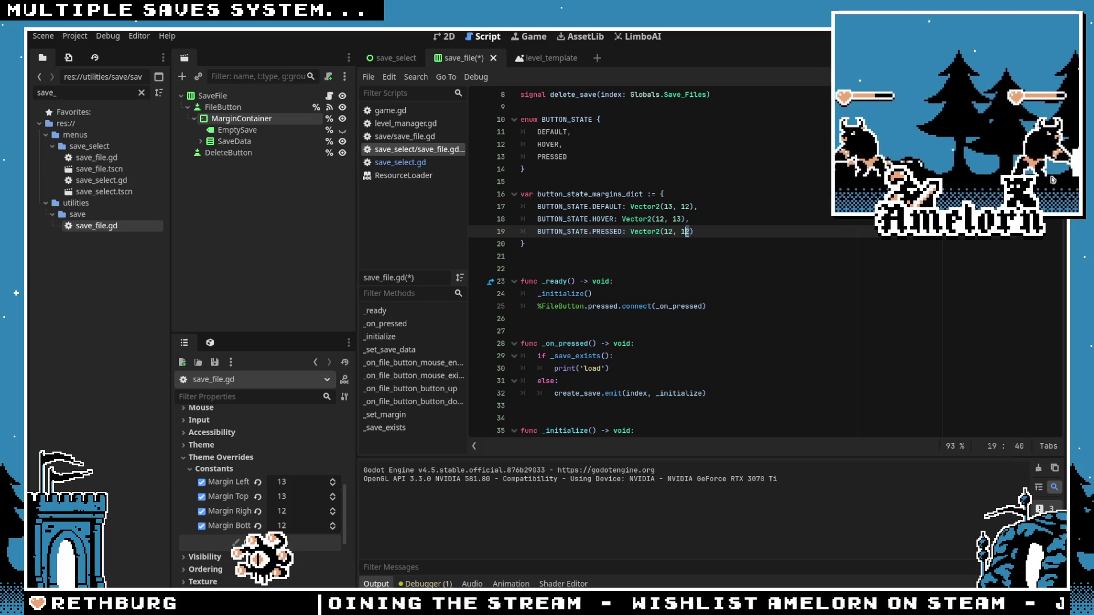
pyautogui.click(638, 206)
pyautogui.doubleClick(562, 196)
pyautogui.scroll(-13, 600, 307)
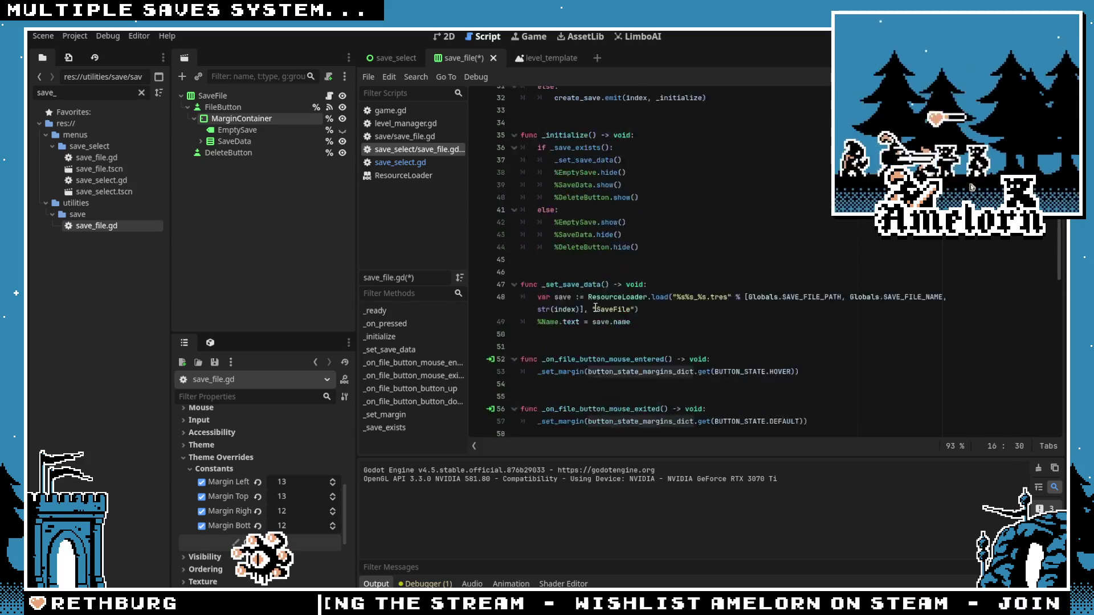
# Step: Change the _set_margin margin parameter type from int to Vector2
pyautogui.scroll(-4, 756, 261)
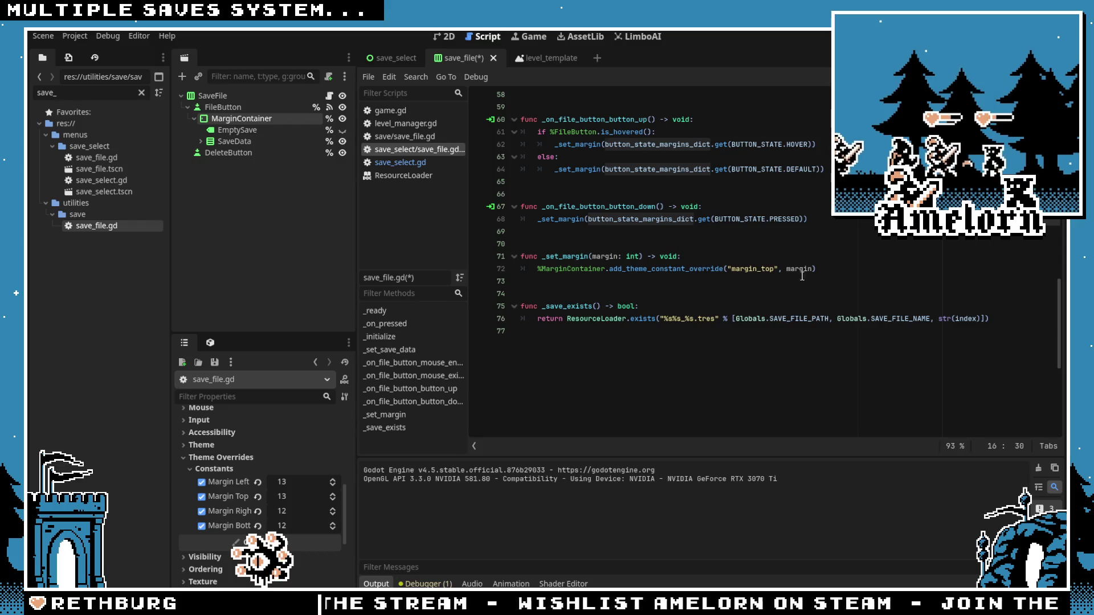
pyautogui.click(820, 275)
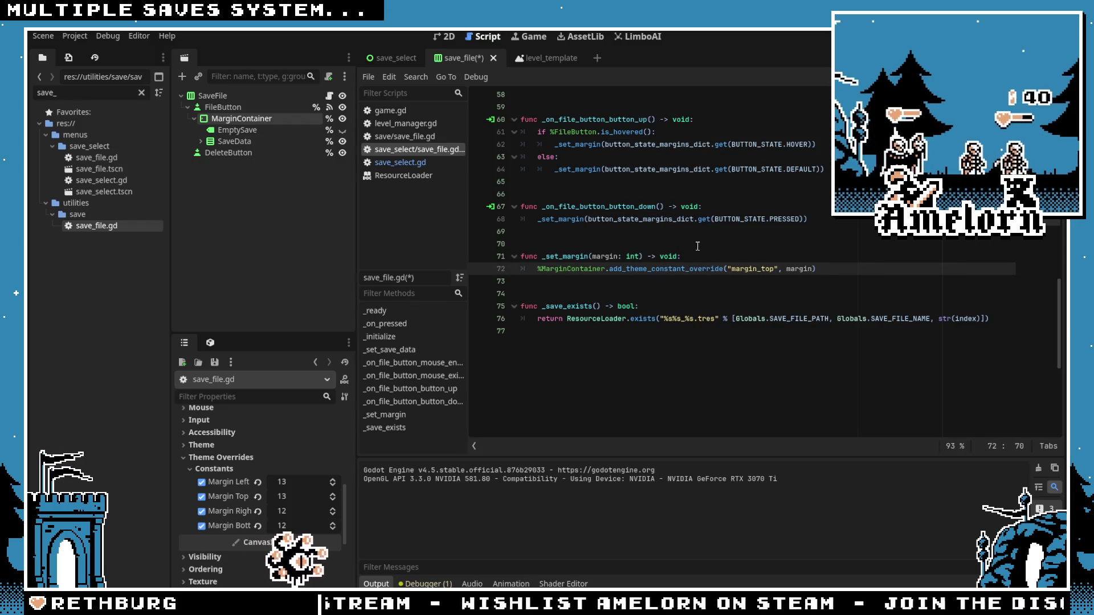
pyautogui.doubleClick(632, 257)
pyautogui.write('Vector2')
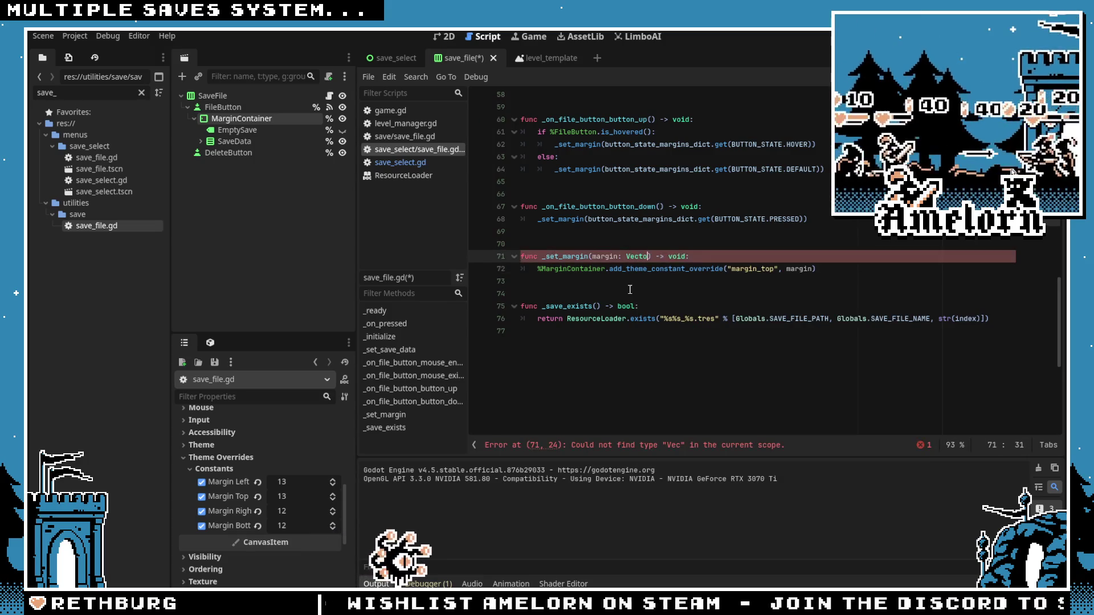
# Step: Duplicate the margin_top override on line 72 and align the copy's indent
pyautogui.click(811, 269)
pyautogui.write('.x')
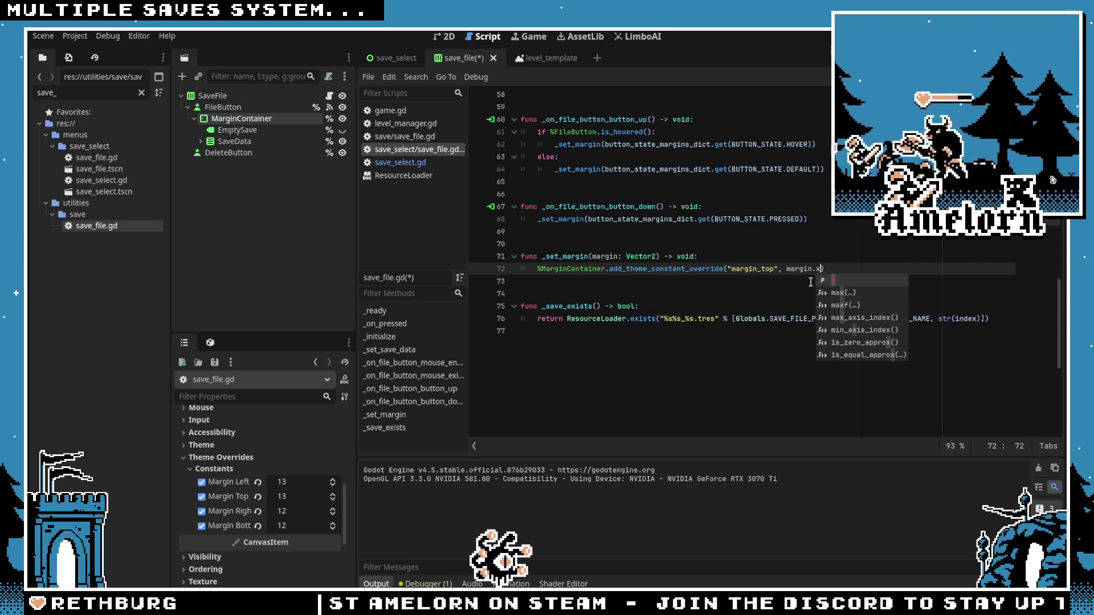
pyautogui.click(755, 277)
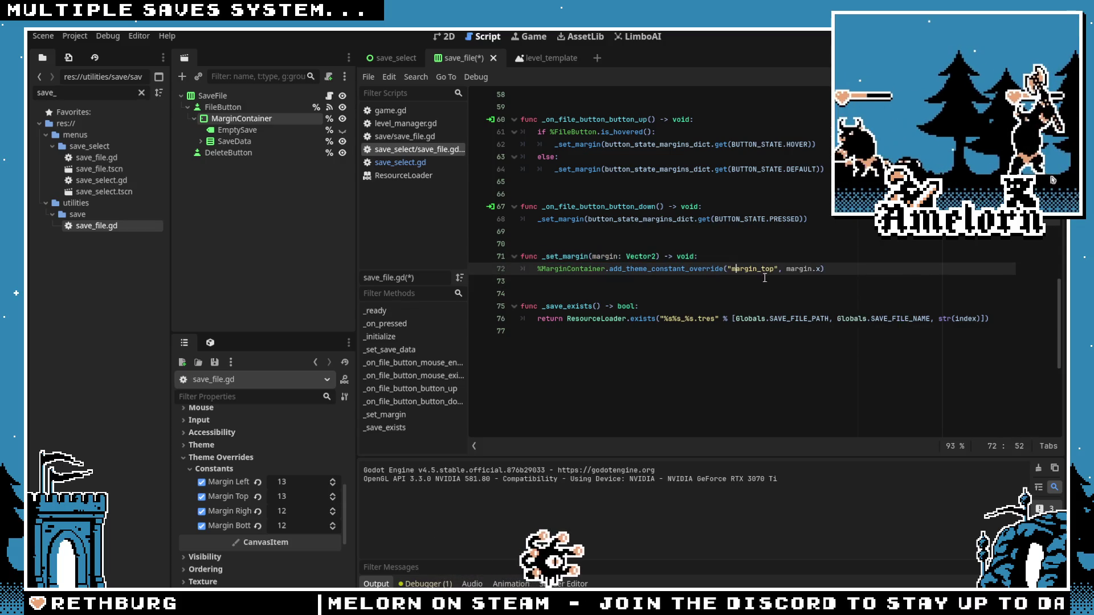
pyautogui.tripleClick(755, 277)
pyautogui.hotkey('ctrl', 'c')
pyautogui.press('End')
pyautogui.press('Return')
pyautogui.hotkey('ctrl', 'v')
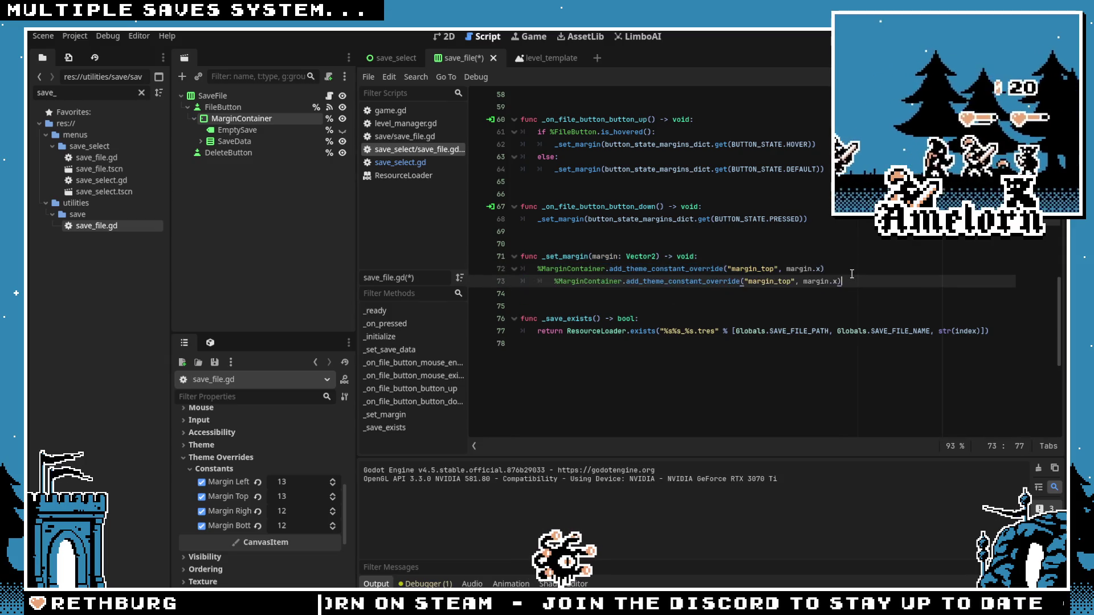
pyautogui.hotkey('shift', 'Tab')
# Step: Turn the copy into a margin_bottom override using margin.y and save save_file.gd
pyautogui.click(773, 287)
pyautogui.press('BackSpace')
pyautogui.press('BackSpace')
pyautogui.press('BackSpace')
pyautogui.write('bottom')
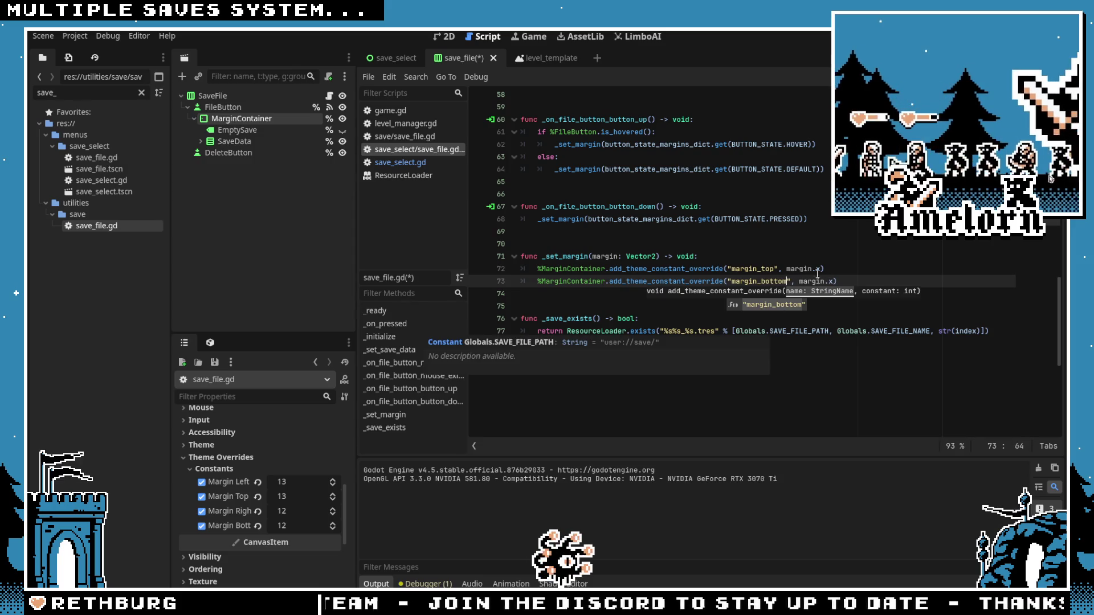
pyautogui.press('End')
pyautogui.press('Left')
pyautogui.press('BackSpace')
pyautogui.write('y')
pyautogui.click(791, 219)
pyautogui.hotkey('ctrl', 's')
# Step: Collapse the output log and switch to the save_select scene
pyautogui.click(662, 210)
pyautogui.scroll(15, 655, 245)
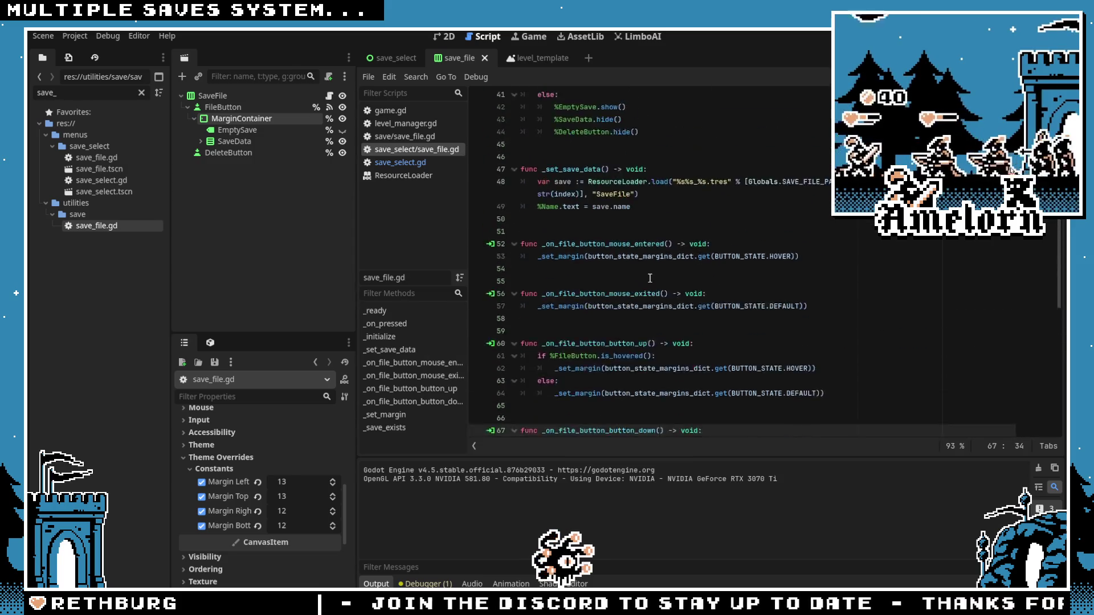
pyautogui.click(379, 585)
pyautogui.scroll(-8, 818, 273)
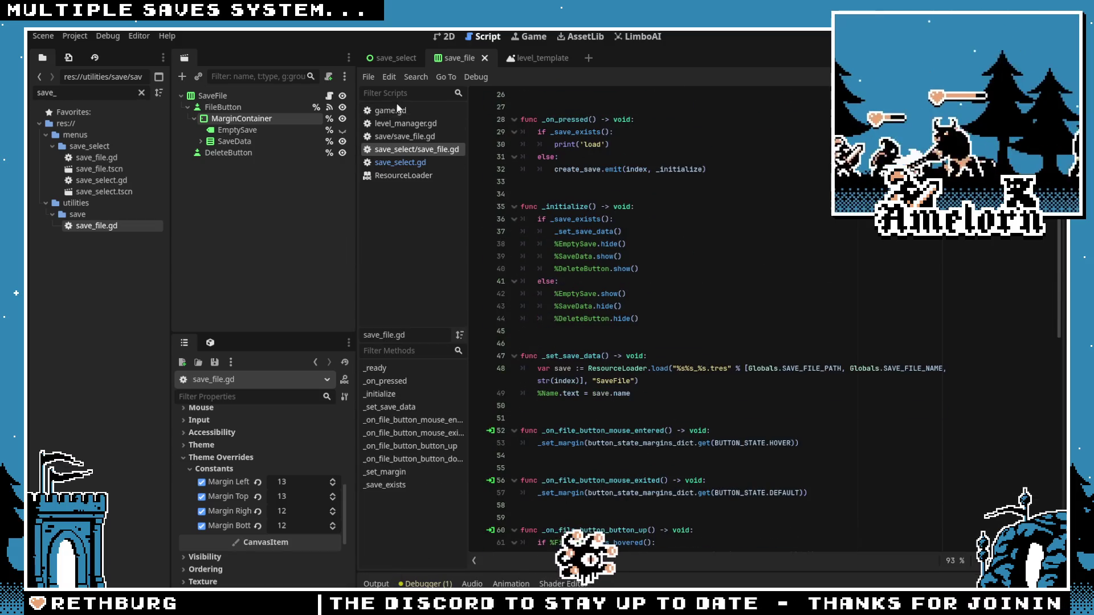
pyautogui.click(394, 58)
# Step: Test-run the save-select screen, close the game, and go back to the save_file scene
pyautogui.press('F6')
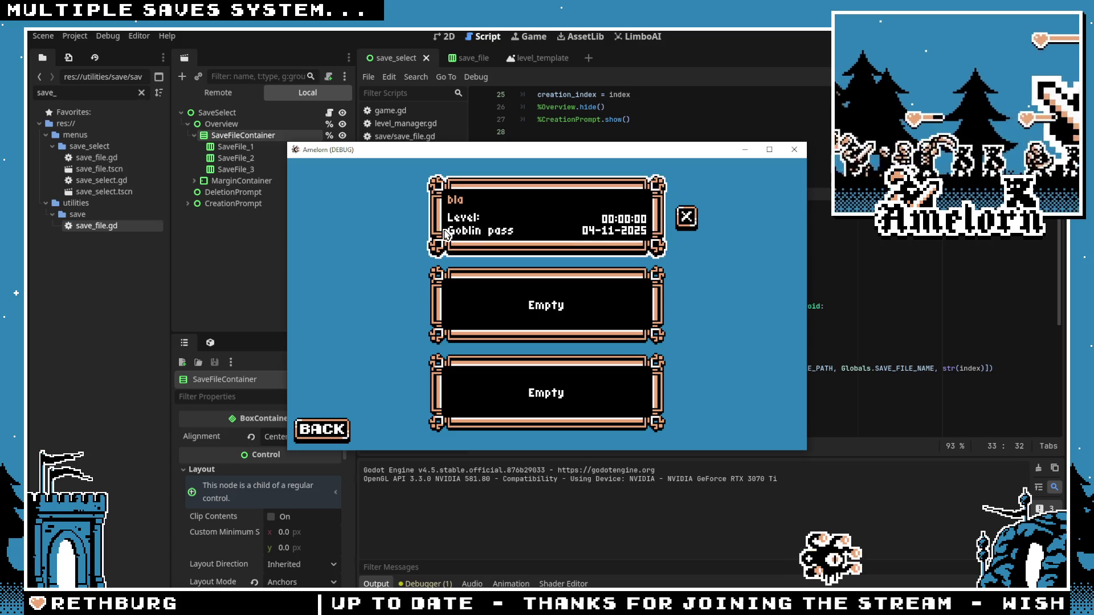
pyautogui.click(795, 149)
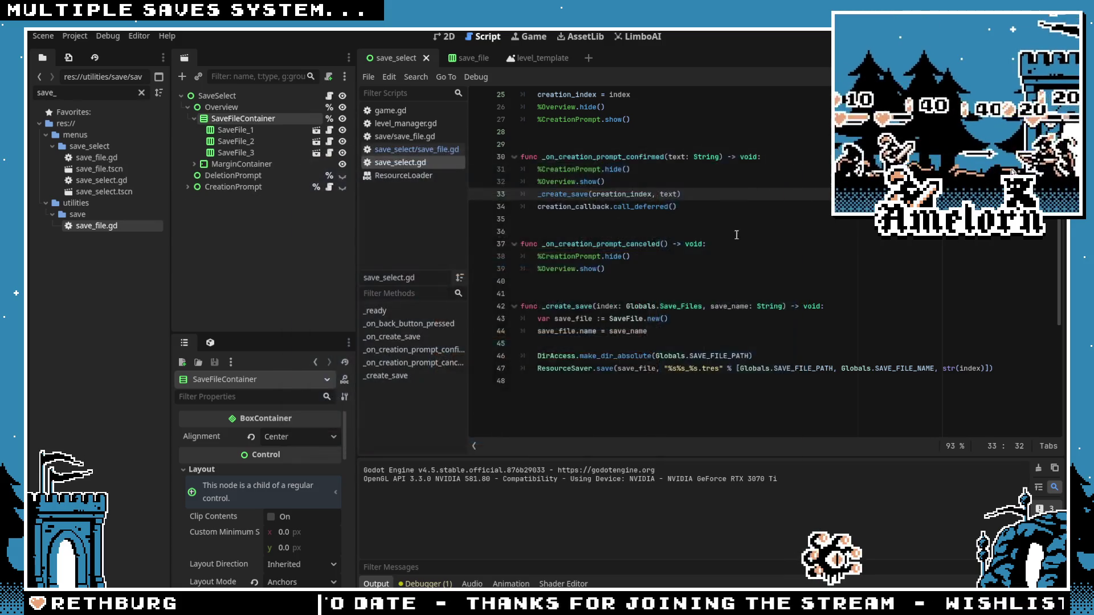
pyautogui.scroll(2, 718, 246)
pyautogui.scroll(-3, 701, 246)
pyautogui.scroll(3, 679, 247)
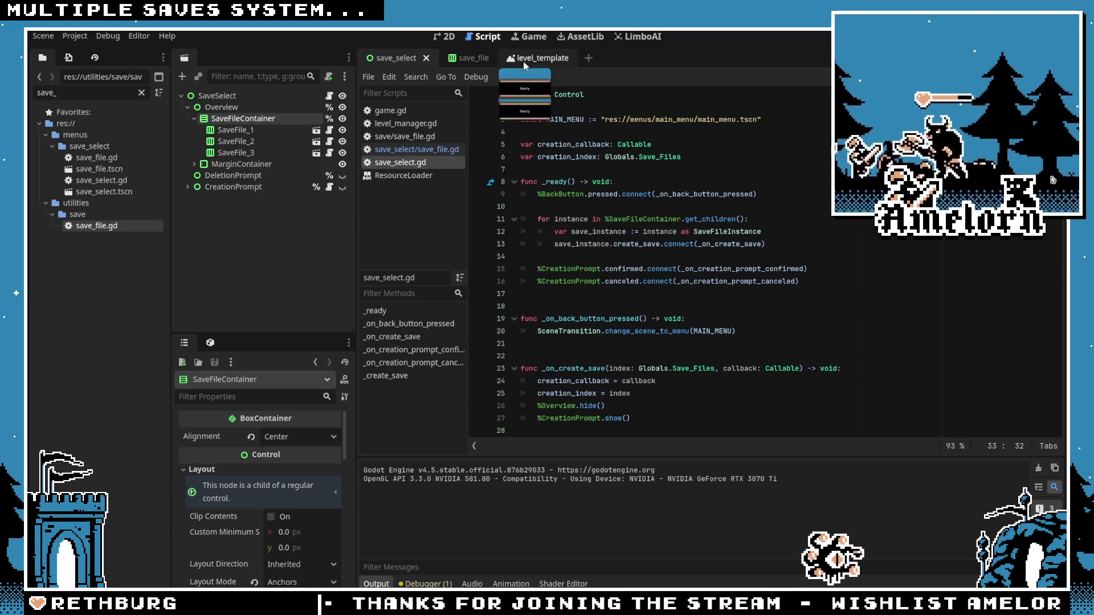
pyautogui.click(316, 141)
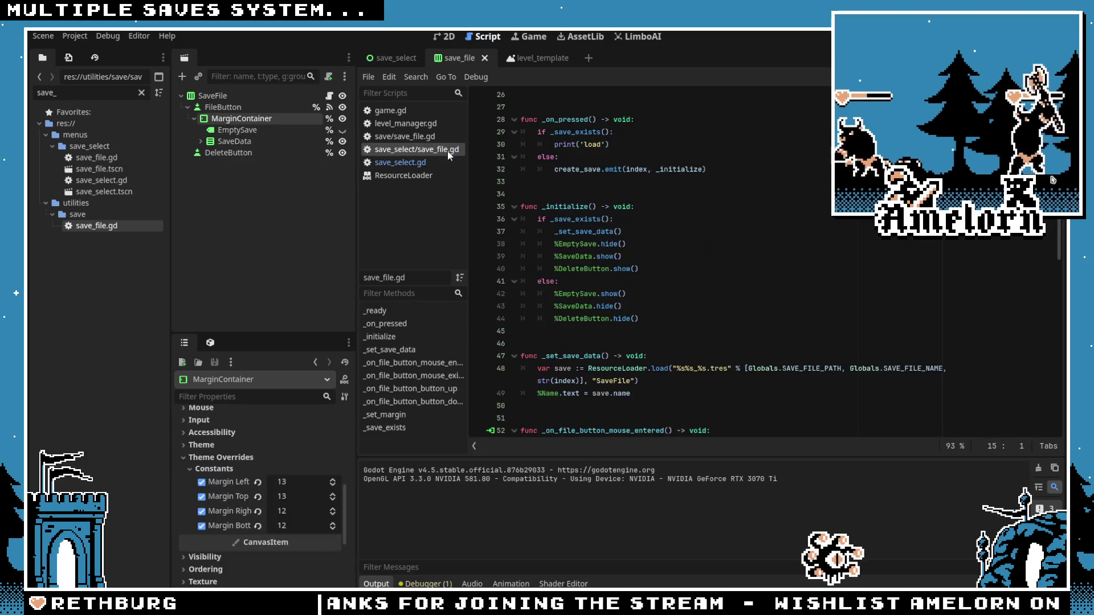
# Step: Set the pressed-state margins to Vector2(14, 11), then run the game from save_select
pyautogui.scroll(8, 606, 206)
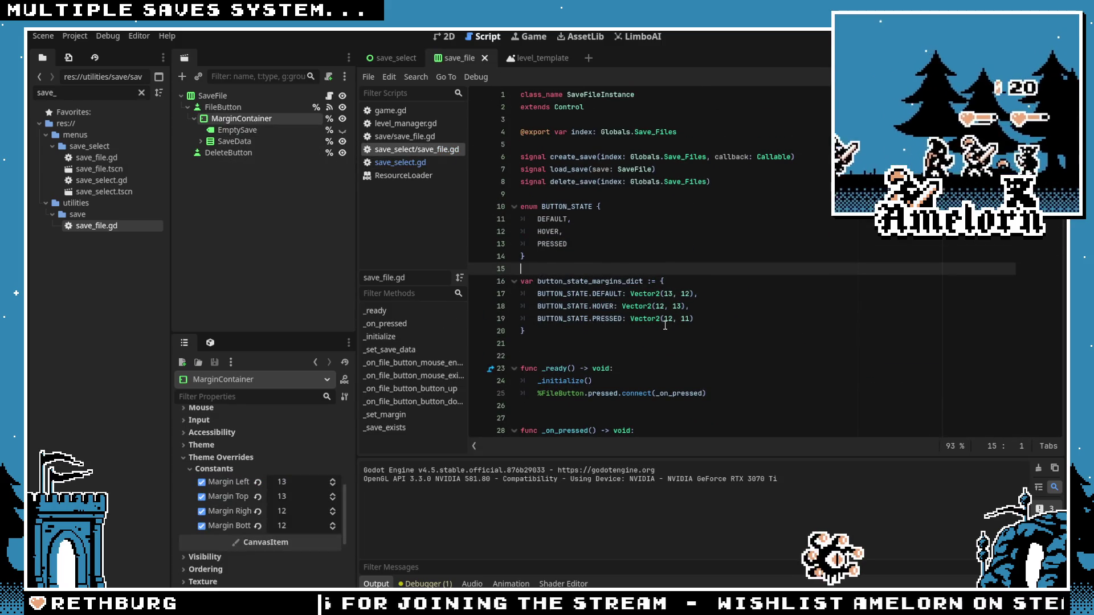
pyautogui.click(669, 320)
pyautogui.press('Delete')
pyautogui.write('4')
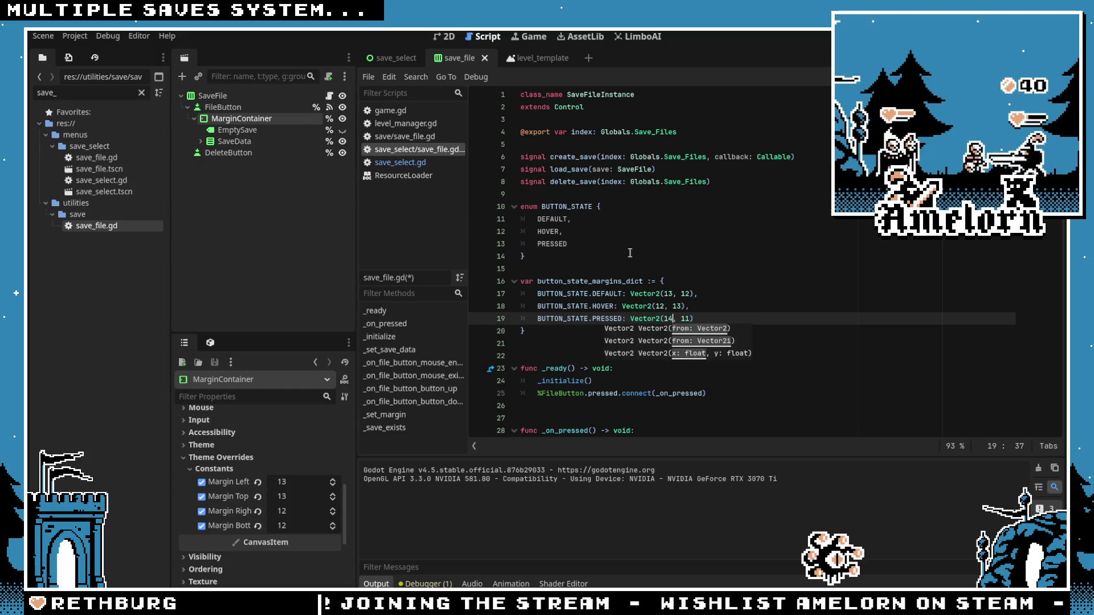
pyautogui.press('Escape')
pyautogui.press('Up')
pyautogui.press('Up')
pyautogui.press('Up')
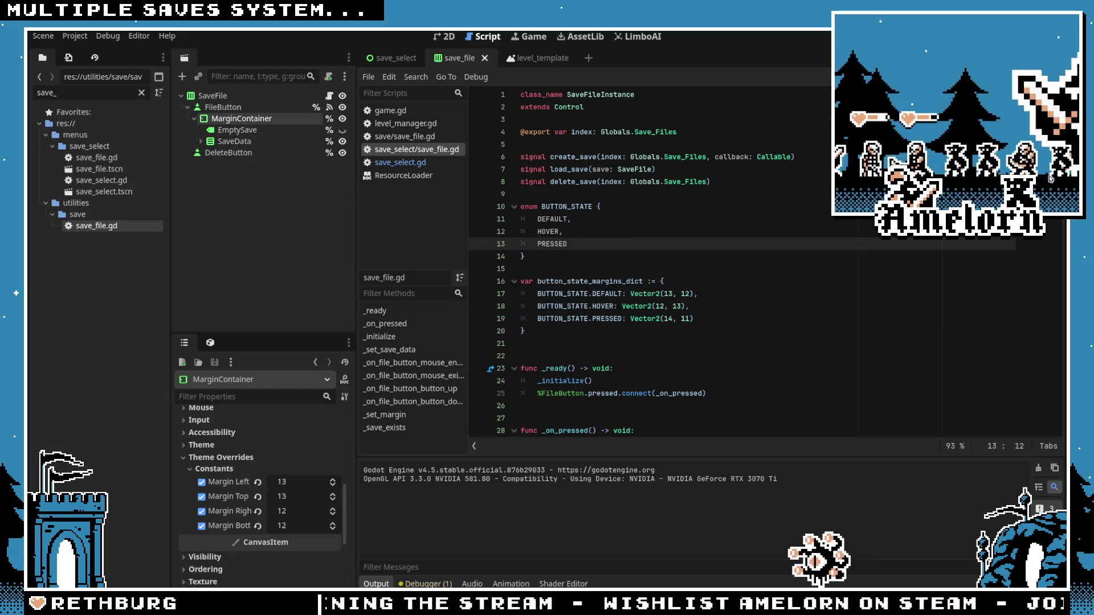
pyautogui.click(393, 58)
pyautogui.press('F5')
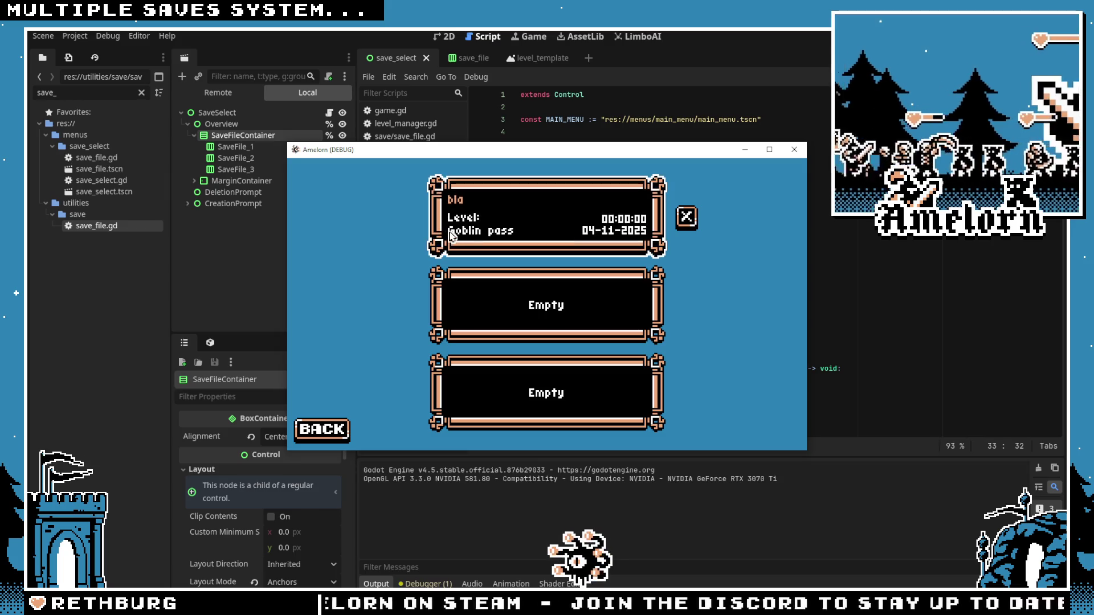
# Step: Create a save named 'Zephyr' in the second slot, then close the game window
pyautogui.click(446, 311)
pyautogui.click(577, 326)
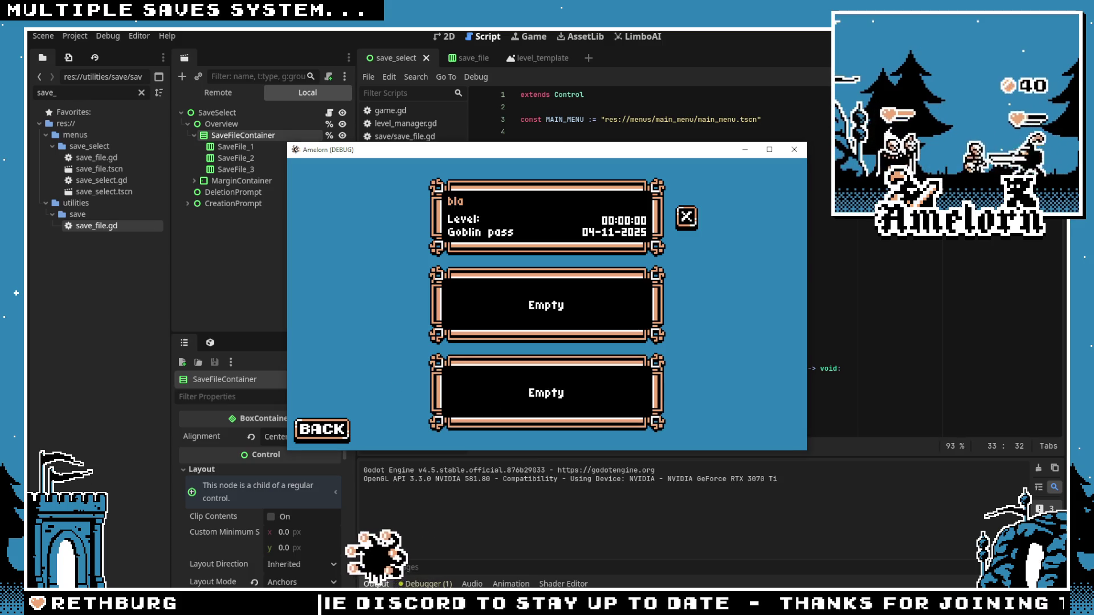
pyautogui.click(498, 293)
pyautogui.click(497, 292)
pyautogui.write('Ze')
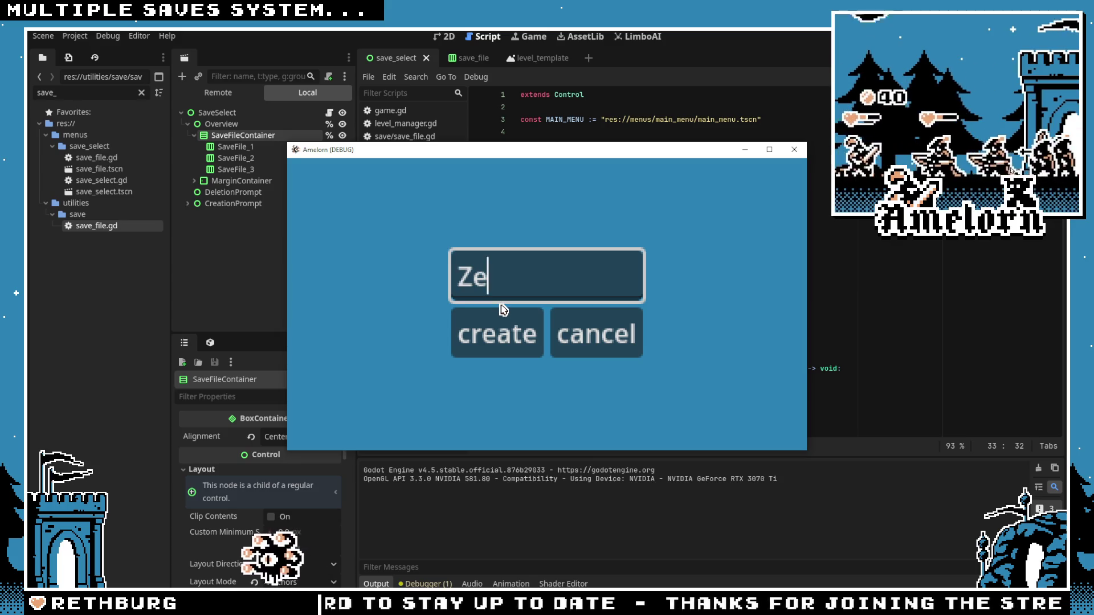
pyautogui.write('phyr')
pyautogui.click(501, 333)
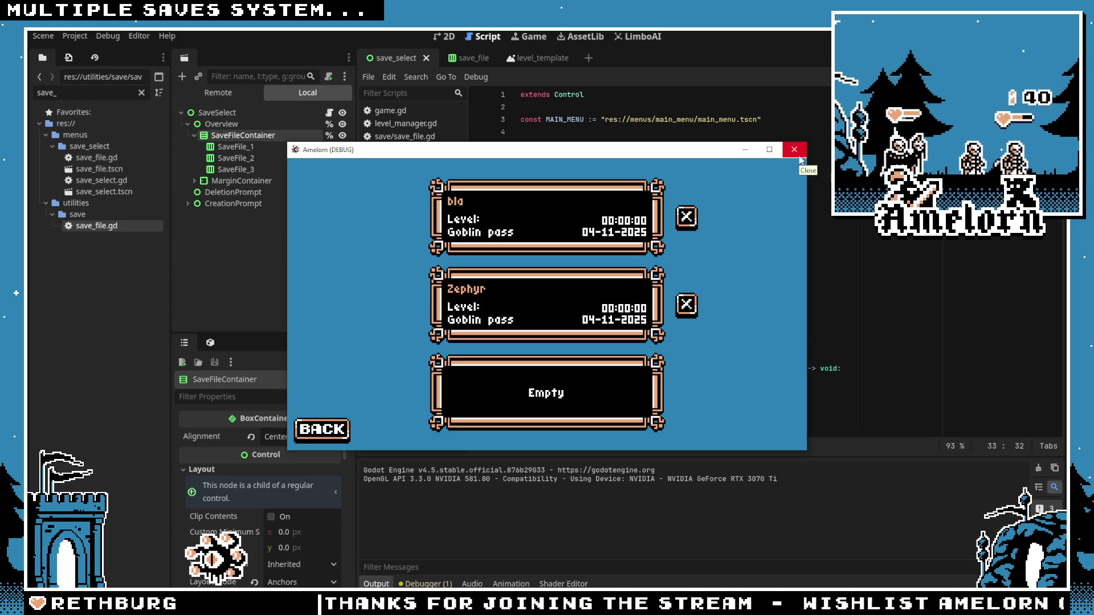
pyautogui.click(797, 154)
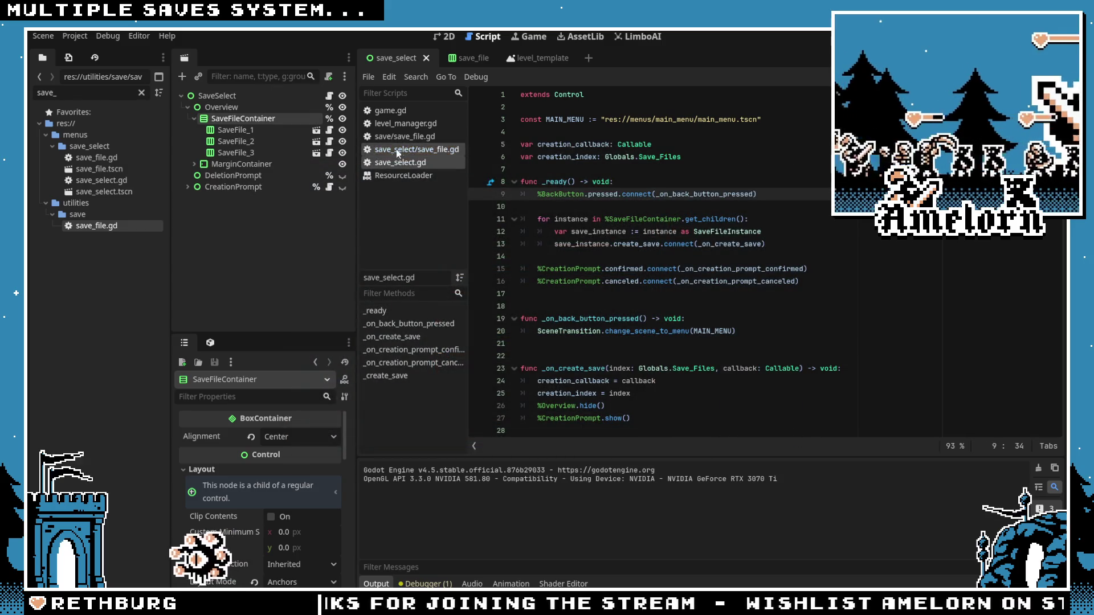
# Step: Look over the level_manager and game scripts, then open the SaveFile resource script
pyautogui.click(398, 123)
pyautogui.click(390, 110)
pyautogui.click(397, 123)
pyautogui.click(394, 139)
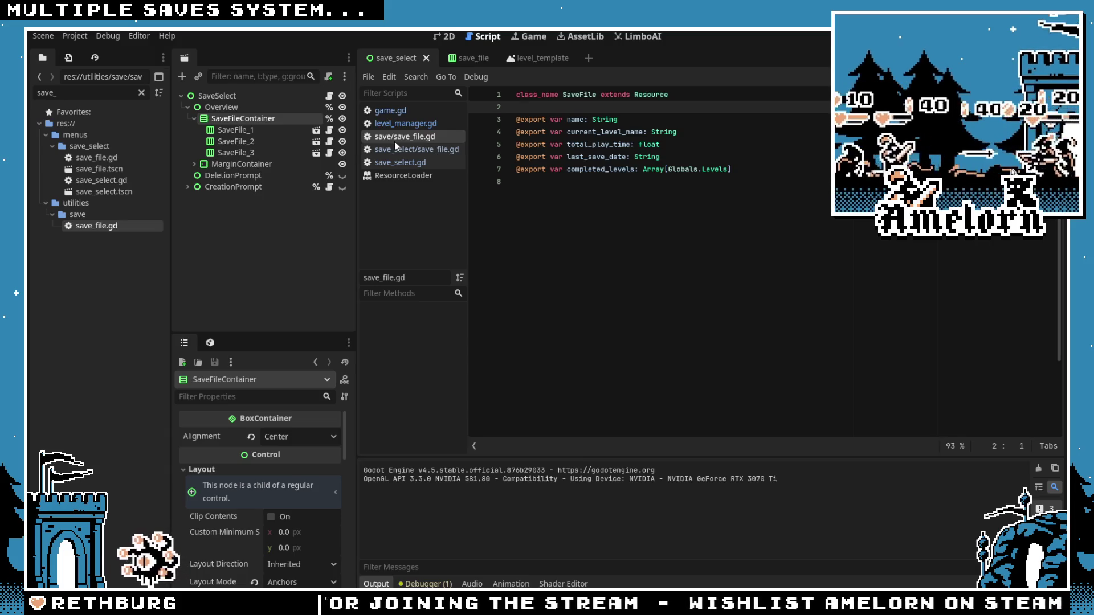
pyautogui.click(616, 119)
pyautogui.click(664, 133)
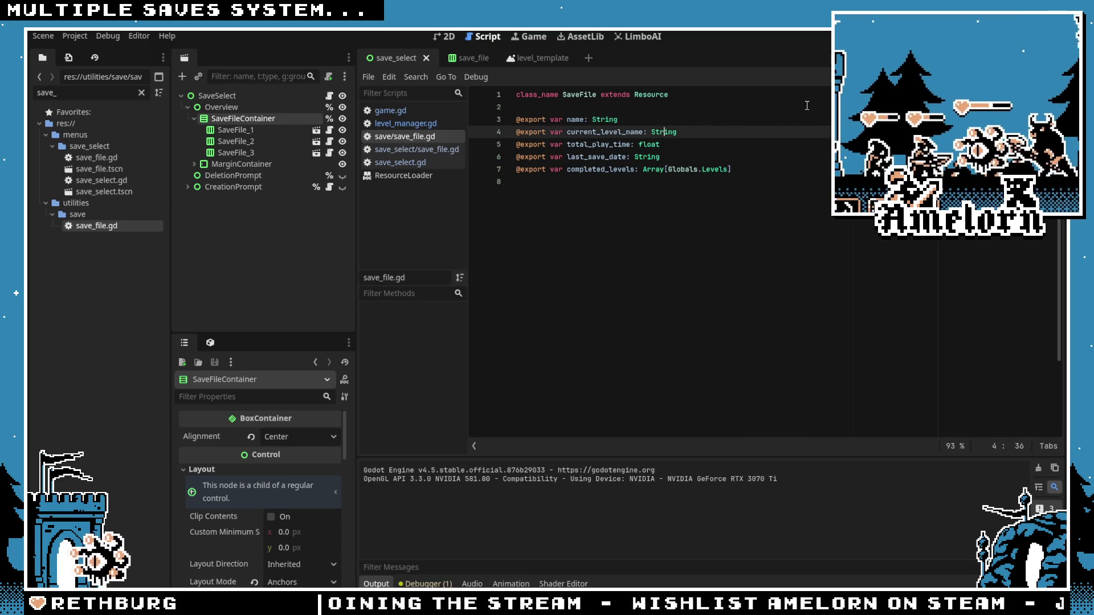
# Step: Run the game and create an Untitled save in the third slot
pyautogui.press('F5')
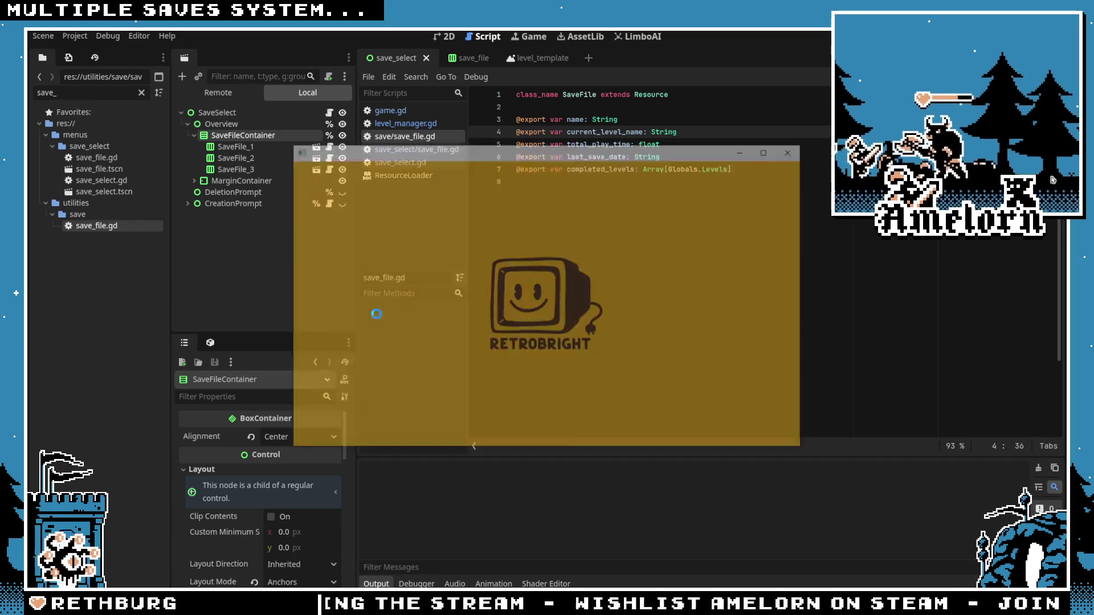
pyautogui.click(489, 384)
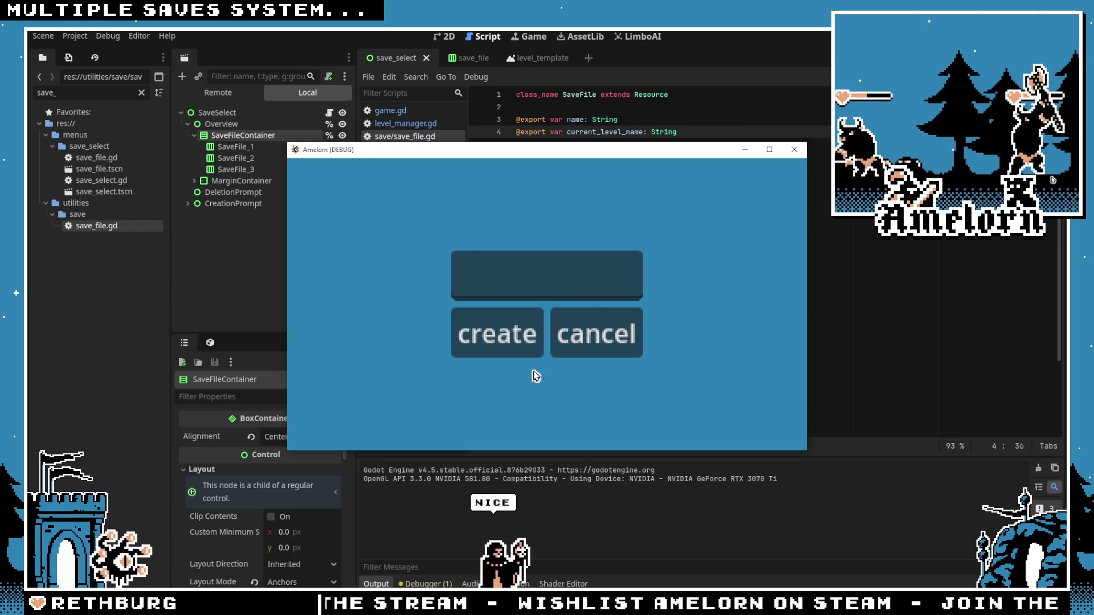
pyautogui.click(497, 333)
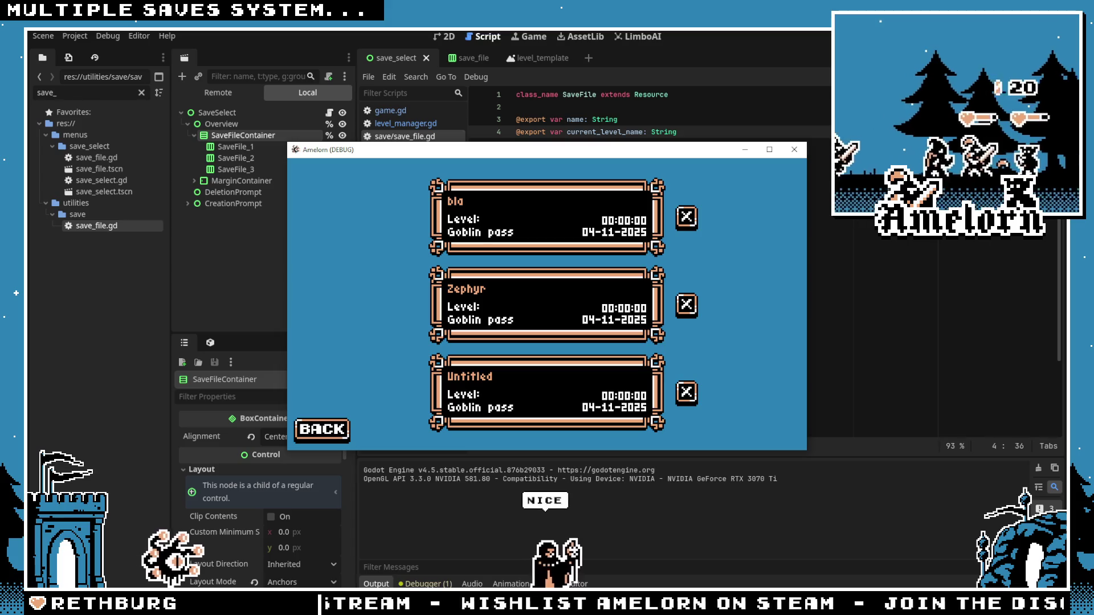
pyautogui.click(796, 150)
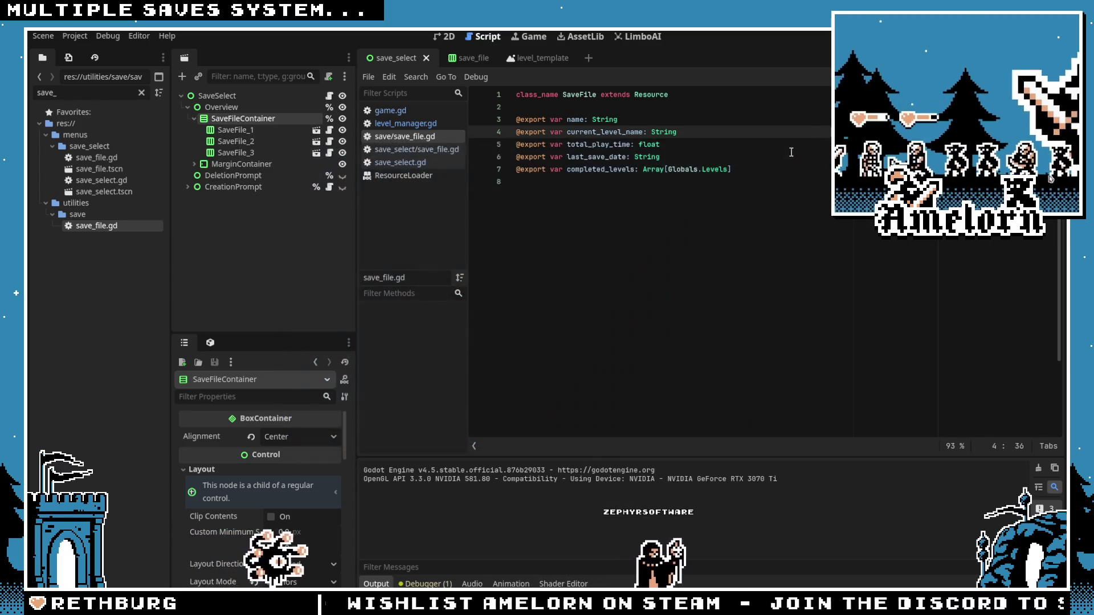
# Step: Review the SaveFile field declarations and save the script
pyautogui.click(615, 157)
pyautogui.click(604, 181)
pyautogui.click(655, 119)
pyautogui.click(691, 132)
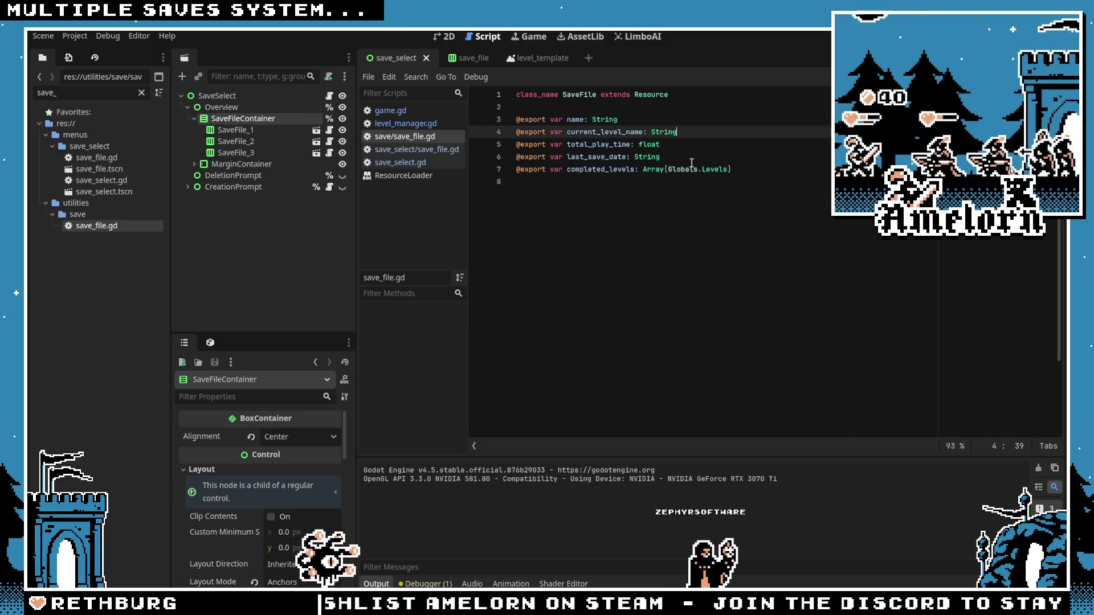
pyautogui.press('Return')
pyautogui.press('BackSpace')
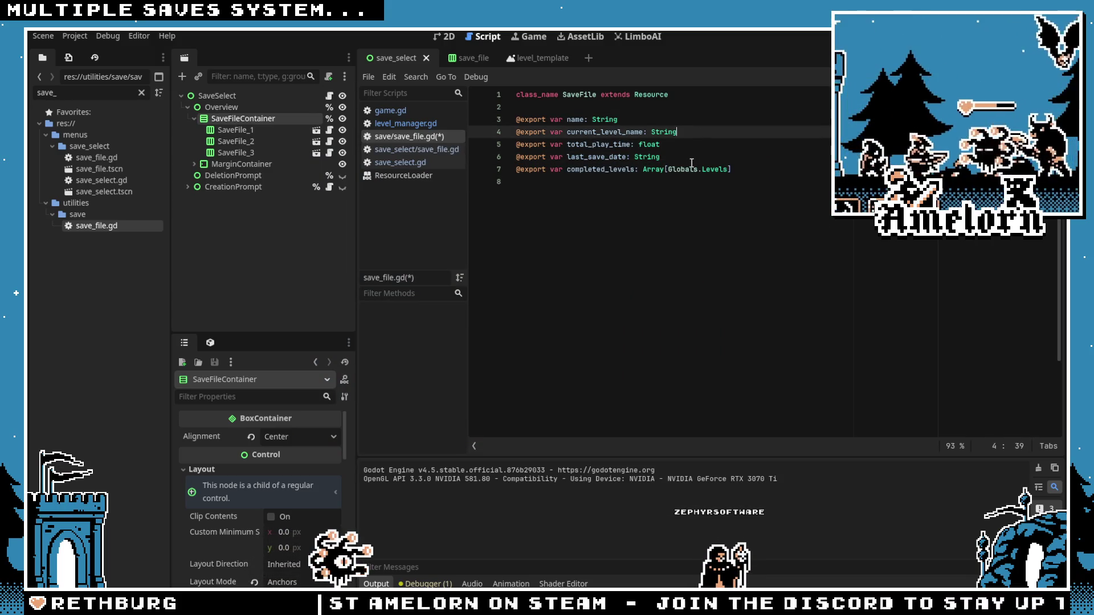
pyautogui.press('Down')
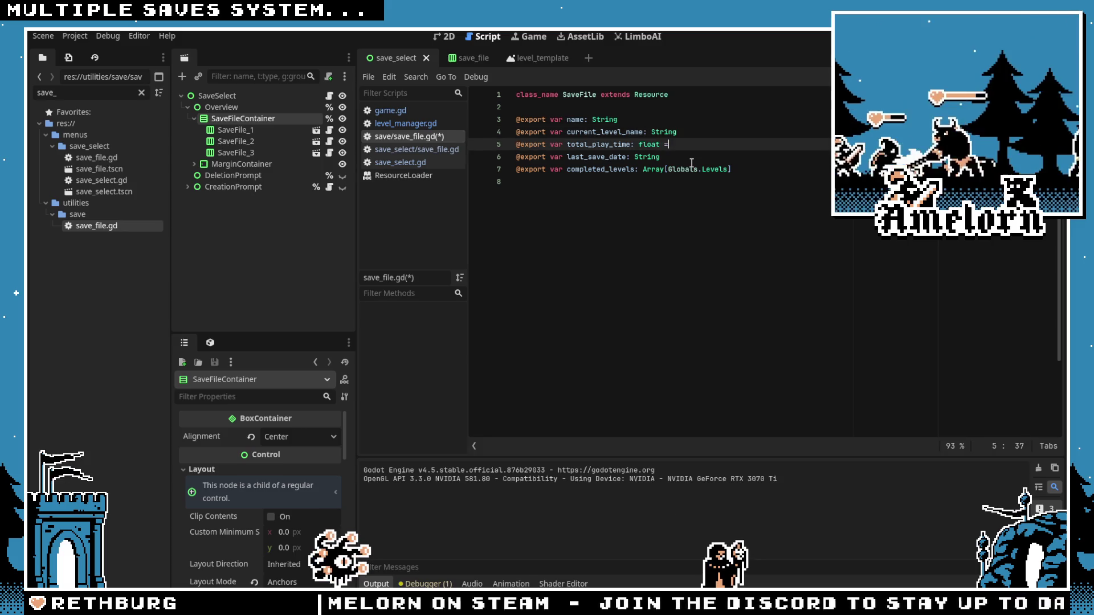
pyautogui.press('Down')
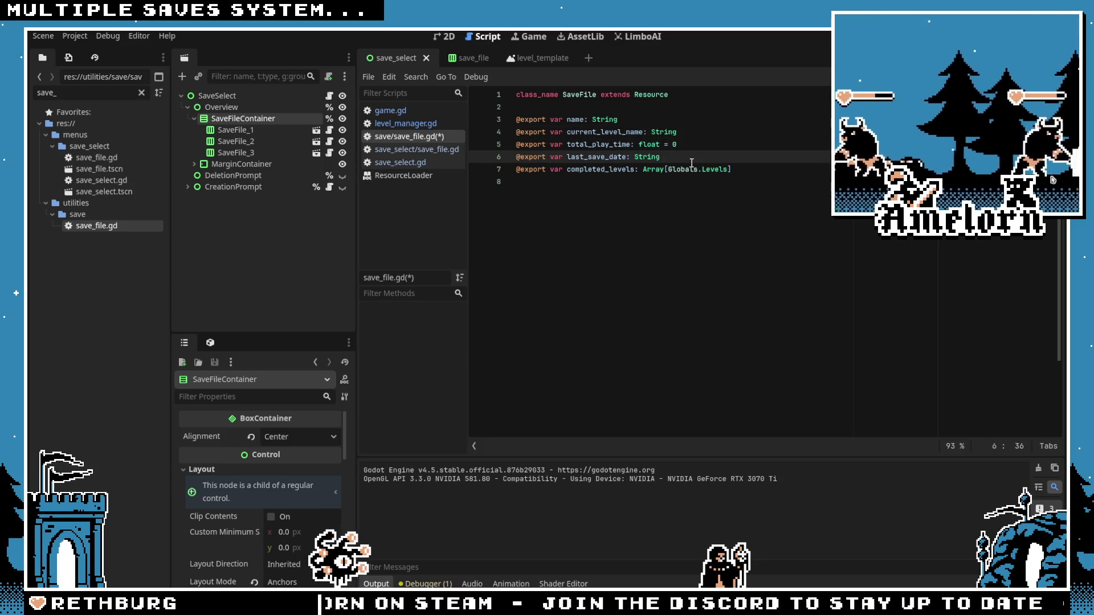
pyautogui.click(657, 144)
pyautogui.click(696, 129)
pyautogui.hotkey('ctrl', 's')
# Step: Change total_play_time_in_seconds's type from float to int
pyautogui.click(645, 123)
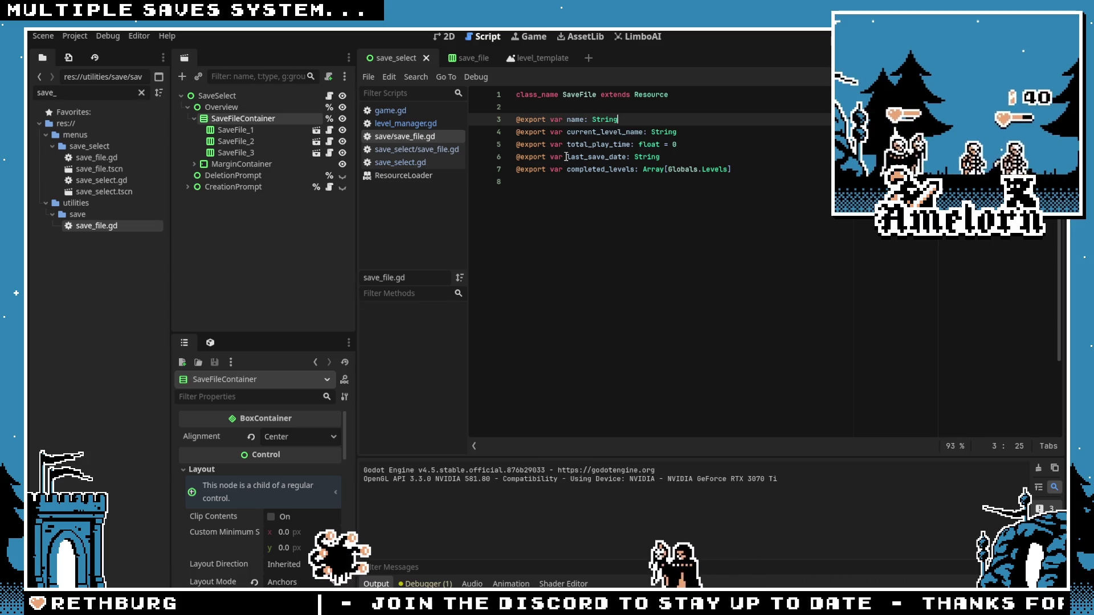
pyautogui.click(554, 262)
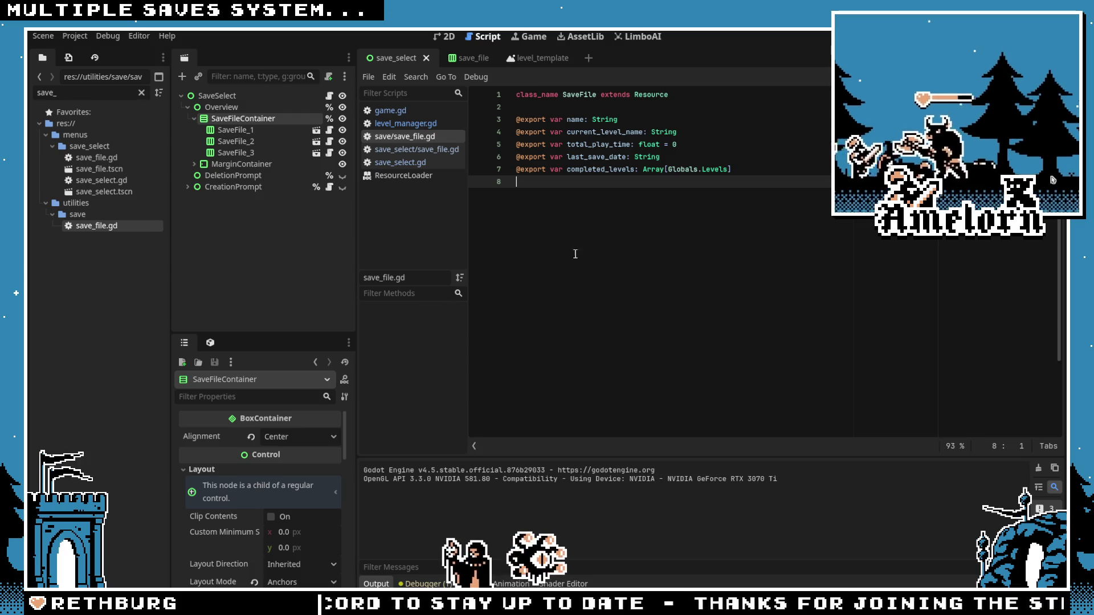
pyautogui.click(630, 144)
pyautogui.press('Left')
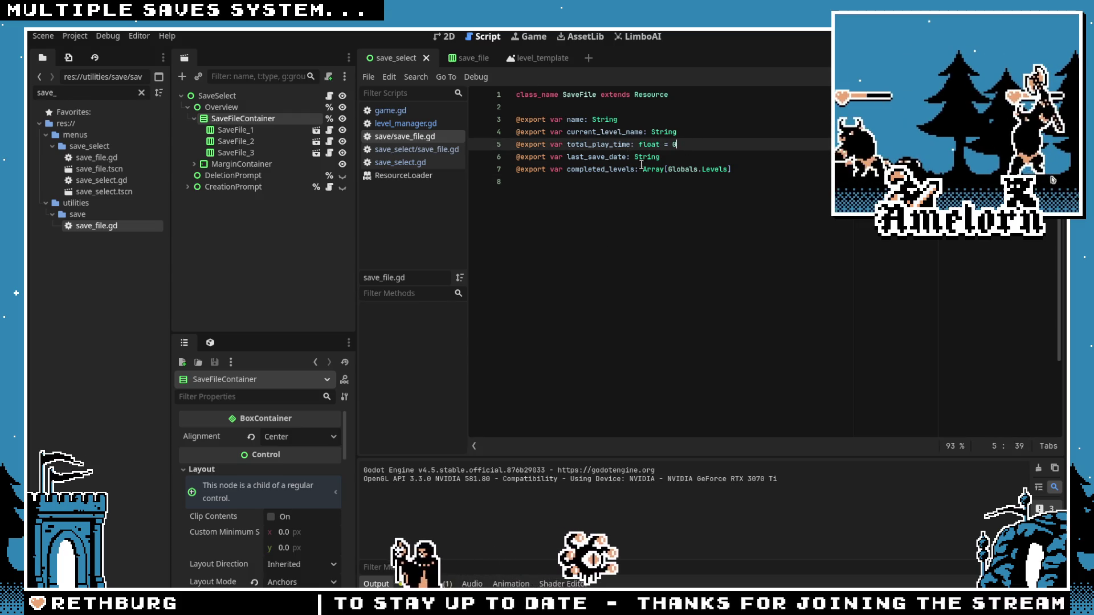
pyautogui.press('Right')
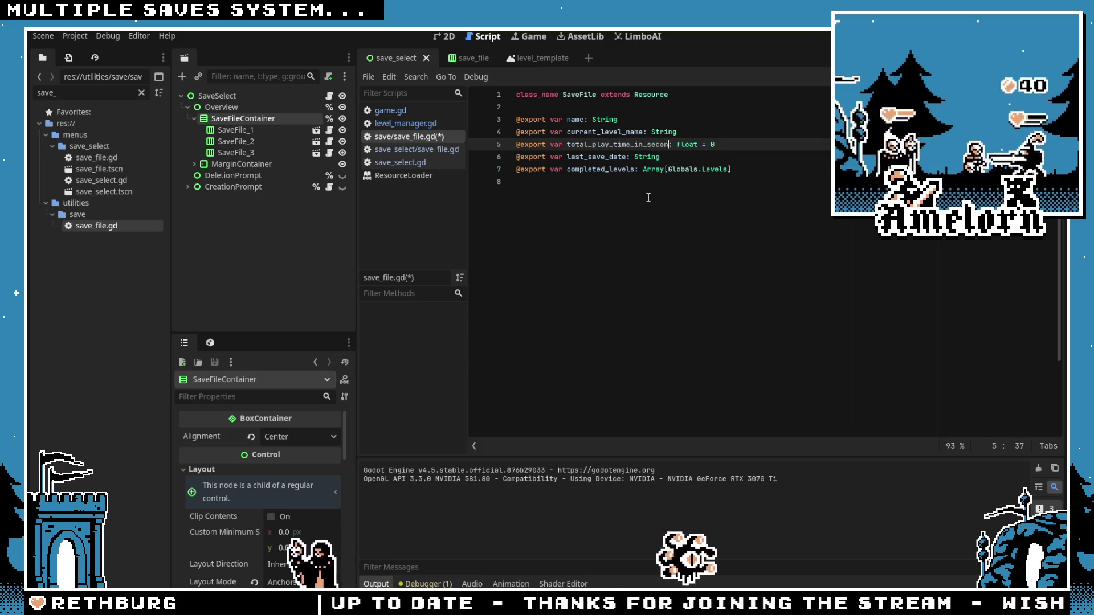
pyautogui.write('ds')
pyautogui.click(645, 198)
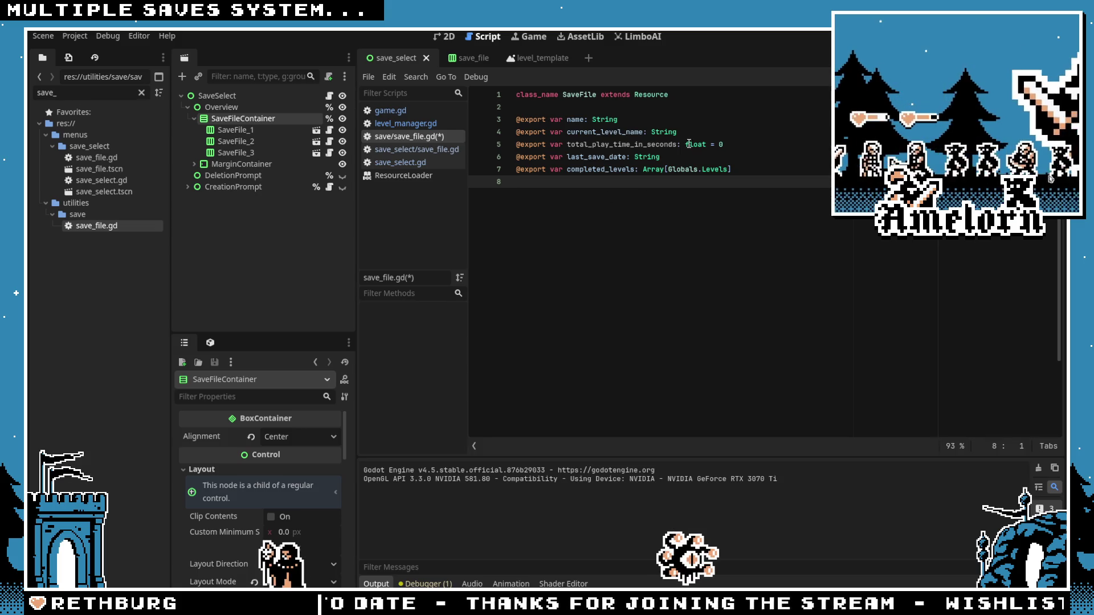
pyautogui.doubleClick(692, 144)
pyautogui.write('in')
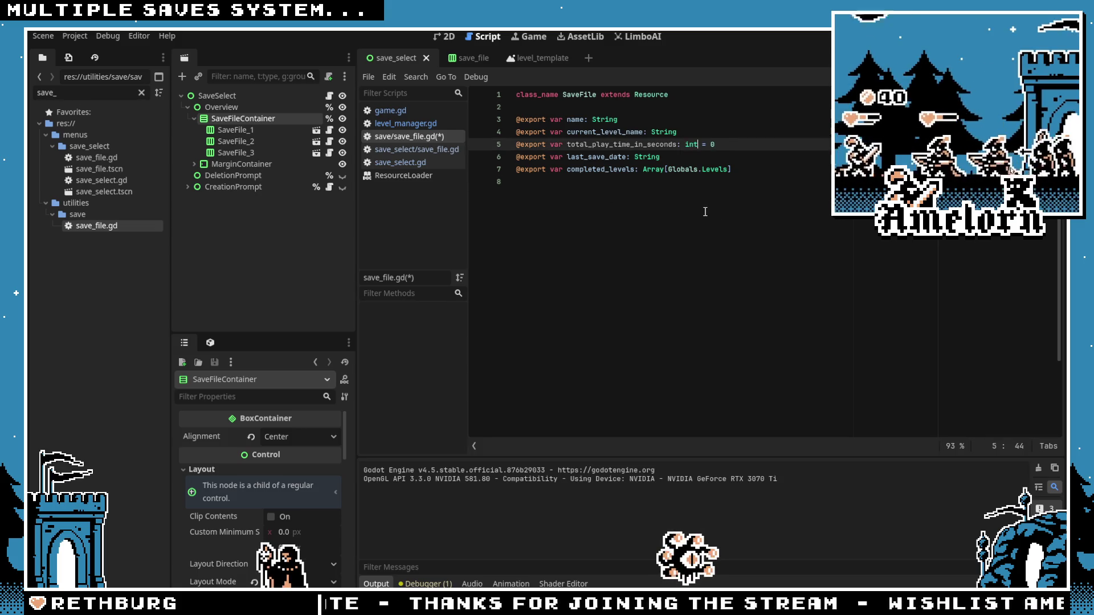
pyautogui.press('Escape')
pyautogui.click(640, 224)
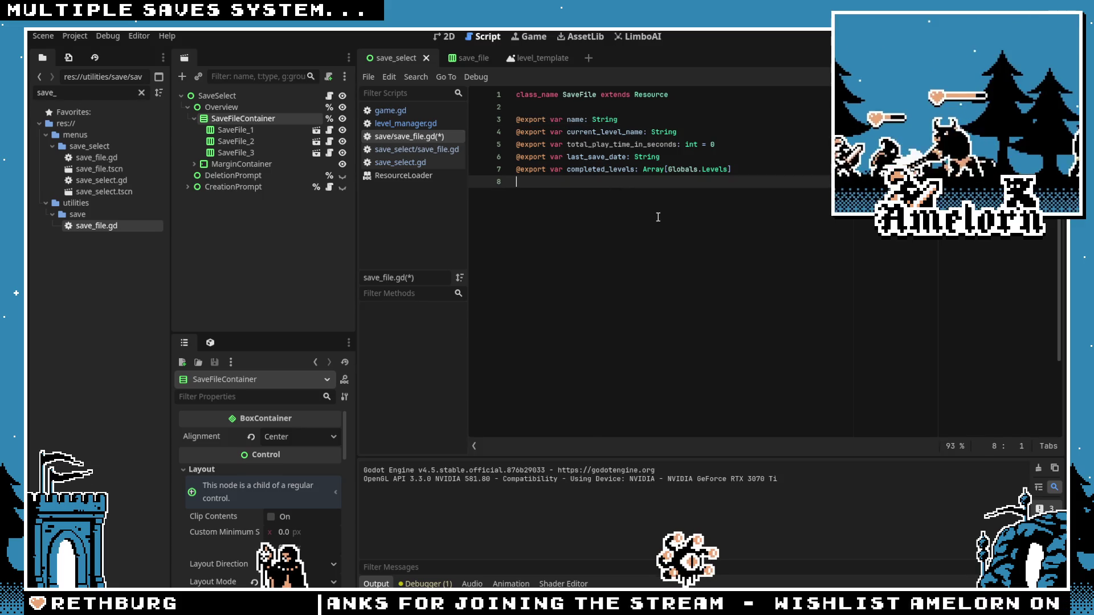
pyautogui.press('Return')
pyautogui.press('BackSpace')
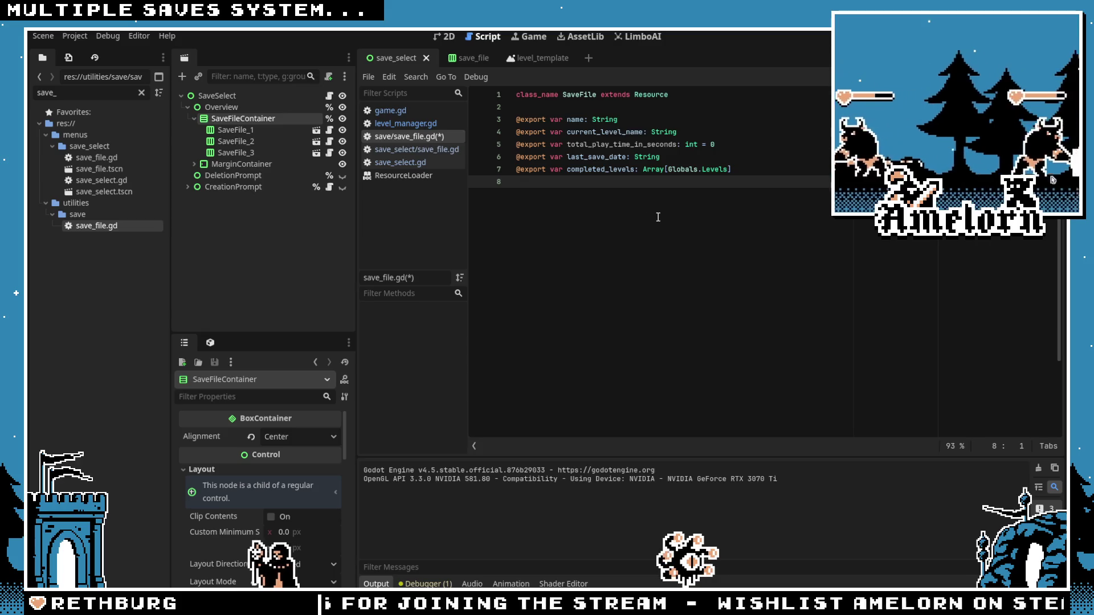
pyautogui.click(656, 145)
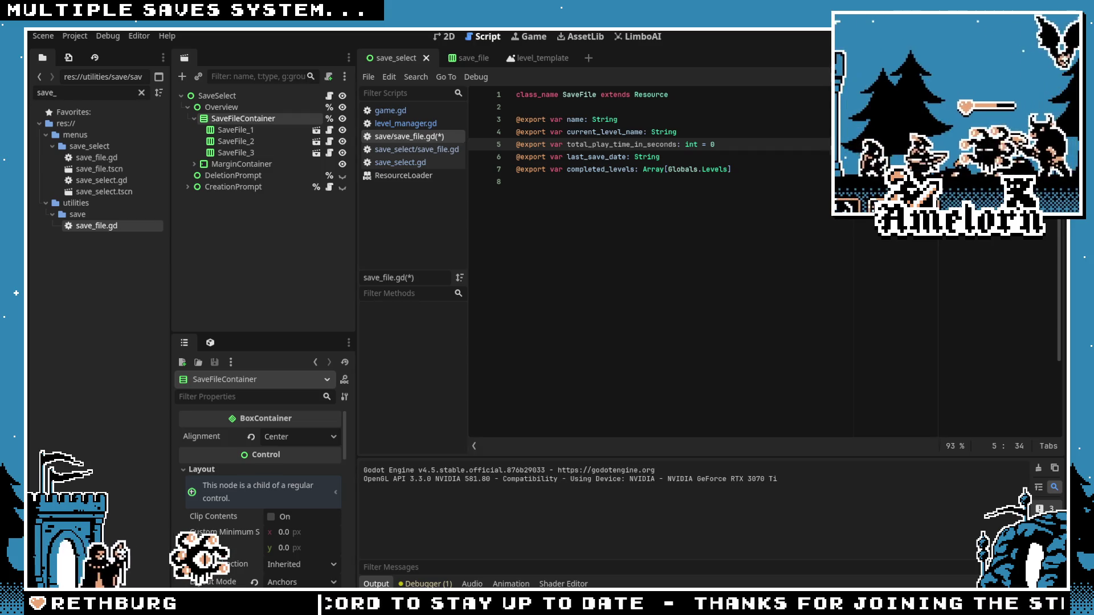
pyautogui.click(595, 229)
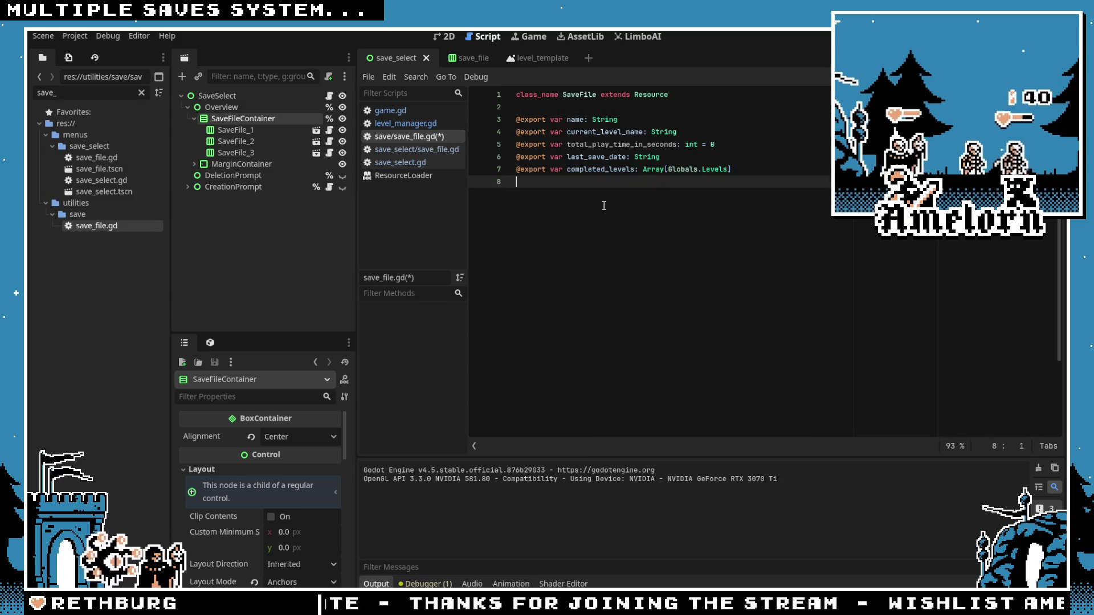
# Step: Paste the get_time_played_string function below the fields and delete its trailing comment
pyautogui.press('Return')
pyautogui.write('func get_time_played_string() -> String: \tvar seconds = total_time_played   # your stored integer \tvar hours = seconds / 3600 \tvar minutes = (seconds % 3600) / 60 \tvar secs = seconds % 60  \treturn "%02d:%02d:%02d" % [hours, minutes, secs]')
pyautogui.click(591, 194)
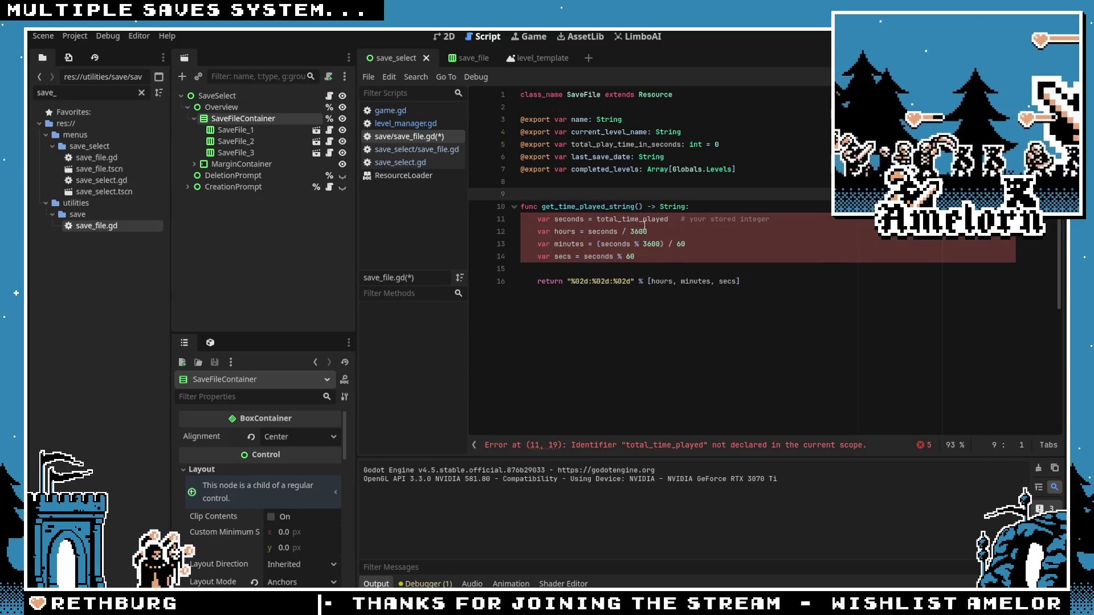
pyautogui.press('Down')
pyautogui.press('Down')
pyautogui.press('End')
pyautogui.hotkey('ctrl', 'shift', 'Left')
pyautogui.hotkey('ctrl', 'shift', 'Left')
pyautogui.hotkey('ctrl', 'shift', 'Left')
pyautogui.press('BackSpace')
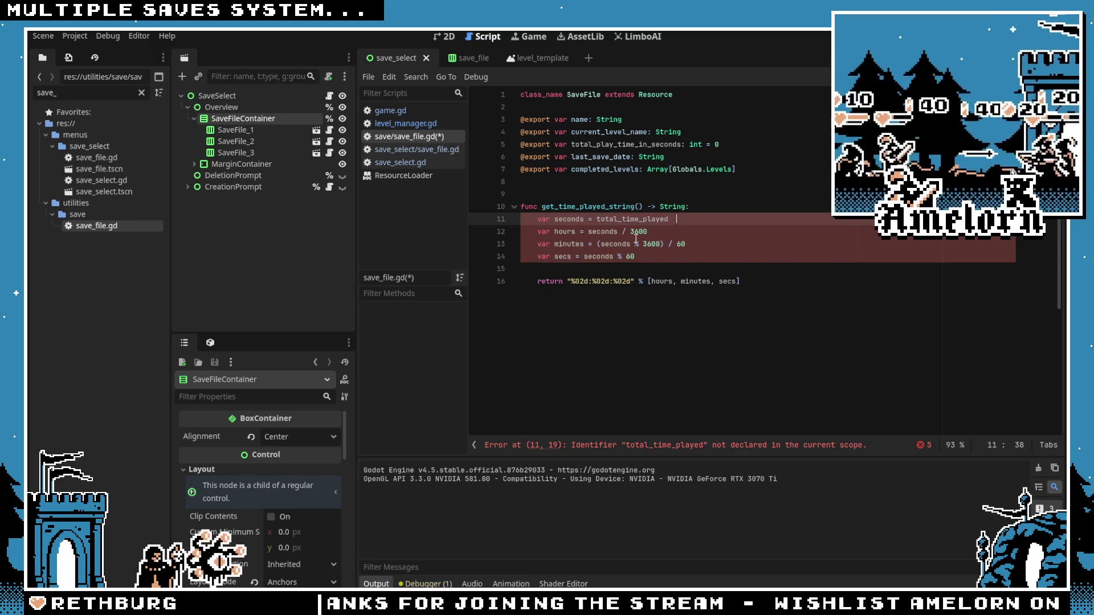
# Step: Replace the undeclared total_time_played with total_play_time_in_seconds
pyautogui.click(598, 221)
pyautogui.write(':')
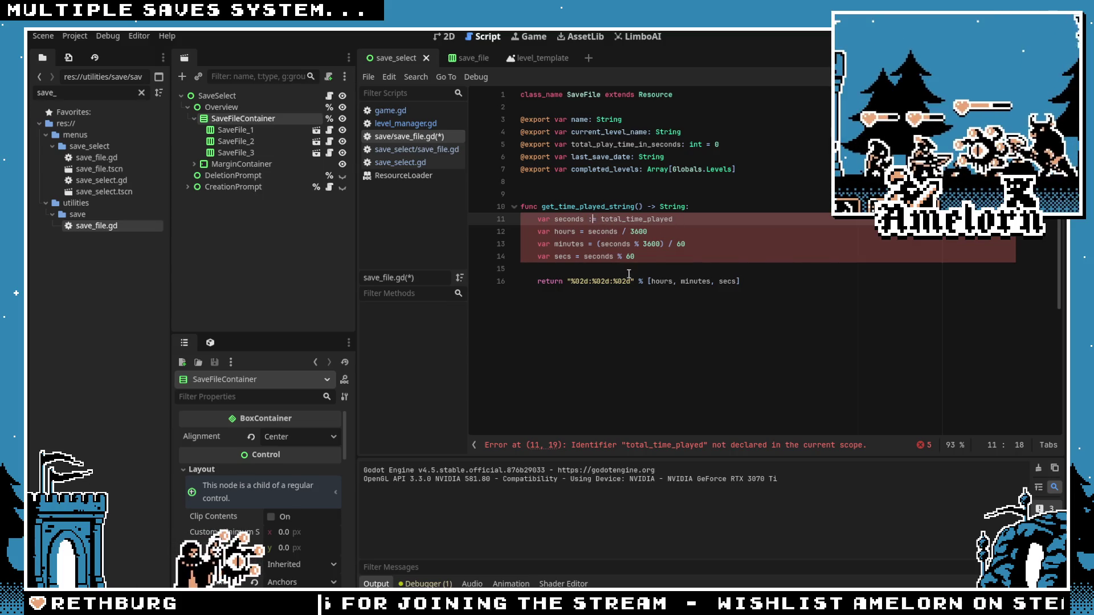
pyautogui.doubleClick(608, 144)
pyautogui.hotkey('ctrl', 'c')
pyautogui.doubleClick(624, 220)
pyautogui.hotkey('ctrl', 'v')
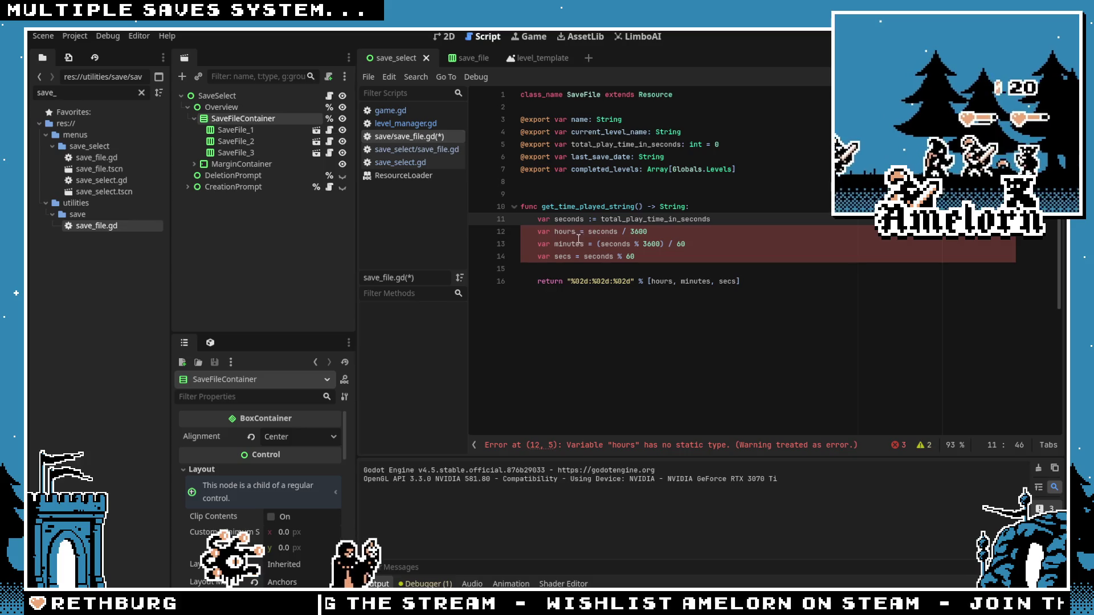
# Step: Make the hours, minutes and secs declarations use := and check the integer division warnings
pyautogui.click(580, 232)
pyautogui.press('Down')
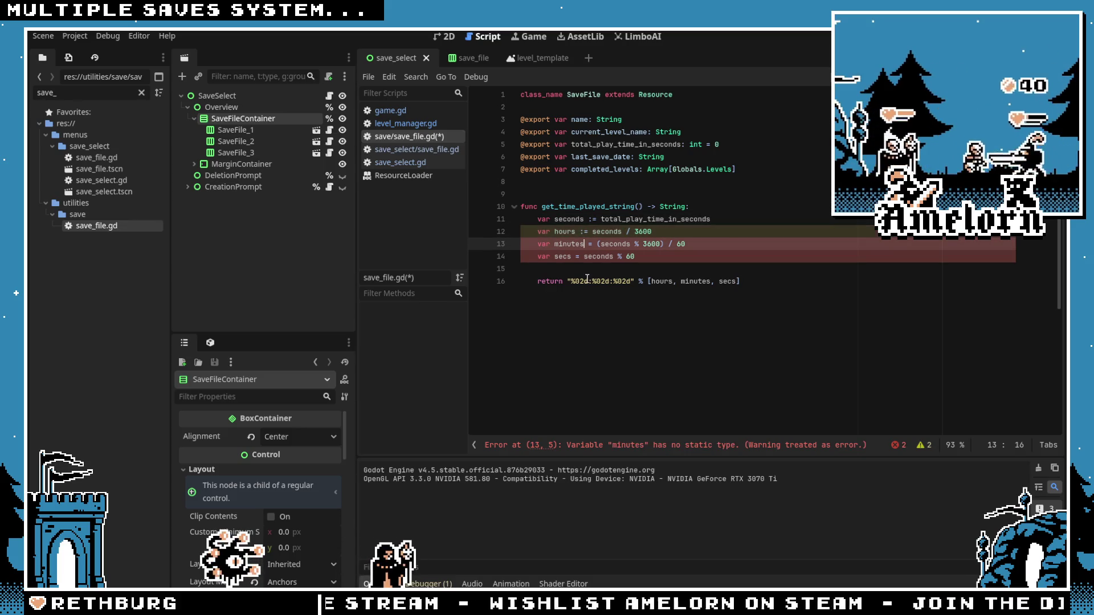
pyautogui.press('Down')
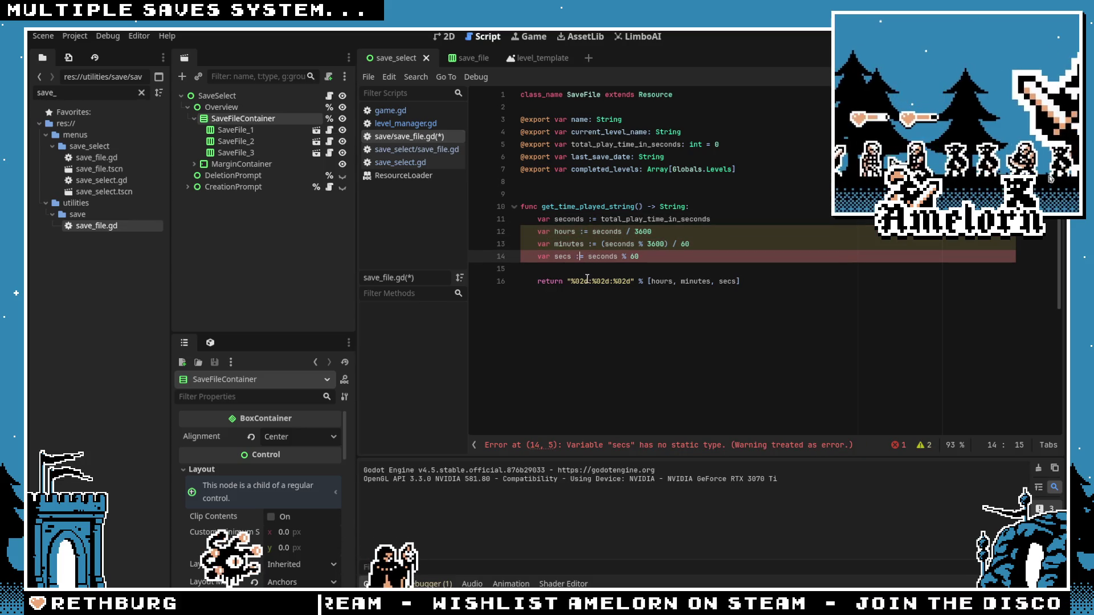
pyautogui.click(596, 244)
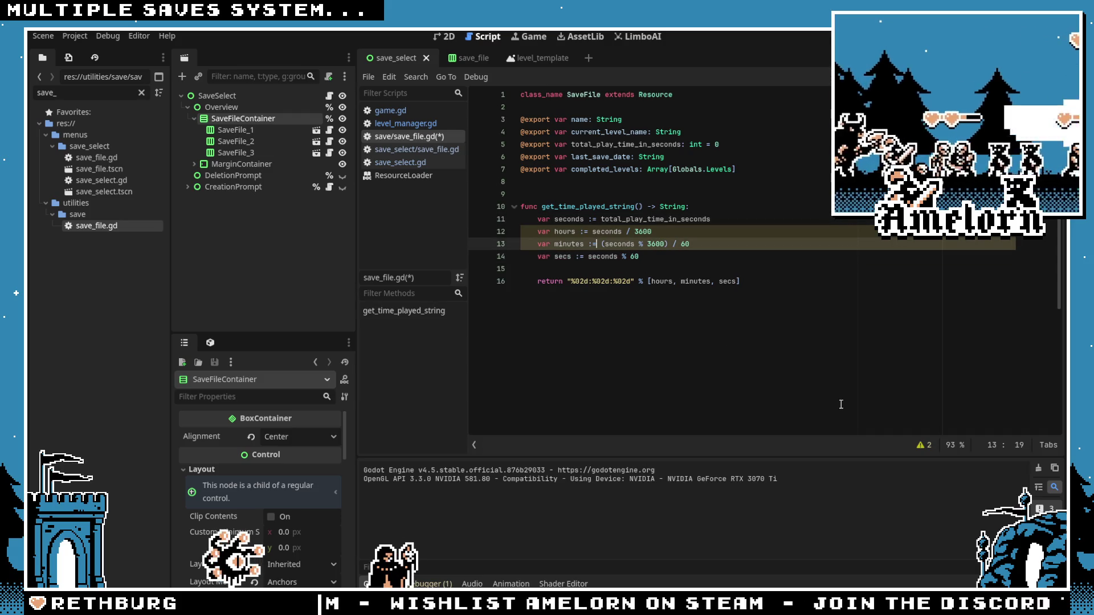
pyautogui.click(927, 446)
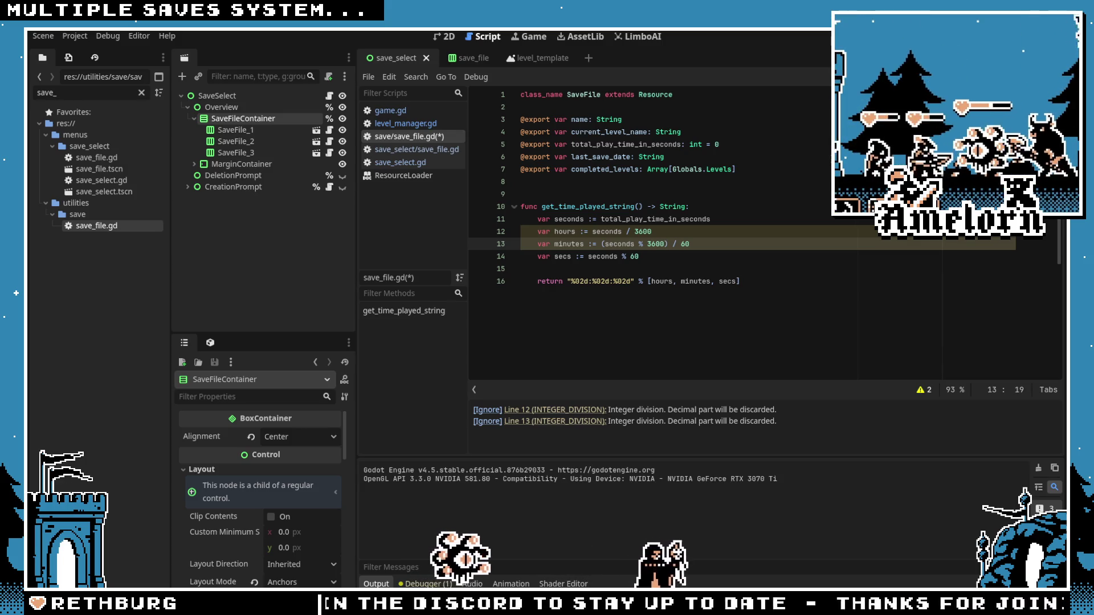
pyautogui.click(592, 231)
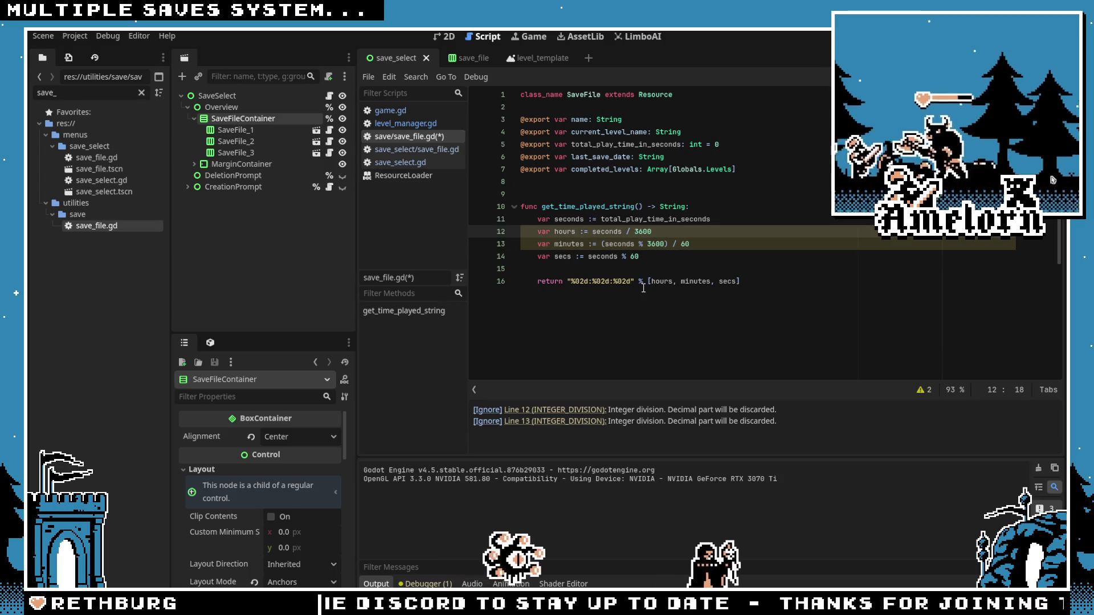
# Step: Try wrapping the hours calculation in round(...) as int, then undo it
pyautogui.write('round(')
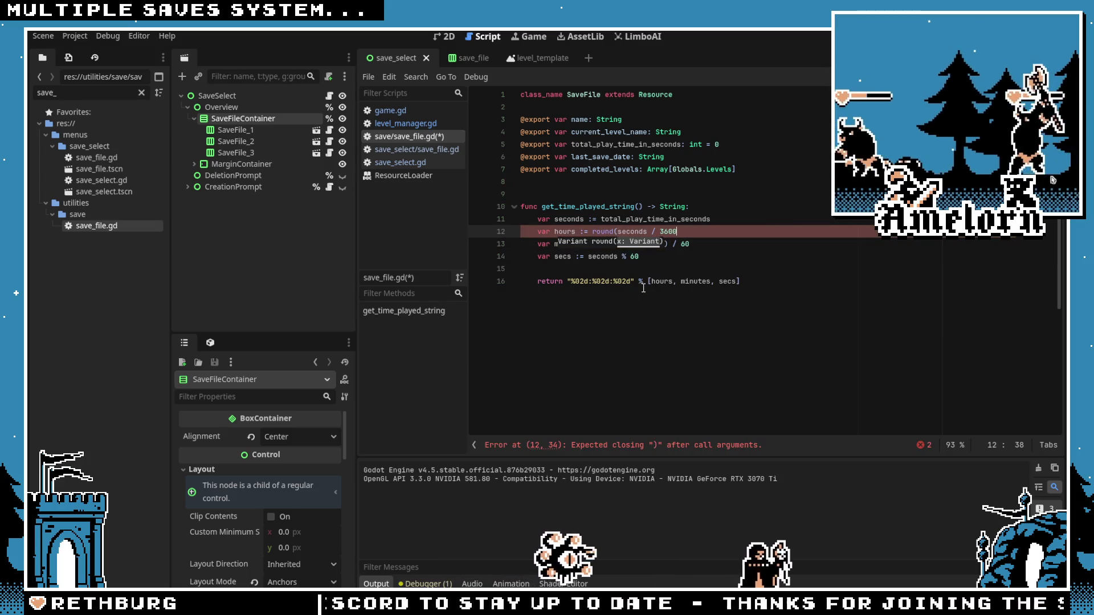
pyautogui.press('End')
pyautogui.write(')')
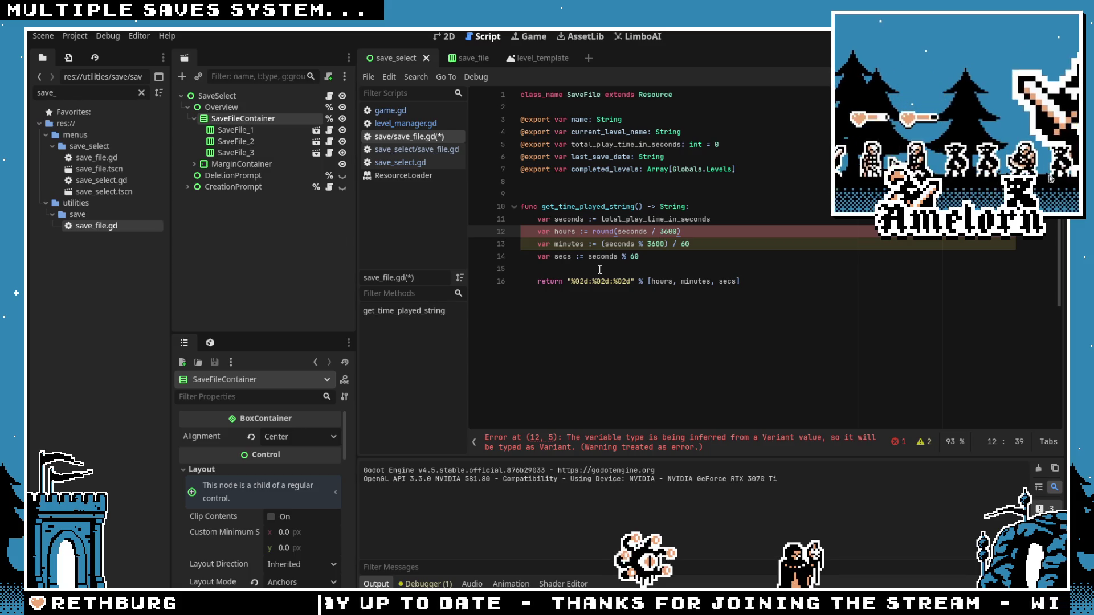
pyautogui.write(' as int')
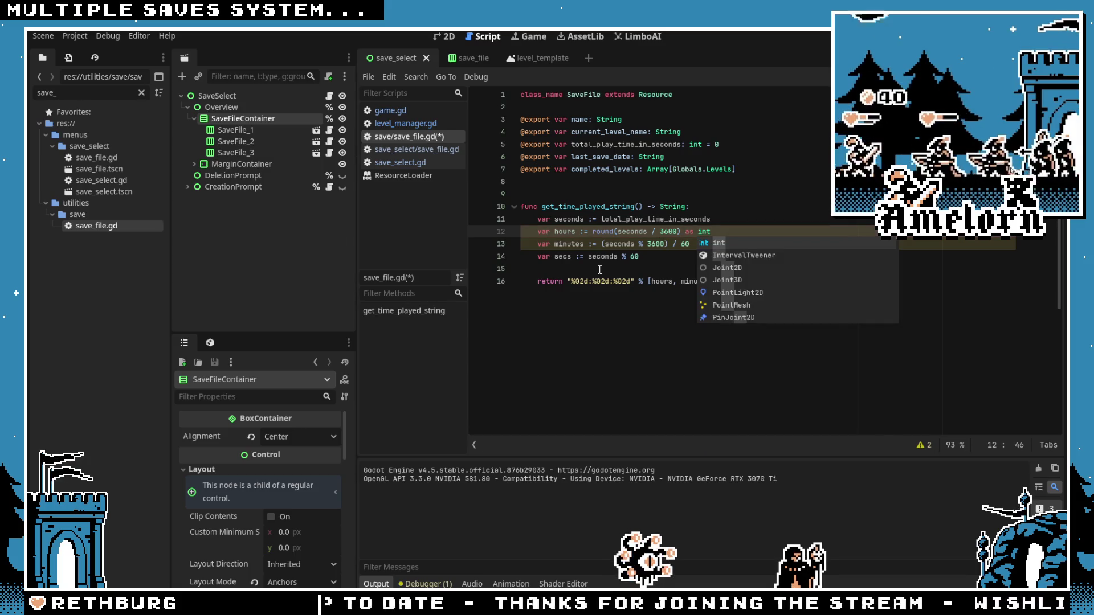
pyautogui.click(925, 446)
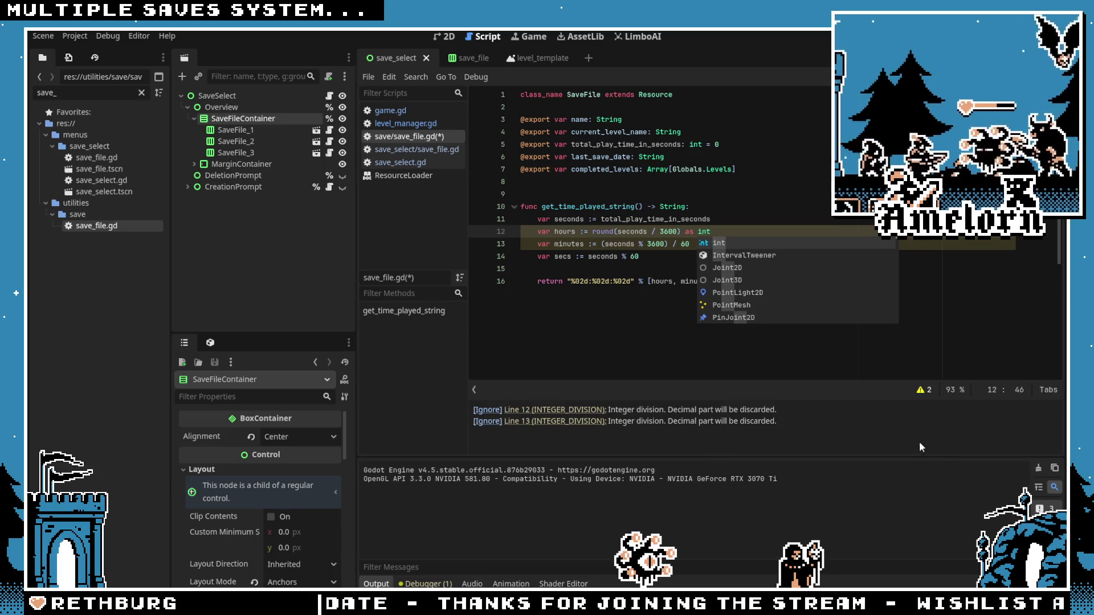
pyautogui.hotkey('ctrl', 'z')
pyautogui.hotkey('ctrl', 'z')
pyautogui.hotkey('ctrl', 'z')
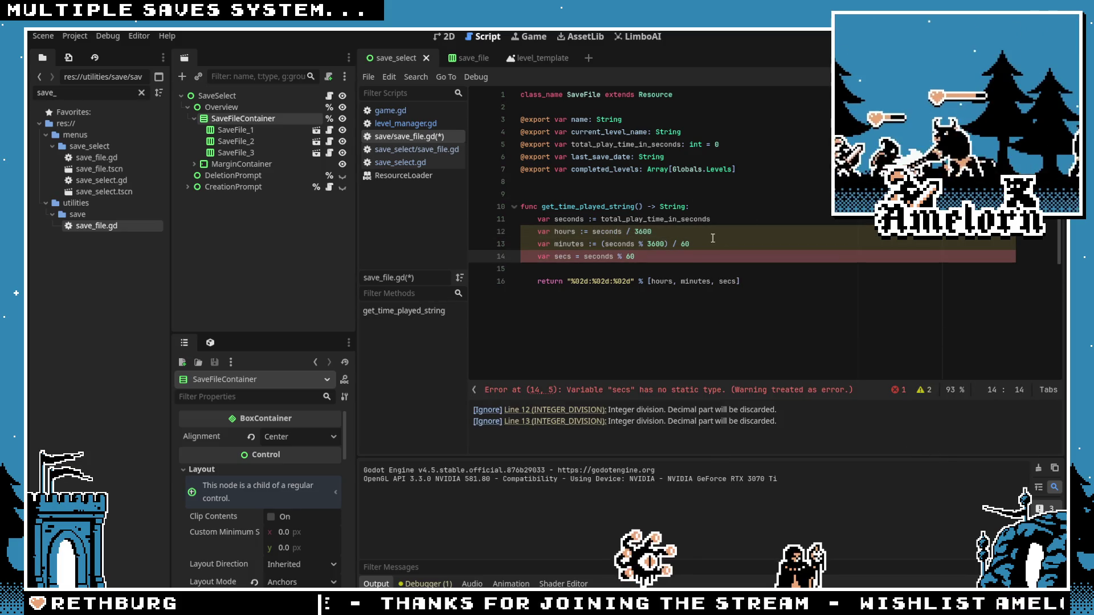
# Step: Set total_play_time_in_seconds's default to 12331 and save the SaveFile script
pyautogui.click(669, 218)
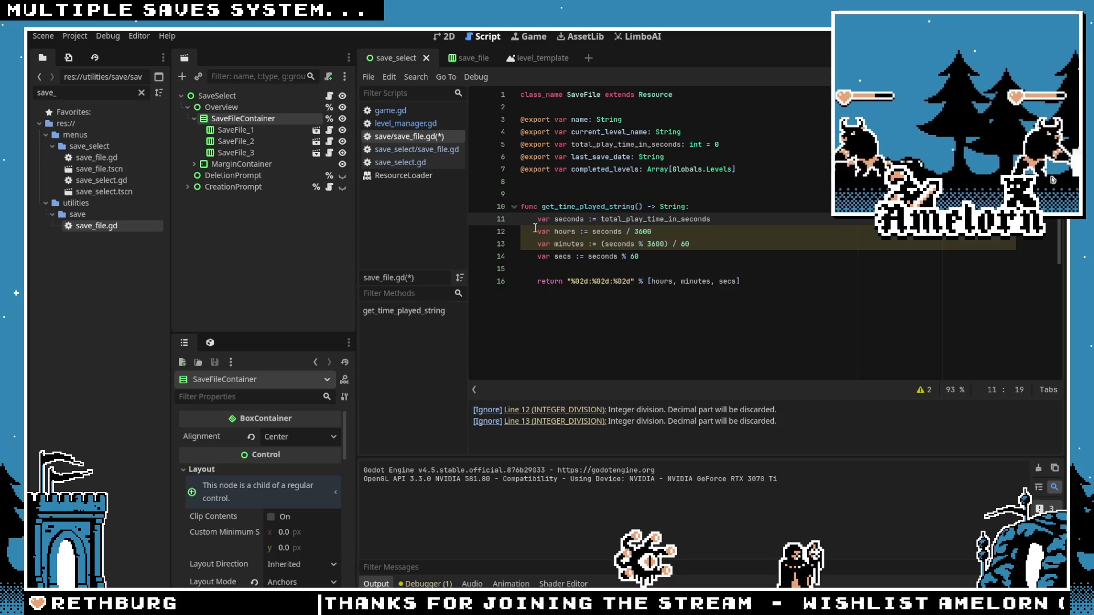
pyautogui.click(762, 325)
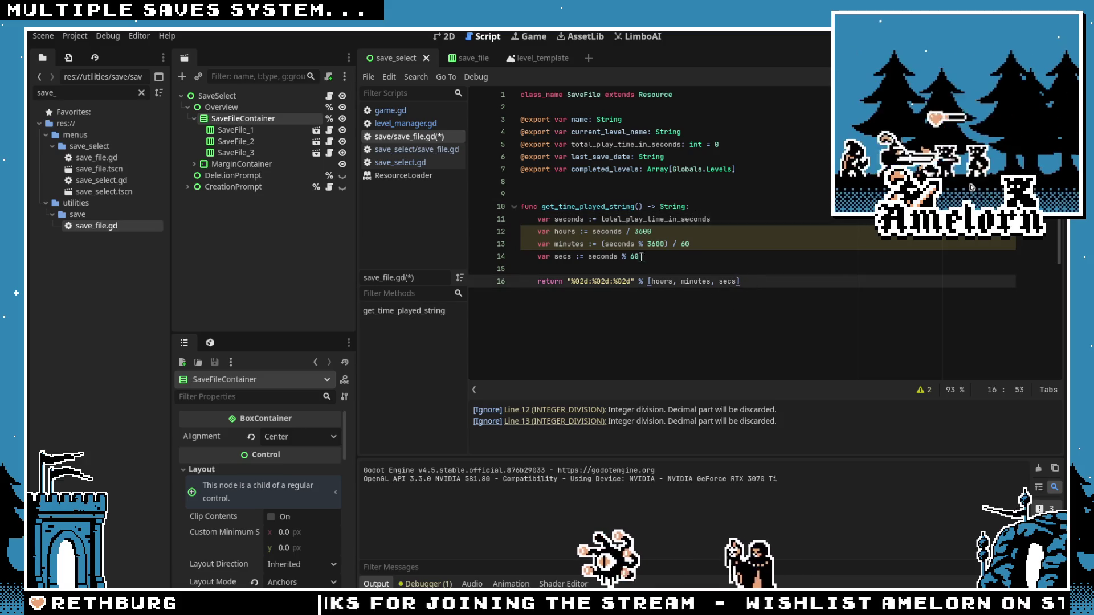
pyautogui.doubleClick(587, 206)
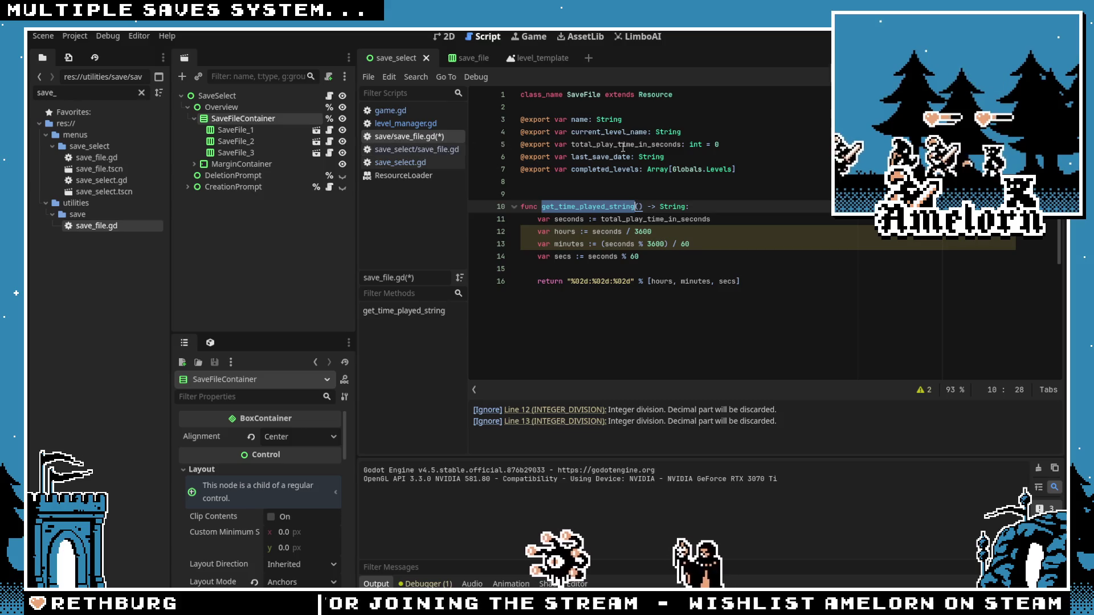
pyautogui.click(711, 144)
pyautogui.write('12331')
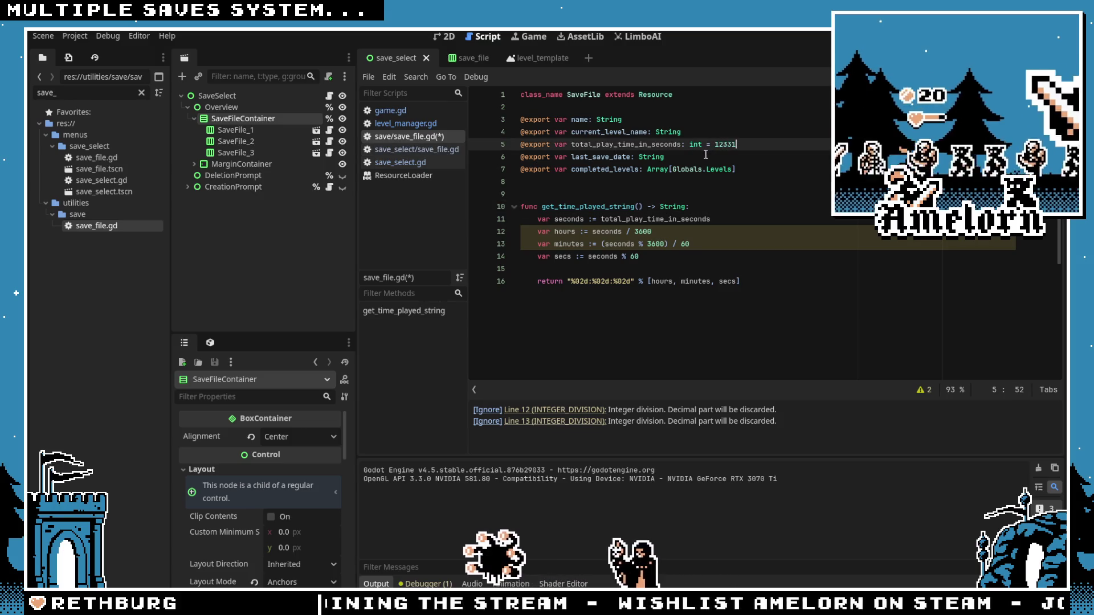
pyautogui.write('31')
pyautogui.click(706, 154)
pyautogui.hotkey('ctrl', 's')
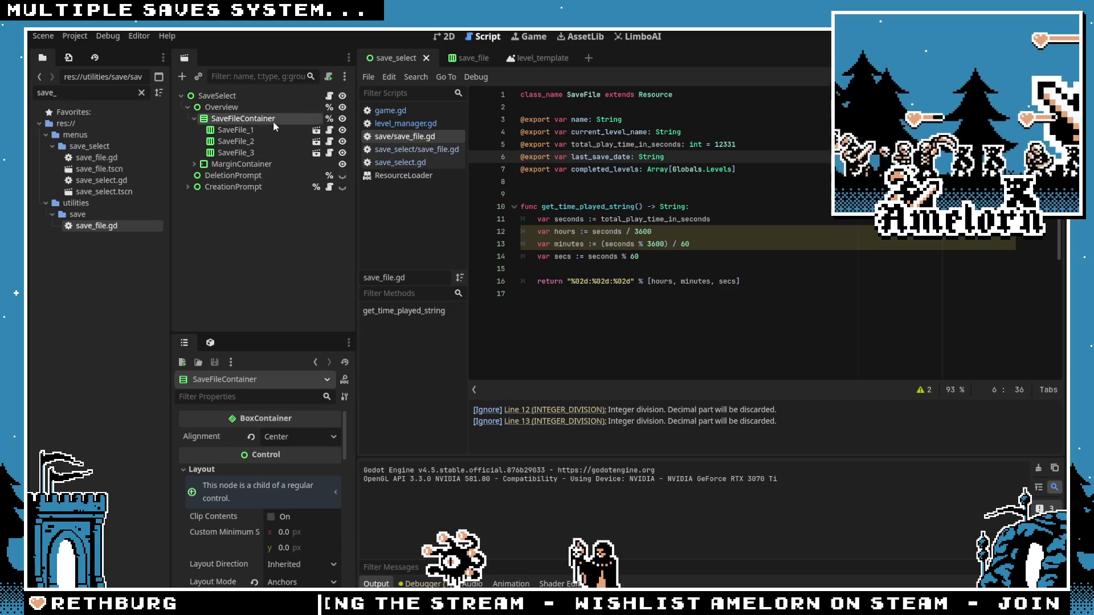
# Step: In save_file.gd, add a new line below the name assignment in _set_save_data
pyautogui.click(316, 130)
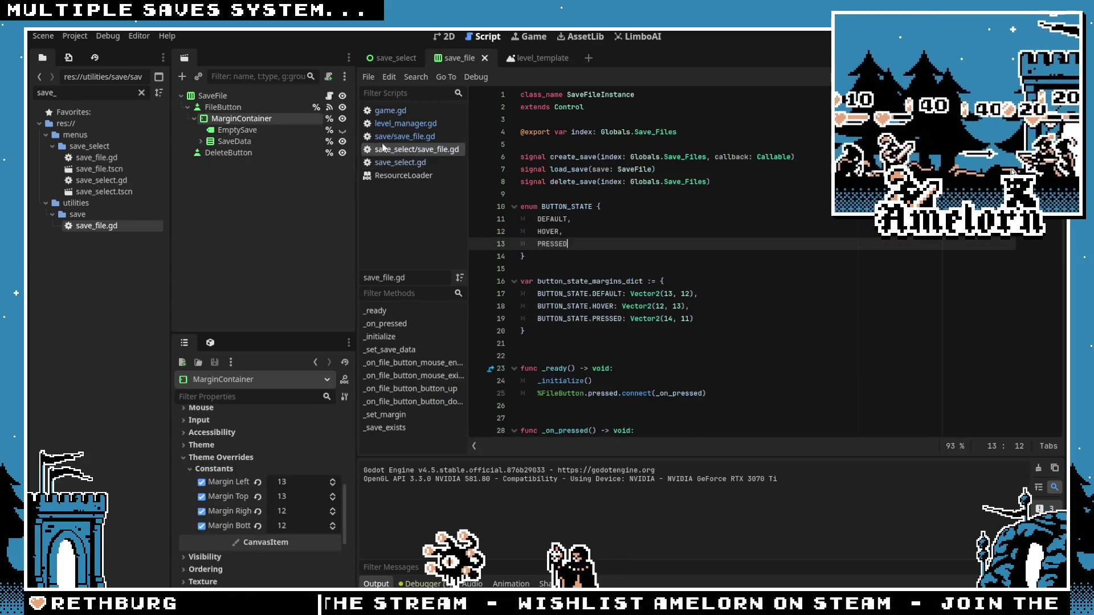
pyautogui.scroll(-6, 699, 285)
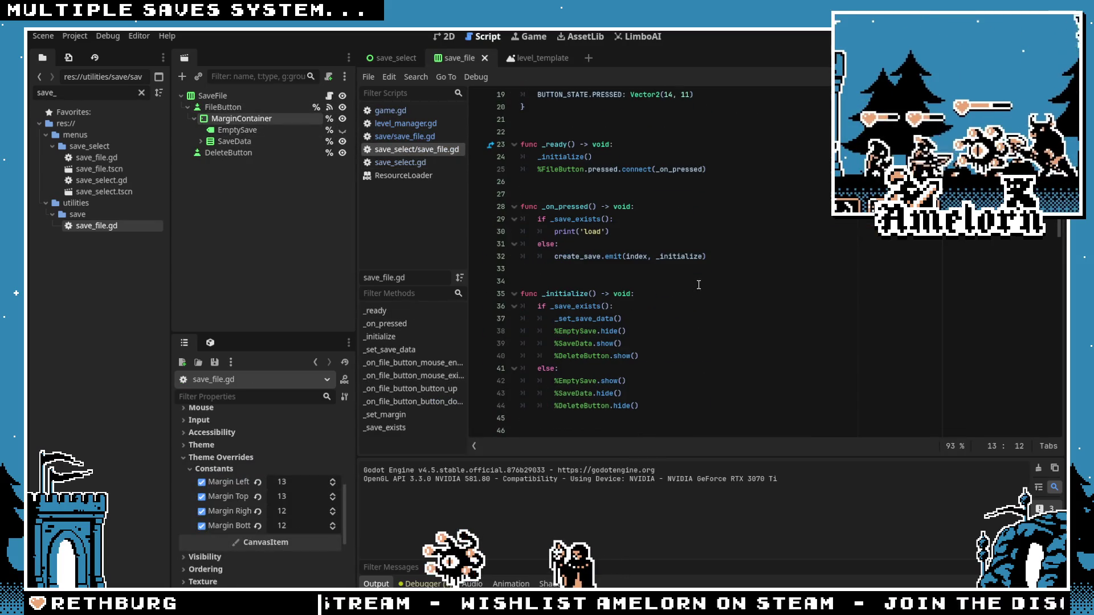
pyautogui.scroll(-6, 621, 227)
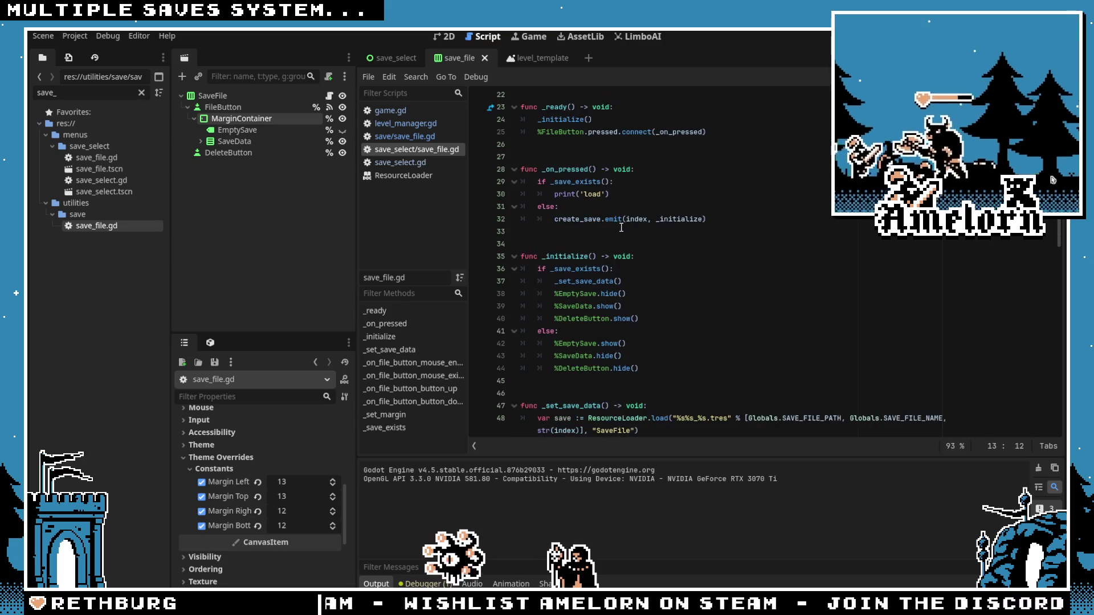
pyautogui.click(634, 256)
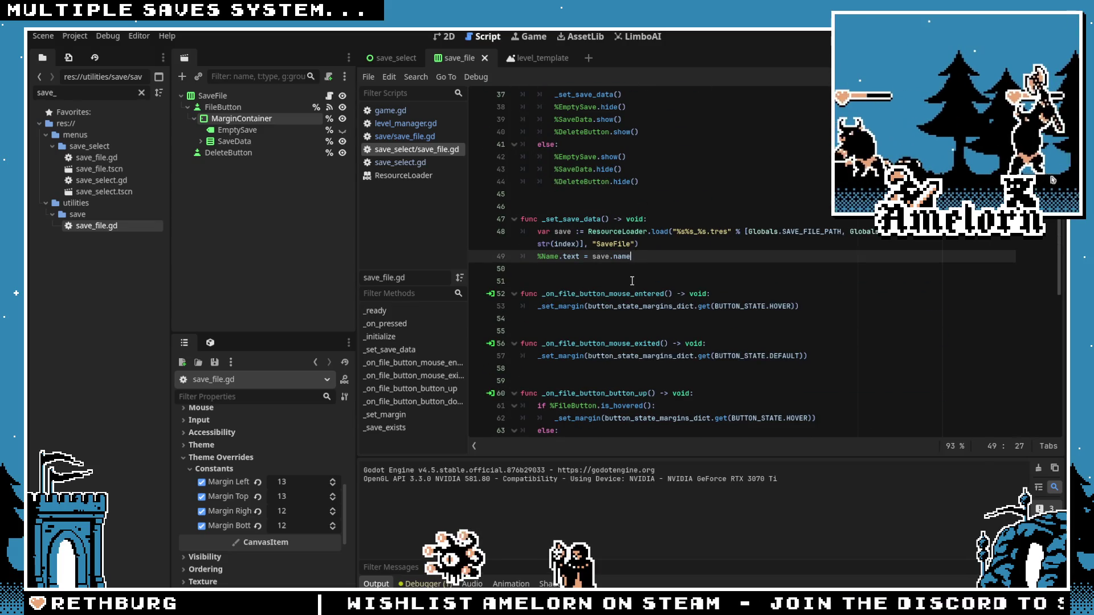
pyautogui.press('Return')
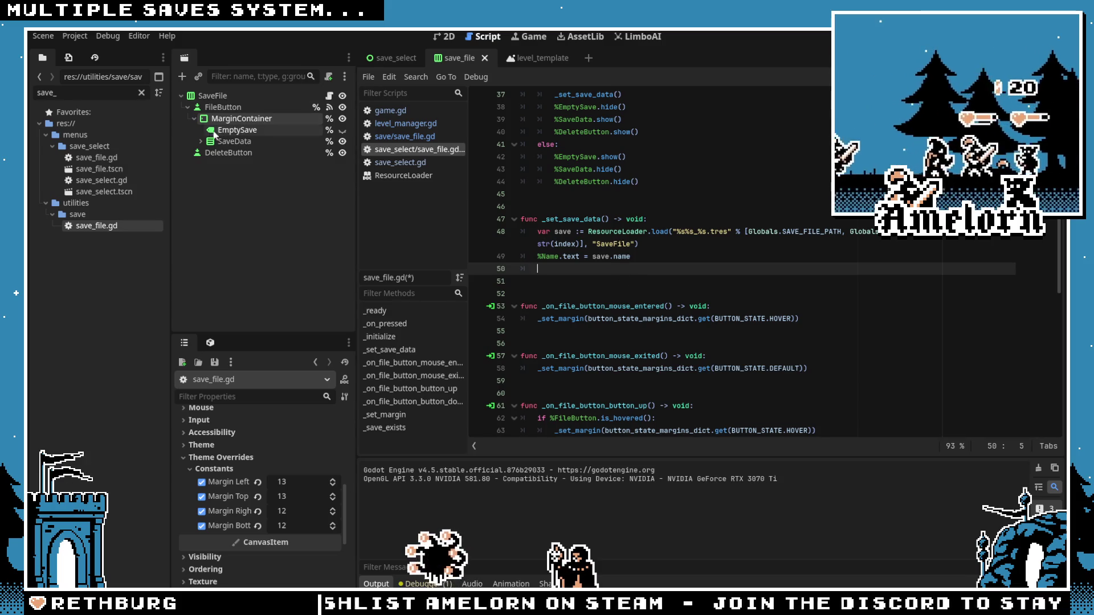
# Step: Mark the TimePlayed and LastSaveDate labels as Access as Unique Name
pyautogui.click(200, 141)
pyautogui.click(207, 164)
pyautogui.click(215, 176)
pyautogui.click(214, 210)
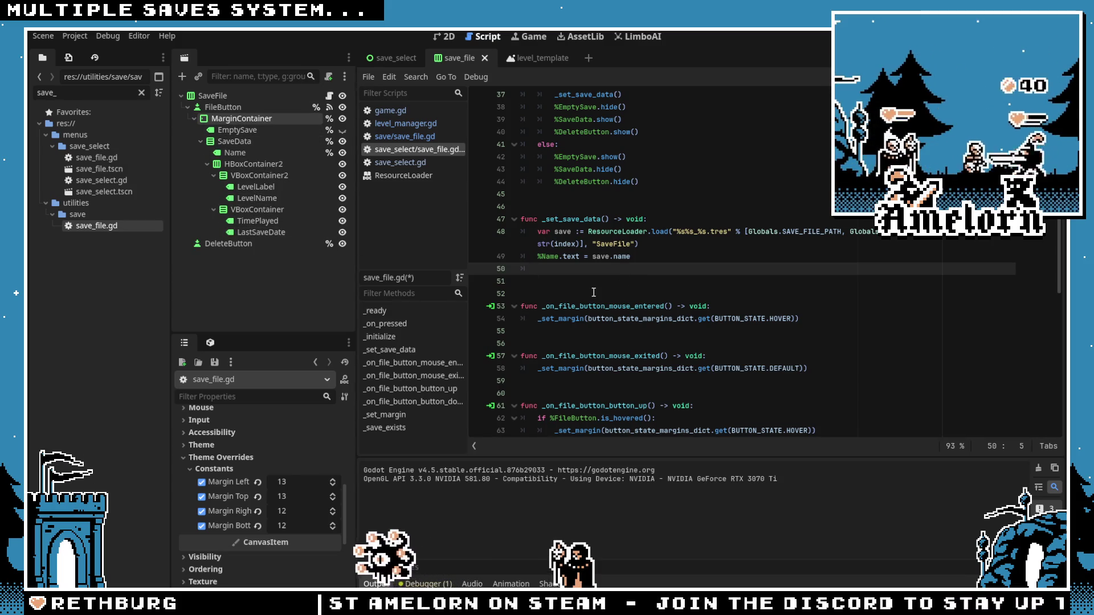
pyautogui.click(268, 221)
pyautogui.keyDown('shift'); pyautogui.click(277, 234); pyautogui.keyUp('shift')
pyautogui.rightClick(277, 234)
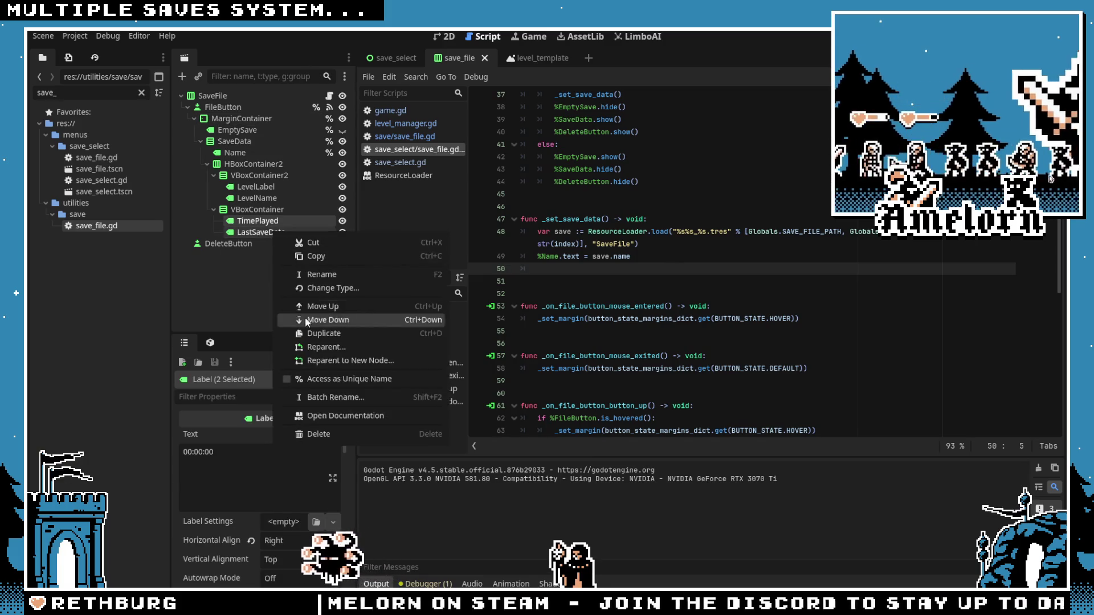
pyautogui.click(320, 375)
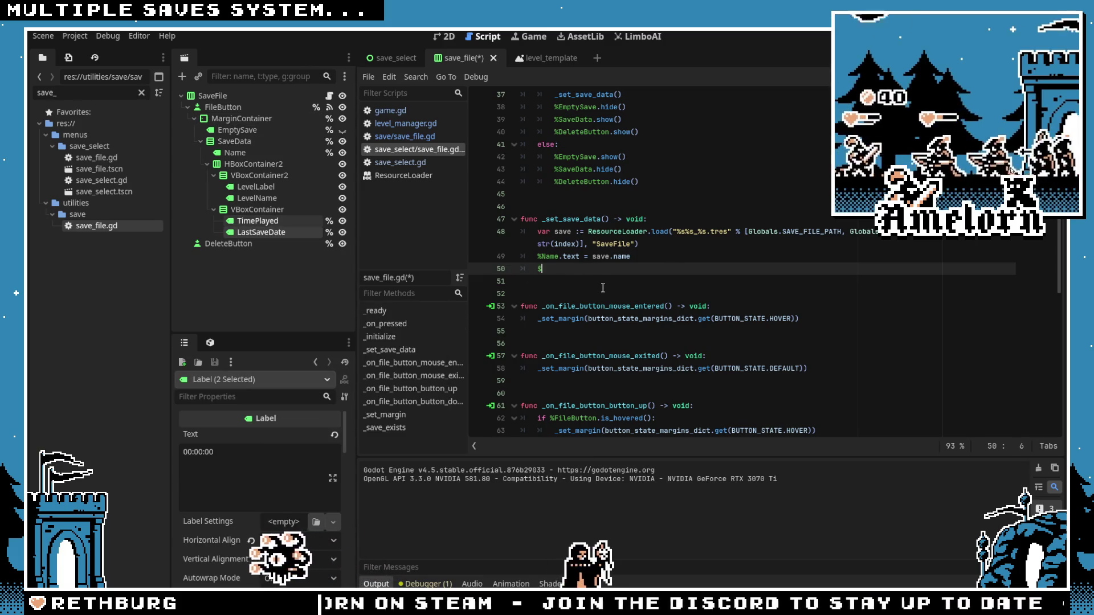
# Step: Write %TimePlayed.text = save.get_time_played_string() on line 50
pyautogui.write('%TimePla')
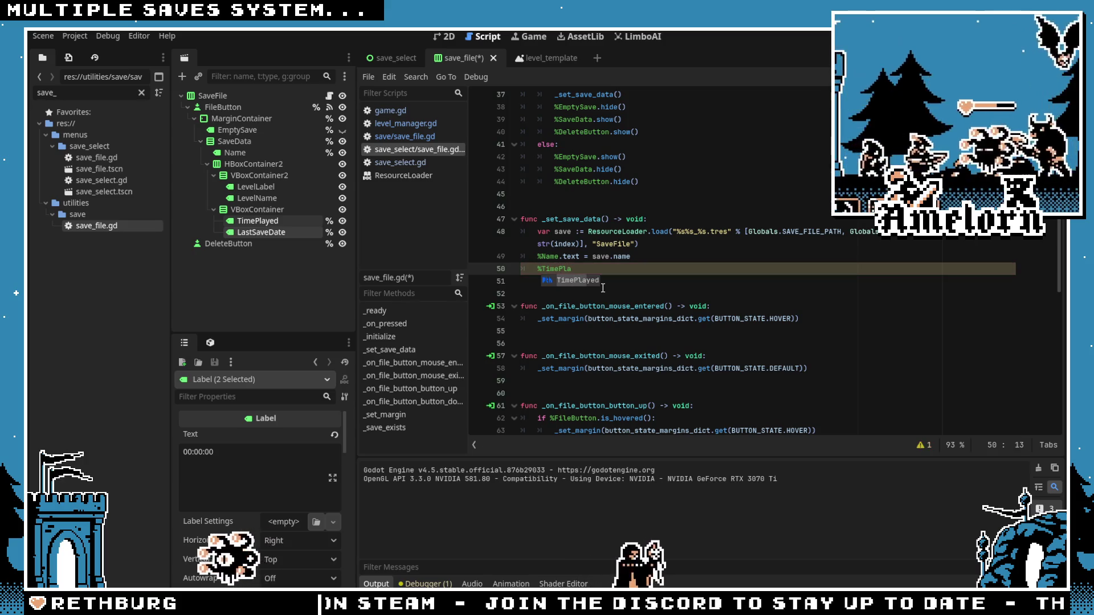
pyautogui.press('Return')
pyautogui.write('= save.get_t')
pyautogui.press('Return')
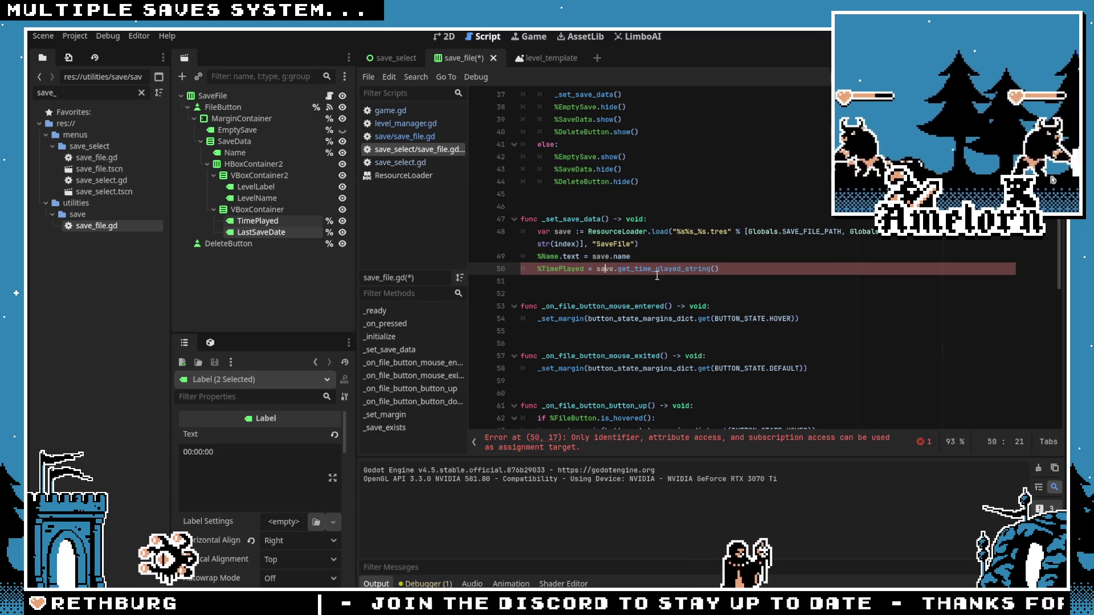
pyautogui.click(637, 270)
pyautogui.click(584, 269)
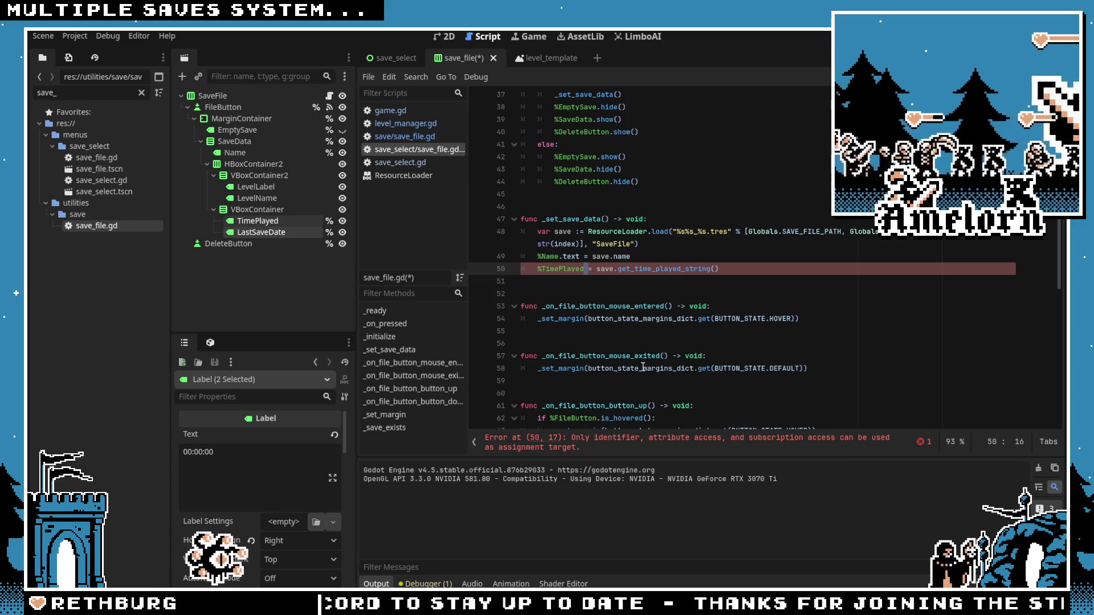
pyautogui.write('.text')
pyautogui.click(741, 263)
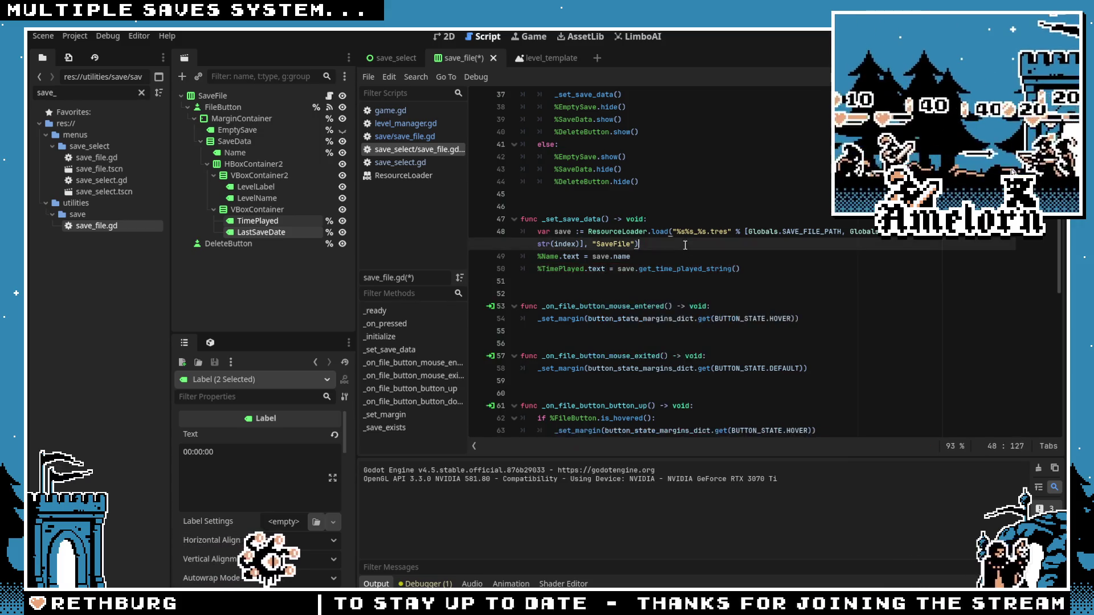
pyautogui.click(762, 268)
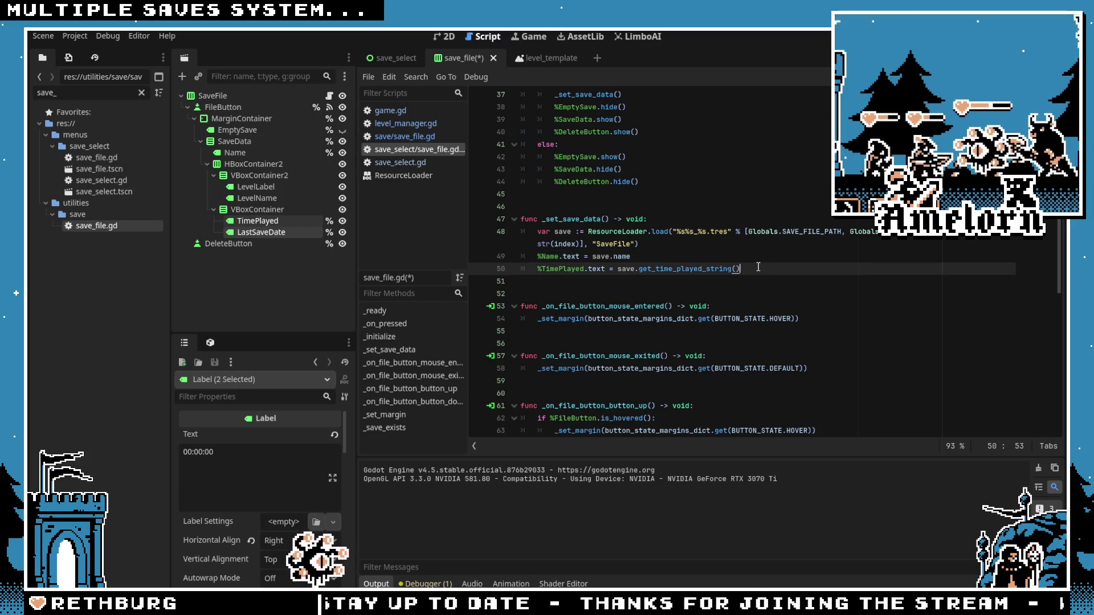
pyautogui.keyDown('ctrl'); pyautogui.click(602, 261); pyautogui.keyUp('ctrl')
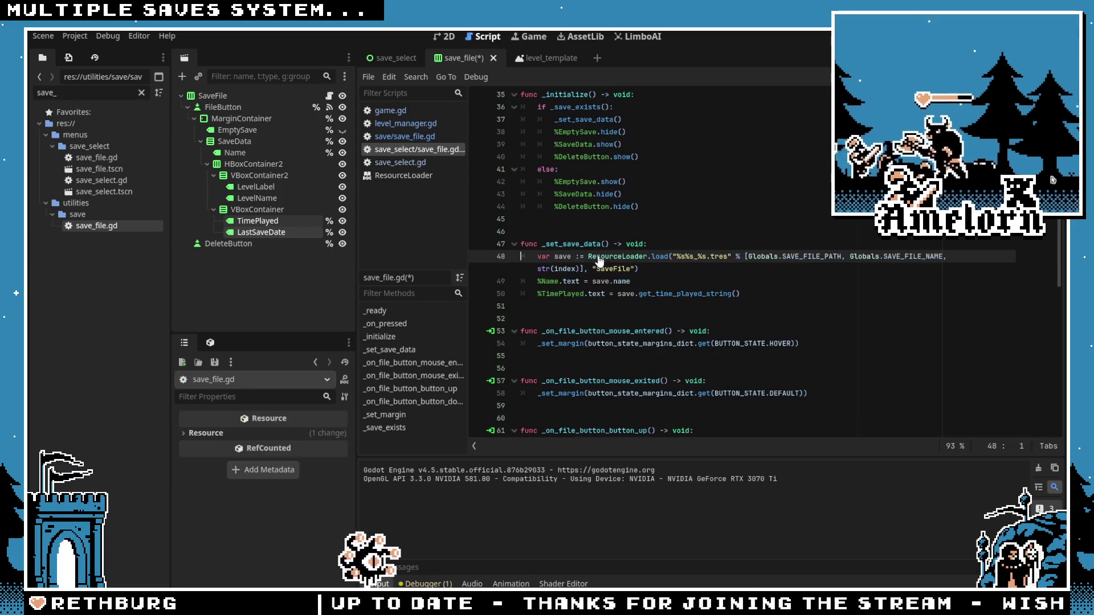
pyautogui.click(650, 272)
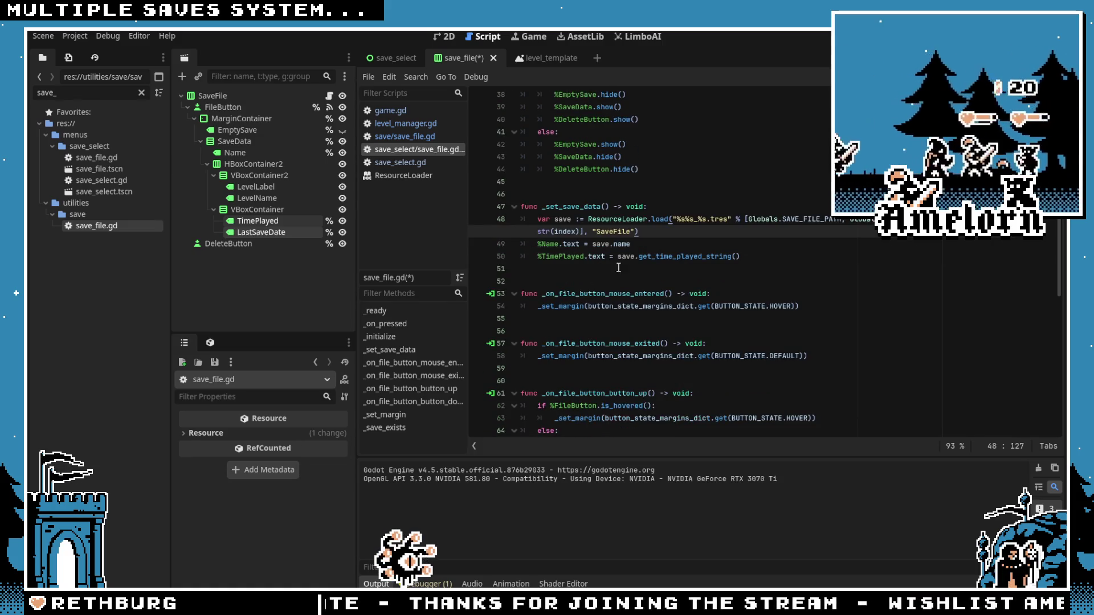
# Step: Check the SaveFile script and save the project
pyautogui.click(405, 136)
pyautogui.click(589, 232)
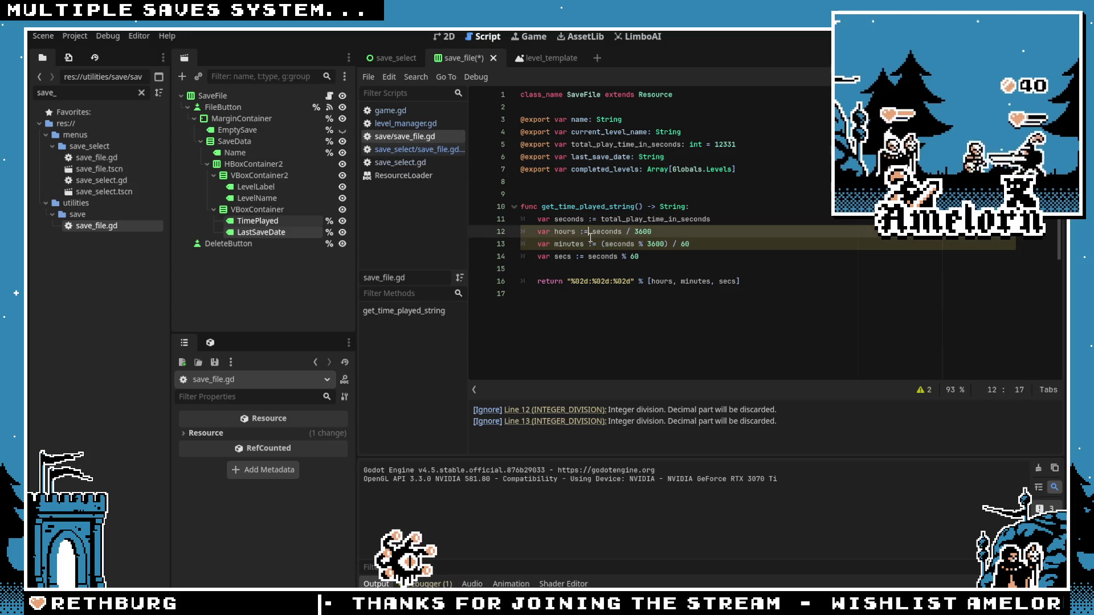
pyautogui.click(613, 199)
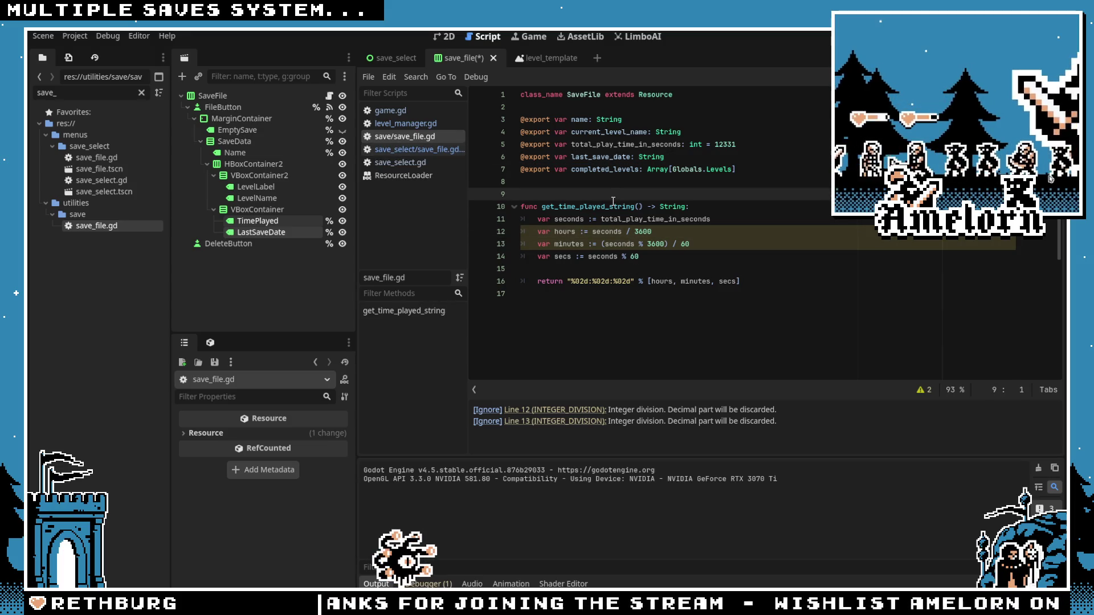
pyautogui.click(623, 257)
pyautogui.hotkey('ctrl', 's')
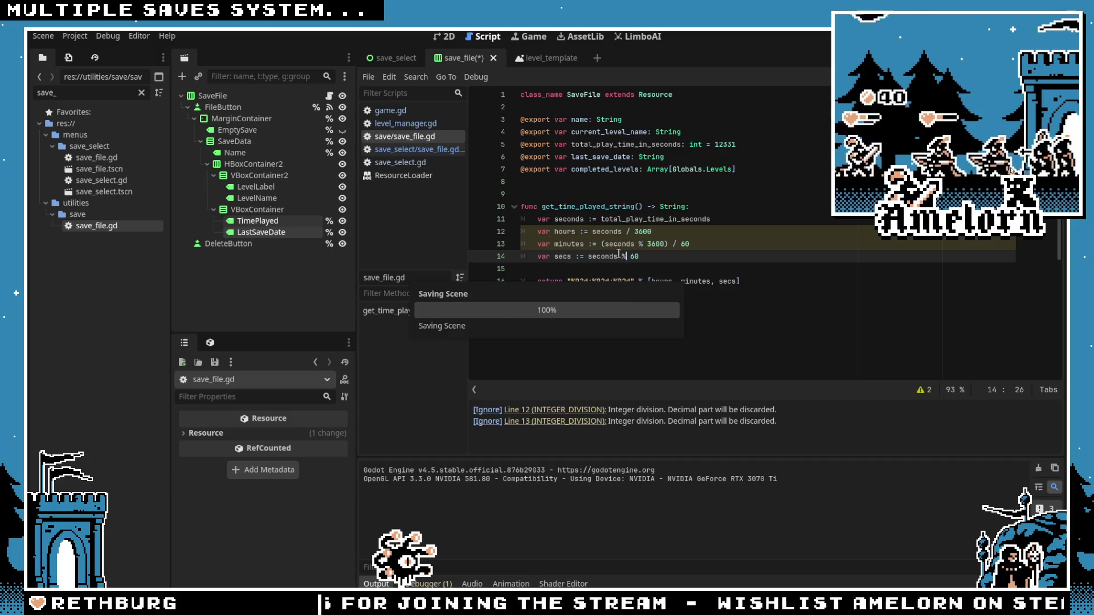
pyautogui.click(569, 194)
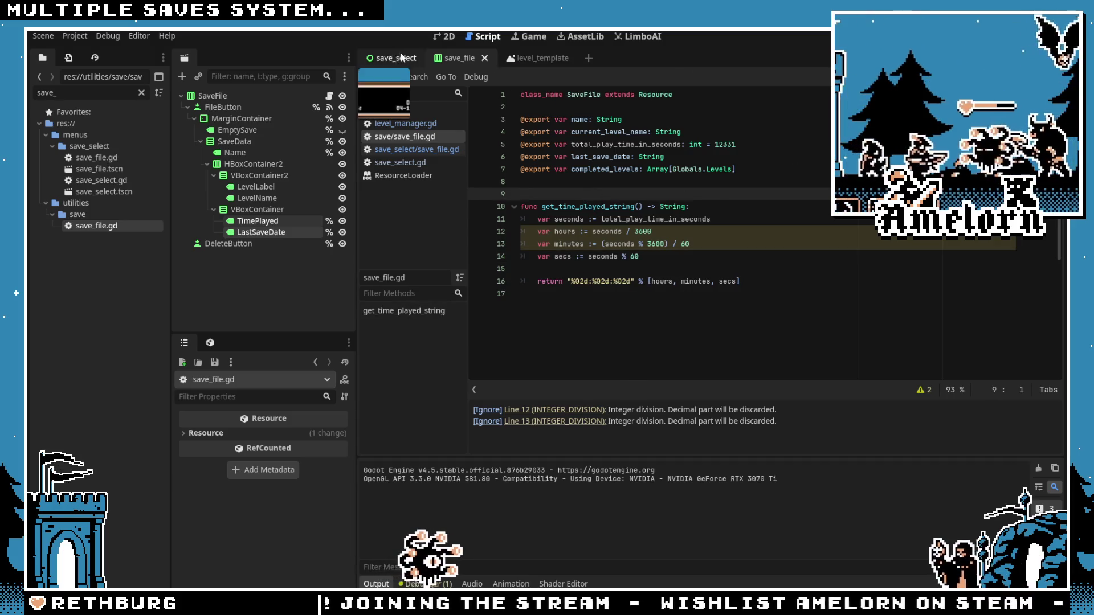
pyautogui.click(405, 58)
pyautogui.press('F6')
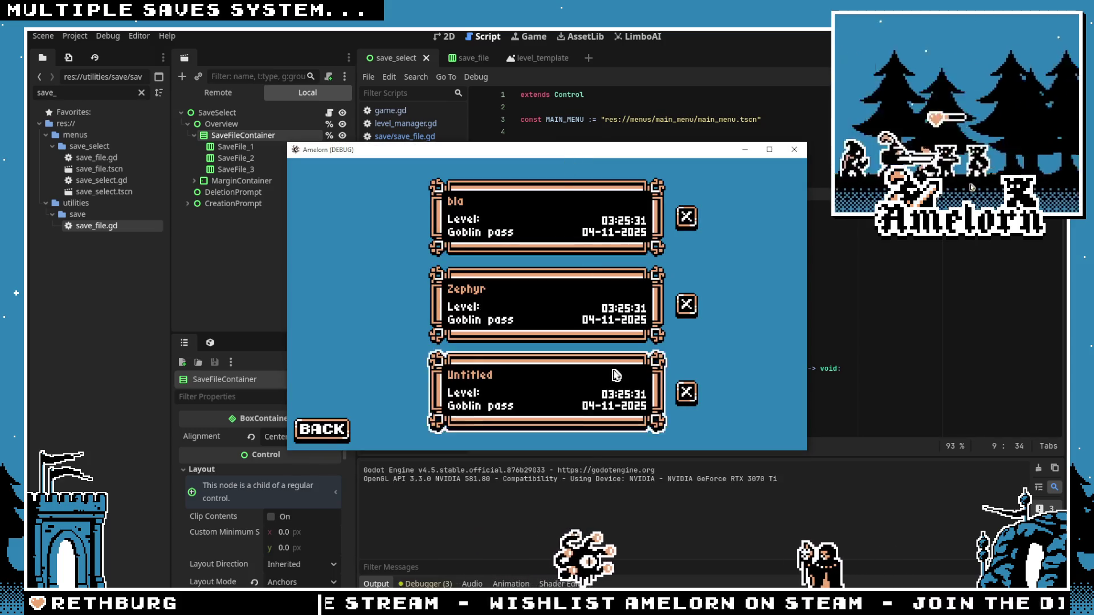
pyautogui.click(791, 154)
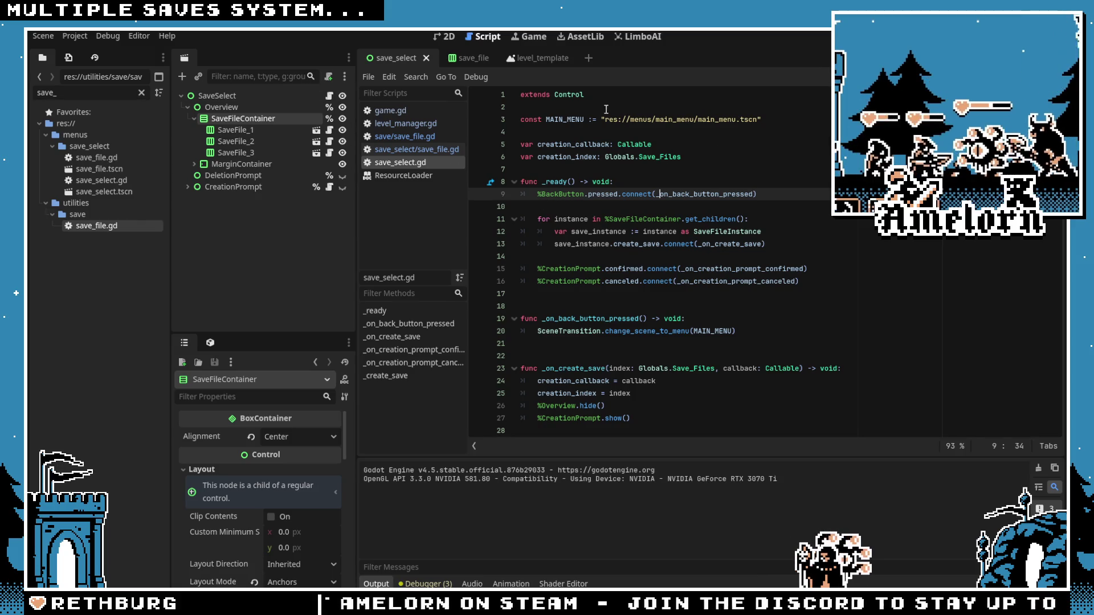
pyautogui.click(603, 170)
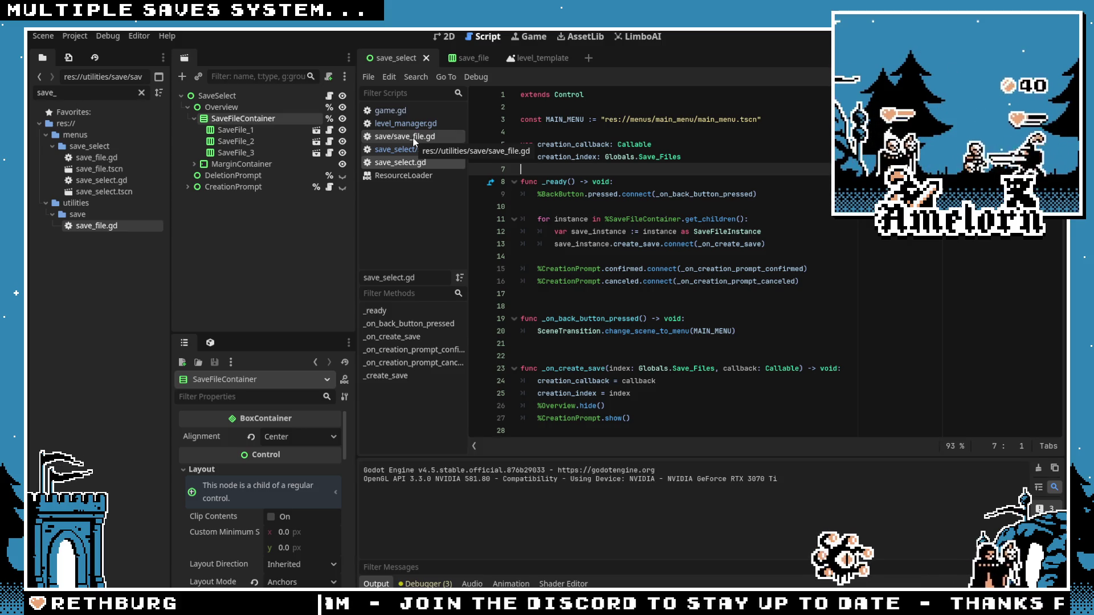
# Step: In save/save_file.gd, change the total_play_time_in_seconds default from 12331 to 0
pyautogui.click(329, 97)
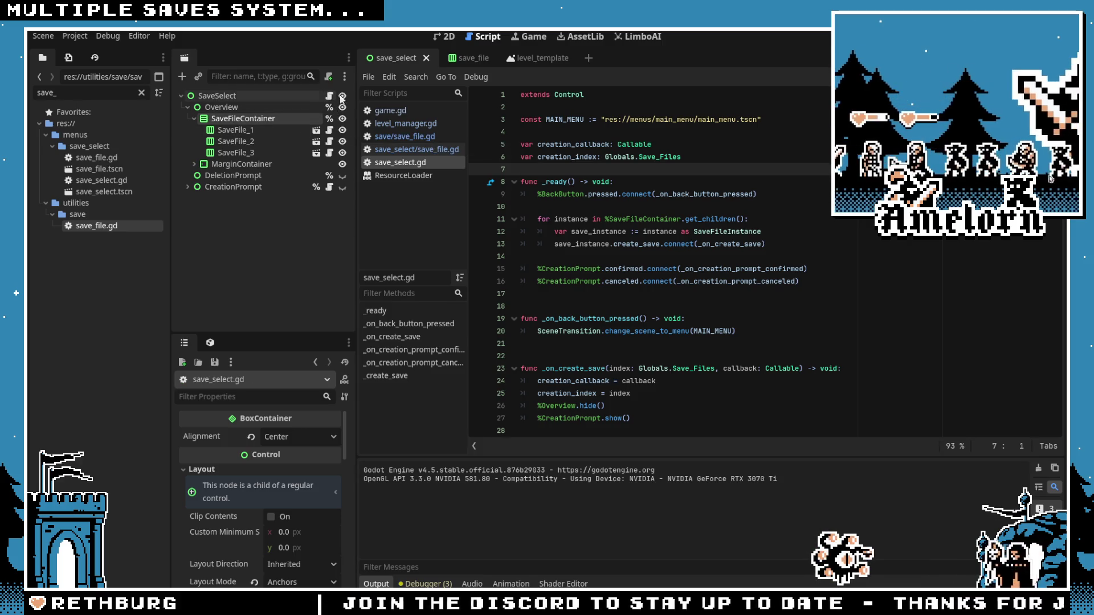
pyautogui.click(413, 137)
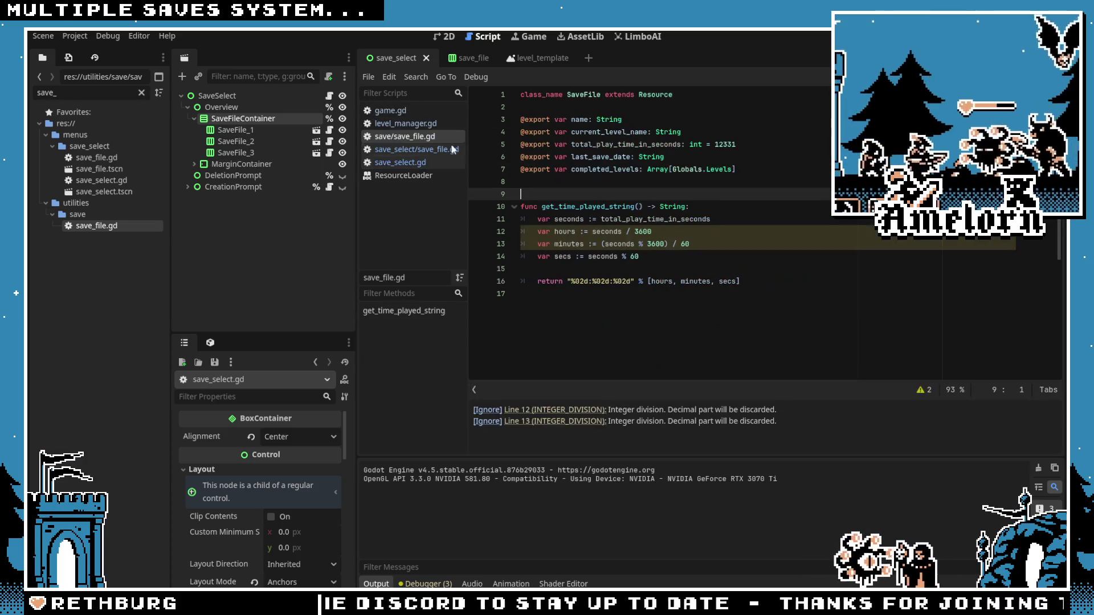
pyautogui.click(705, 237)
pyautogui.moveTo(736, 145); pyautogui.dragTo(720, 146)
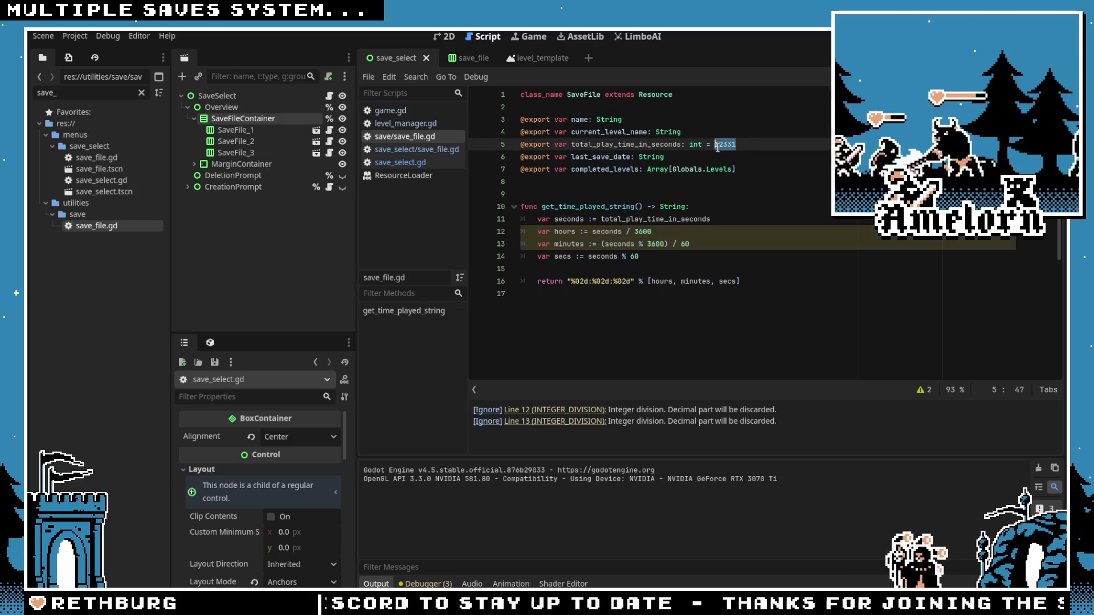
pyautogui.write('0')
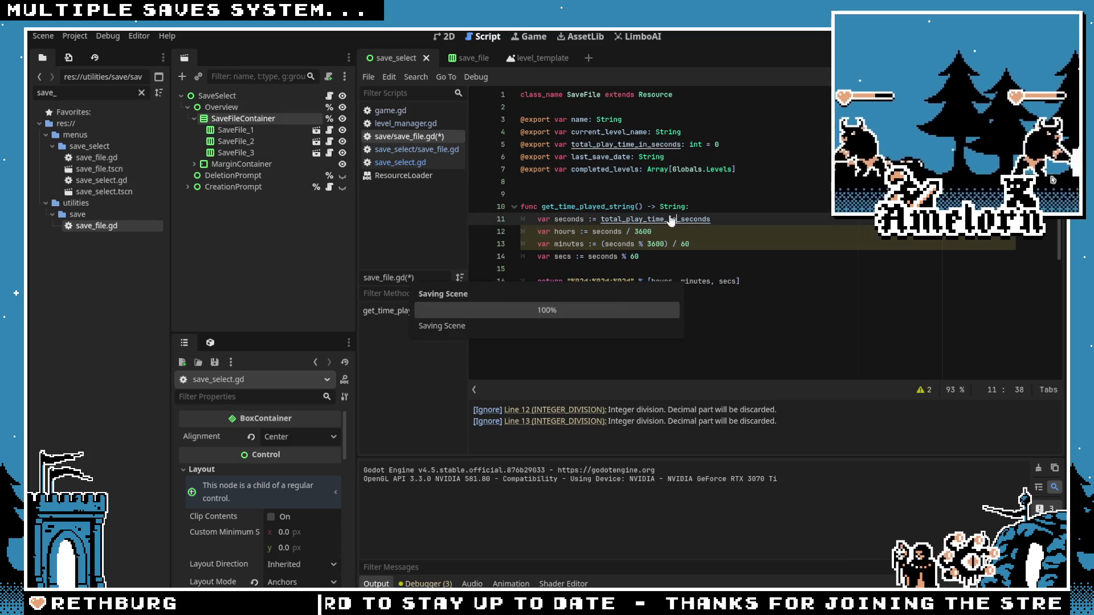
pyautogui.click(642, 144)
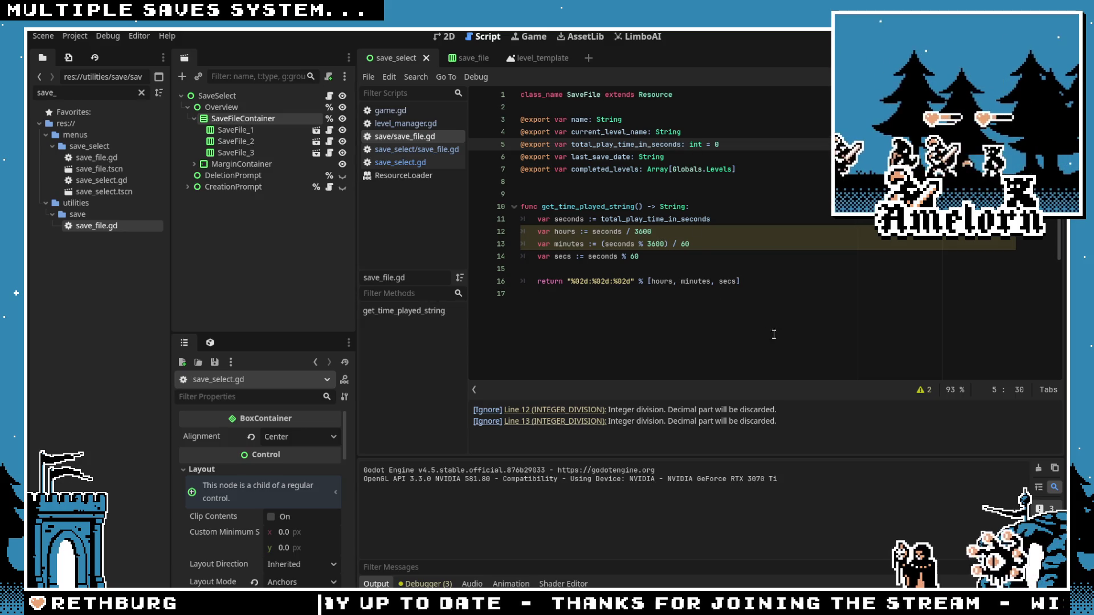
# Step: Ignore both INTEGER_DIVISION warnings for the hours and minutes lines, then save the script
pyautogui.click(491, 410)
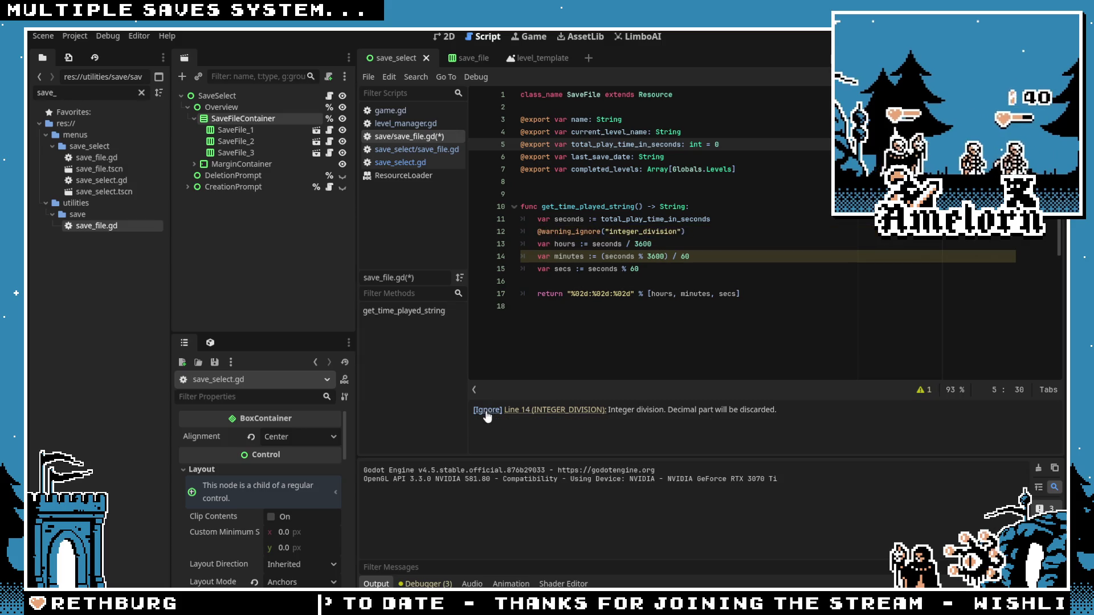
pyautogui.click(487, 411)
pyautogui.click(630, 123)
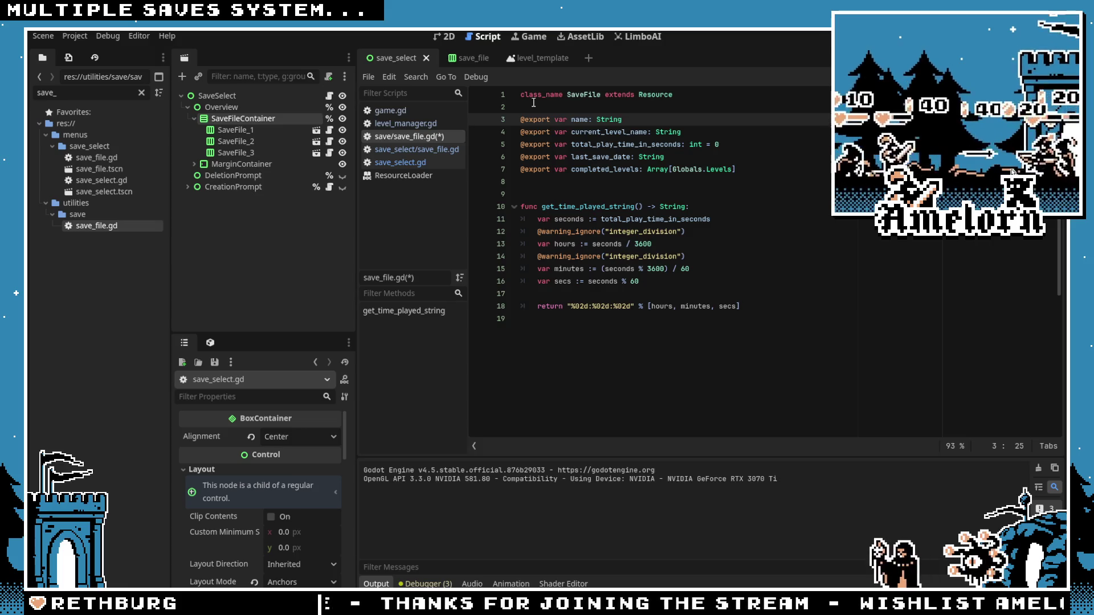
pyautogui.press('Down')
pyautogui.press('Down')
pyautogui.press('Down')
pyautogui.hotkey('ctrl', 's')
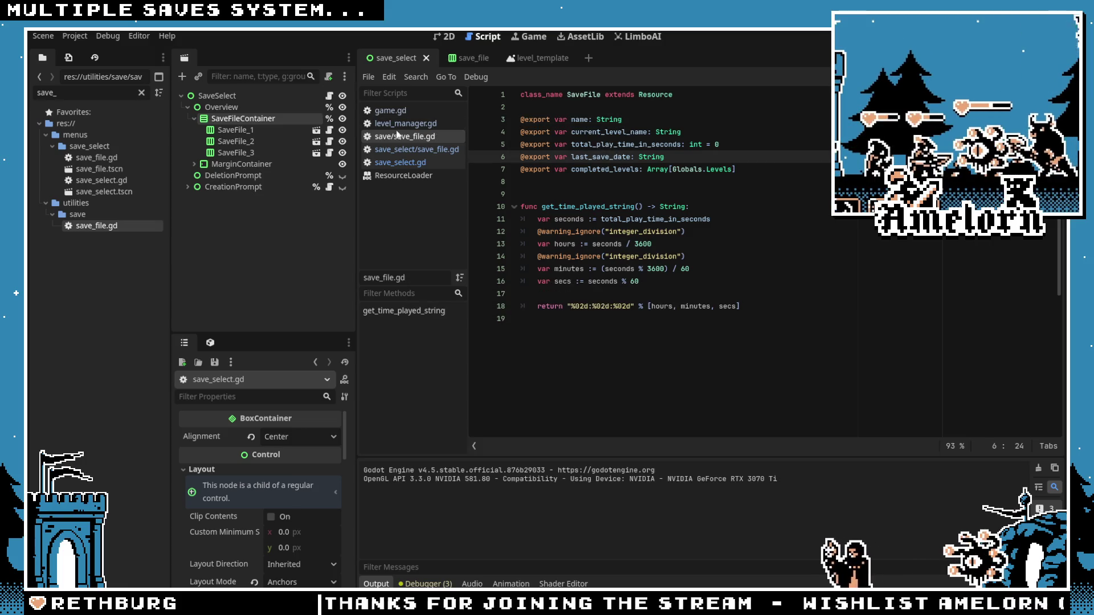
# Step: Scroll through the script to find the lines setting the save name and played time
pyautogui.click(315, 131)
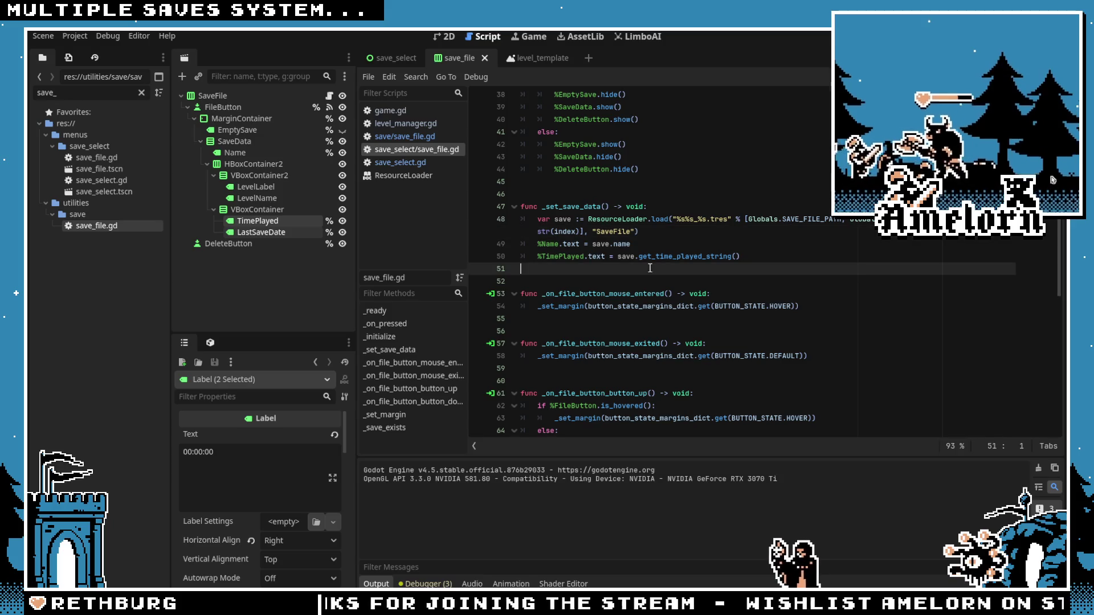
pyautogui.click(712, 256)
pyautogui.scroll(4, 684, 244)
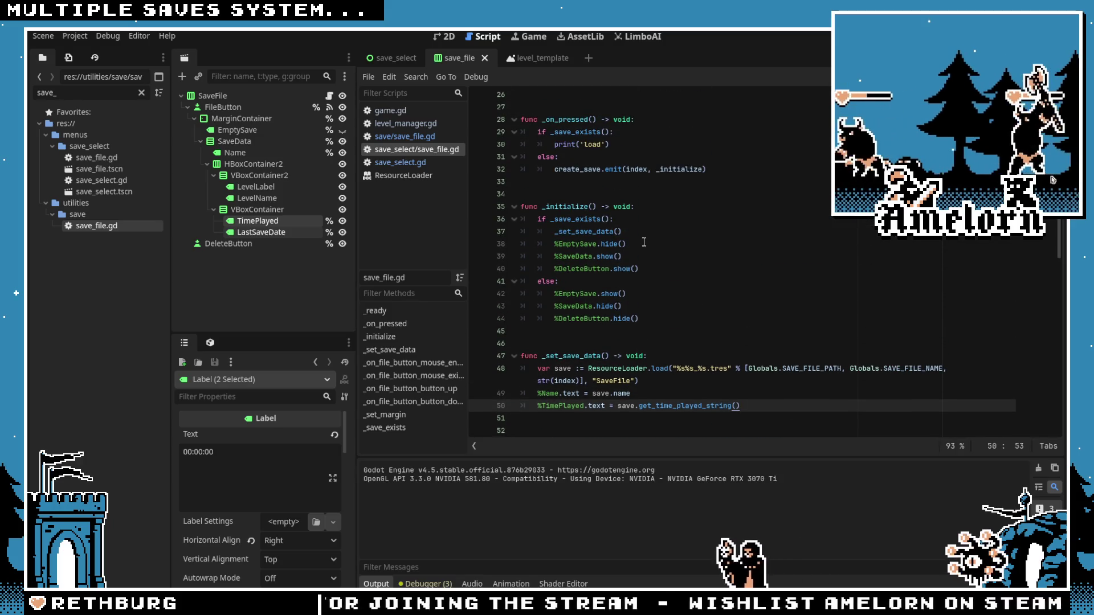
pyautogui.scroll(-1, 644, 242)
pyautogui.scroll(5, 620, 326)
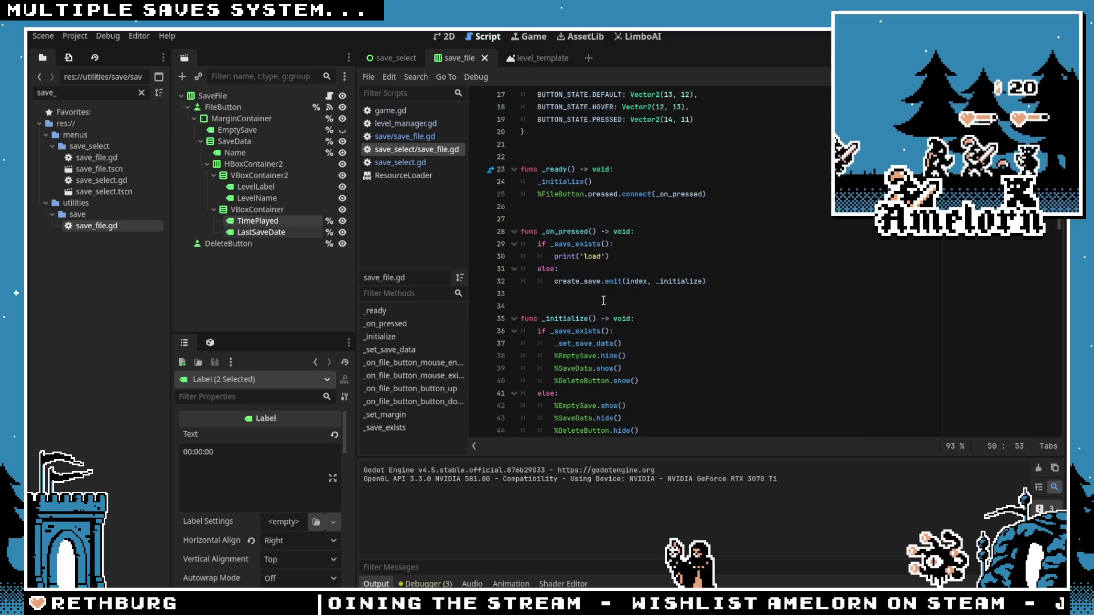
pyautogui.scroll(-6, 620, 326)
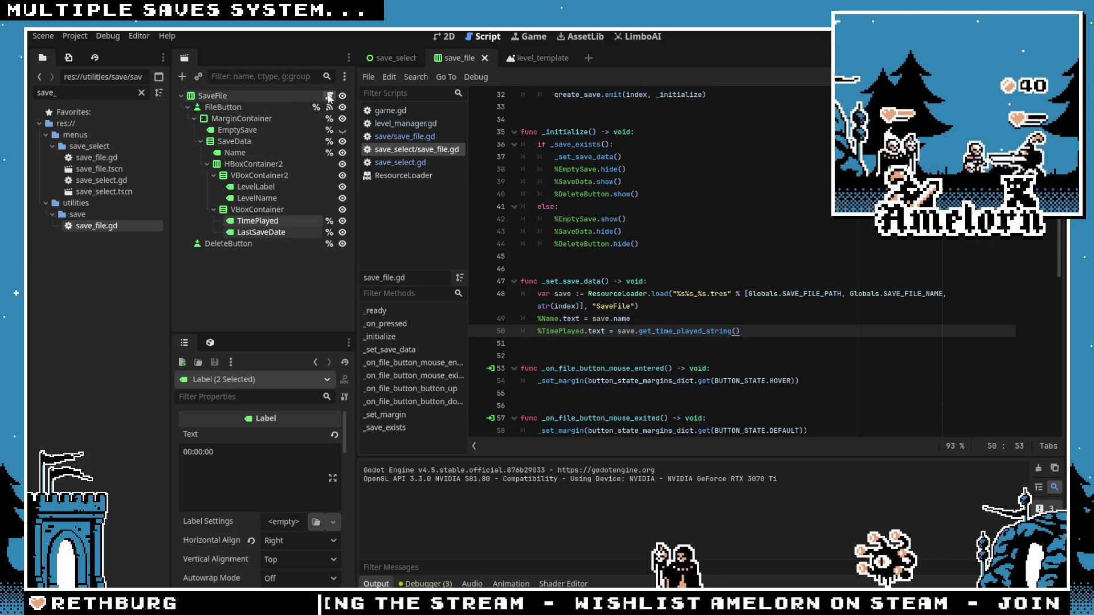
pyautogui.scroll(-8, 620, 231)
pyautogui.click(655, 339)
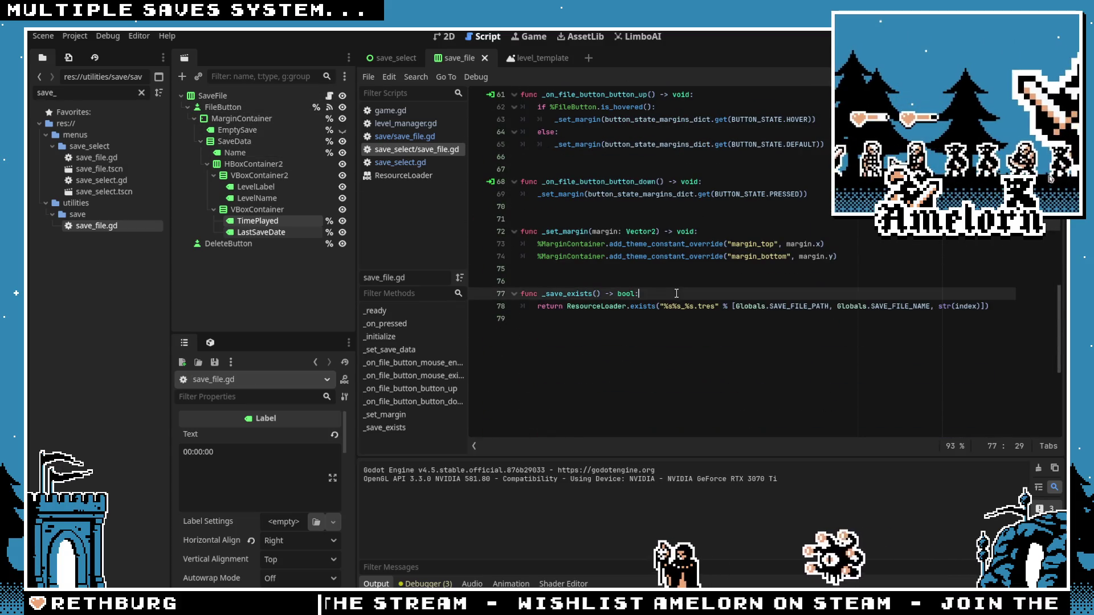
pyautogui.scroll(5, 627, 285)
pyautogui.scroll(-4, 483, 214)
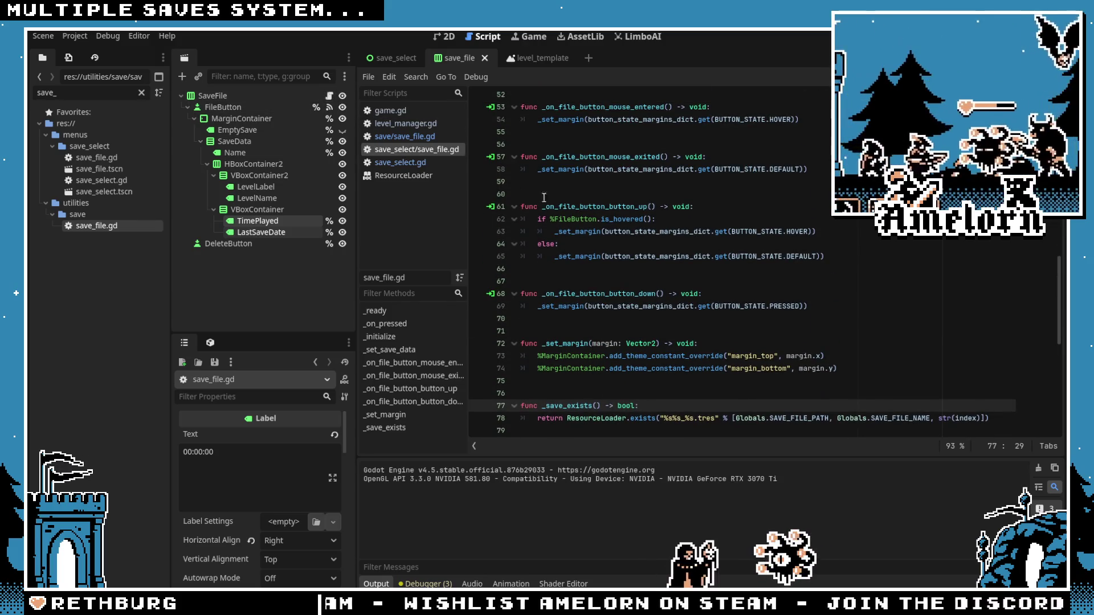
pyautogui.scroll(4, 564, 206)
pyautogui.scroll(3, 612, 226)
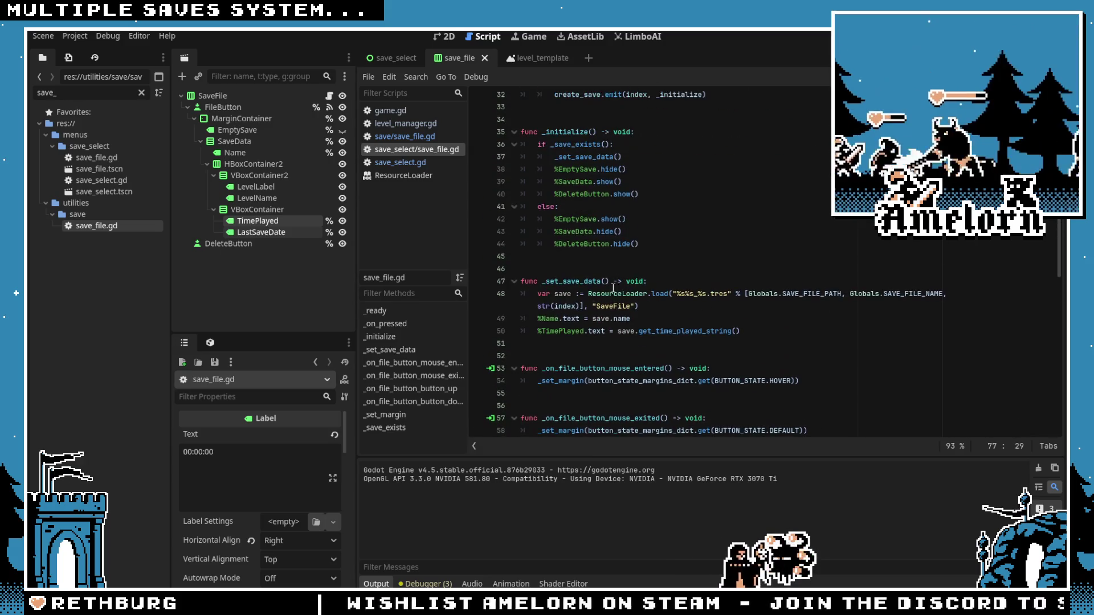
pyautogui.click(613, 319)
pyautogui.click(773, 328)
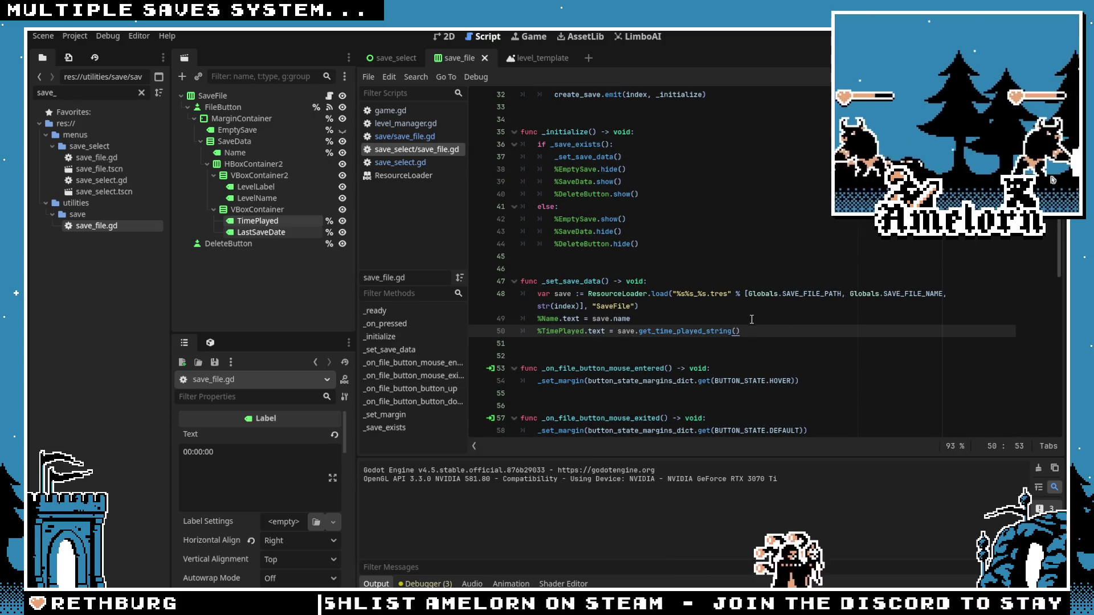
# Step: From save_select.gd's save_file.name line, jump to the SaveFile class definition at last_save_date
pyautogui.click(393, 57)
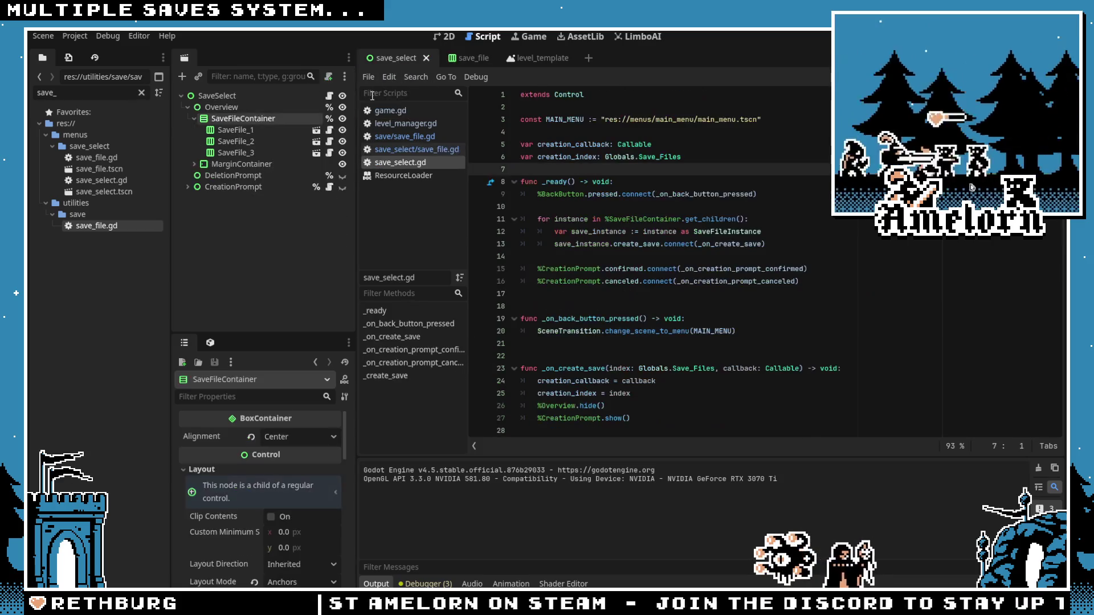
pyautogui.click(328, 98)
pyautogui.scroll(-8, 615, 224)
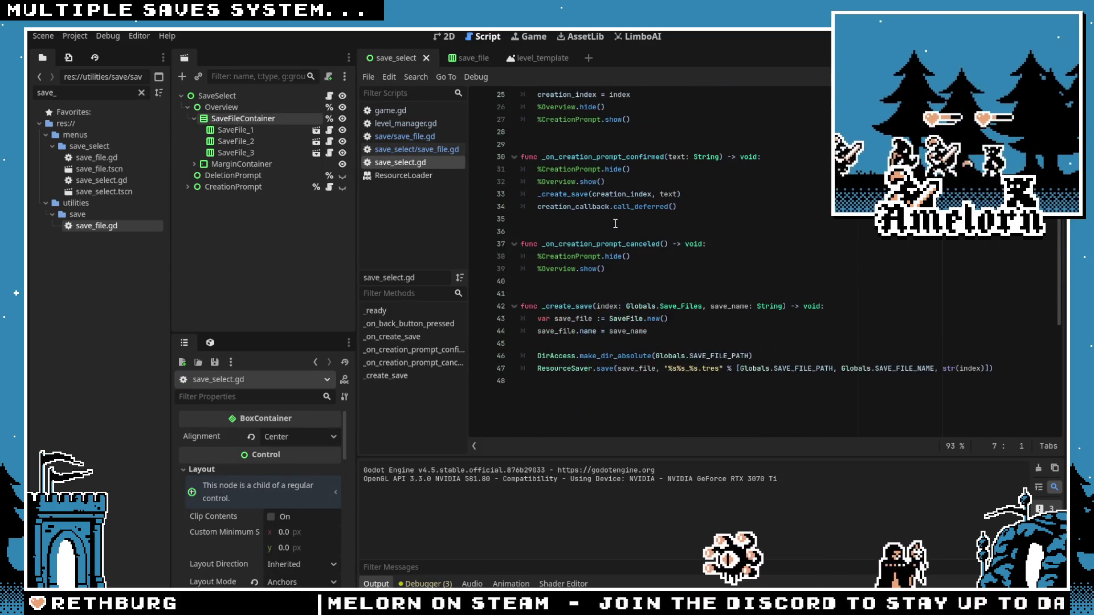
pyautogui.click(663, 346)
pyautogui.press('Up')
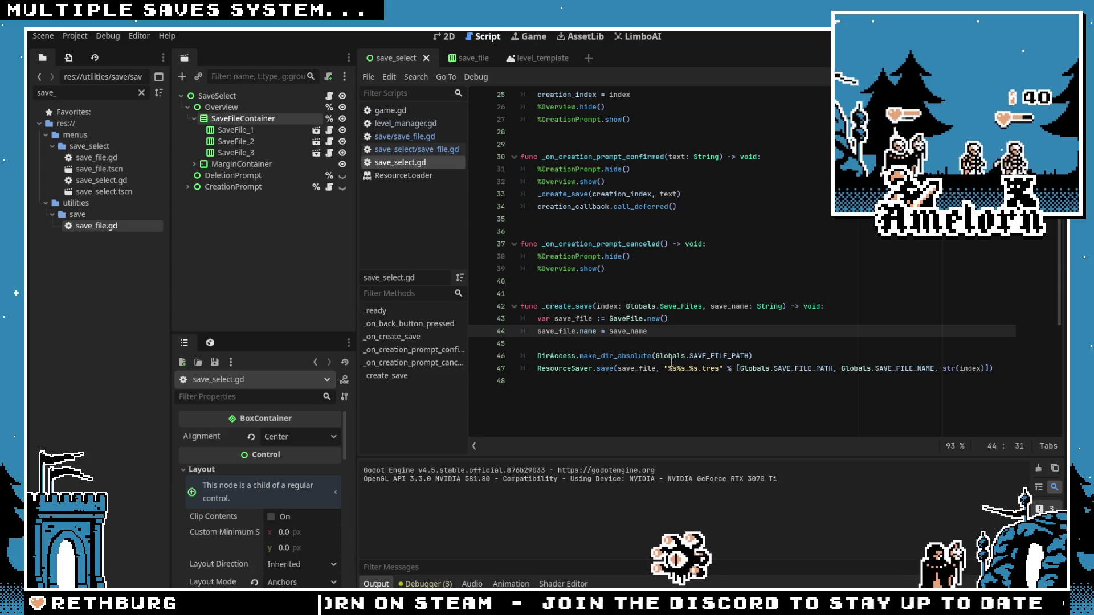
pyautogui.keyDown('ctrl'); pyautogui.click(635, 324); pyautogui.keyUp('ctrl')
pyautogui.click(622, 157)
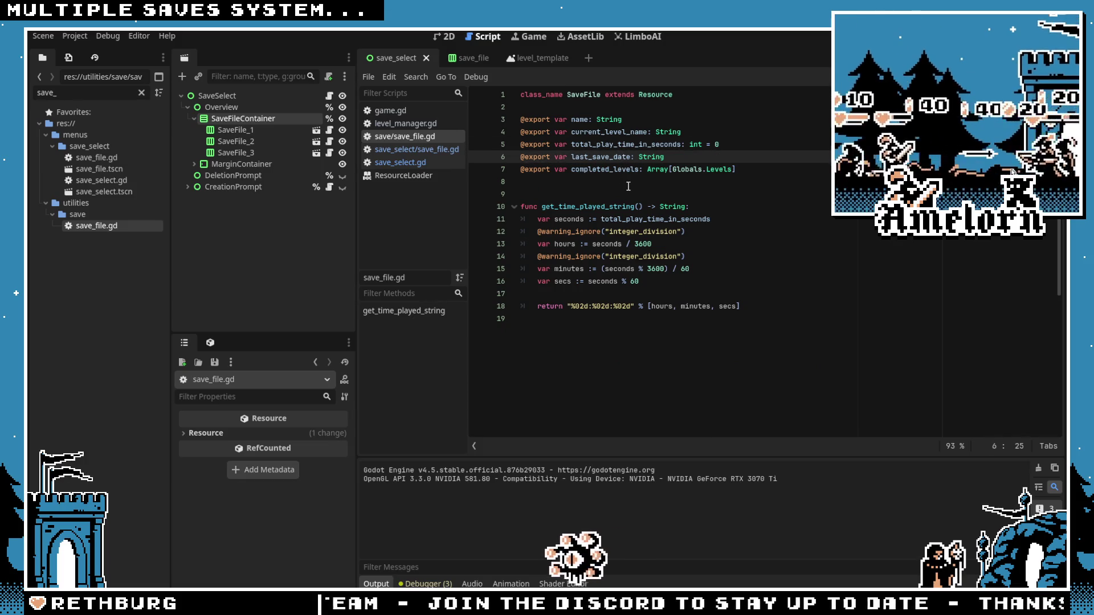
# Step: Select last_save_date and search the built-in help for 'date'
pyautogui.doubleClick(612, 163)
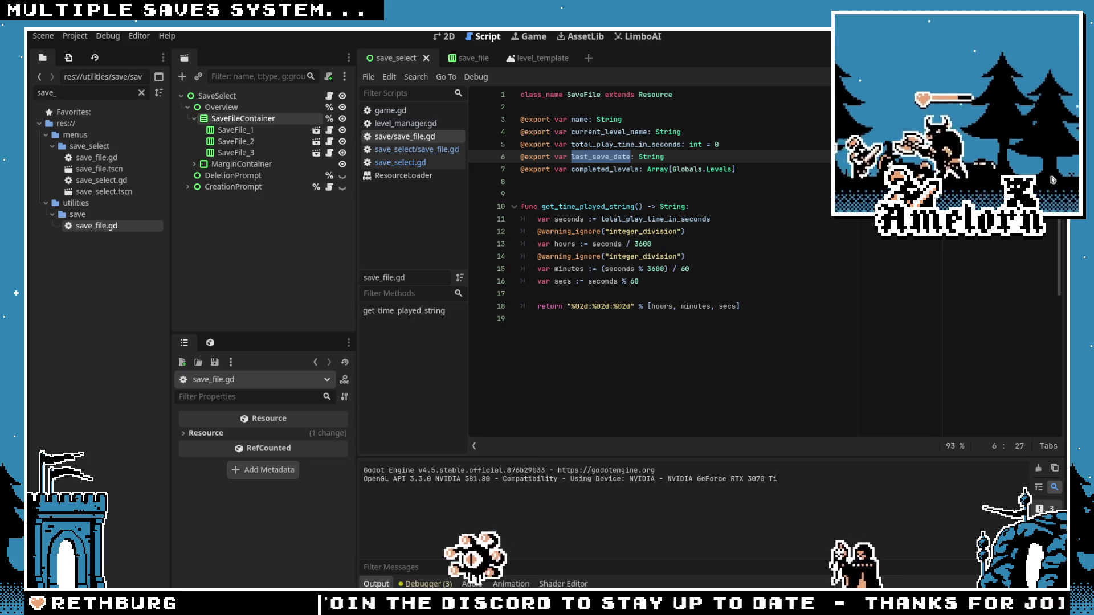
pyautogui.press('F1')
pyautogui.write('date')
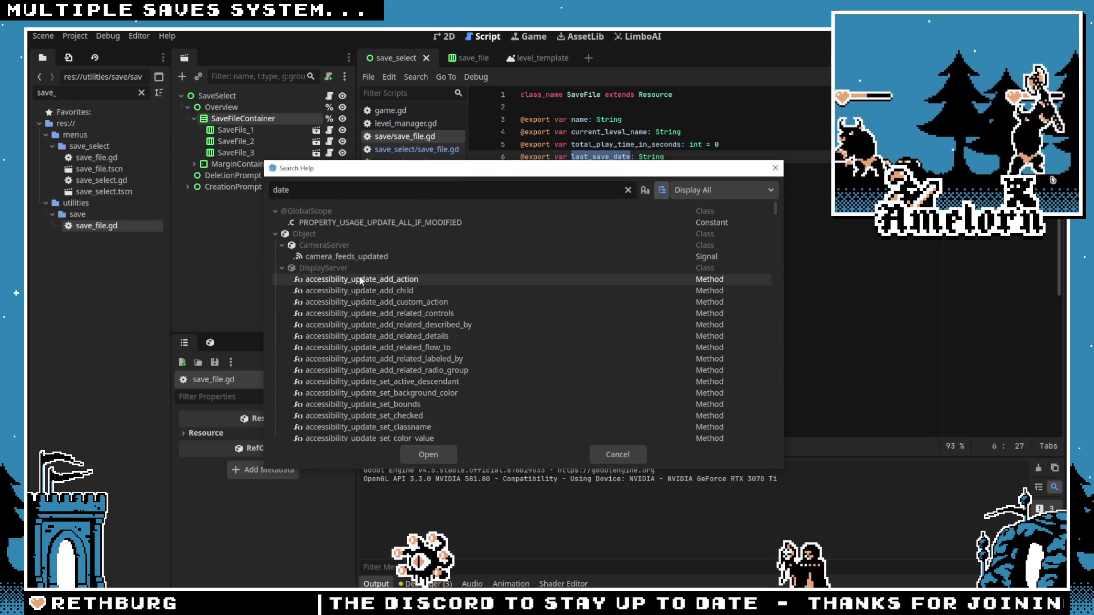
# Step: Scroll the results to the Time class and open get_date_dict_from_system
pyautogui.scroll(-10, 360, 279)
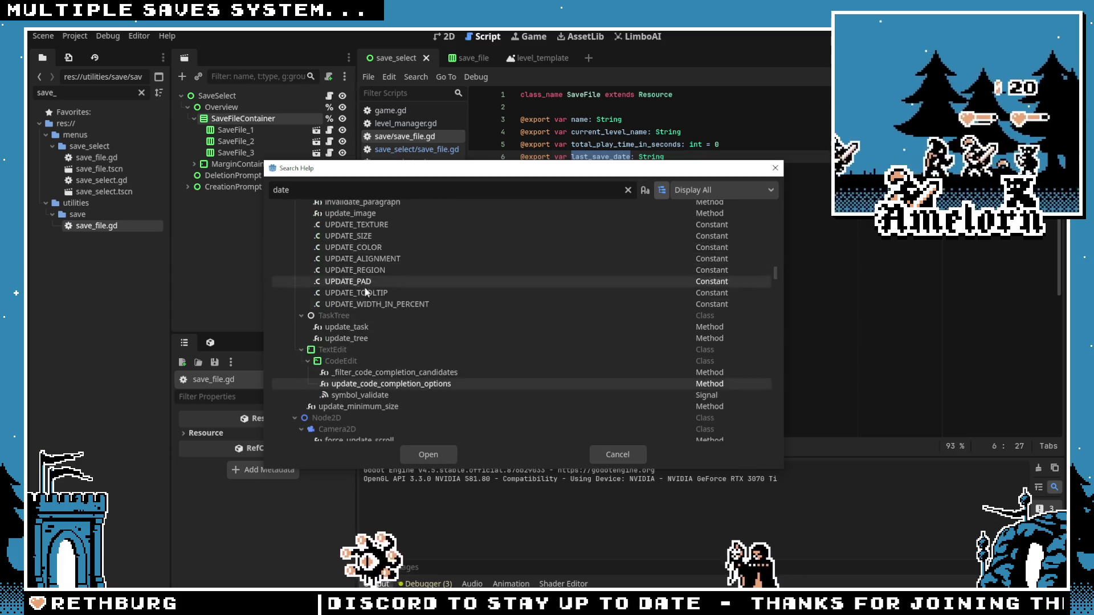
pyautogui.scroll(-10, 363, 283)
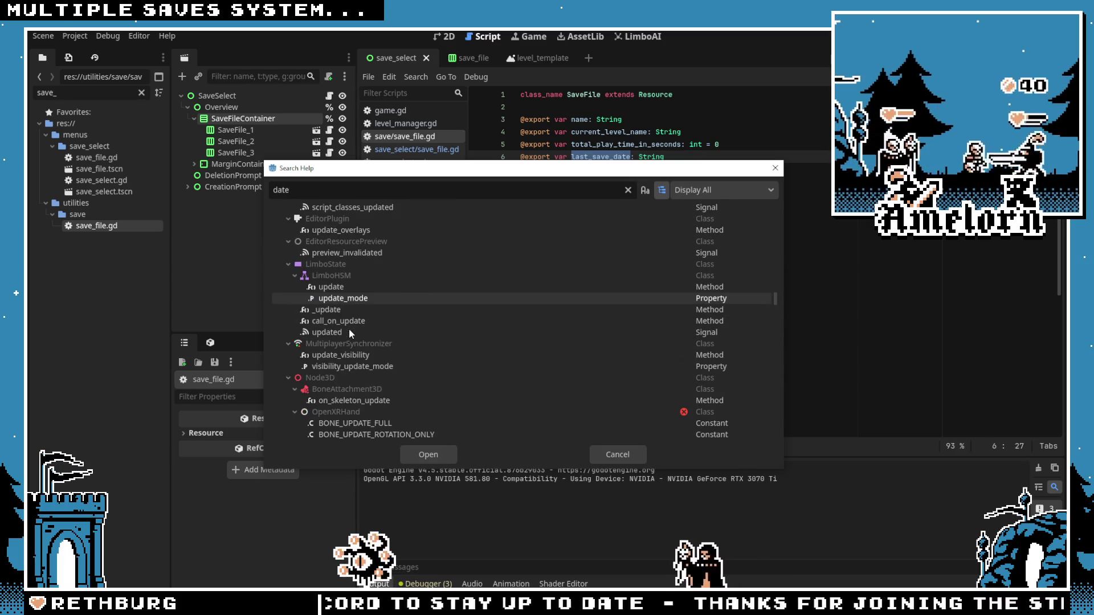
pyautogui.scroll(-5, 347, 289)
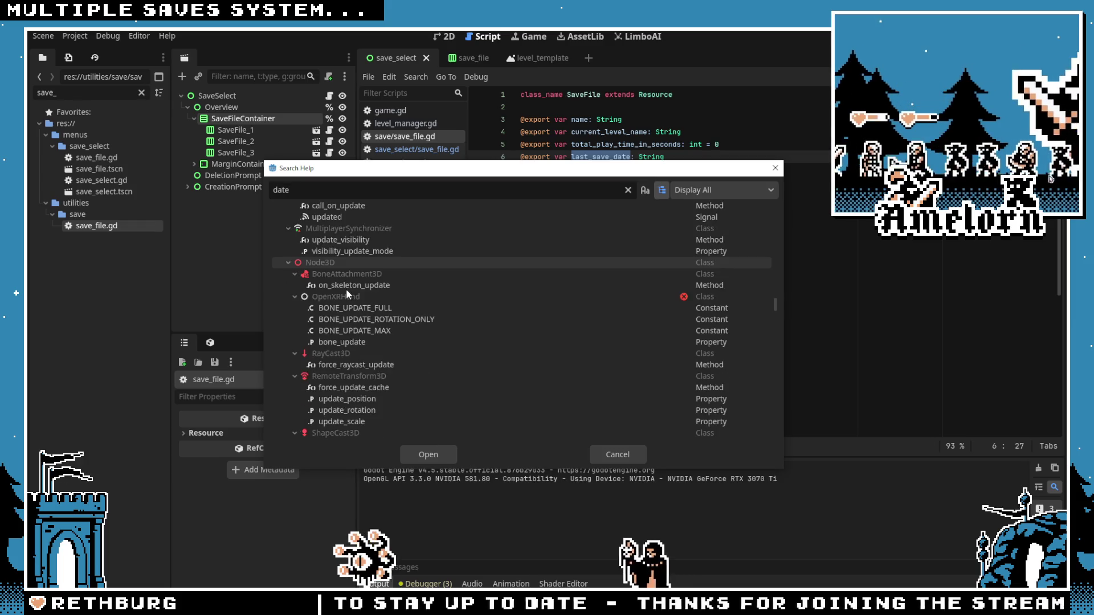
pyautogui.scroll(-5, 347, 289)
pyautogui.scroll(-5, 396, 261)
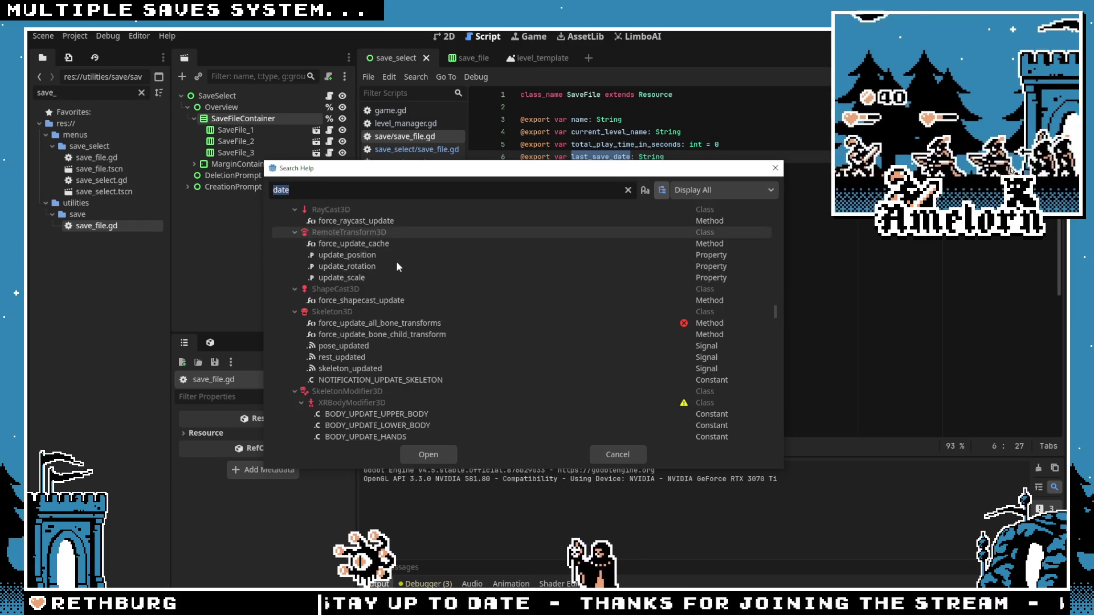
pyautogui.moveTo(774, 318); pyautogui.dragTo(769, 424)
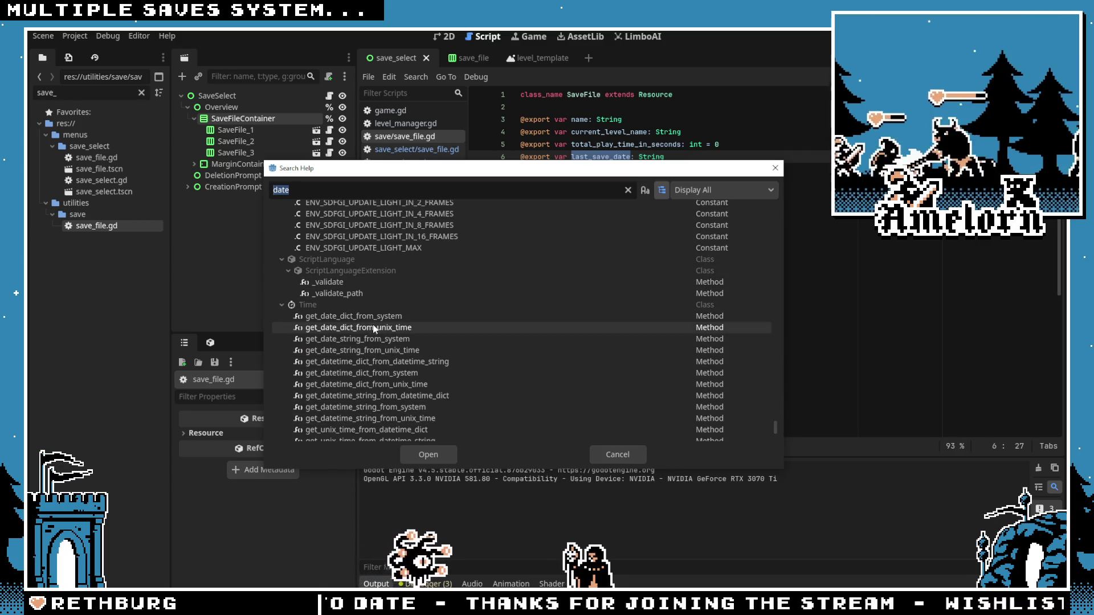
pyautogui.scroll(-2, 377, 313)
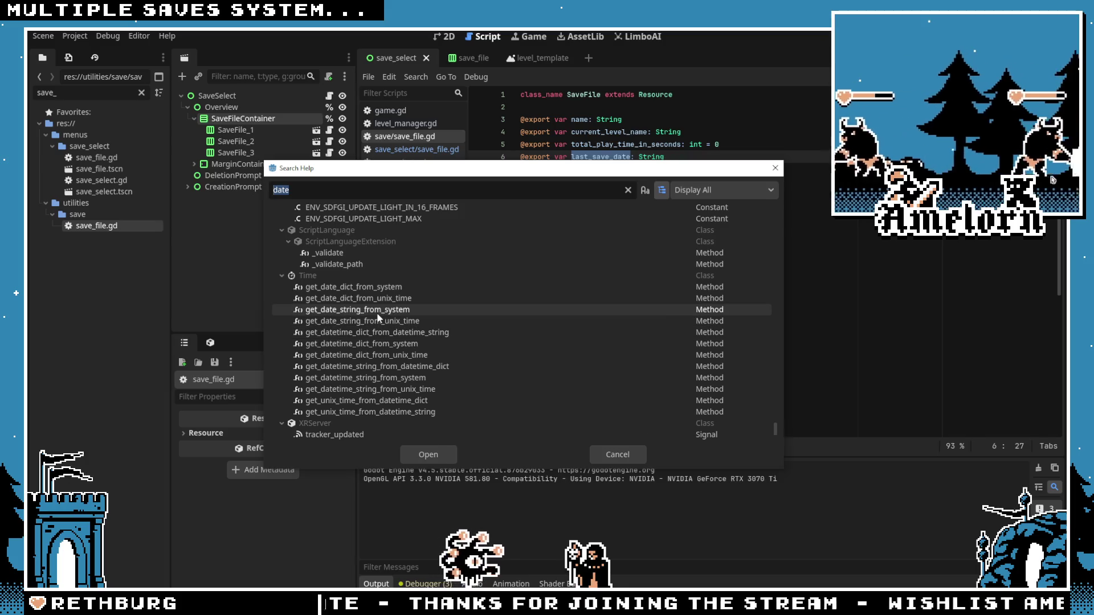
pyautogui.doubleClick(380, 292)
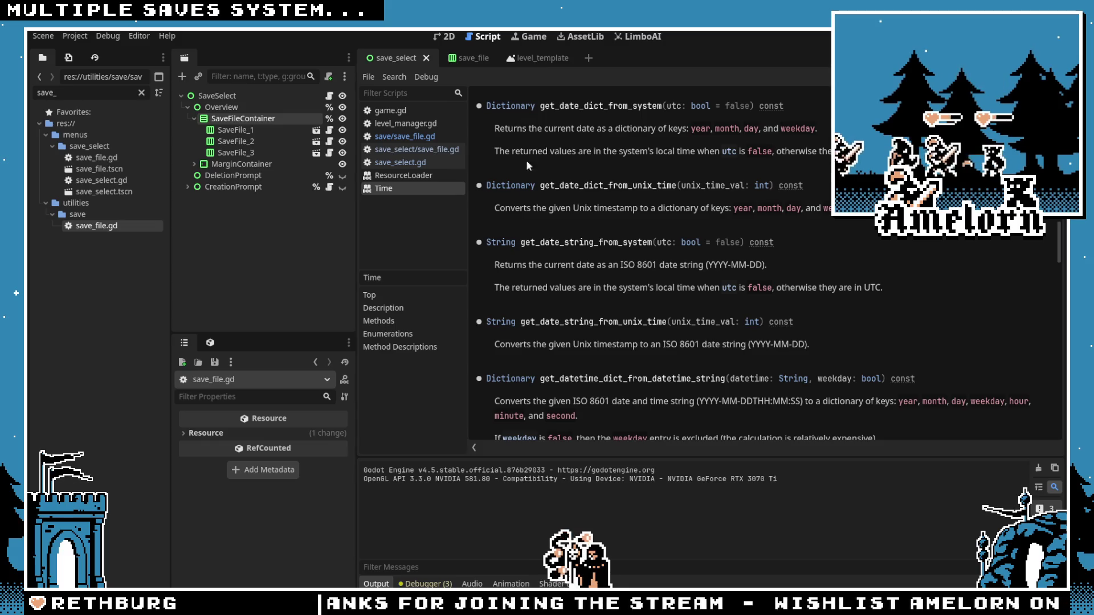
# Step: Scroll the Time class reference down to get_datetime_string_from_datetime_dict and other conversion methods
pyautogui.scroll(-6, 577, 255)
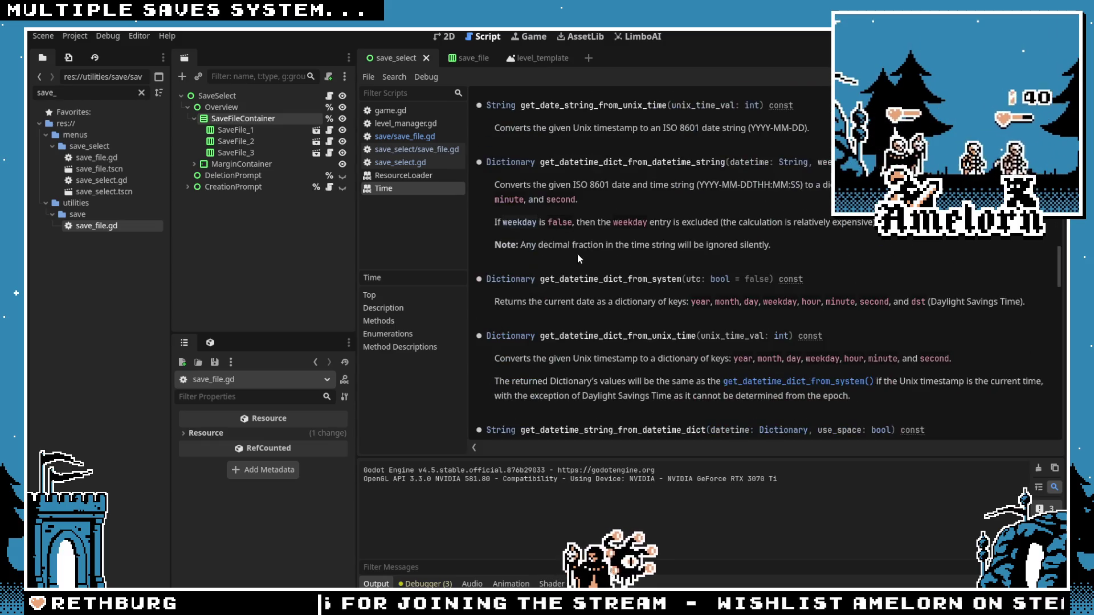
pyautogui.scroll(8, 576, 255)
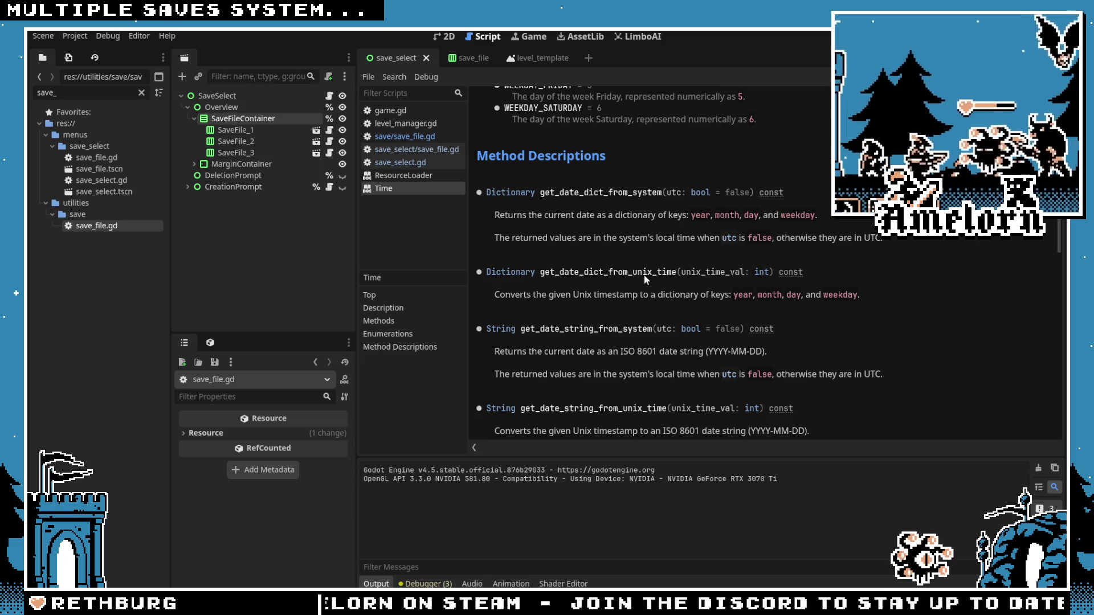
pyautogui.scroll(-2, 615, 360)
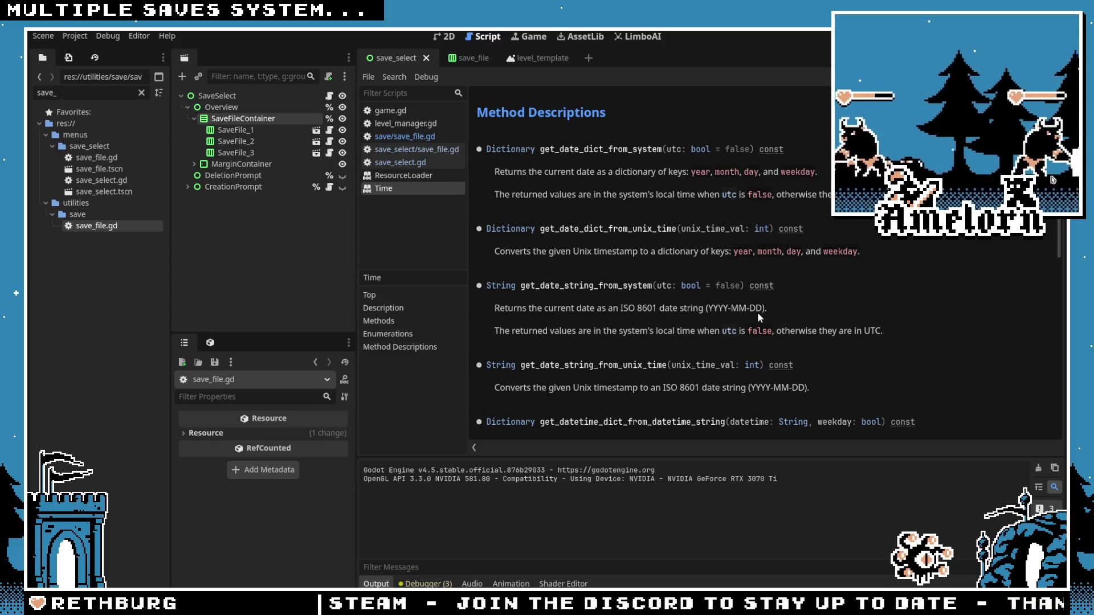
pyautogui.scroll(-2, 748, 312)
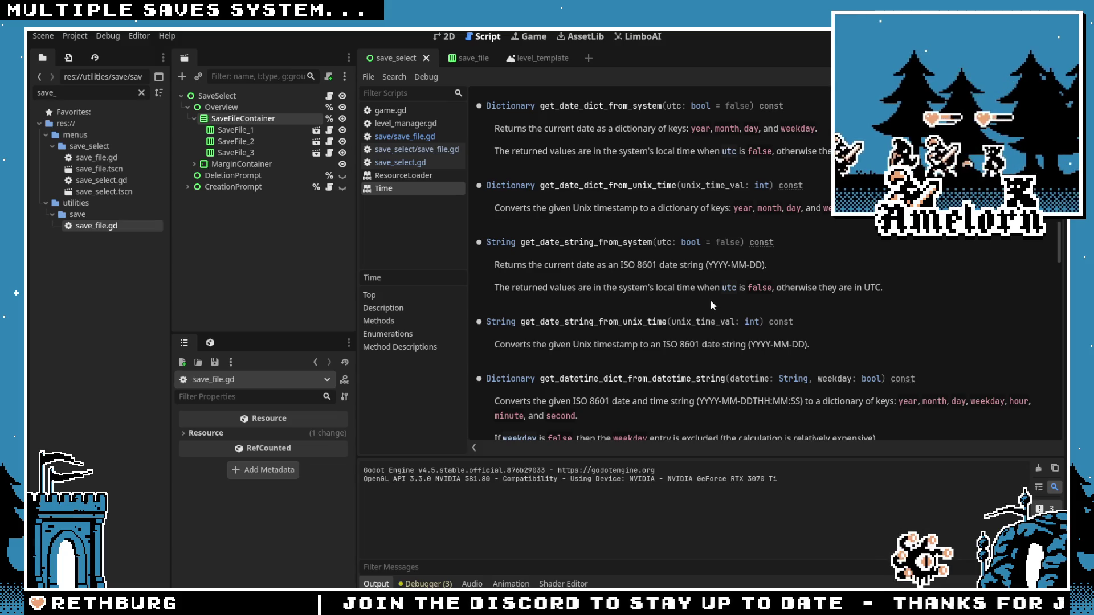
pyautogui.scroll(-2, 710, 300)
pyautogui.scroll(-2, 707, 295)
pyautogui.scroll(-2, 684, 291)
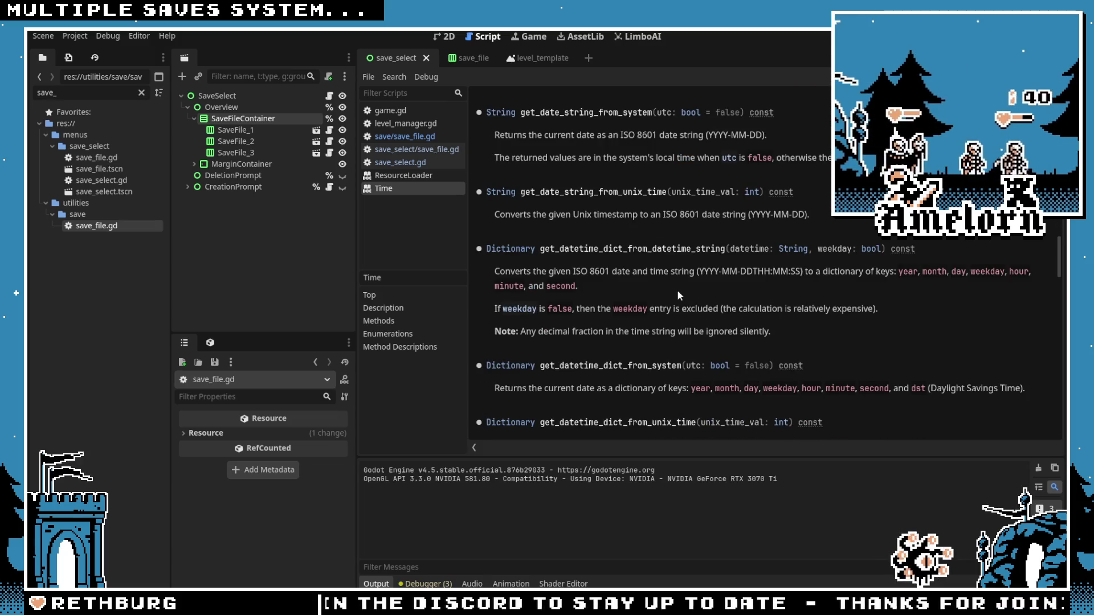
pyautogui.scroll(-2, 664, 283)
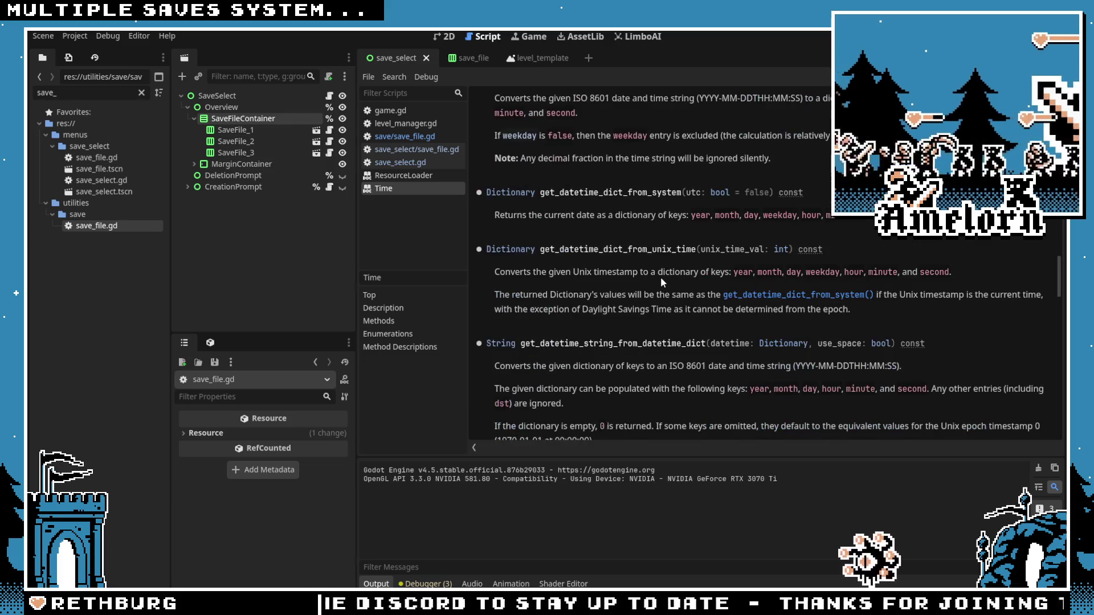
pyautogui.scroll(-1, 661, 277)
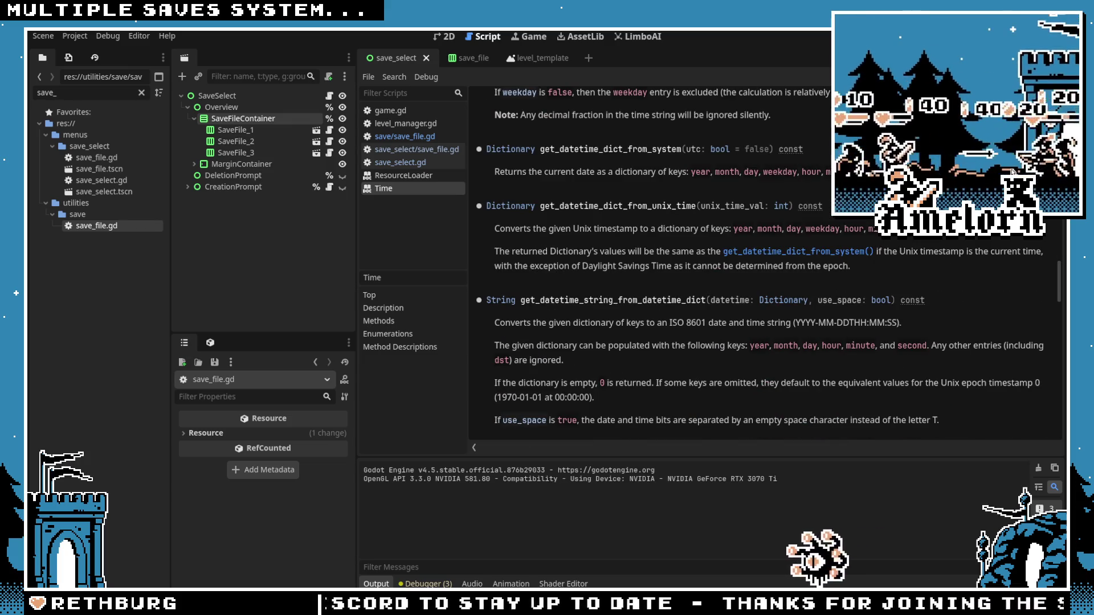
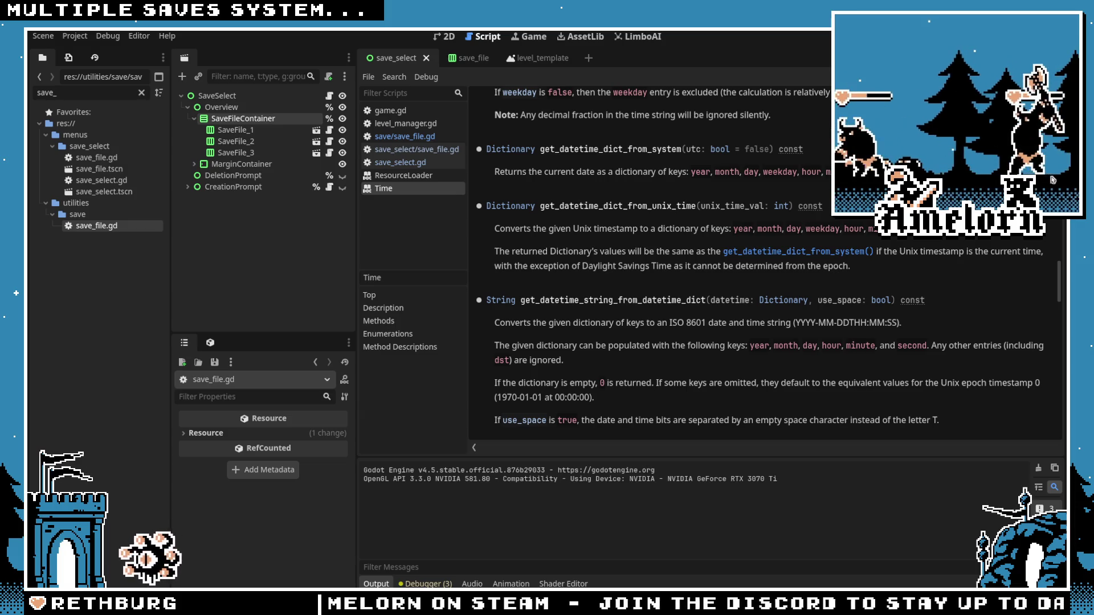
# Step: Change last_save_date's type in save_file.gd from String to Dictionary and save the script
pyautogui.click(330, 96)
pyautogui.click(660, 264)
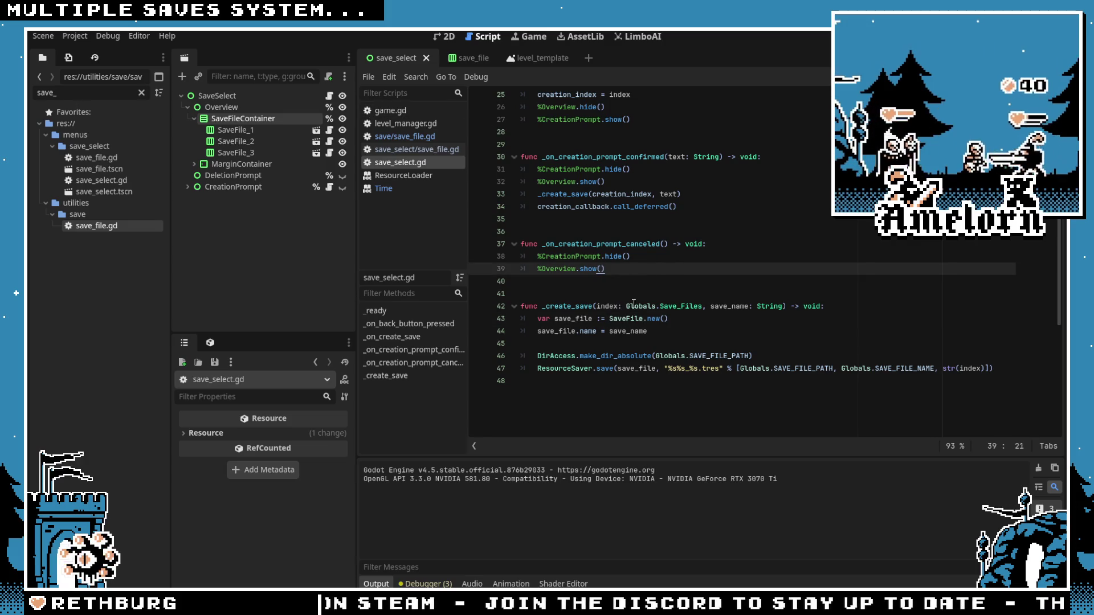
pyautogui.click(659, 329)
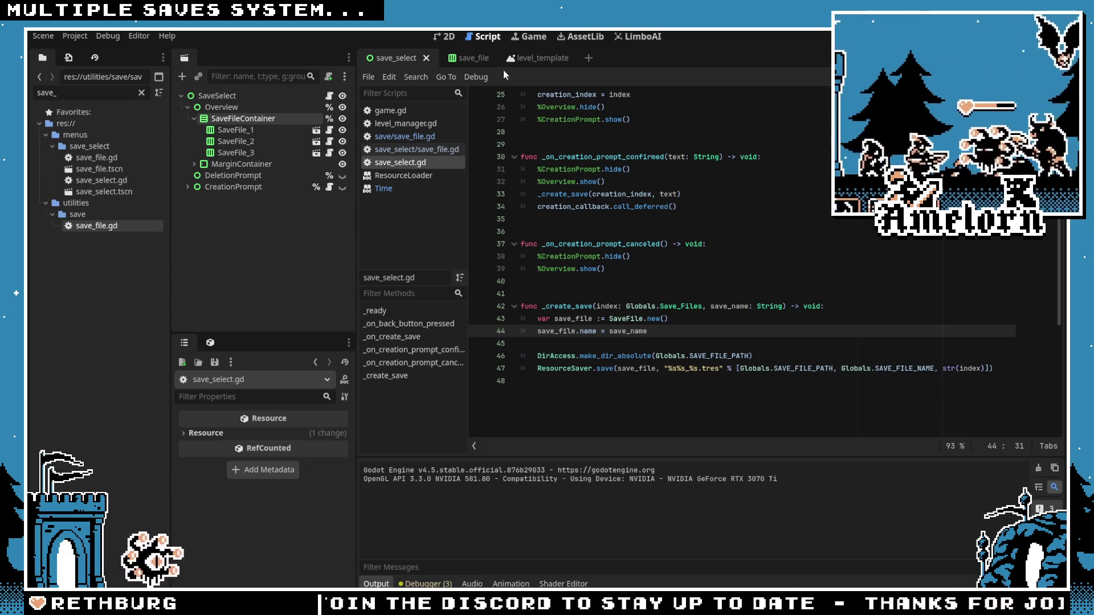
pyautogui.click(406, 138)
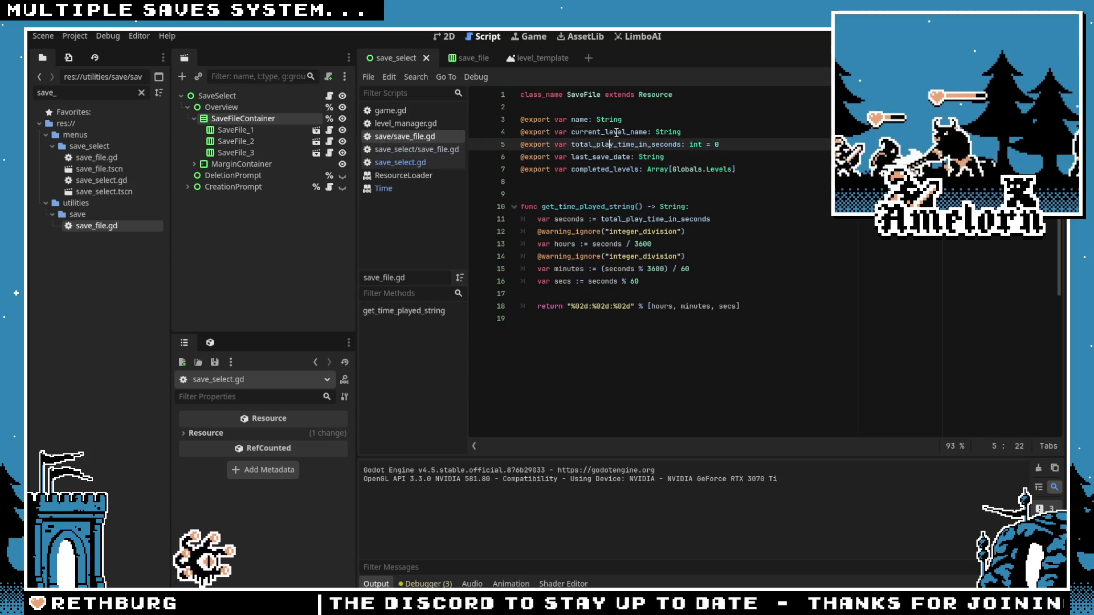
pyautogui.doubleClick(651, 158)
pyautogui.write('Dic')
pyautogui.press('Return')
pyautogui.click(611, 186)
pyautogui.click(605, 157)
pyautogui.hotkey('ctrl', 's')
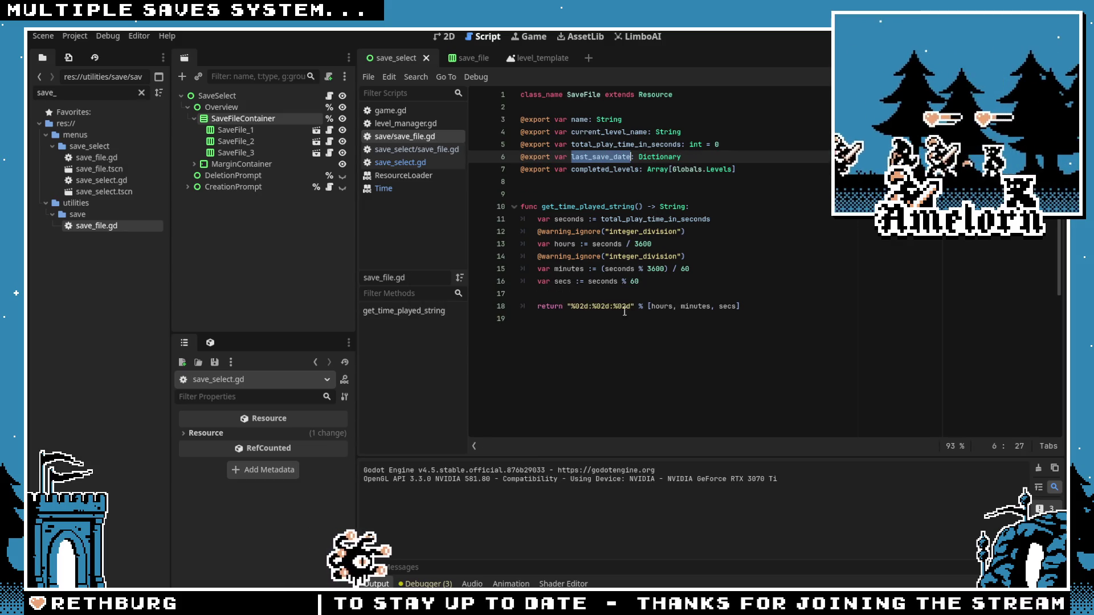
# Step: Return to save_select.gd and start a new line after line 44
pyautogui.click(576, 315)
pyautogui.click(399, 162)
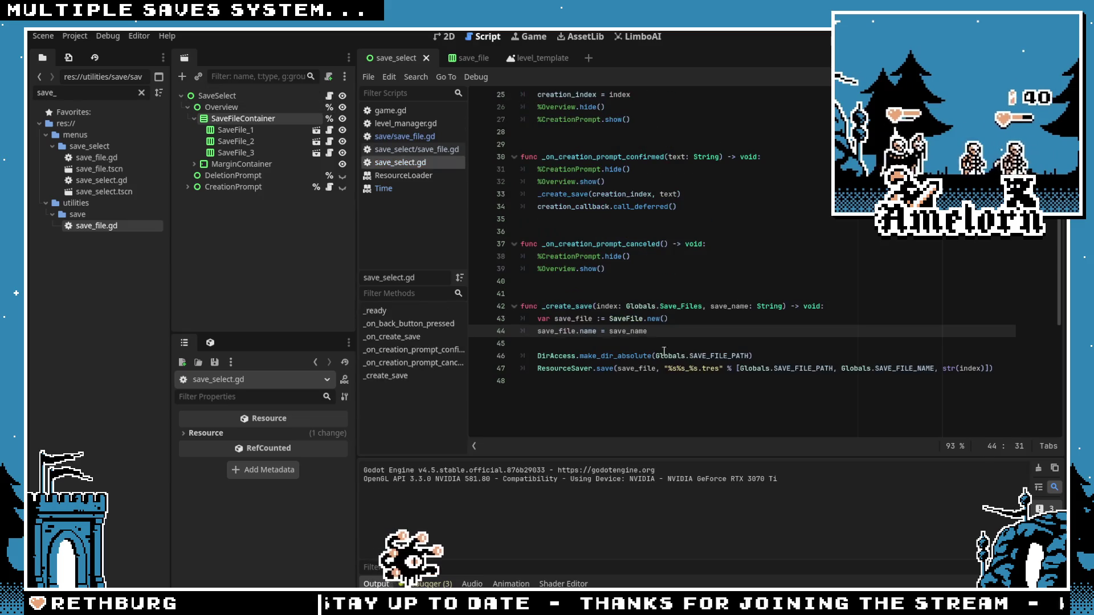
pyautogui.press('Return')
# Step: Add save_file.last_save_date = Time.get_date_dict_from_system() on line 45 and view the method's documentation
pyautogui.write('save_fi')
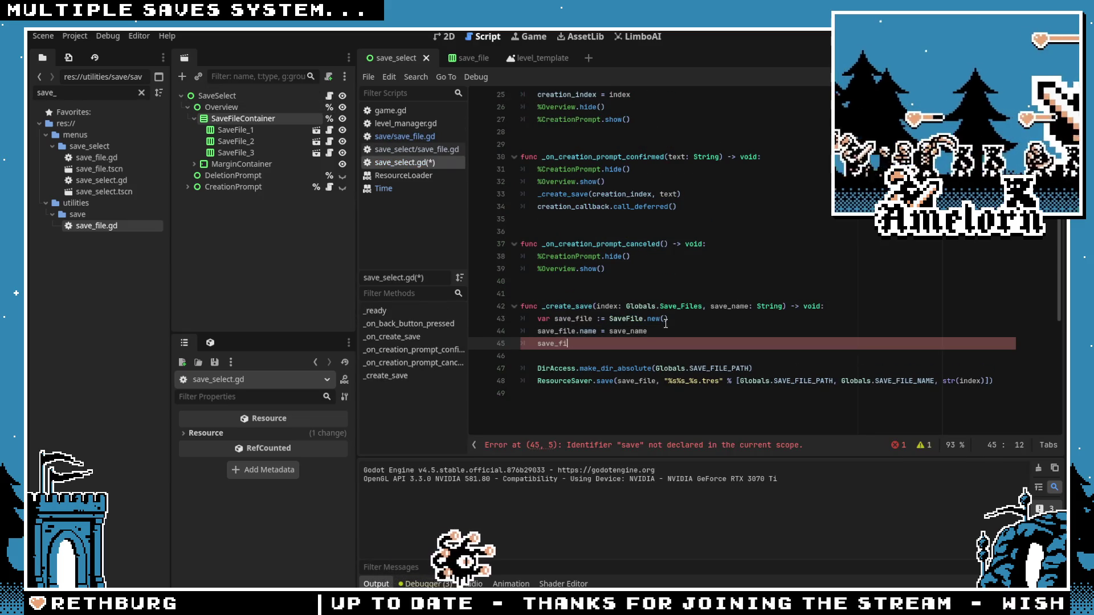
pyautogui.write('le.last_save_date = ')
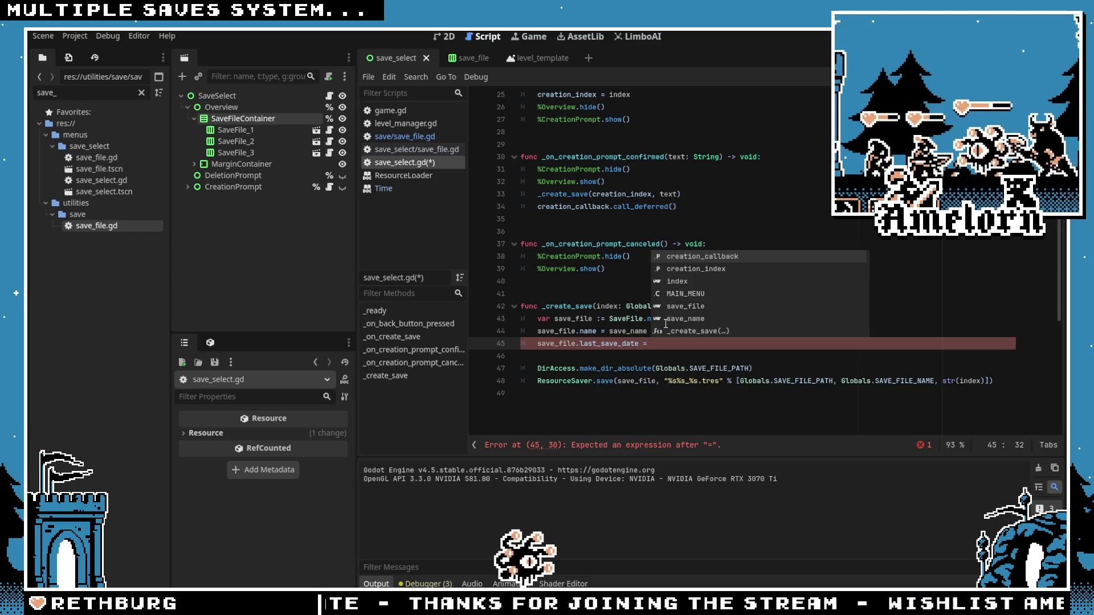
pyautogui.write('TI')
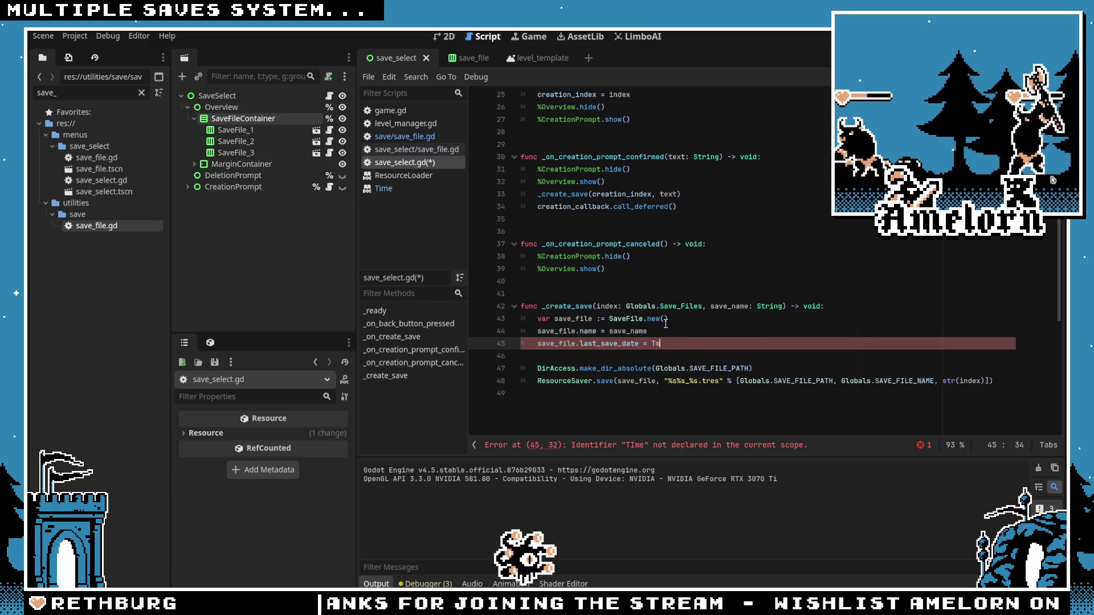
pyautogui.write('me.g')
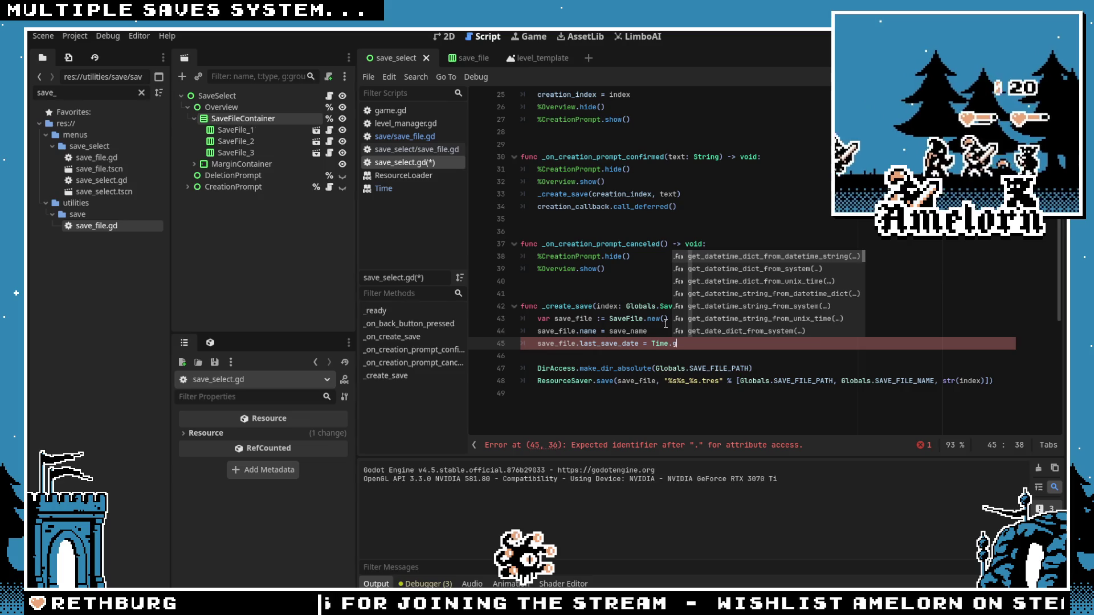
pyautogui.write('ime.get_date_')
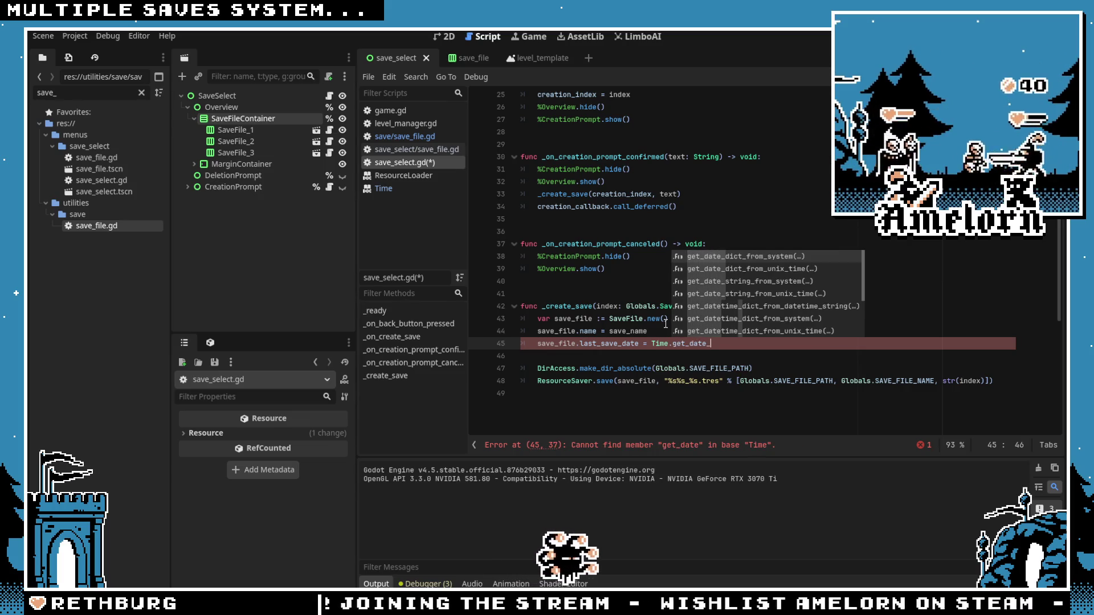
pyautogui.write('dict')
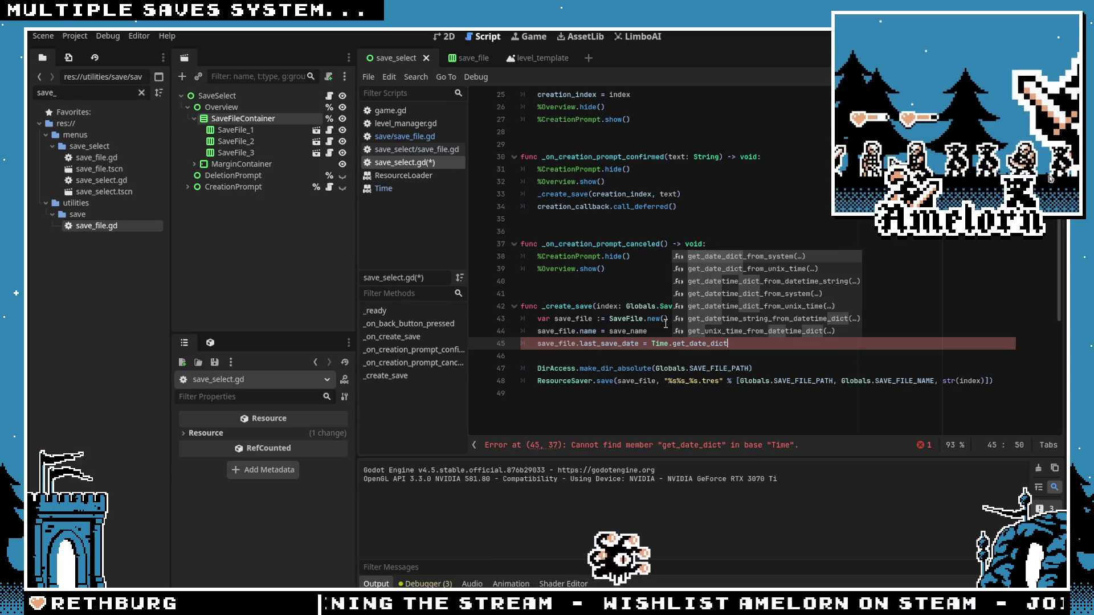
pyautogui.write('(')
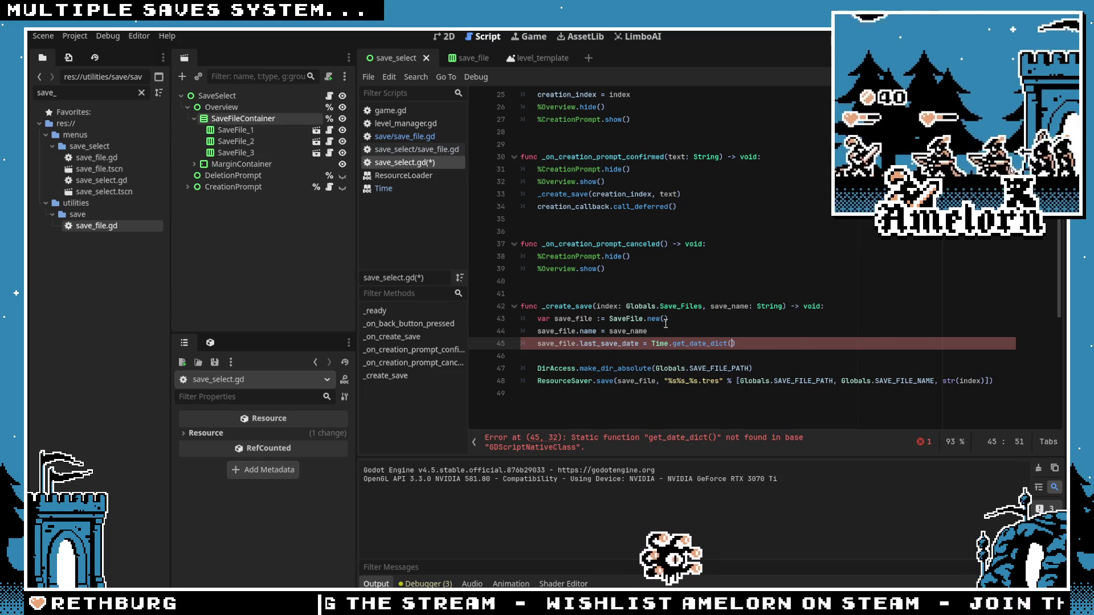
pyautogui.press('BackSpace')
pyautogui.write('_')
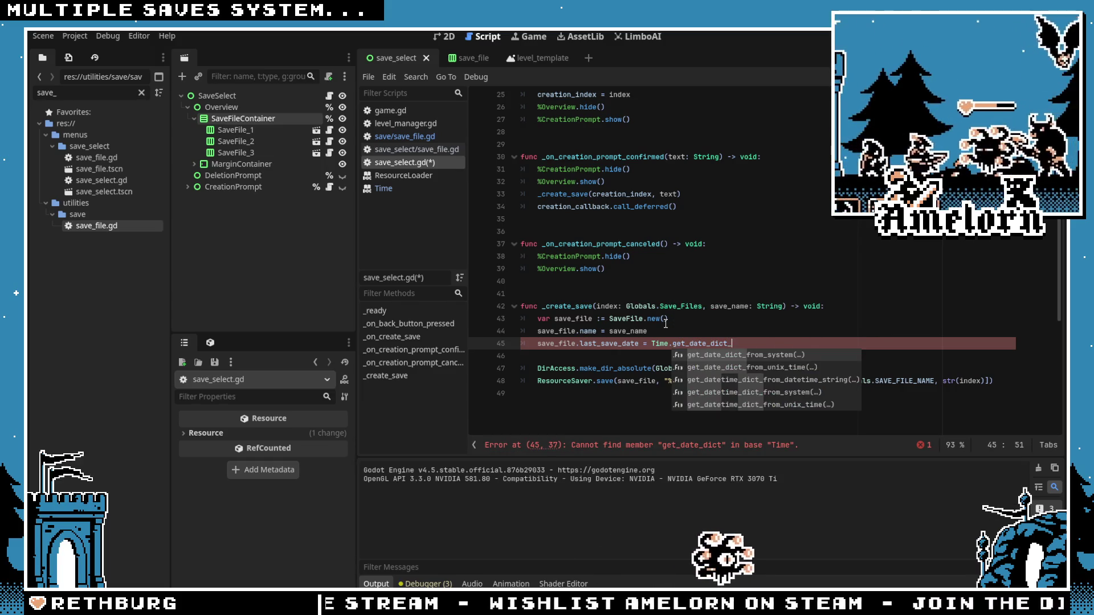
pyautogui.press('Return')
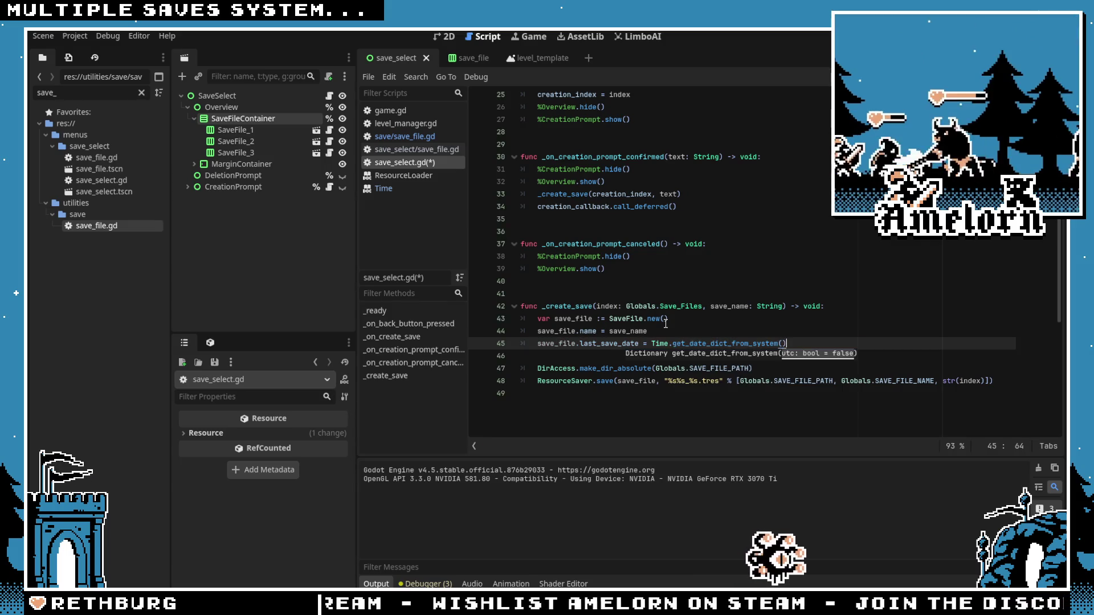
pyautogui.keyDown('ctrl'); pyautogui.click(723, 343); pyautogui.keyUp('ctrl')
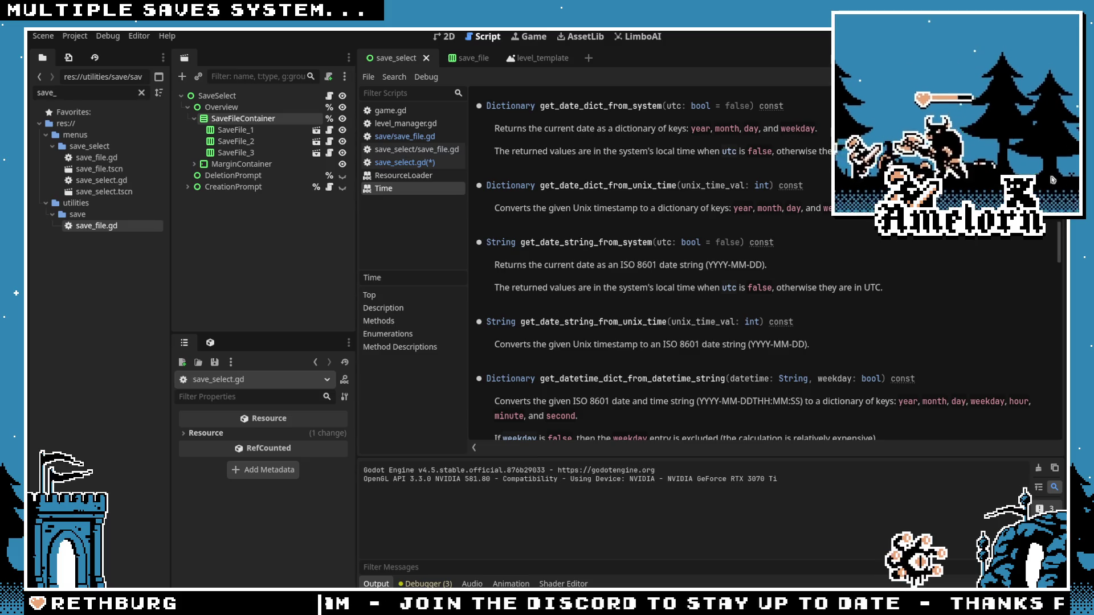
# Step: In the Aseprite mockup, hide the prompt layers and show the Save selection layer group
pyautogui.hotkey('alt', 'Tab')
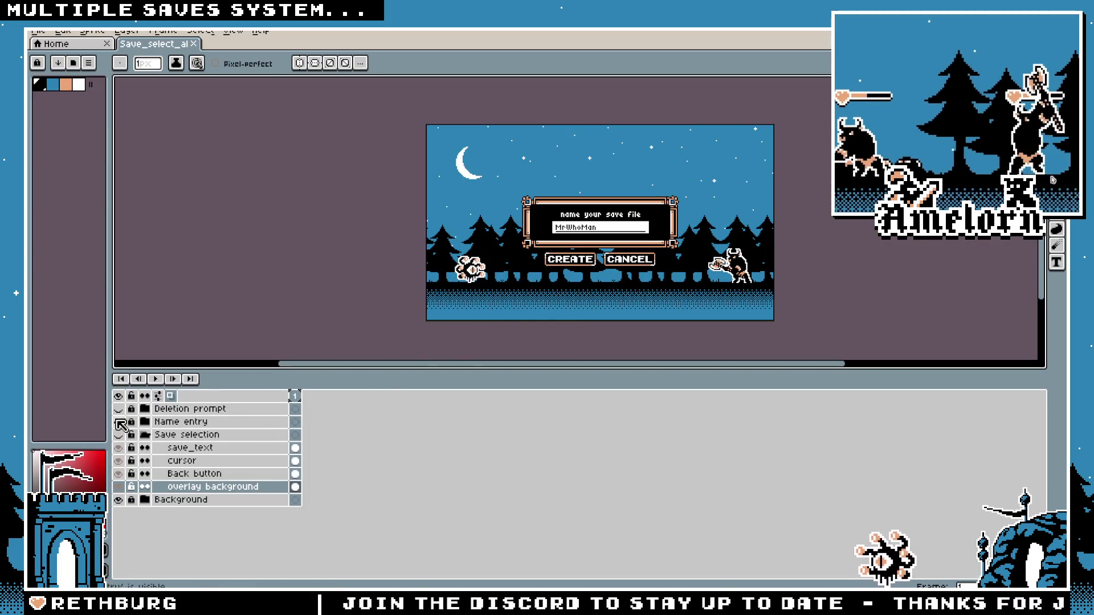
pyautogui.moveTo(117, 421); pyautogui.dragTo(117, 414)
pyautogui.click(119, 435)
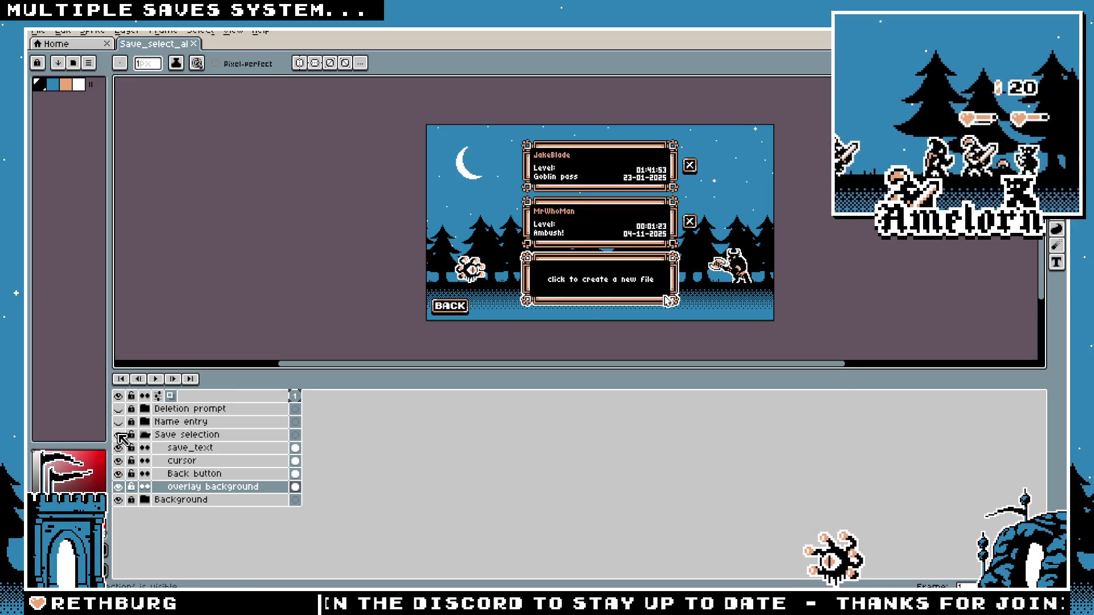
pyautogui.hotkey('alt', 'Tab')
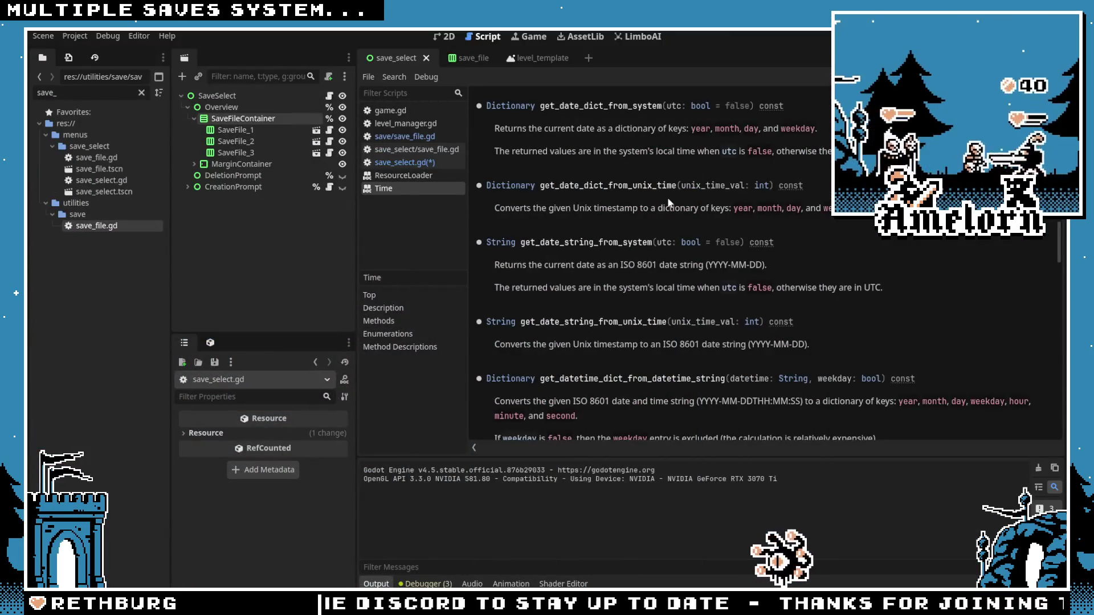
# Step: Save save_select.gd with the new last_save_date line on line 45
pyautogui.click(405, 162)
pyautogui.press('End')
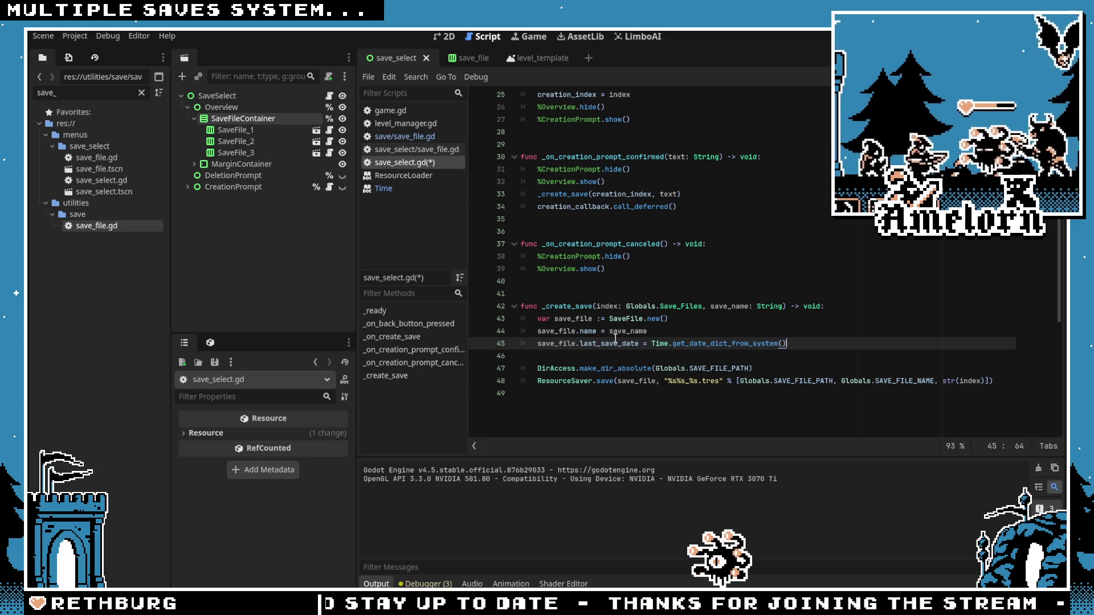
pyautogui.moveTo(798, 342); pyautogui.dragTo(652, 341)
pyautogui.click(639, 331)
pyautogui.hotkey('ctrl', 's')
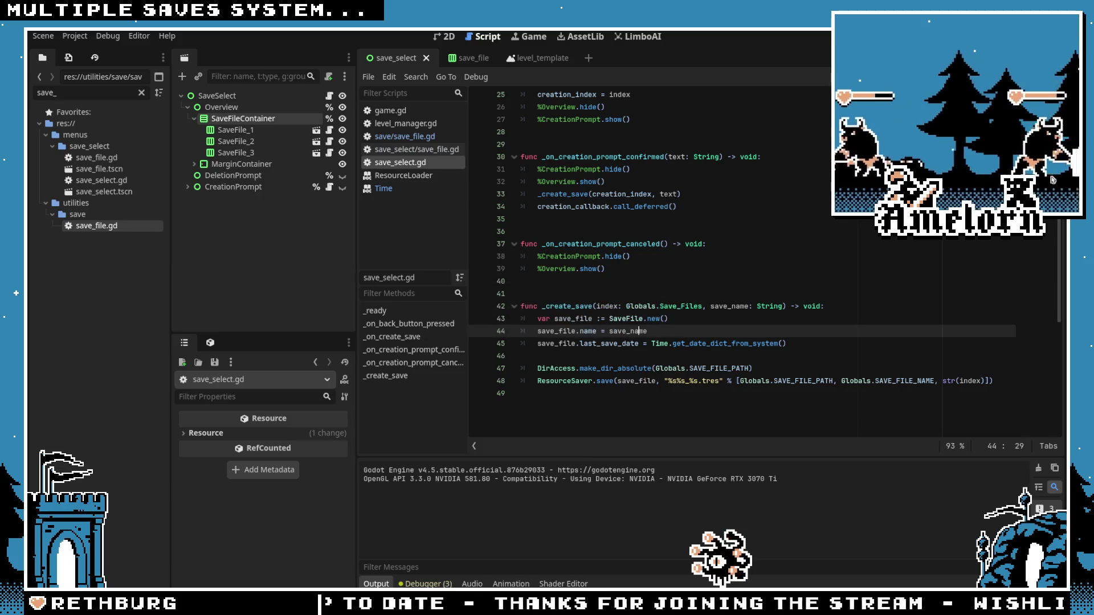
pyautogui.click(68, 35)
pyautogui.press('Escape')
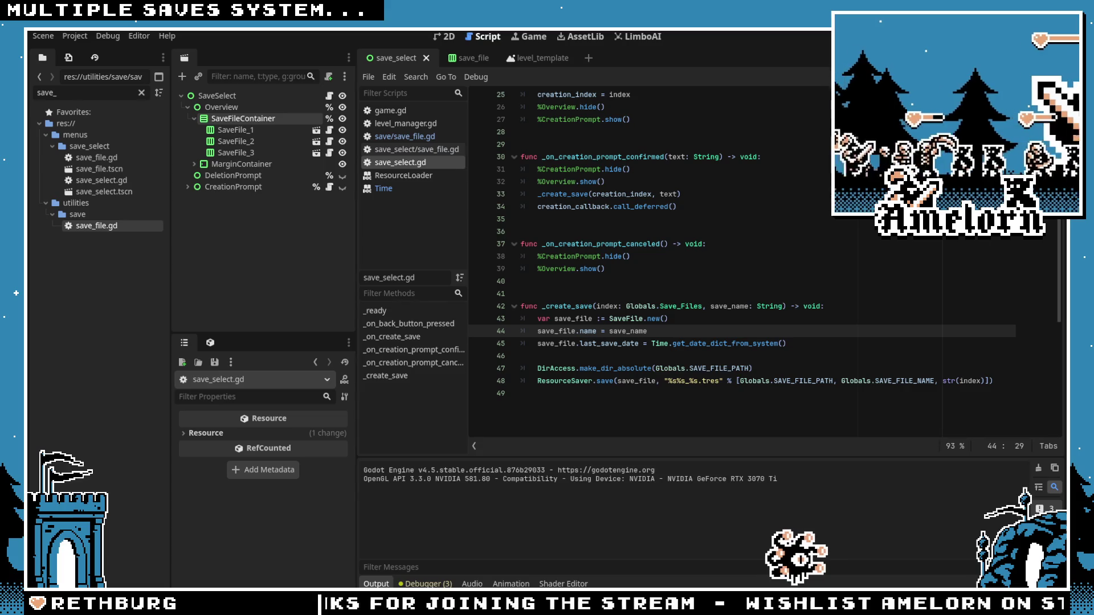
pyautogui.click(631, 169)
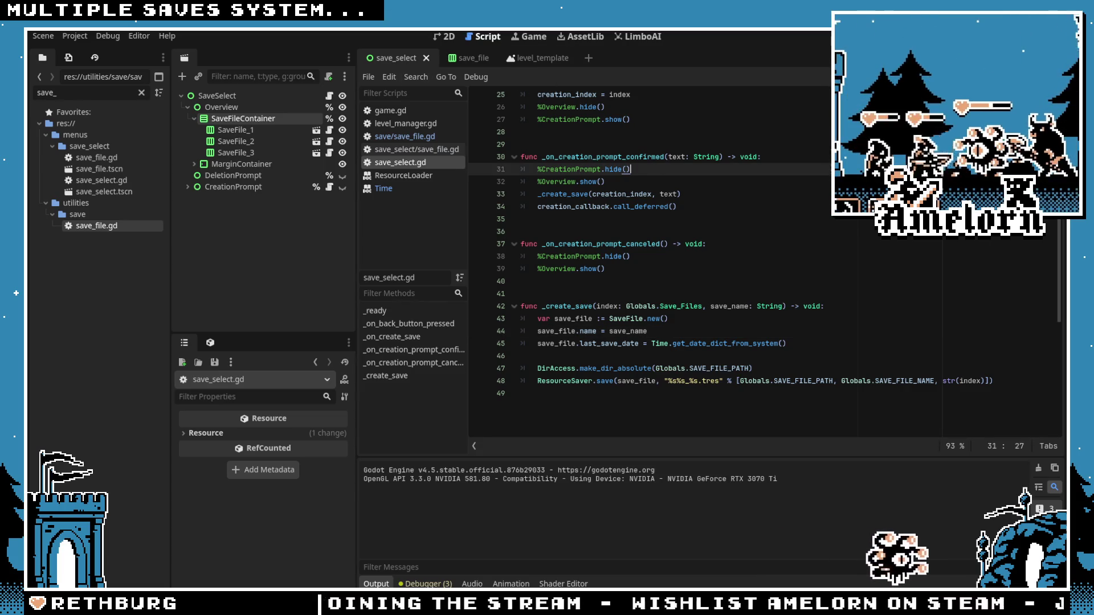
# Step: Test-run the game, create save 'abc' in the first empty slot, then close the game
pyautogui.press('F5')
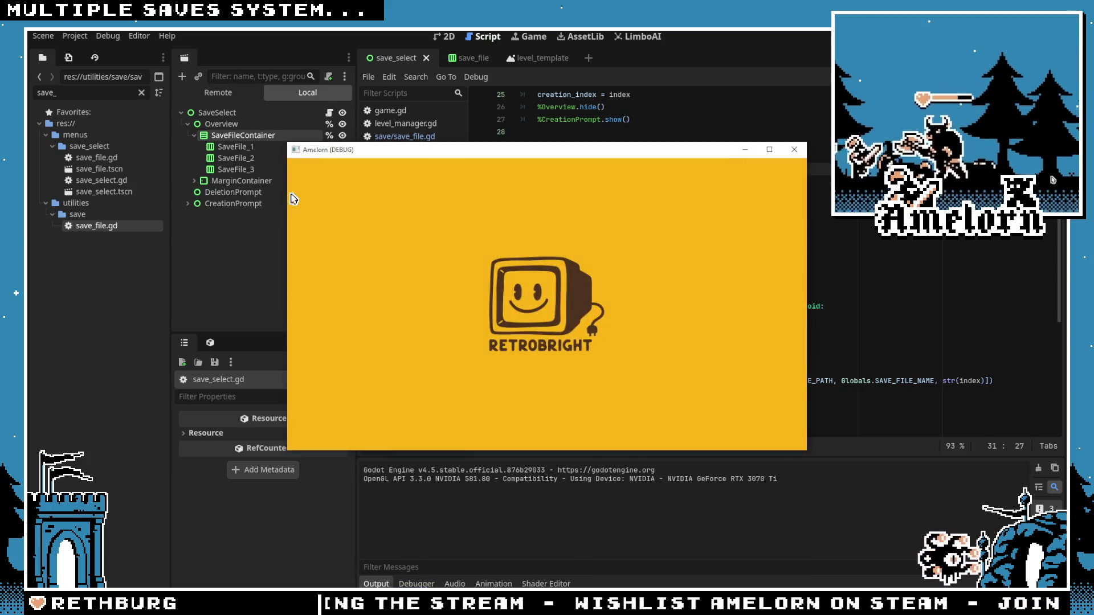
pyautogui.click(501, 230)
pyautogui.write('abc')
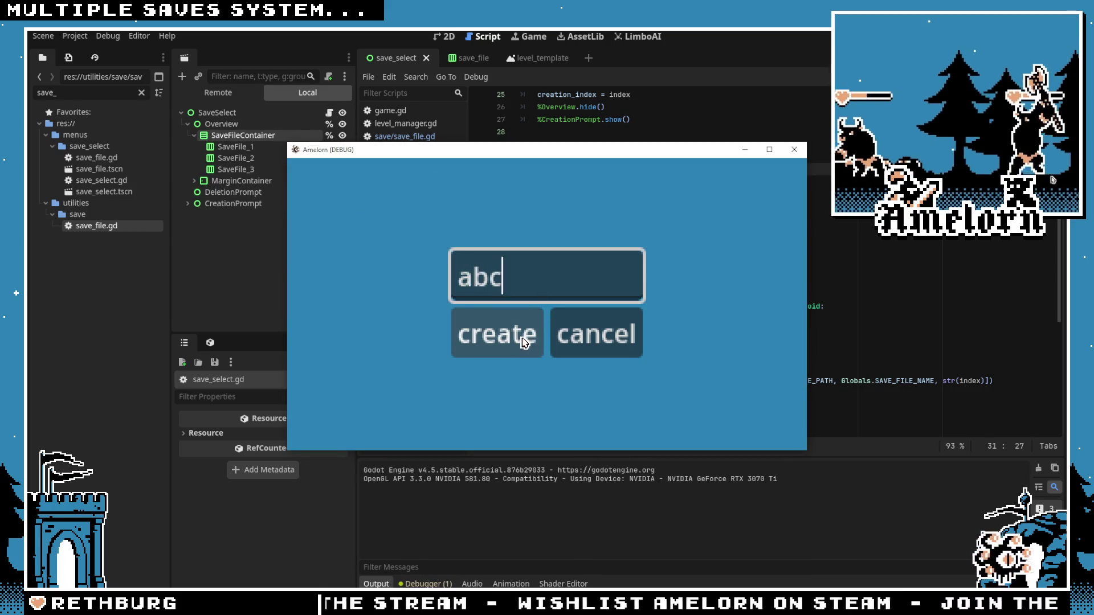
pyautogui.click(523, 342)
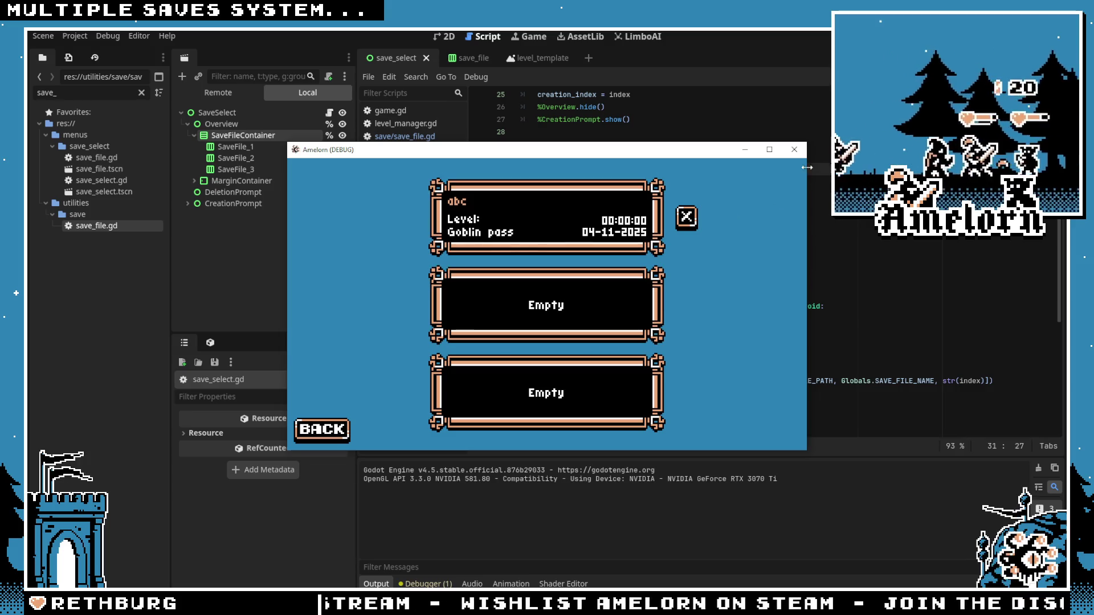
pyautogui.click(794, 150)
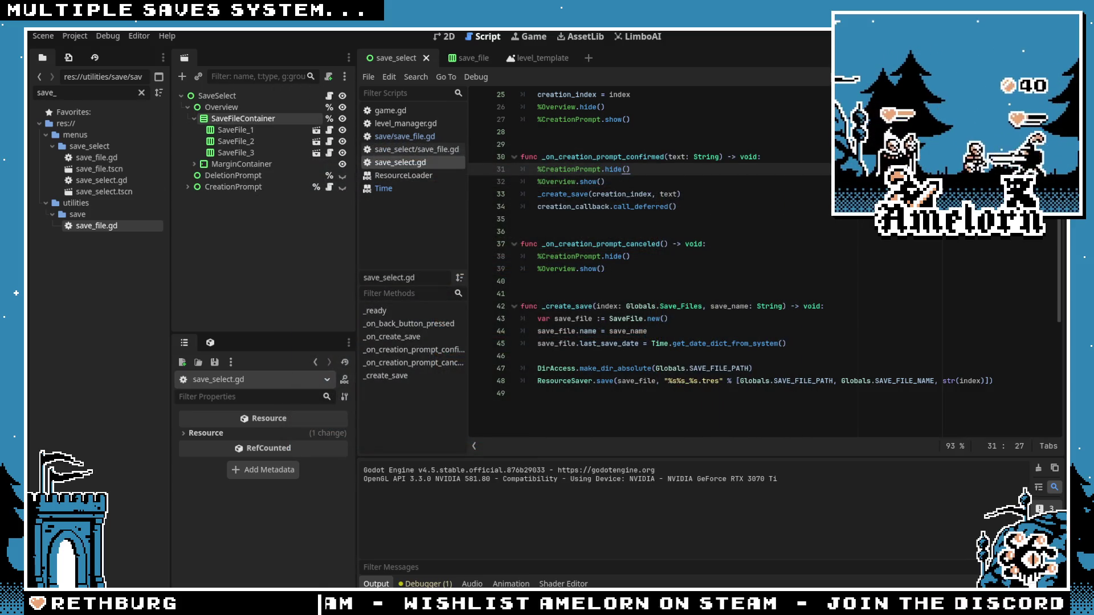
pyautogui.press('F5')
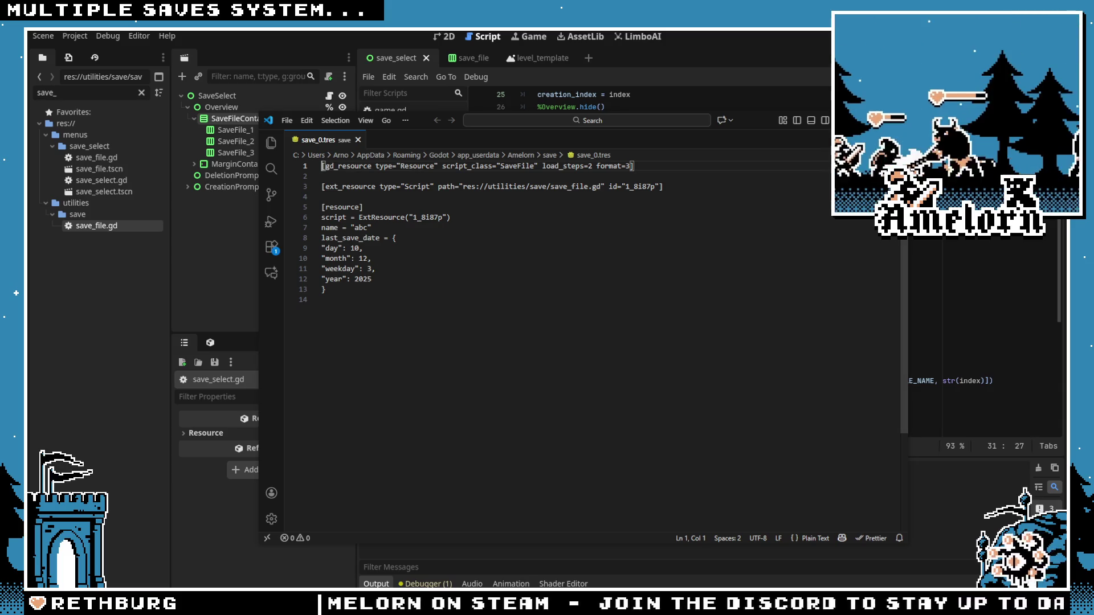
# Step: Close the VS Code window showing save_0.tres
pyautogui.hotkey('alt', 'F4')
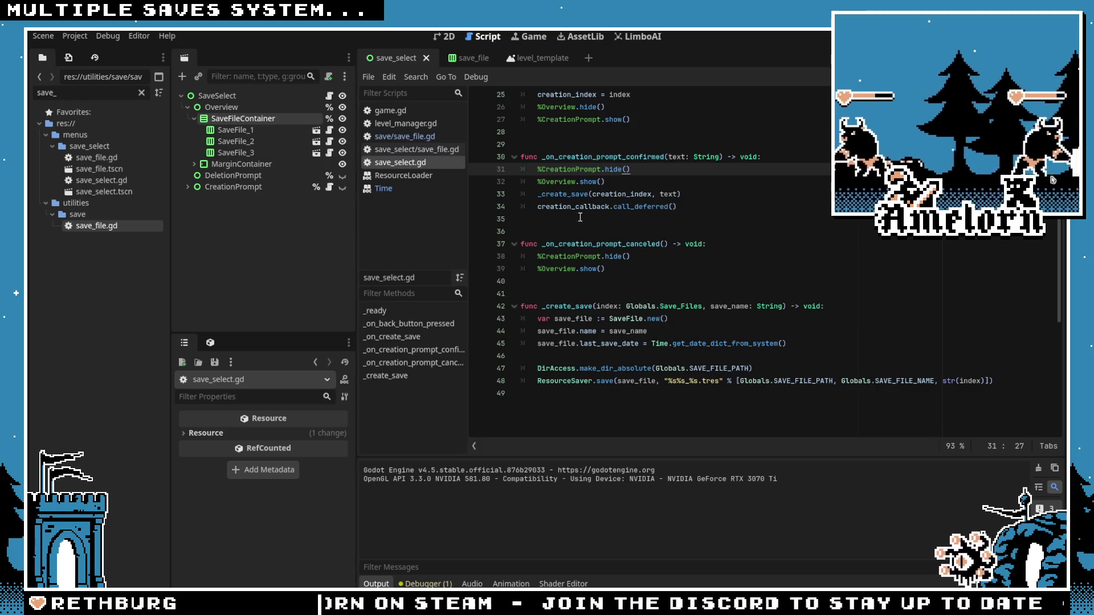
# Step: Add get_last_save_date_string() -> String to save_file.gd, pasting in the time-format return statement
pyautogui.click(402, 137)
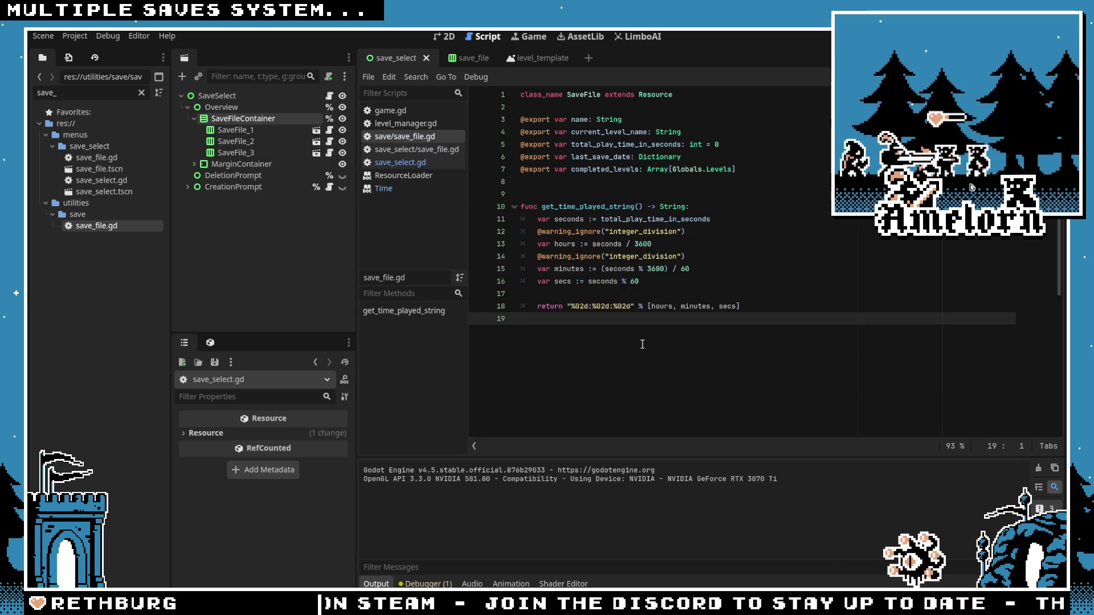
pyautogui.press('Return')
pyautogui.press('Return')
pyautogui.write('func get')
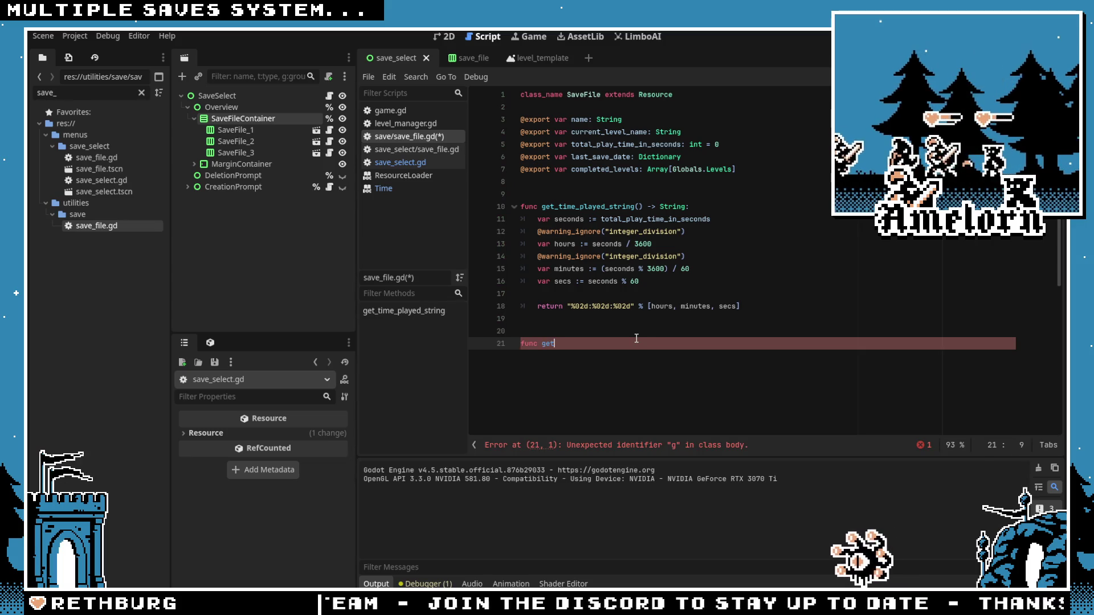
pyautogui.write('_last_save_date_string')
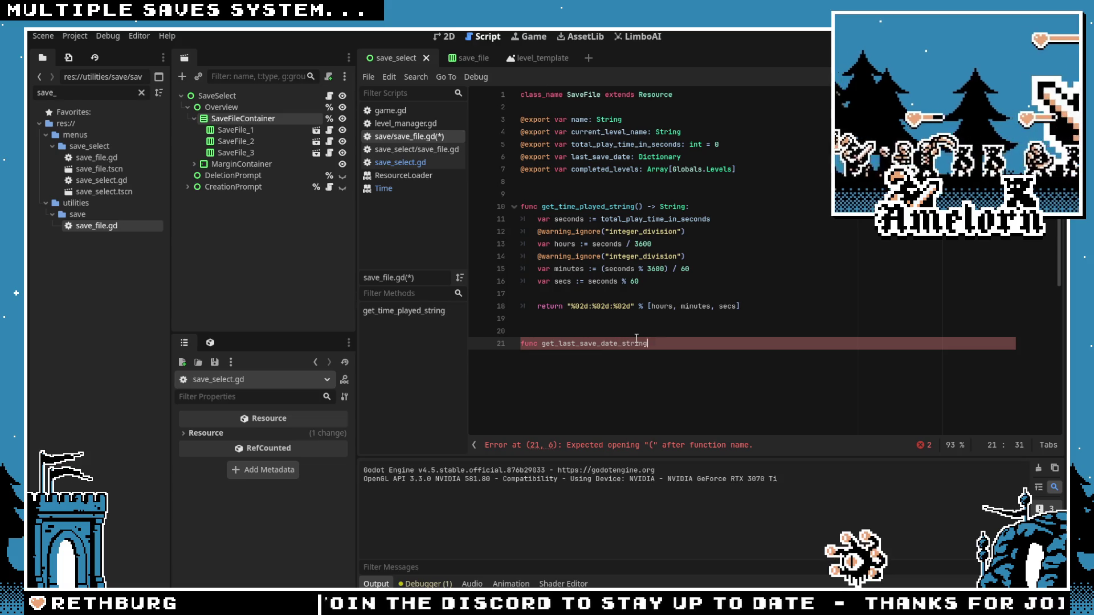
pyautogui.write('() -> String')
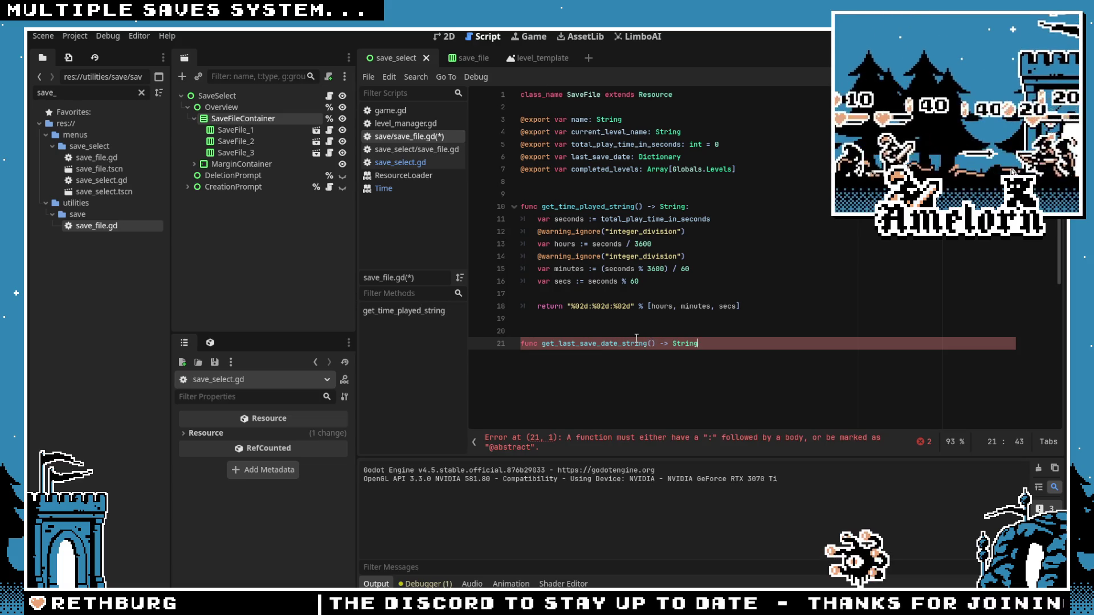
pyautogui.write(':')
pyautogui.press('Return')
pyautogui.moveTo(740, 306); pyautogui.dragTo(536, 306)
pyautogui.hotkey('ctrl', 'c')
pyautogui.click(613, 372)
pyautogui.hotkey('ctrl', 'v')
pyautogui.click(594, 358)
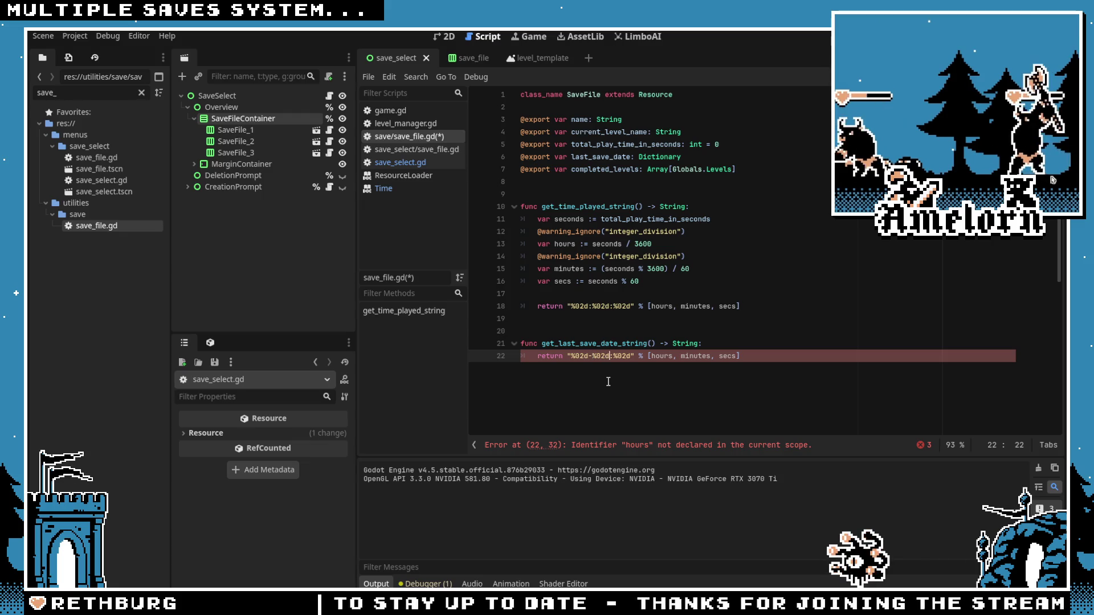
pyautogui.write('-')
# Step: Split the format array so each entry sits on its own line, closing bracket outdented
pyautogui.doubleClick(661, 355)
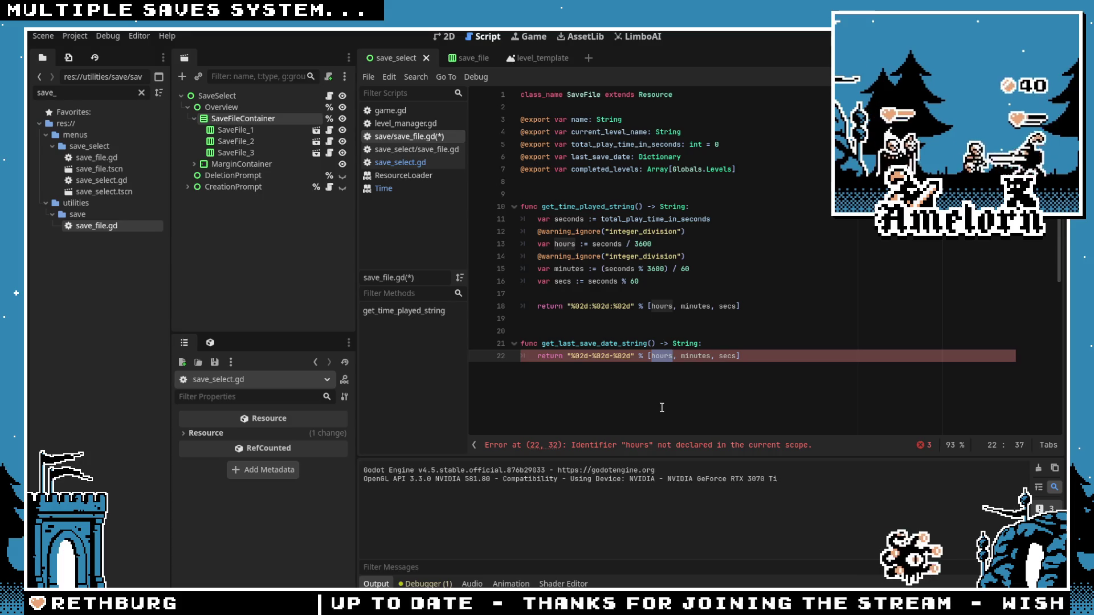
pyautogui.click(650, 356)
pyautogui.press('Return')
pyautogui.click(641, 368)
pyautogui.press('Return')
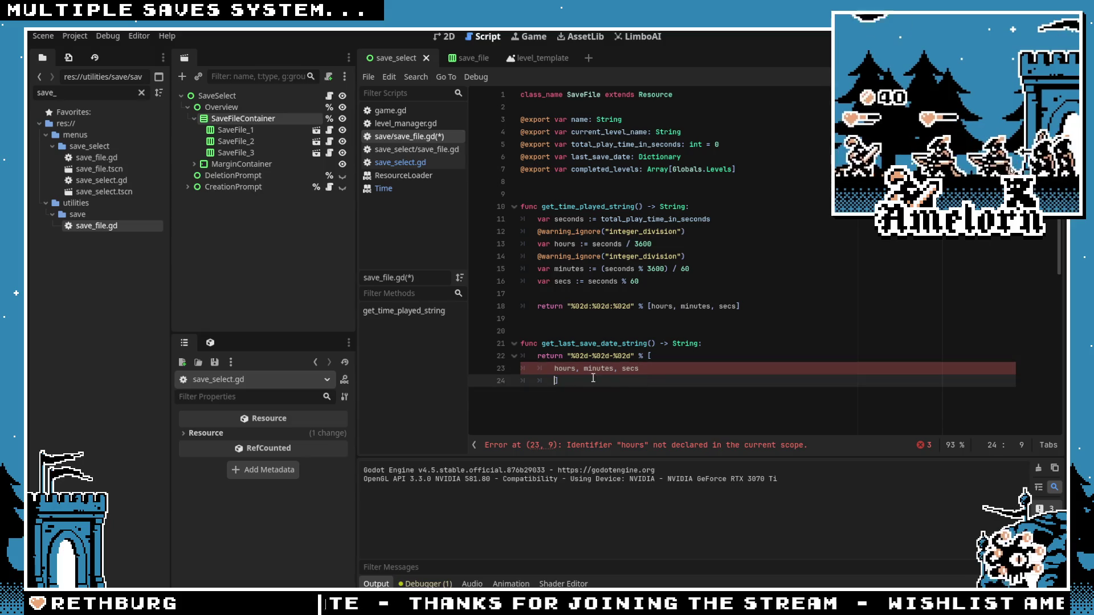
pyautogui.click(579, 368)
pyautogui.press('Return')
pyautogui.click(586, 381)
pyautogui.press('Return')
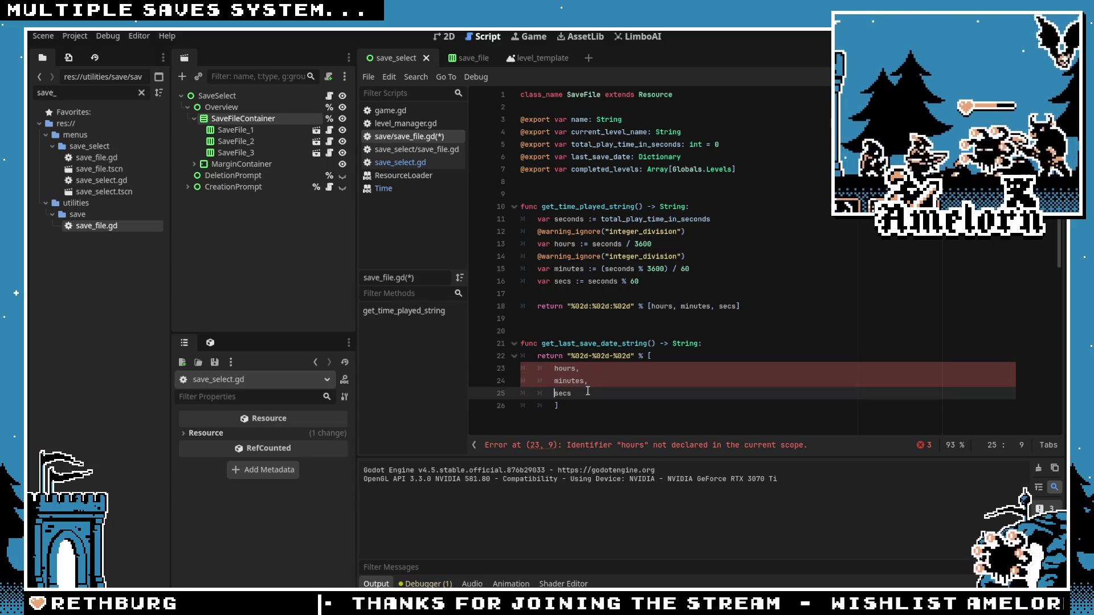
pyautogui.click(571, 396)
pyautogui.click(571, 405)
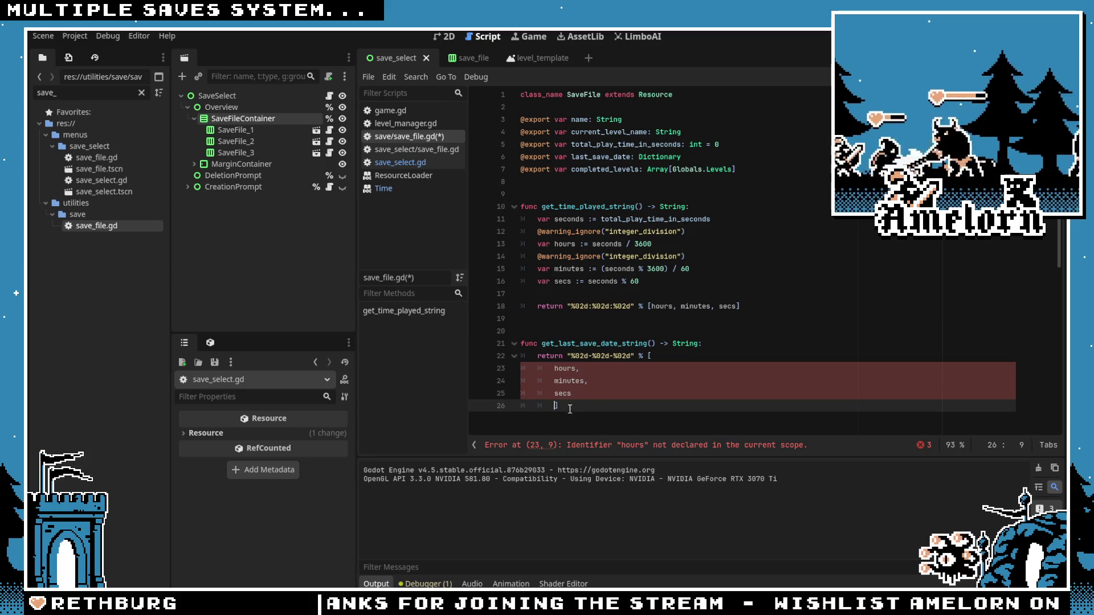
pyautogui.hotkey('shift', 'Tab')
pyautogui.click(566, 369)
# Step: Replace hours, minutes and secs with last_save_date, starting the first entry as last_save_date.day
pyautogui.doubleClick(627, 144)
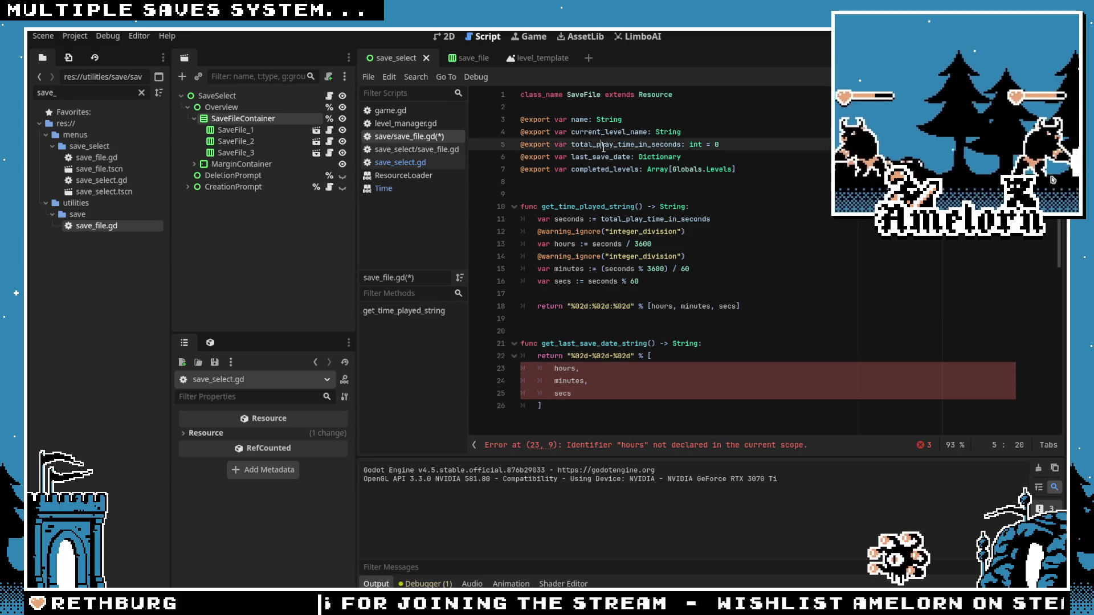
pyautogui.doubleClick(600, 156)
pyautogui.hotkey('ctrl', 'c')
pyautogui.doubleClick(566, 369)
pyautogui.hotkey('ctrl', 'v')
pyautogui.doubleClick(570, 381)
pyautogui.hotkey('ctrl', 'v')
pyautogui.click(570, 393)
pyautogui.doubleClick(564, 393)
pyautogui.hotkey('ctrl', 'v')
pyautogui.press('Up')
pyautogui.press('Up')
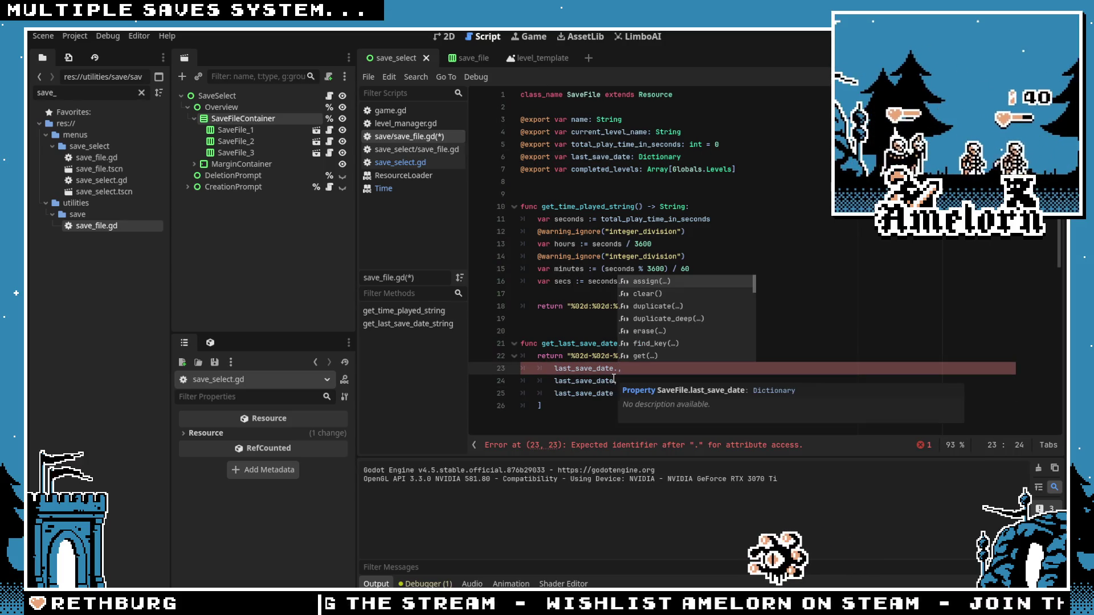
pyautogui.write('day')
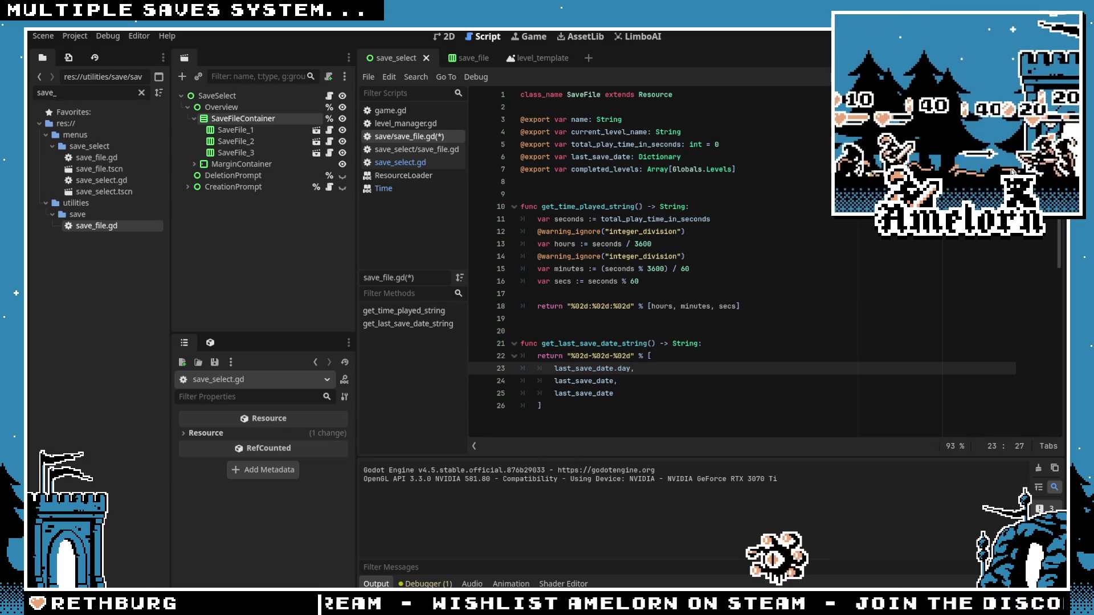
pyautogui.hotkey('alt', 'Tab')
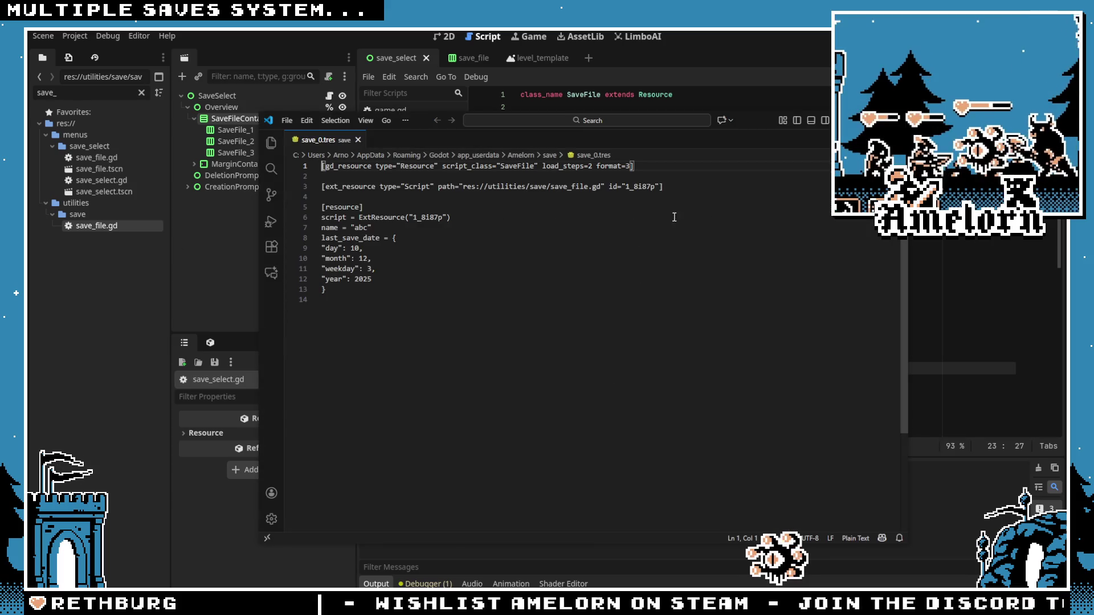
pyautogui.hotkey('alt', 'Tab')
pyautogui.click(617, 381)
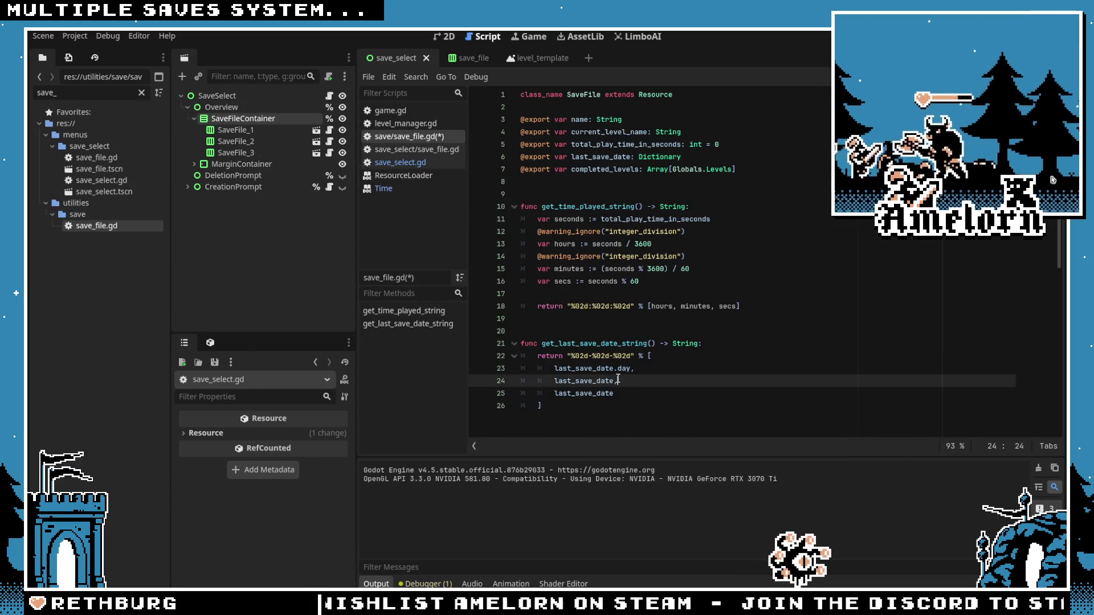
# Step: Write the middle entry as last_save_date.get("month")
pyautogui.write('.month')
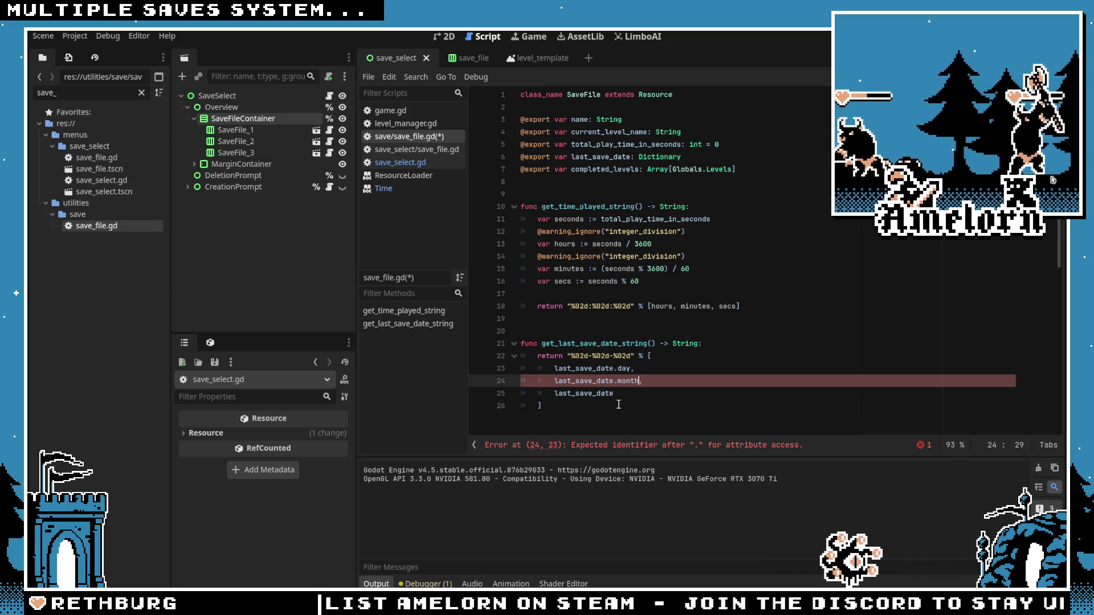
pyautogui.press('BackSpace')
pyautogui.press('BackSpace')
pyautogui.write('[month')
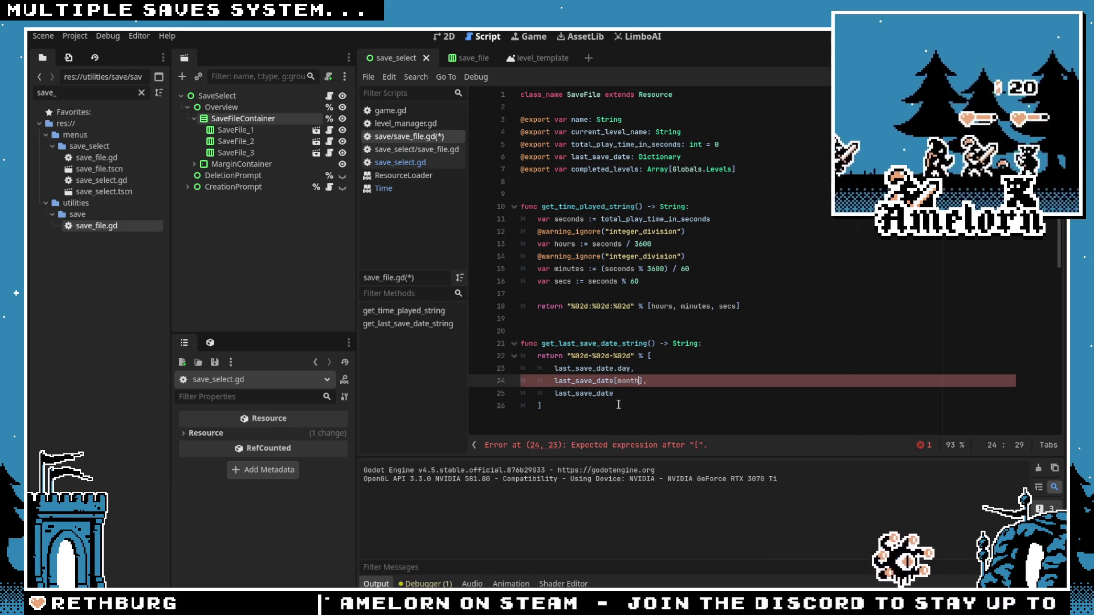
pyautogui.press('BackSpace')
pyautogui.press('BackSpace')
pyautogui.press('BackSpace')
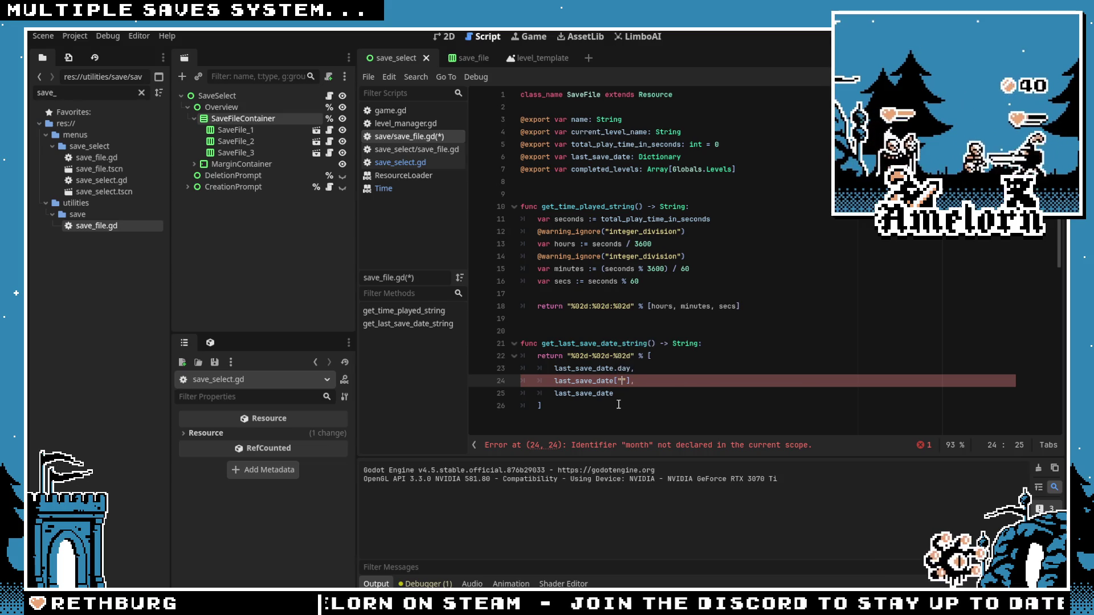
pyautogui.press('BackSpace')
pyautogui.write('.get(')
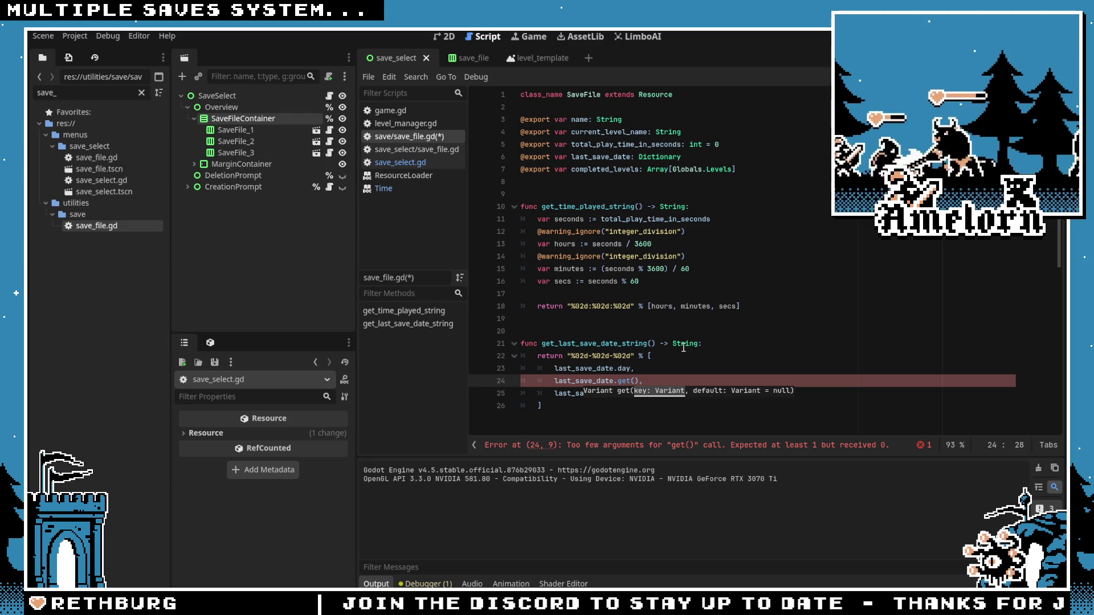
pyautogui.write('"month')
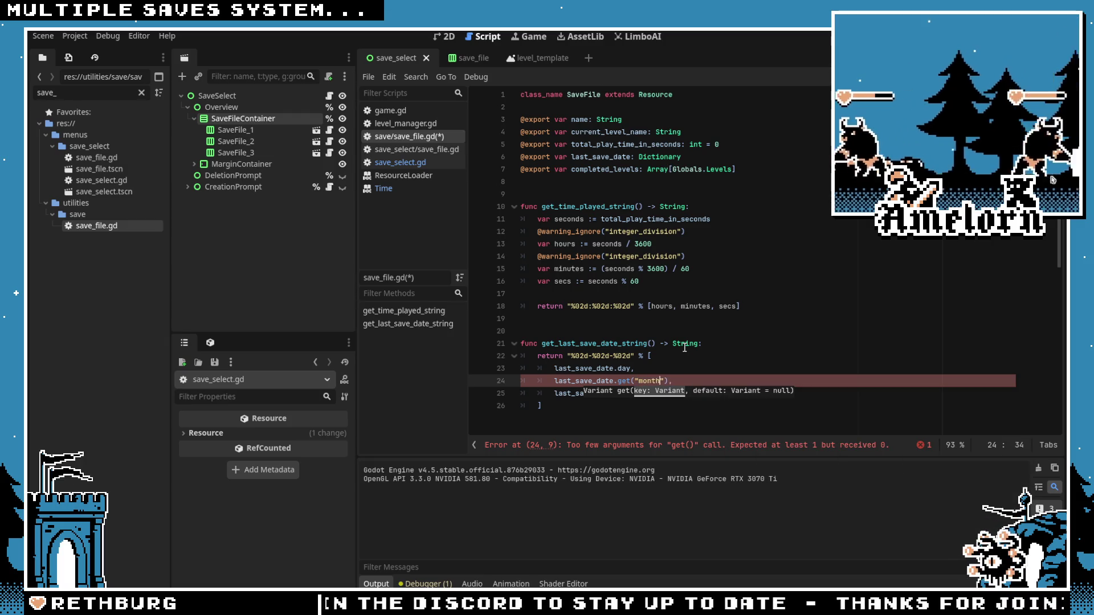
# Step: Use .get("day") and .get("year") for the other entries, save, and run the game
pyautogui.click(685, 347)
pyautogui.moveTo(666, 381); pyautogui.dragTo(648, 382)
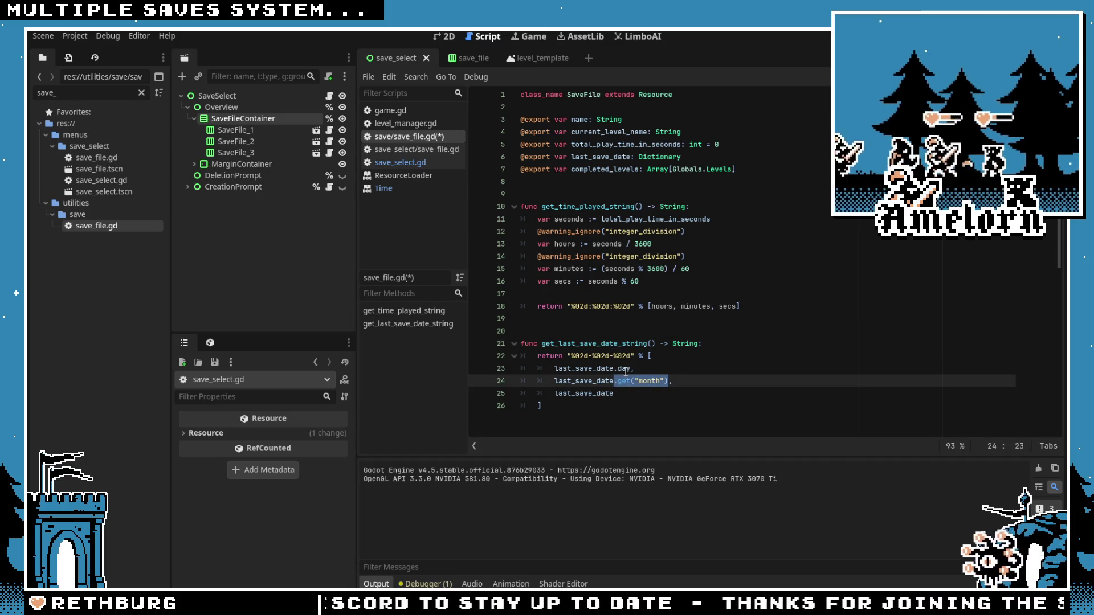
pyautogui.click(627, 369)
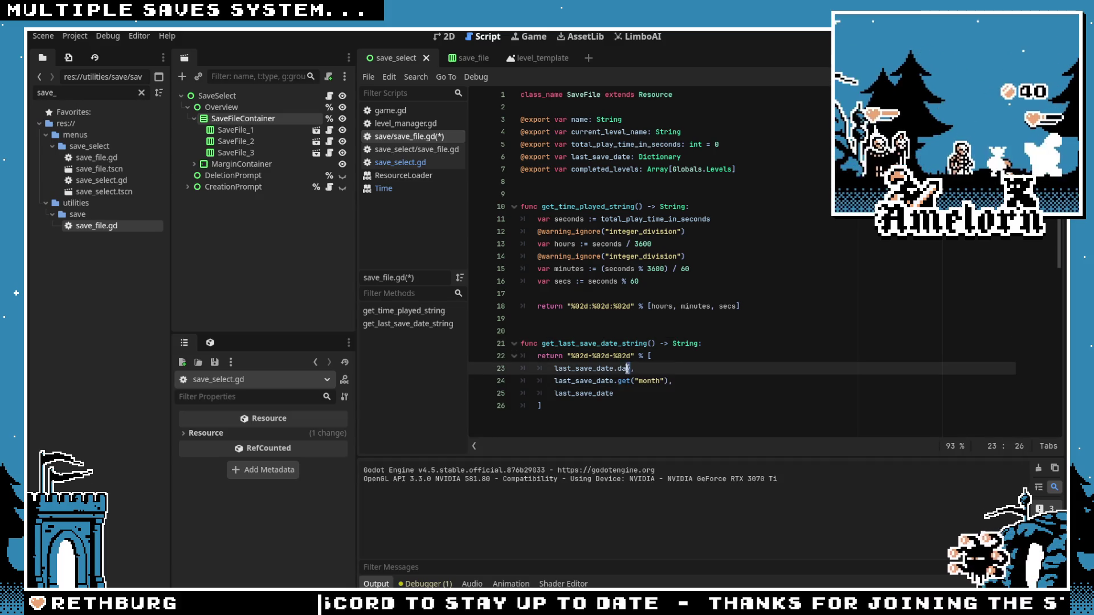
pyautogui.hotkey('ctrl', 'v')
pyautogui.click(616, 396)
pyautogui.doubleClick(648, 368)
pyautogui.write('day')
pyautogui.doubleClick(649, 393)
pyautogui.write('year')
pyautogui.hotkey('ctrl', 's')
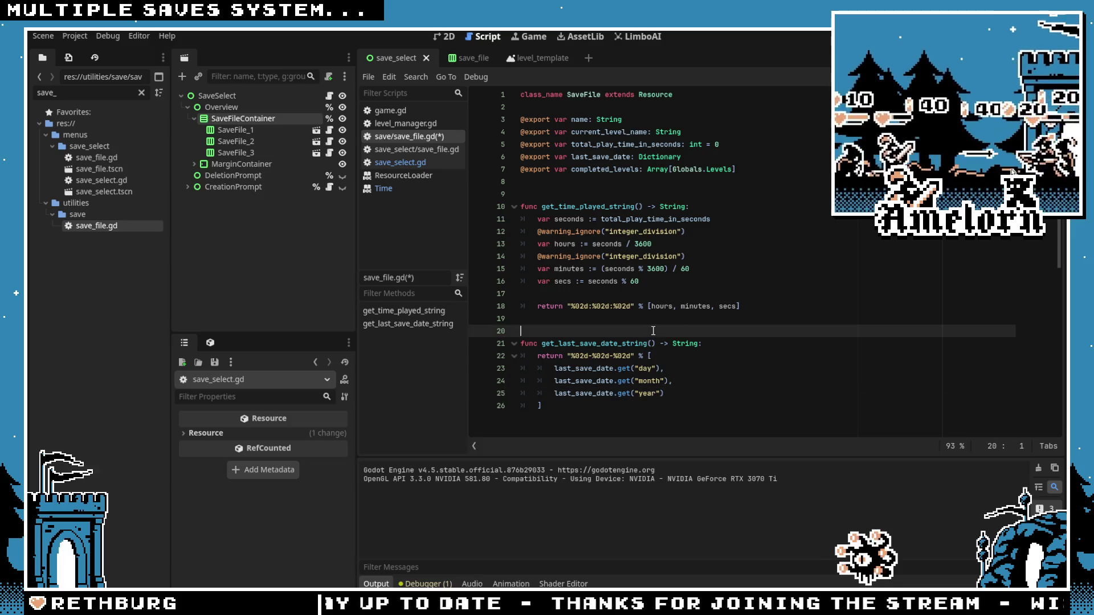
pyautogui.click(660, 276)
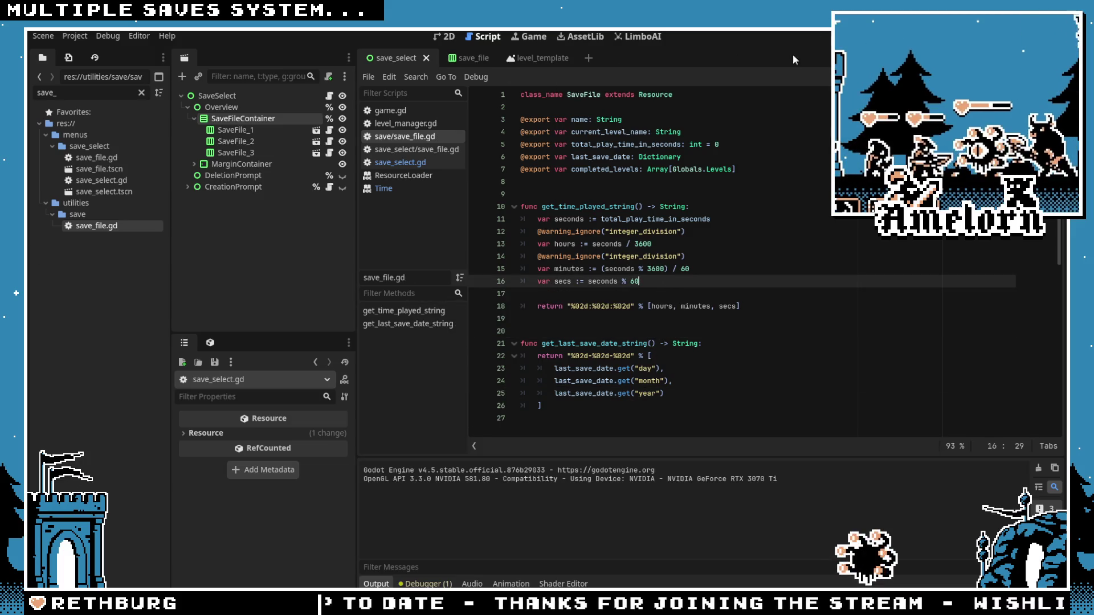
pyautogui.press('F5')
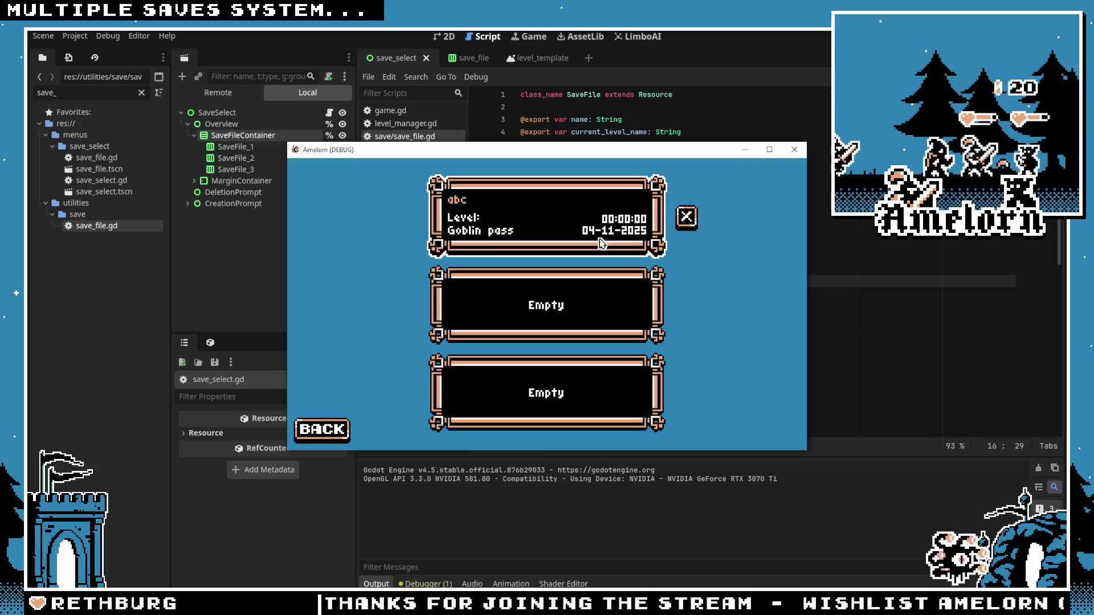
pyautogui.press('F8')
pyautogui.click(634, 343)
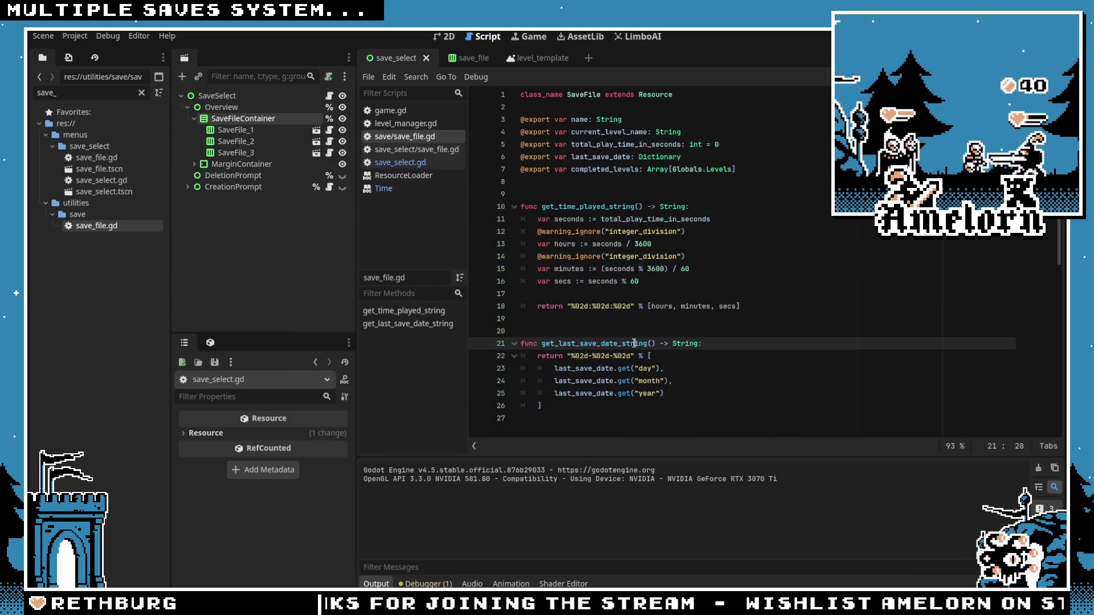
pyautogui.doubleClick(621, 343)
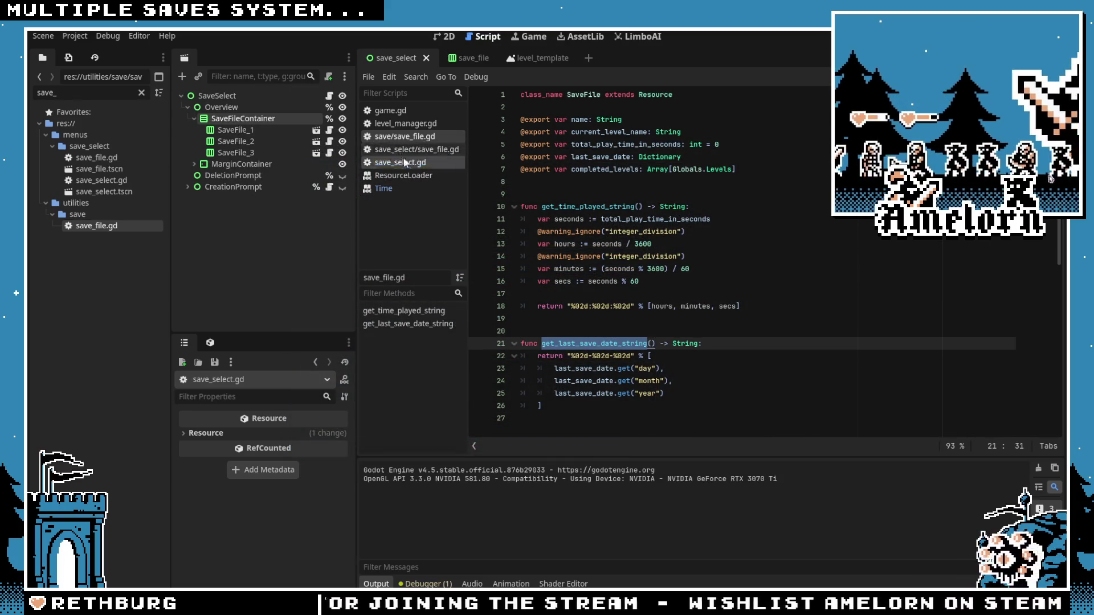
pyautogui.click(399, 149)
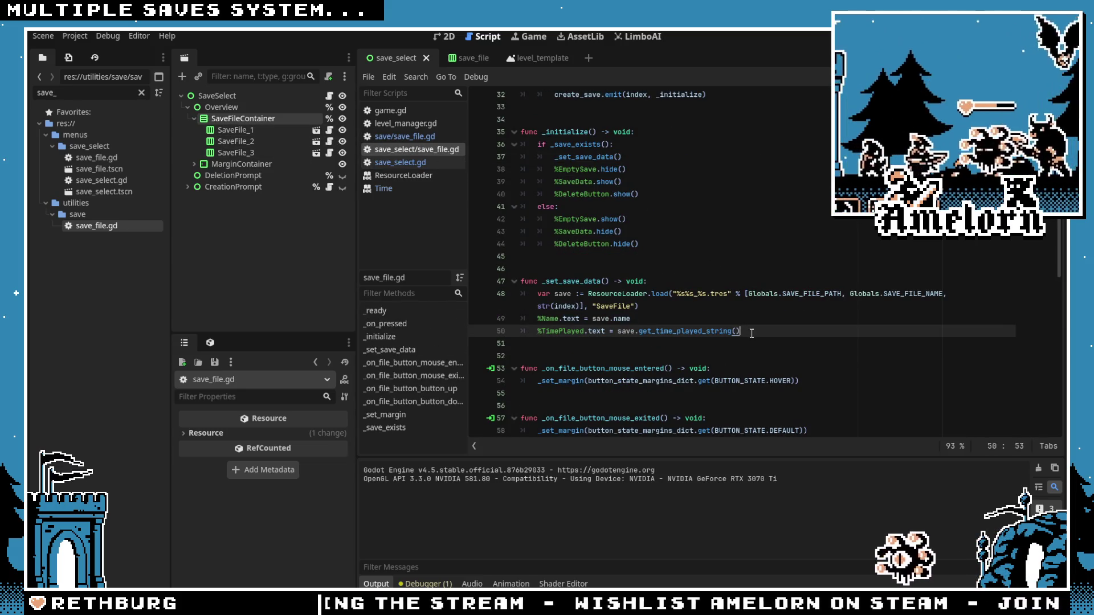
# Step: Add %LastSaveDate.text = save.get_last_save_date_string() after the time-played line, then return to save_select
pyautogui.press('Return')
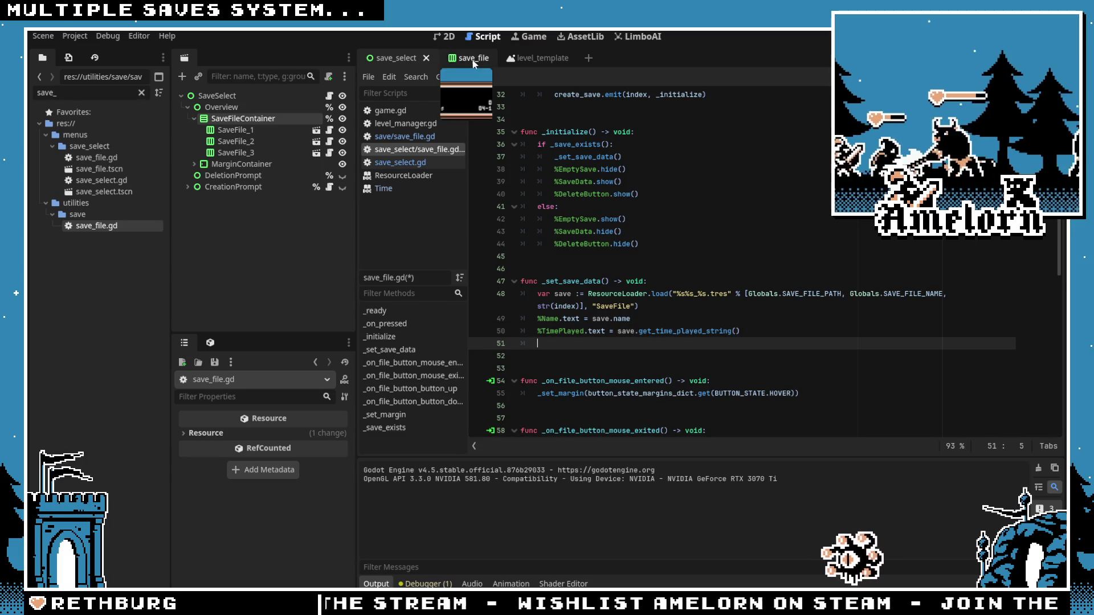
pyautogui.click(460, 57)
pyautogui.write('%')
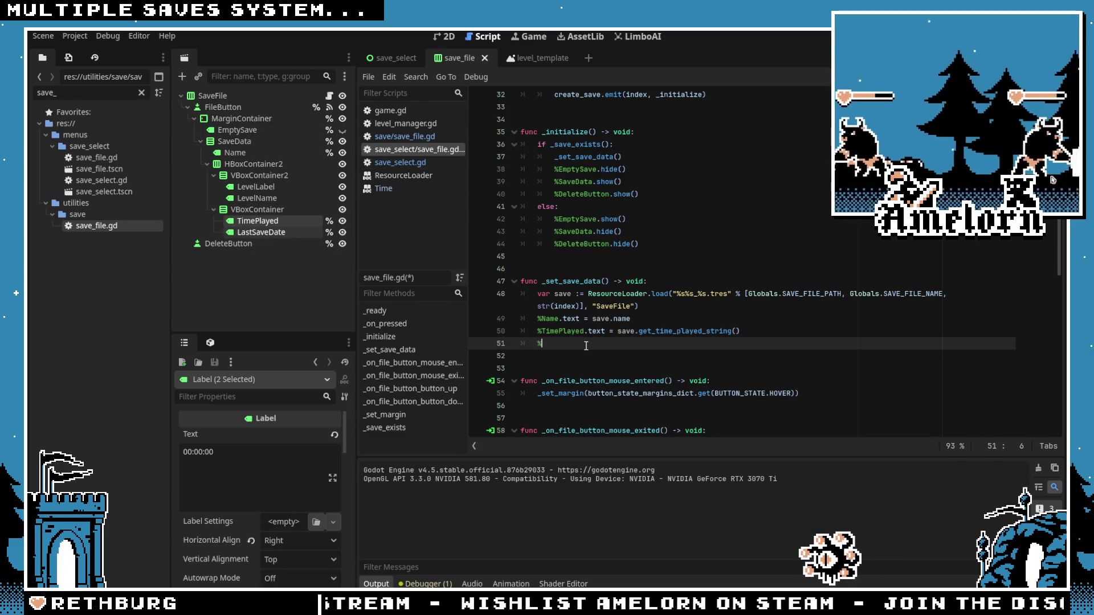
pyautogui.write('Last')
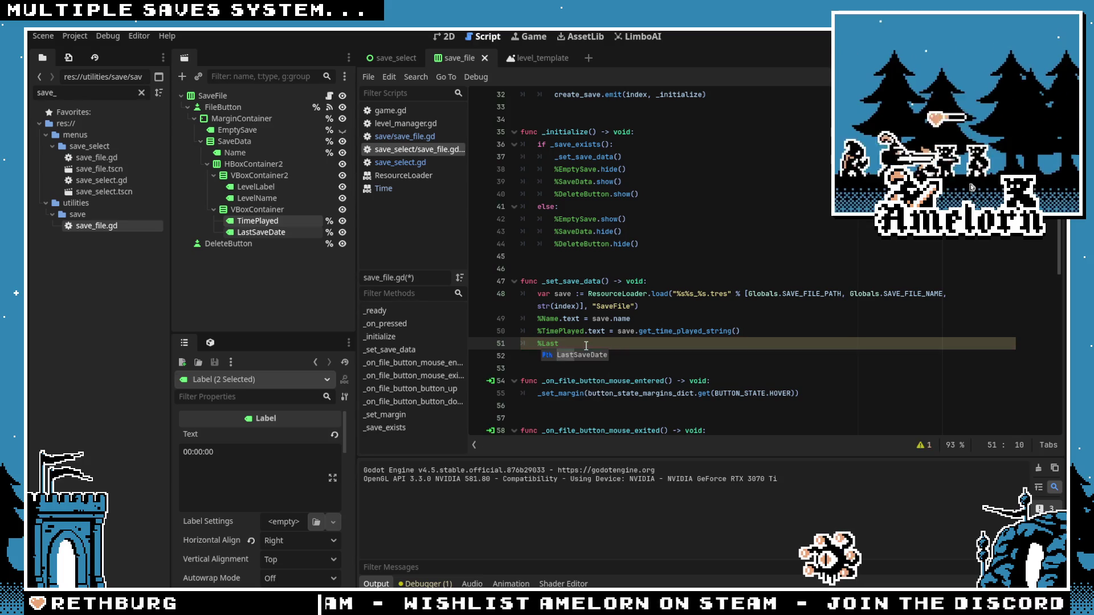
pyautogui.write('SaveDate.text = s')
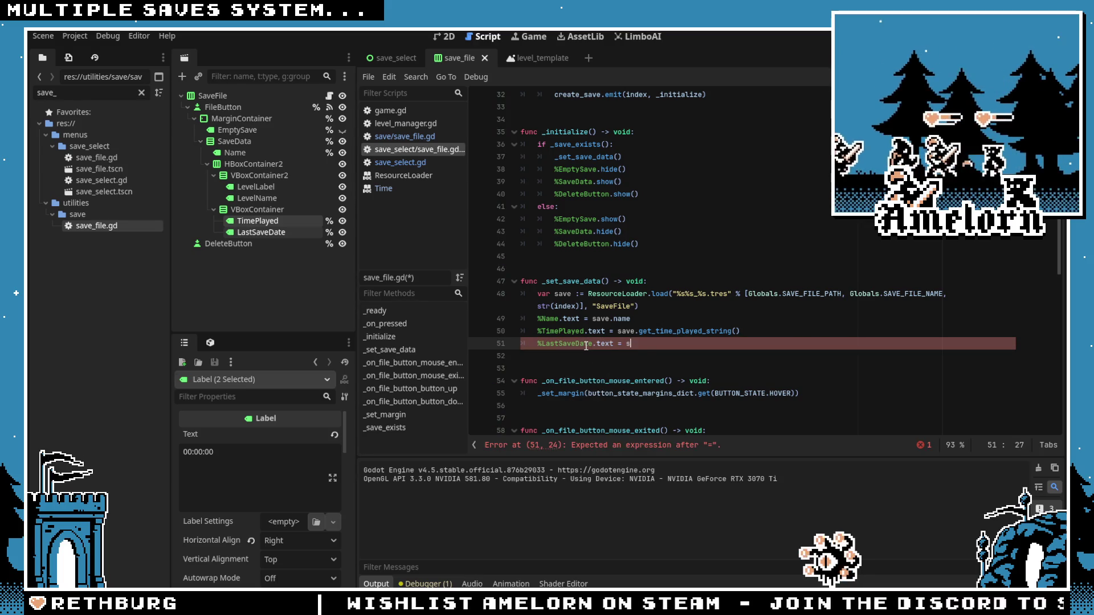
pyautogui.write('ave.get_last_save_date_string()')
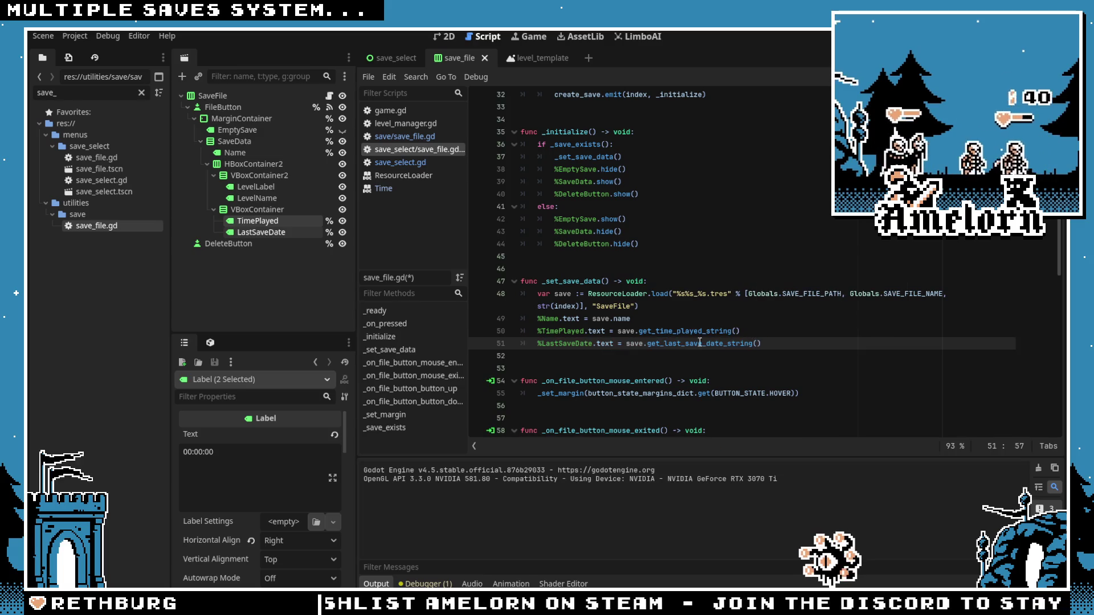
pyautogui.click(626, 219)
pyautogui.click(395, 57)
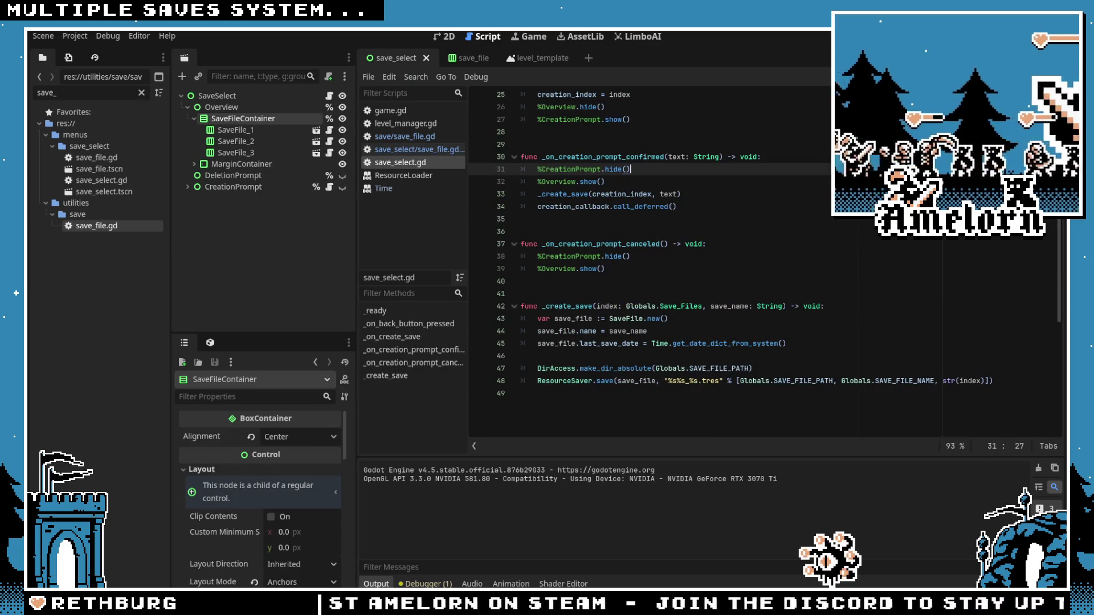
pyautogui.press('F6')
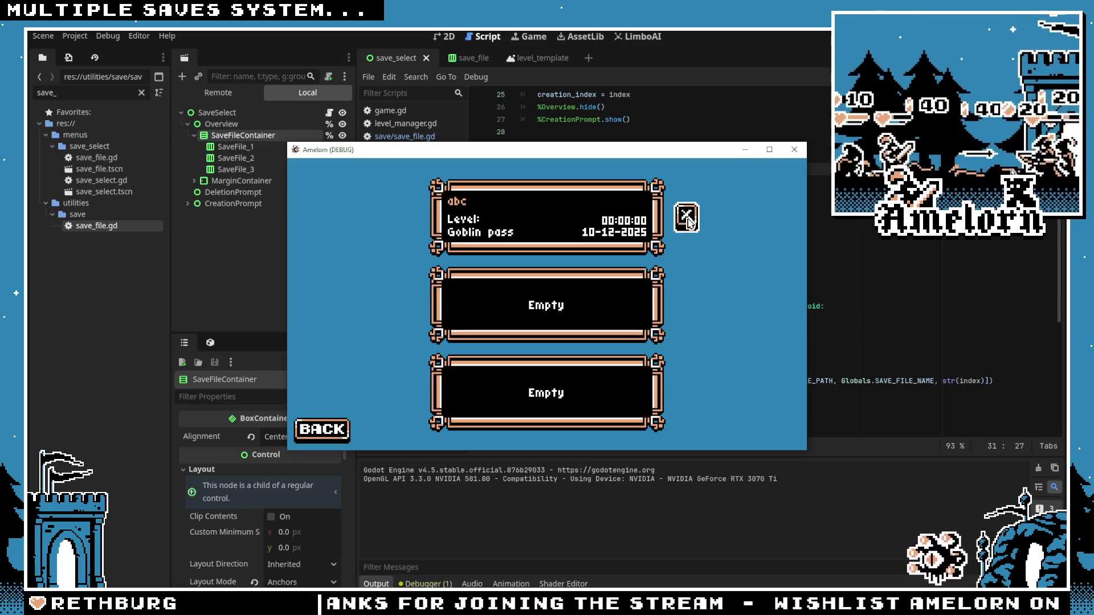
pyautogui.click(793, 151)
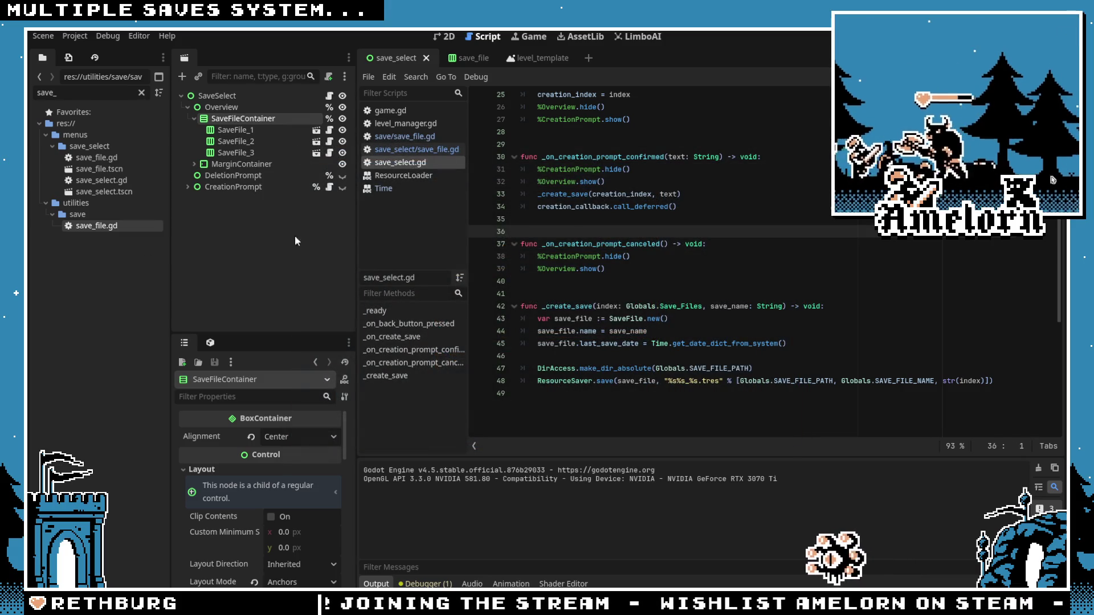
pyautogui.click(598, 243)
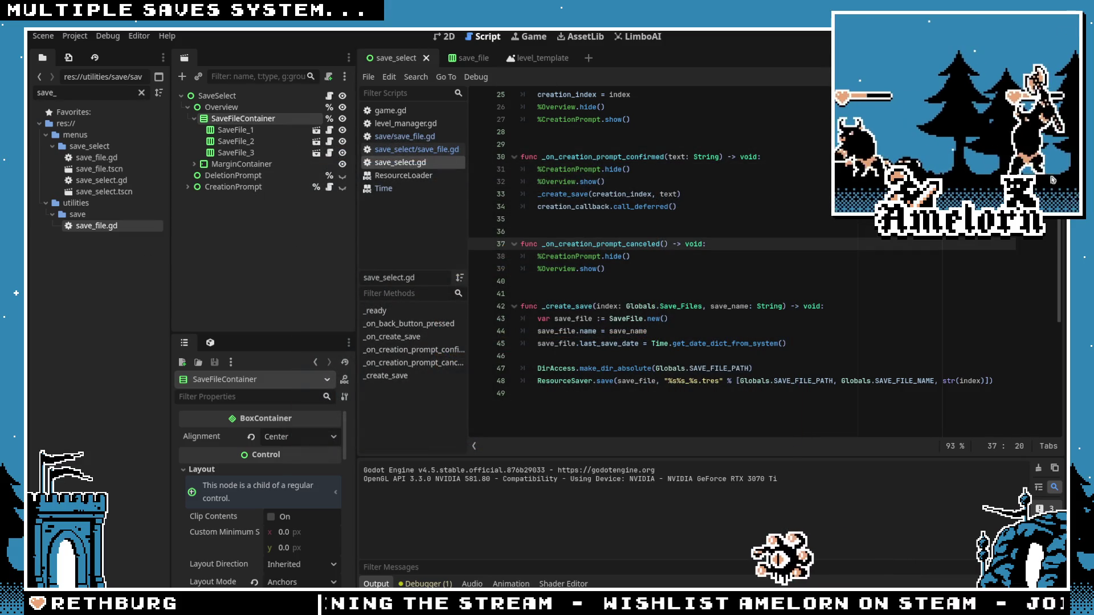
# Step: Run the game, create a save with a long random name in the top slot, then close it
pyautogui.press('F5')
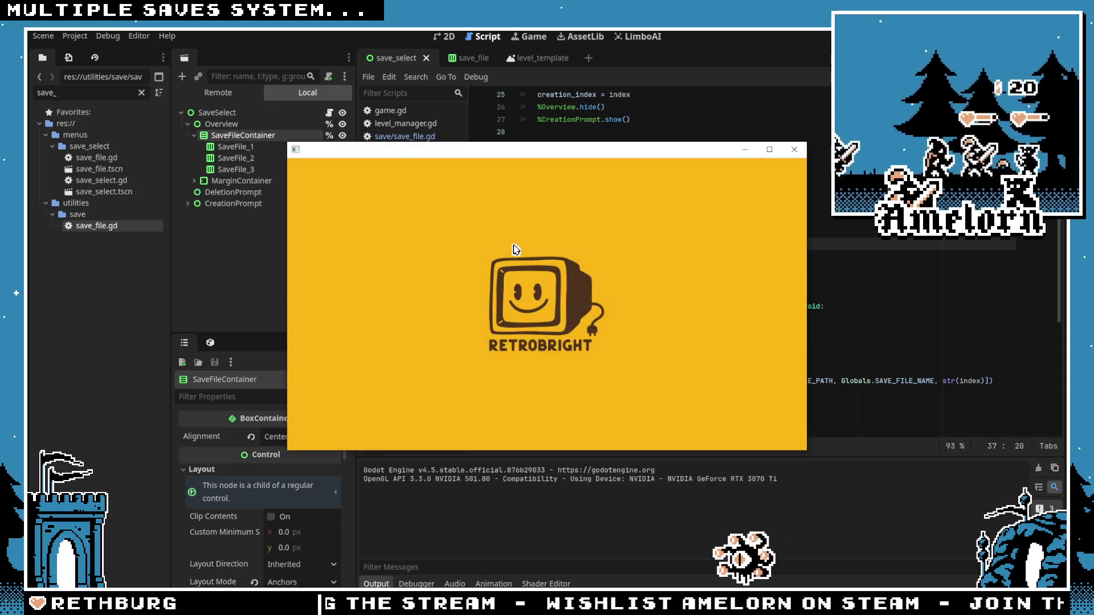
pyautogui.click(514, 251)
pyautogui.write('DMWIAOWAJDADIWIUAIUDUJIUWADJIAW')
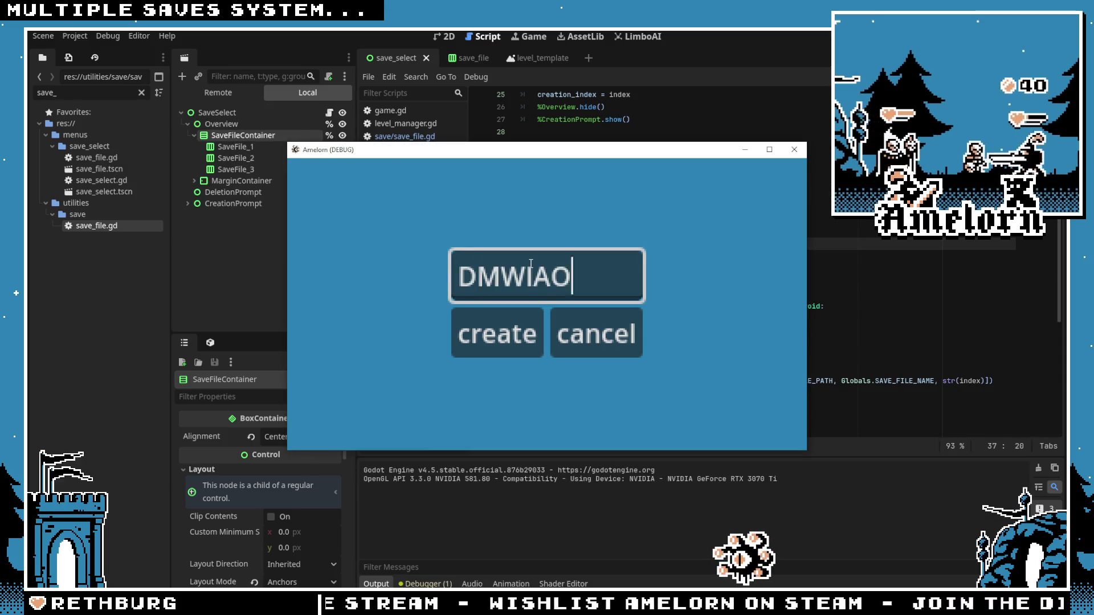
pyautogui.click(488, 335)
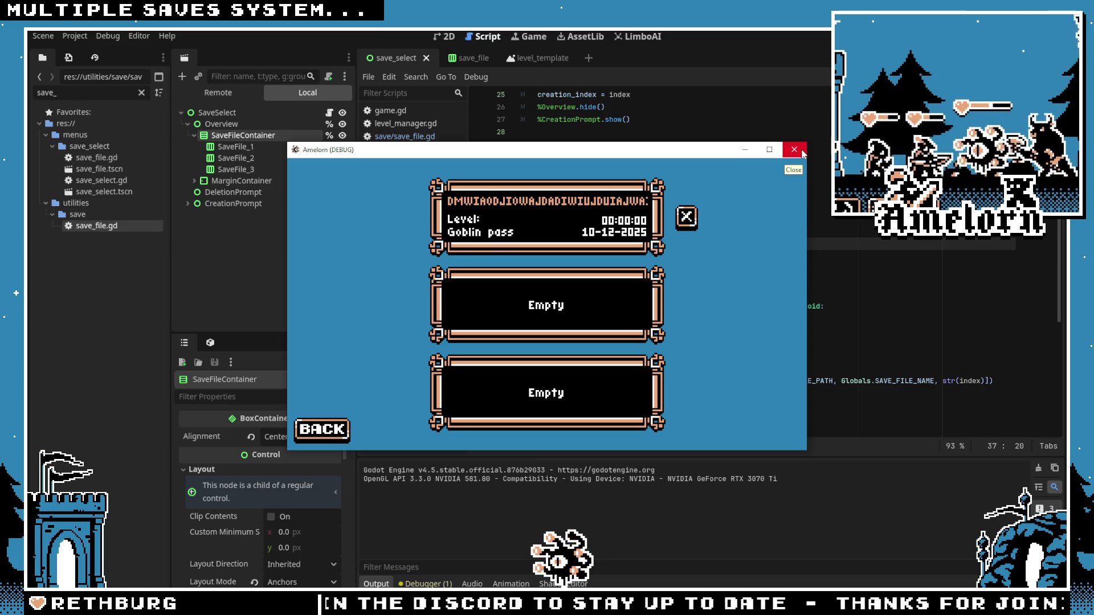
pyautogui.click(801, 148)
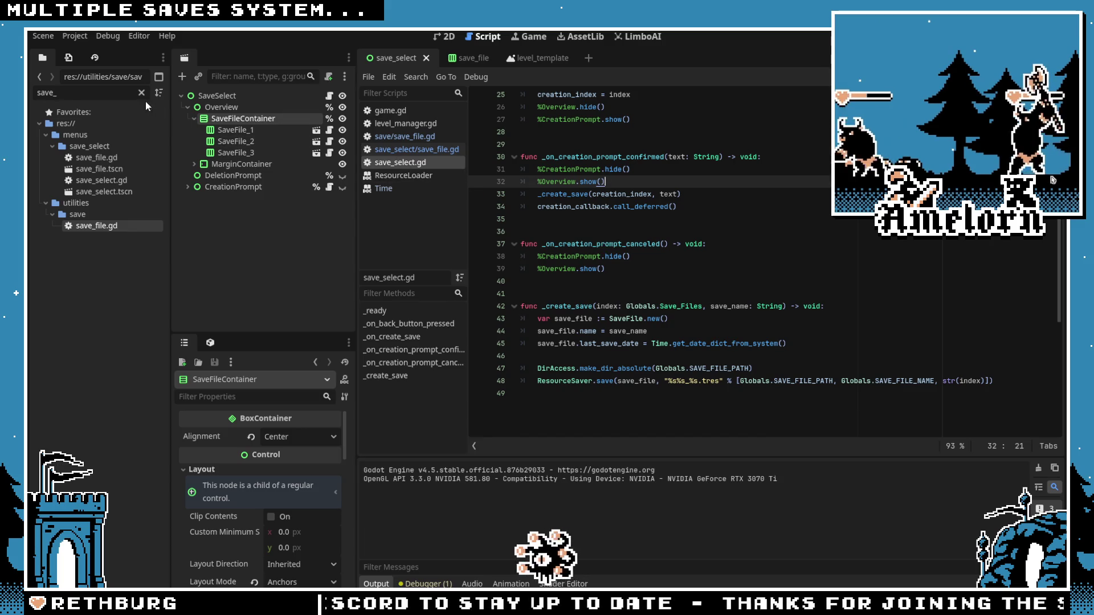
# Step: Filter the FileSystem with 'lev' and open level_select.tscn
pyautogui.click(141, 93)
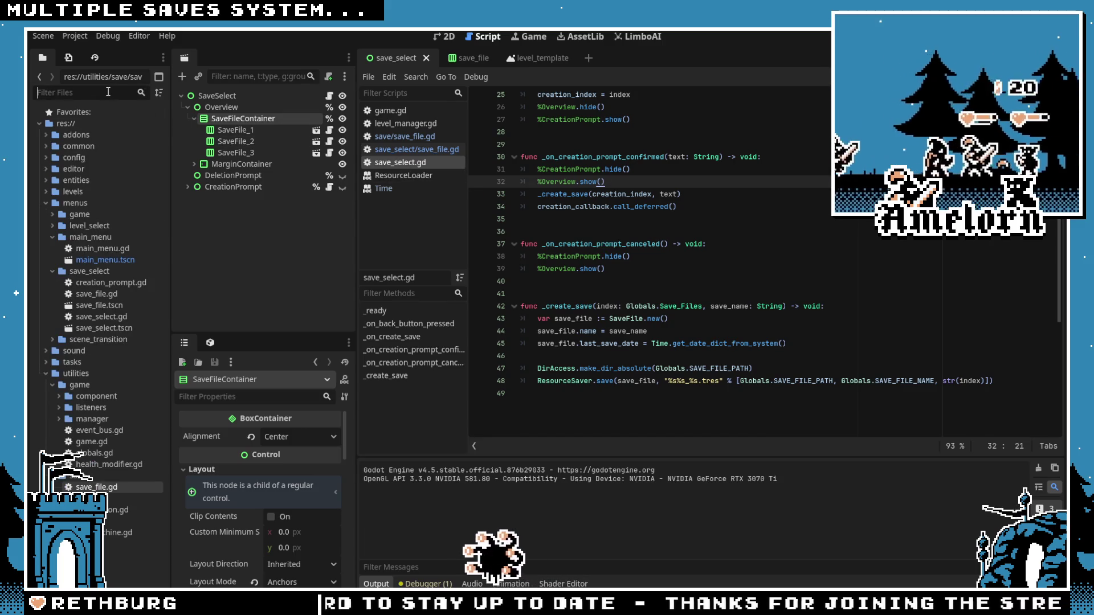
pyautogui.write('lev')
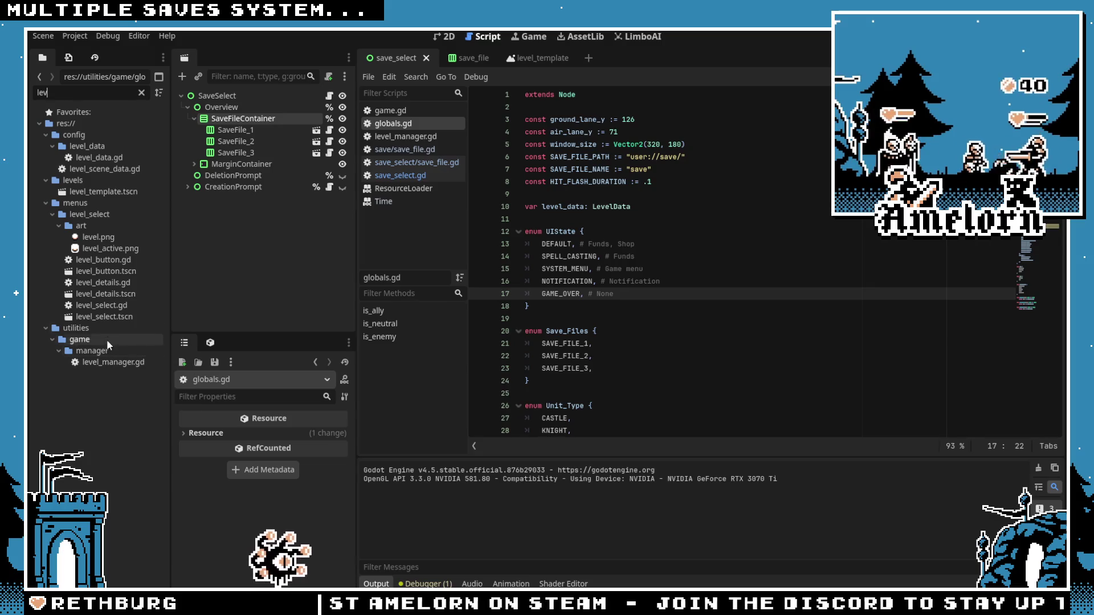
pyautogui.doubleClick(107, 316)
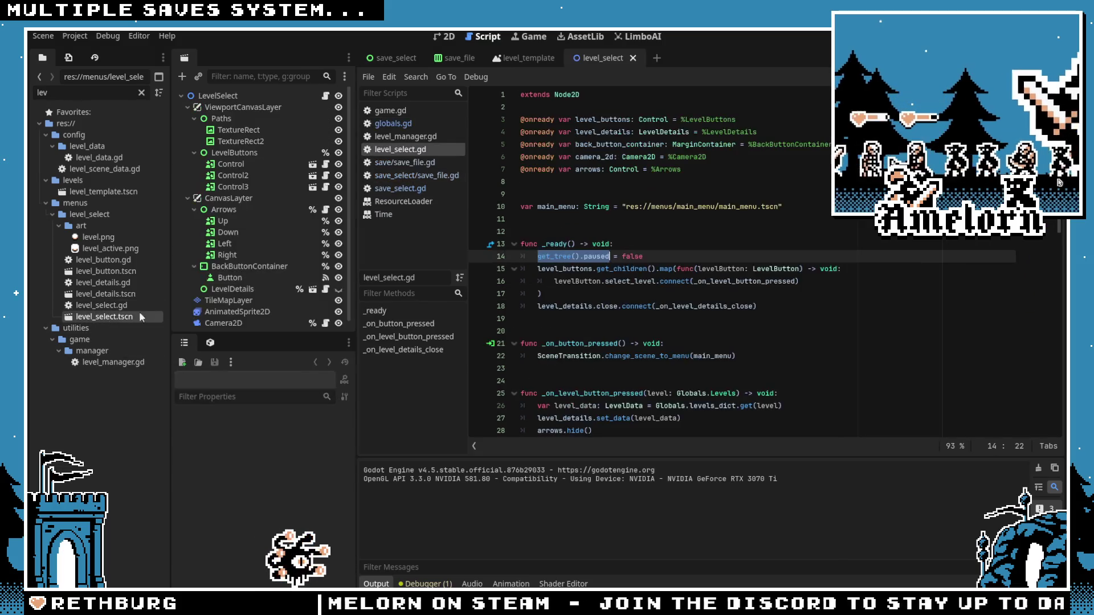
# Step: Inspect the level_select scene in 2D, selecting the Arrows nodes and the Control level buttons
pyautogui.click(445, 36)
pyautogui.scroll(5, 434, 218)
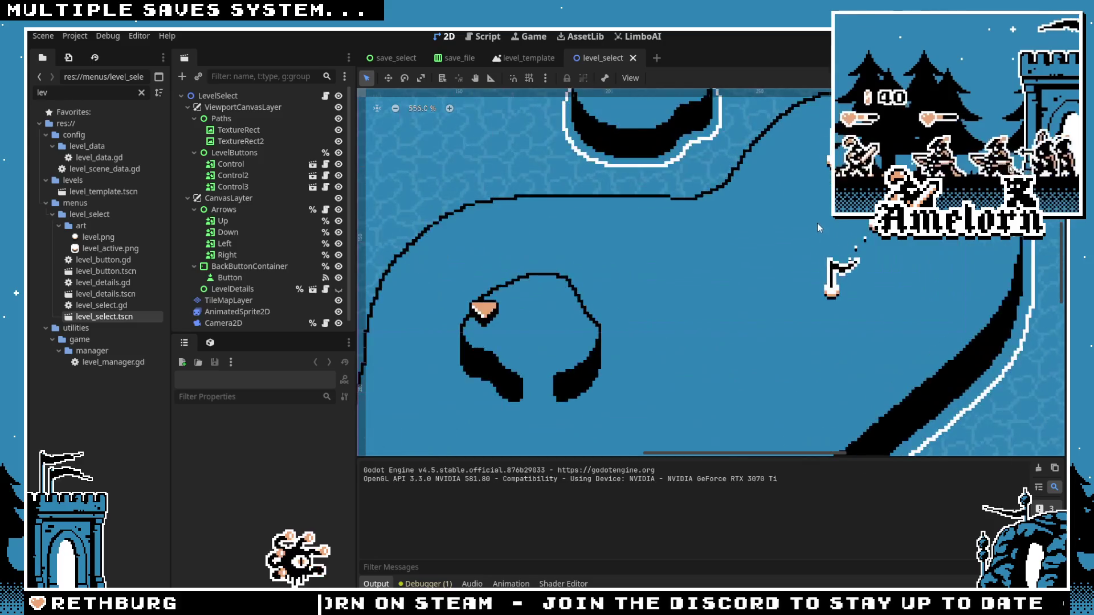
pyautogui.click(224, 209)
pyautogui.click(223, 221)
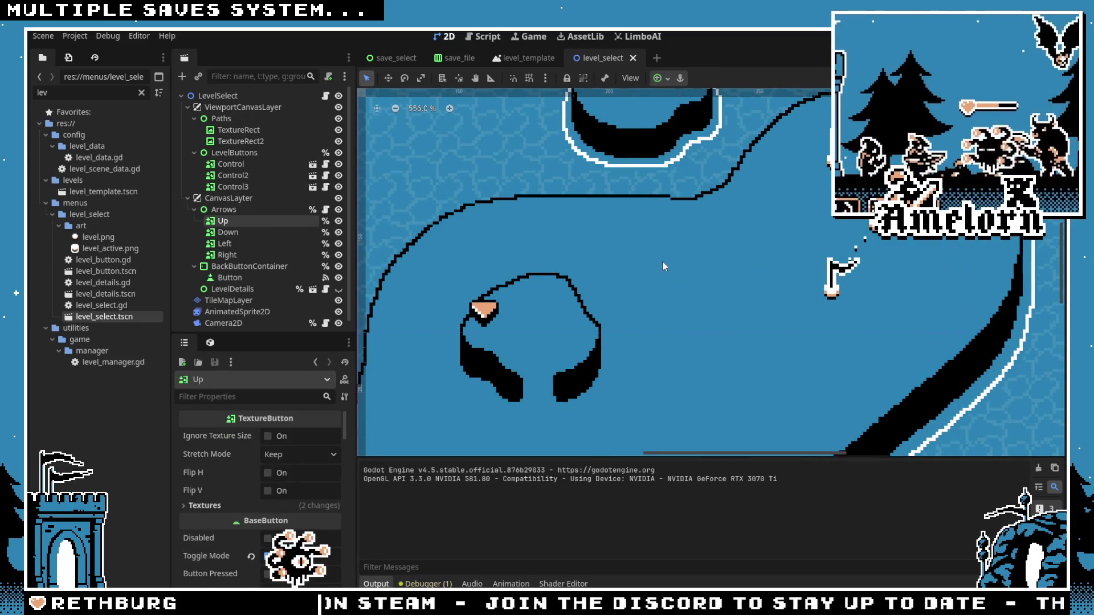
pyautogui.moveTo(729, 223); pyautogui.dragTo(451, 247)
pyautogui.click(249, 166)
pyautogui.click(245, 175)
pyautogui.click(242, 187)
pyautogui.click(242, 176)
pyautogui.click(238, 165)
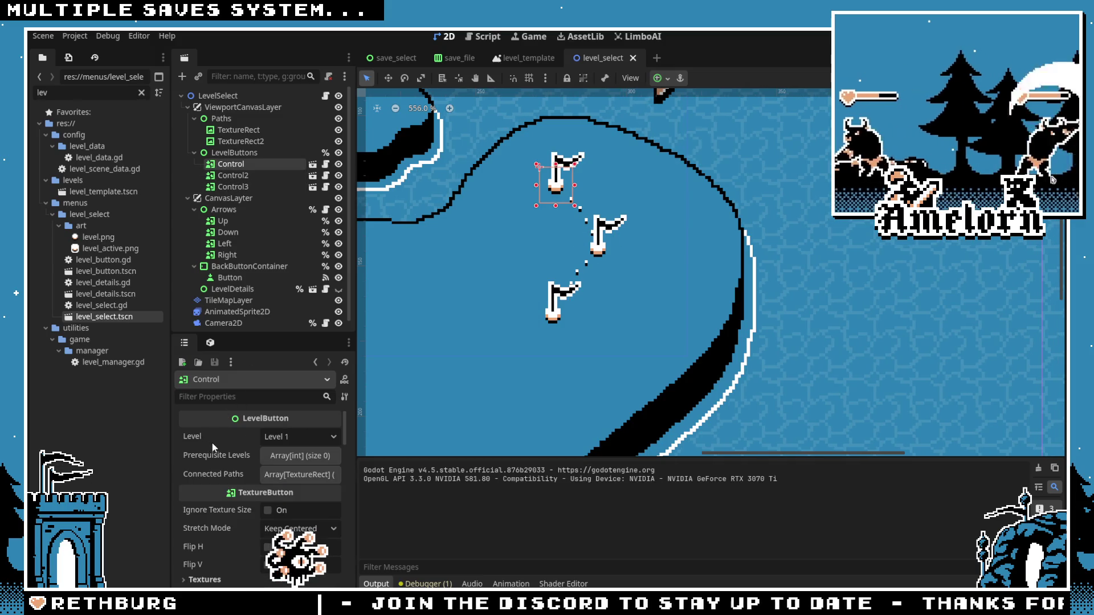
# Step: Keep the first level button's Level at Level 1 and open its level_button.gd script
pyautogui.moveTo(213, 447)
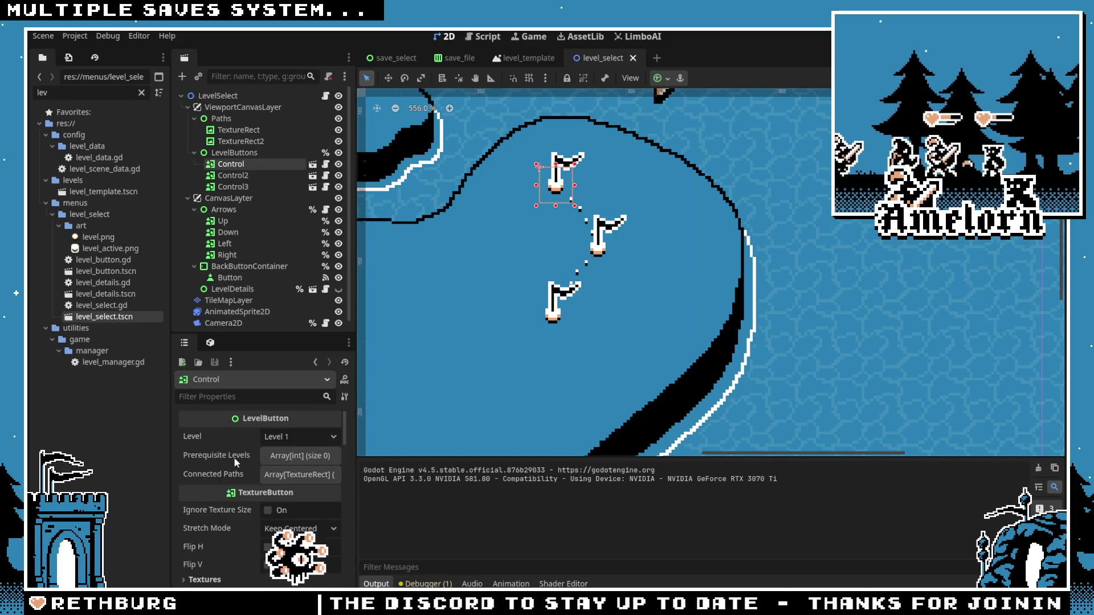
pyautogui.click(289, 431)
pyautogui.click(270, 437)
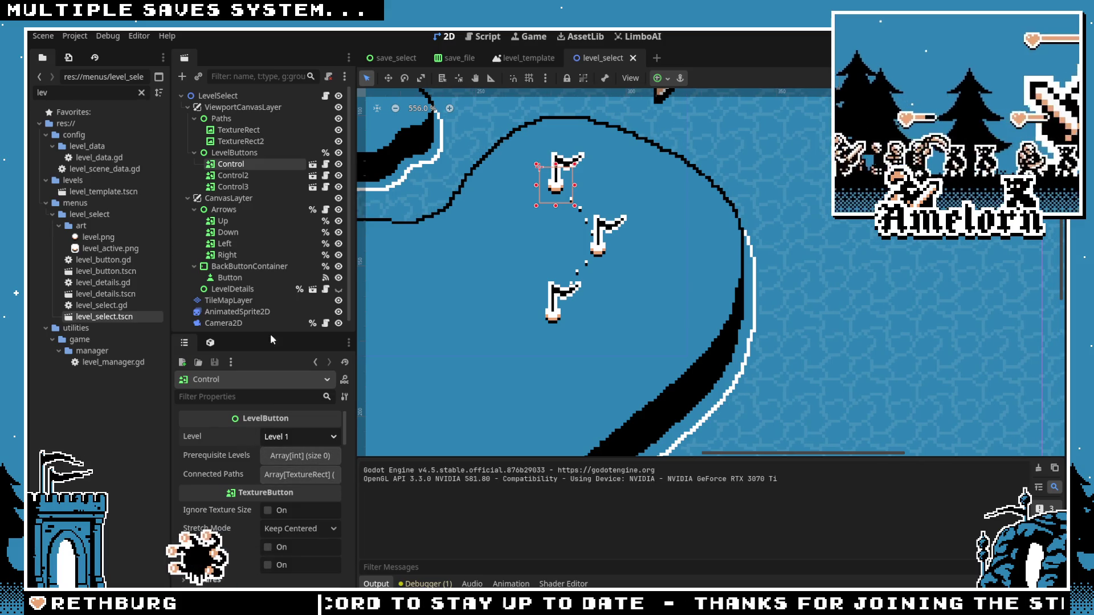
pyautogui.click(325, 165)
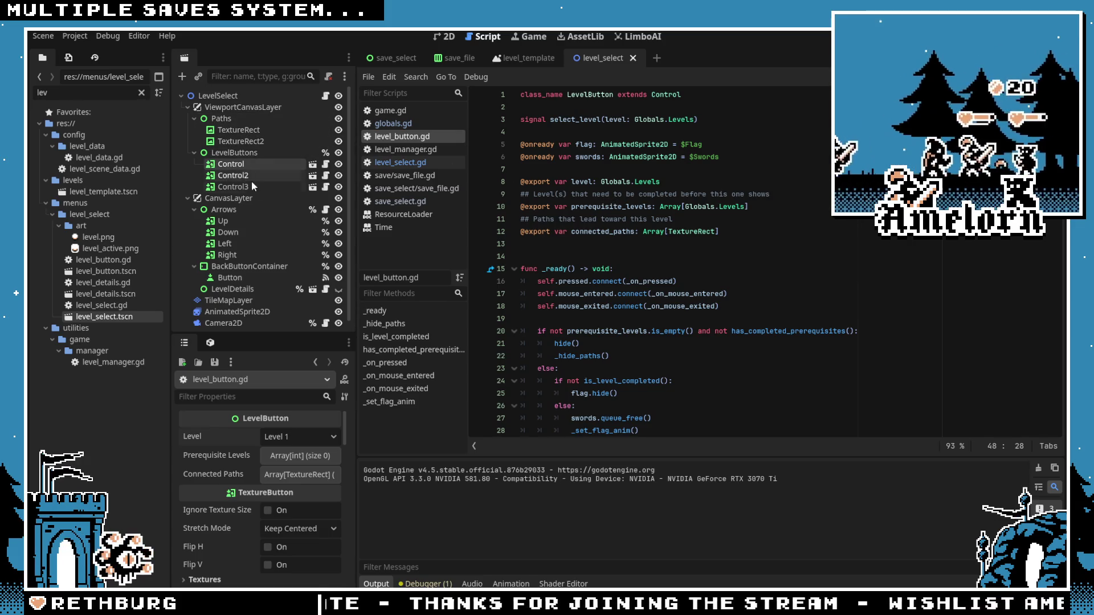
# Step: Clear the FileSystem filter and browse the config, level_data and instances folders
pyautogui.click(548, 247)
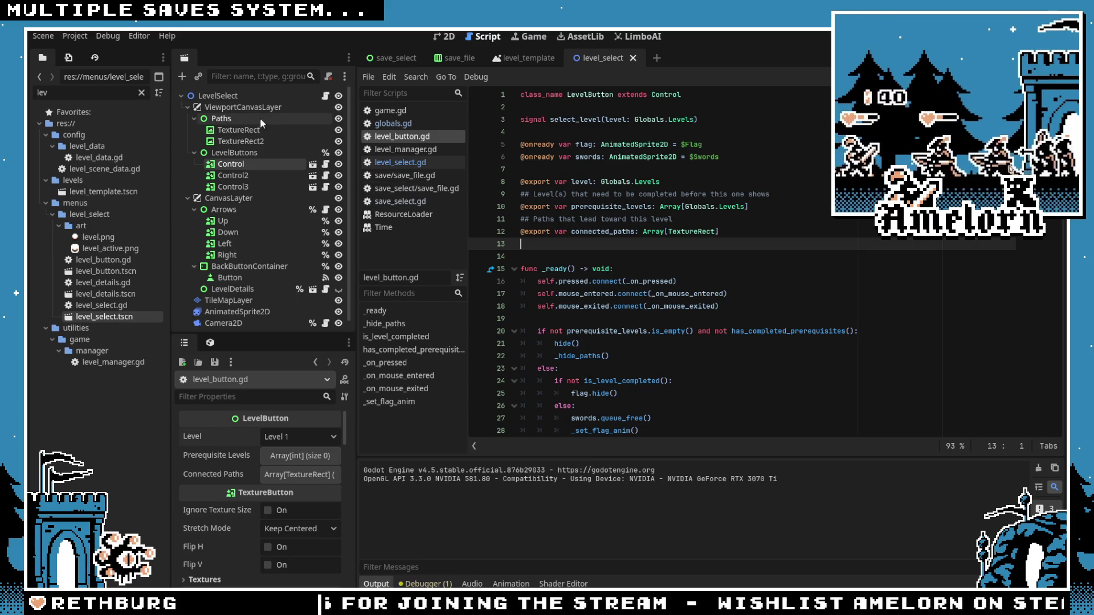
pyautogui.click(141, 93)
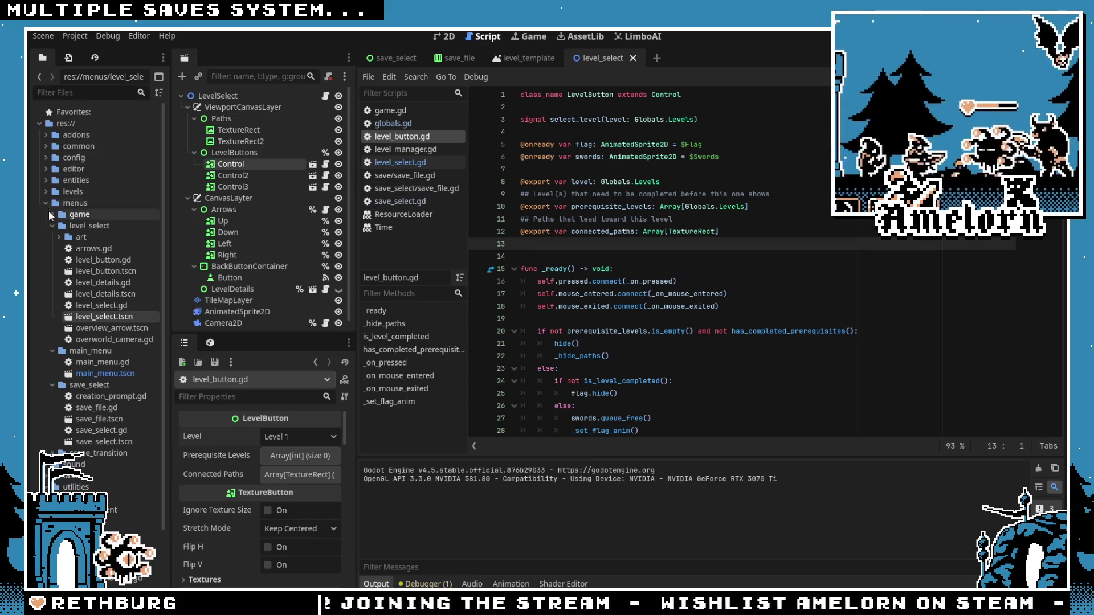
pyautogui.click(45, 204)
pyautogui.click(45, 157)
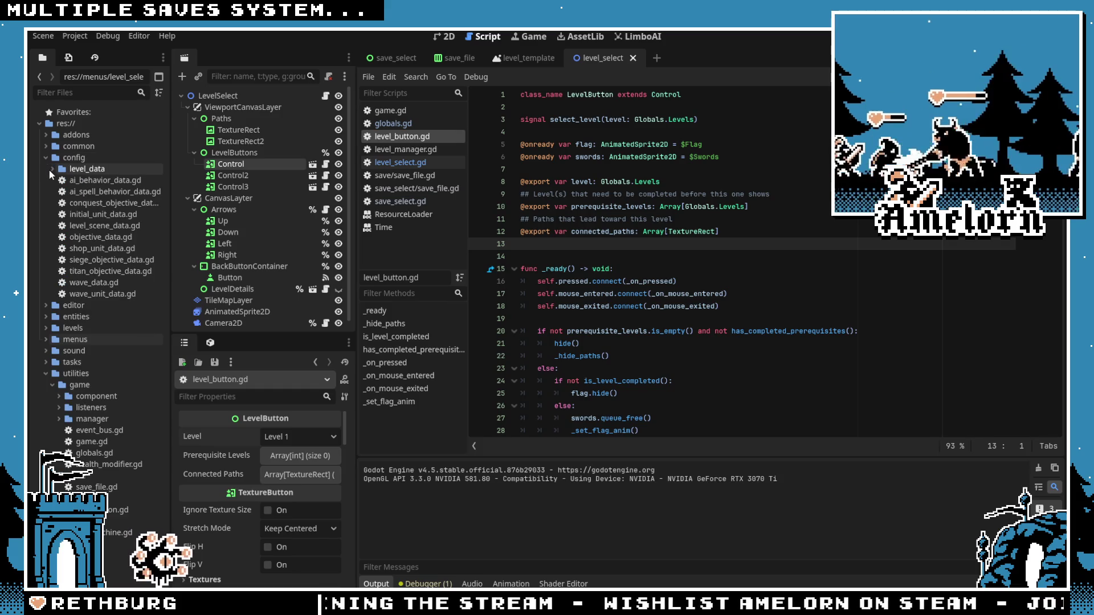
pyautogui.click(52, 169)
pyautogui.click(59, 180)
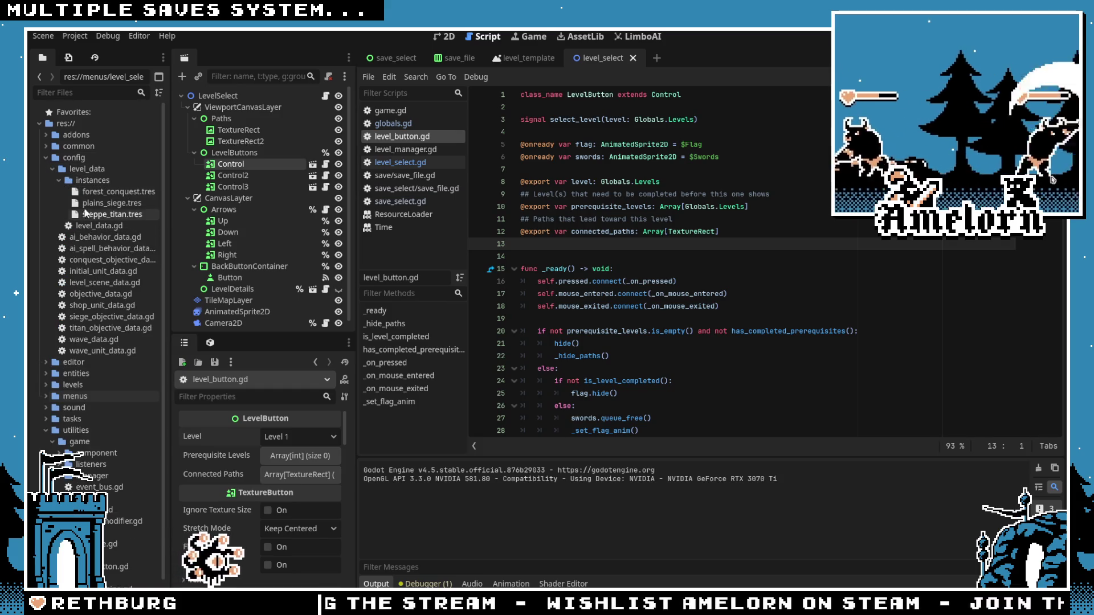
pyautogui.click(55, 168)
pyautogui.click(46, 157)
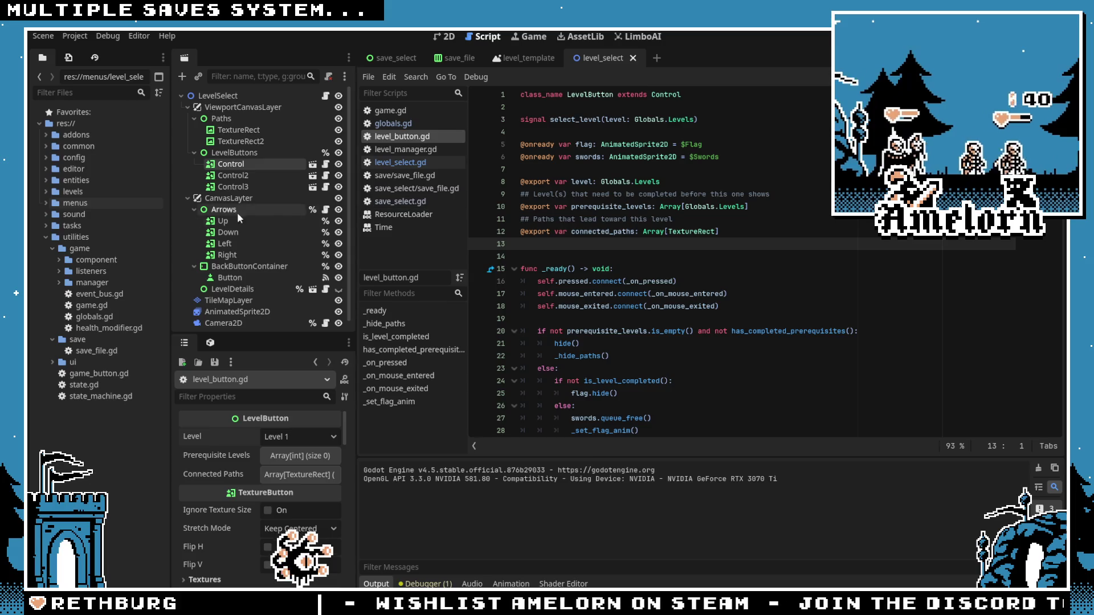
pyautogui.click(45, 237)
# Step: Trace the select_level signal into level_select.gd's _on_level_button_pressed and its Globals level_data lookup
pyautogui.click(619, 258)
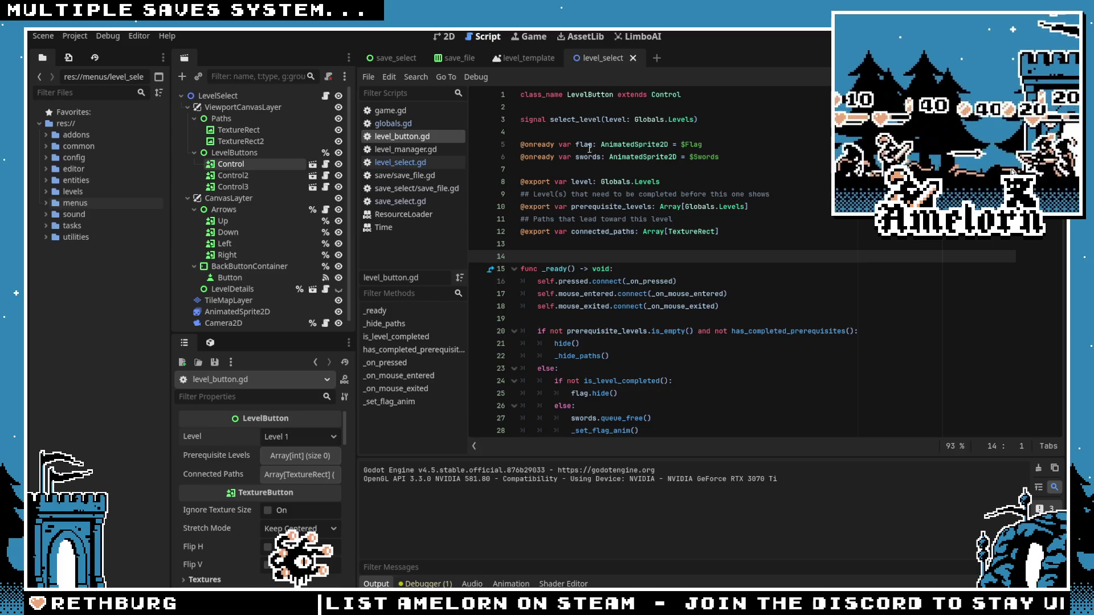
pyautogui.doubleClick(581, 120)
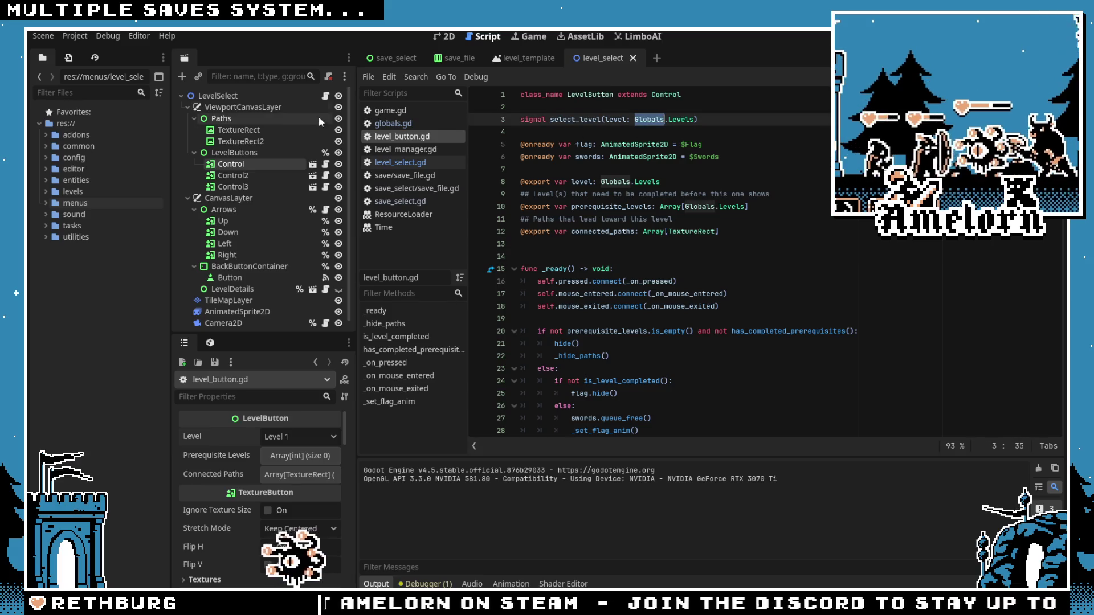
pyautogui.click(325, 95)
pyautogui.click(639, 218)
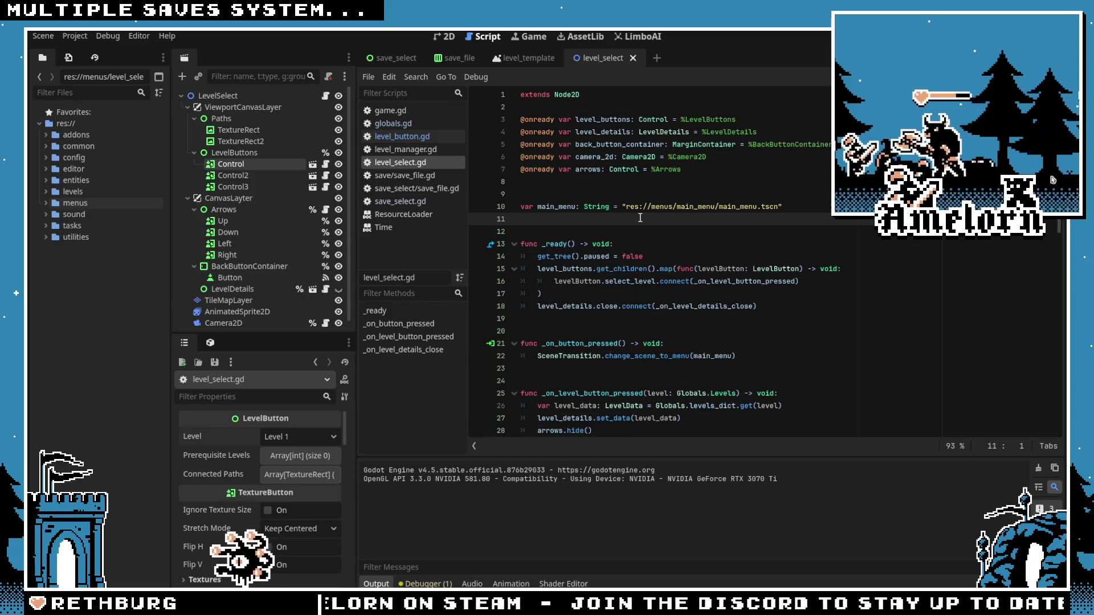
pyautogui.click(231, 95)
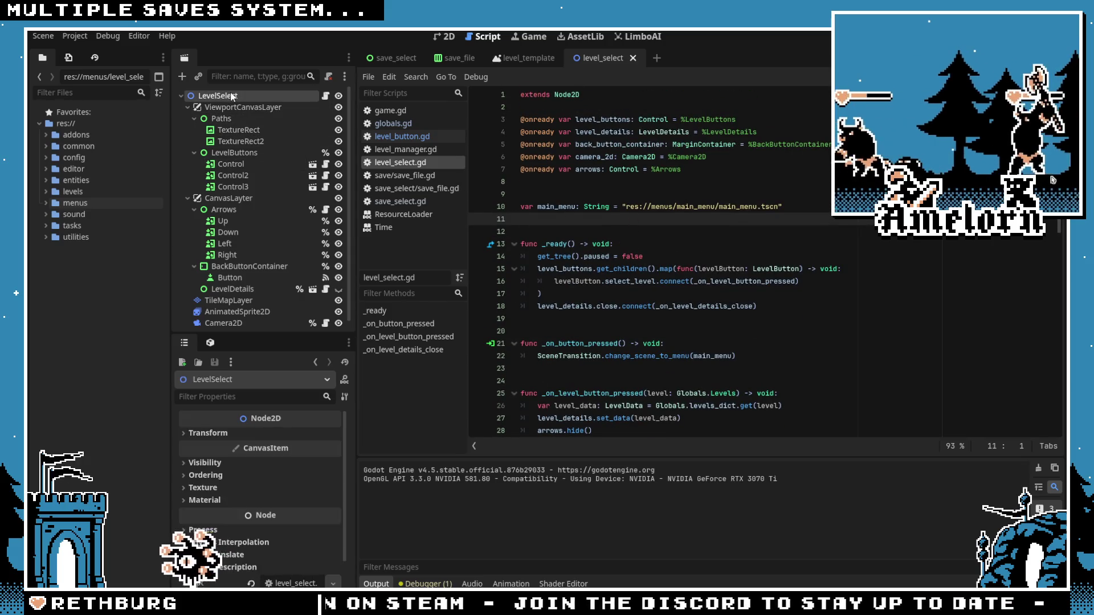
pyautogui.scroll(-4, 614, 230)
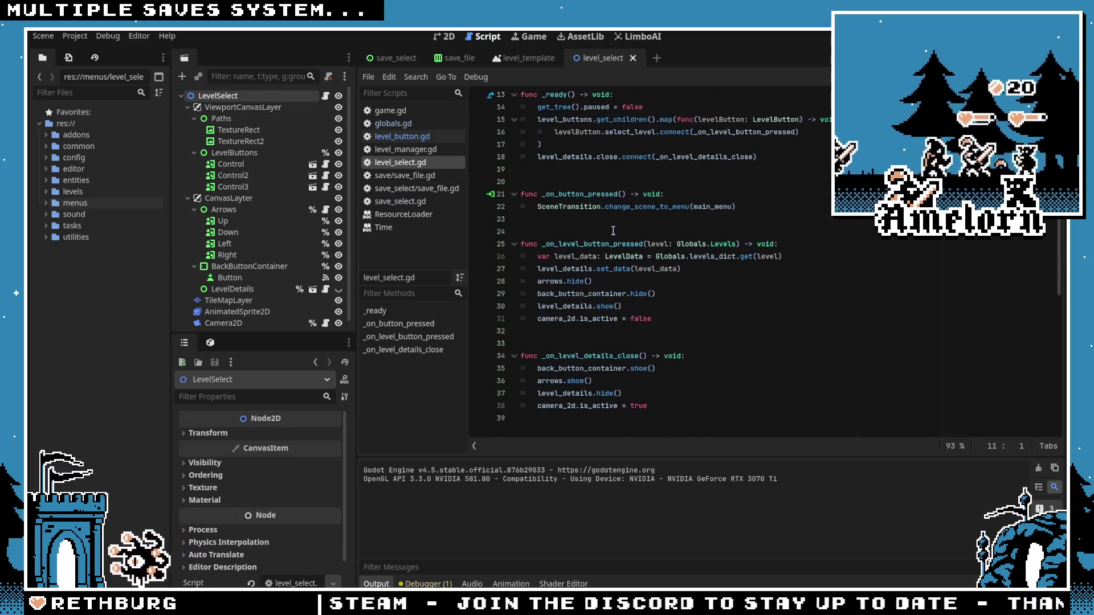
pyautogui.doubleClick(587, 244)
pyautogui.doubleClick(585, 256)
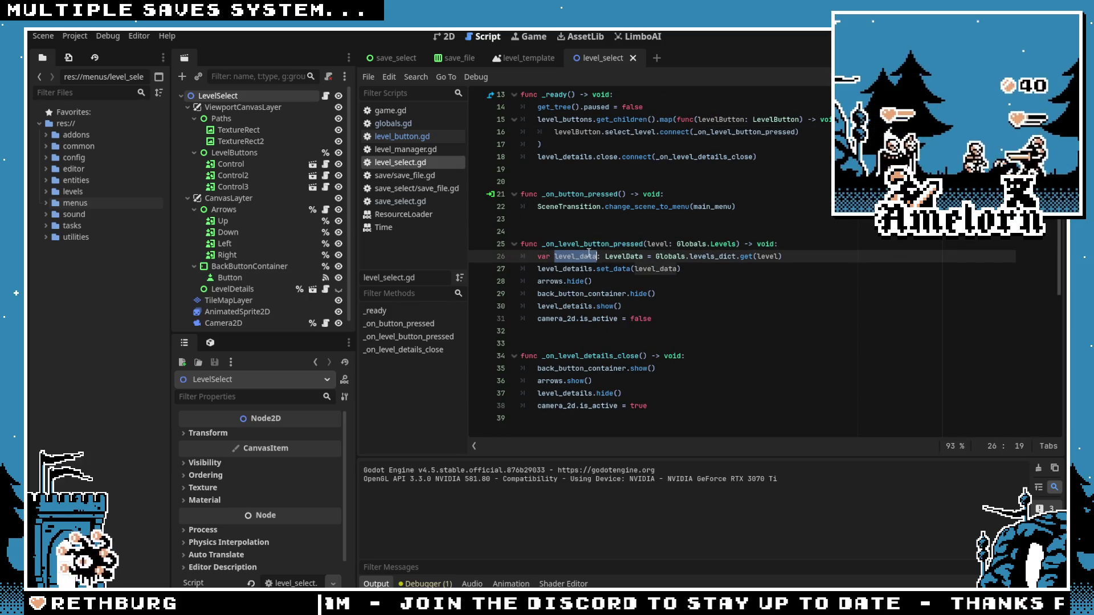
pyautogui.doubleClick(671, 255)
# Step: Jump to levels_dict in globals.gd, inspect plains_siege.tres, then return to save_select.gd
pyautogui.click(718, 257)
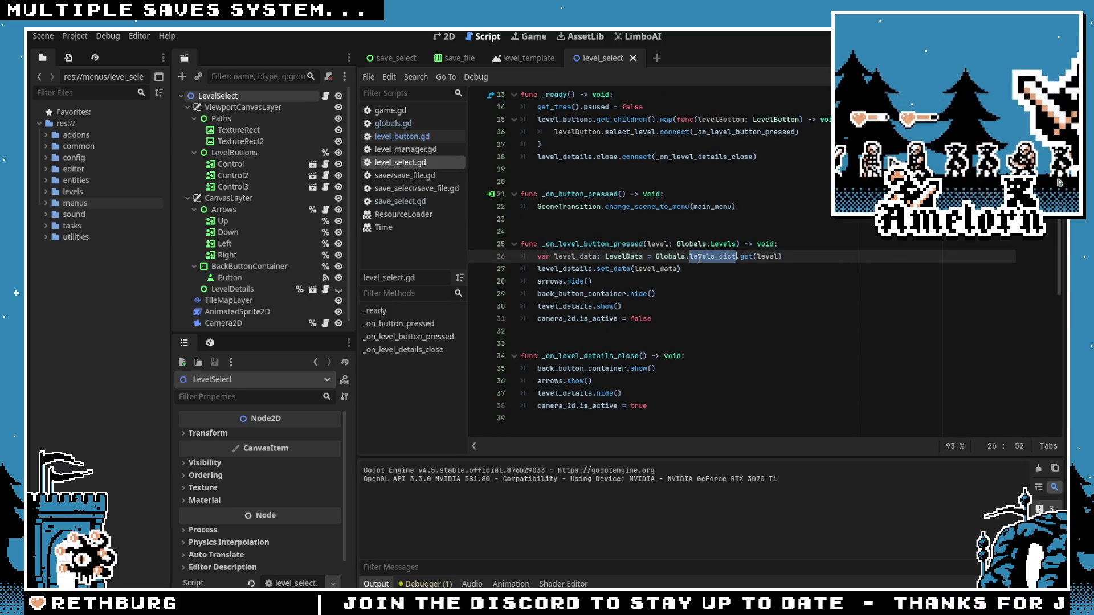
pyautogui.keyDown('ctrl'); pyautogui.click(714, 260); pyautogui.keyUp('ctrl')
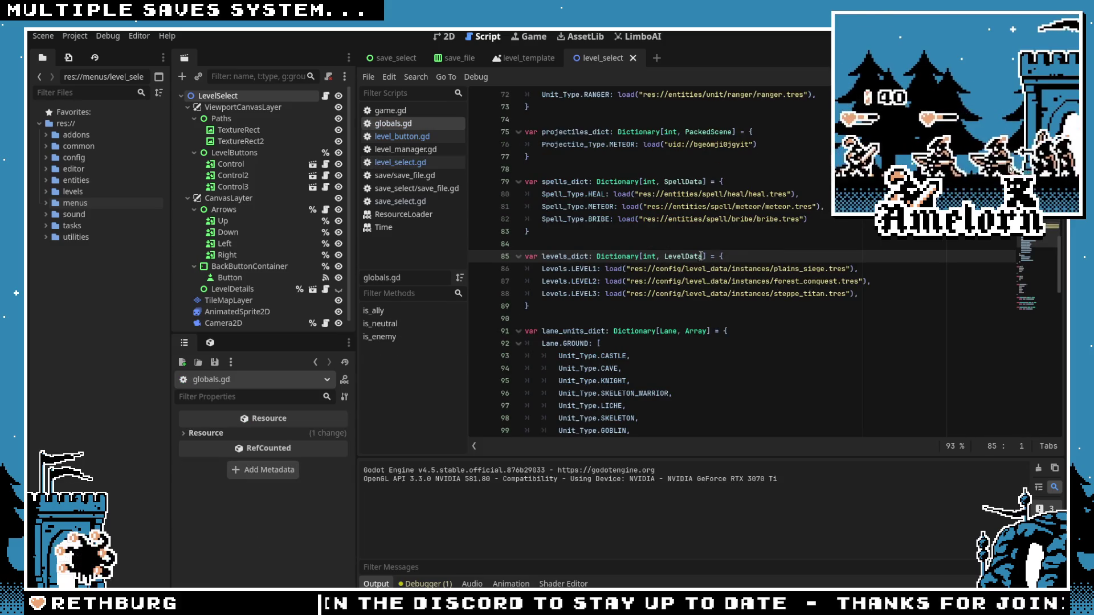
pyautogui.moveTo(631, 280)
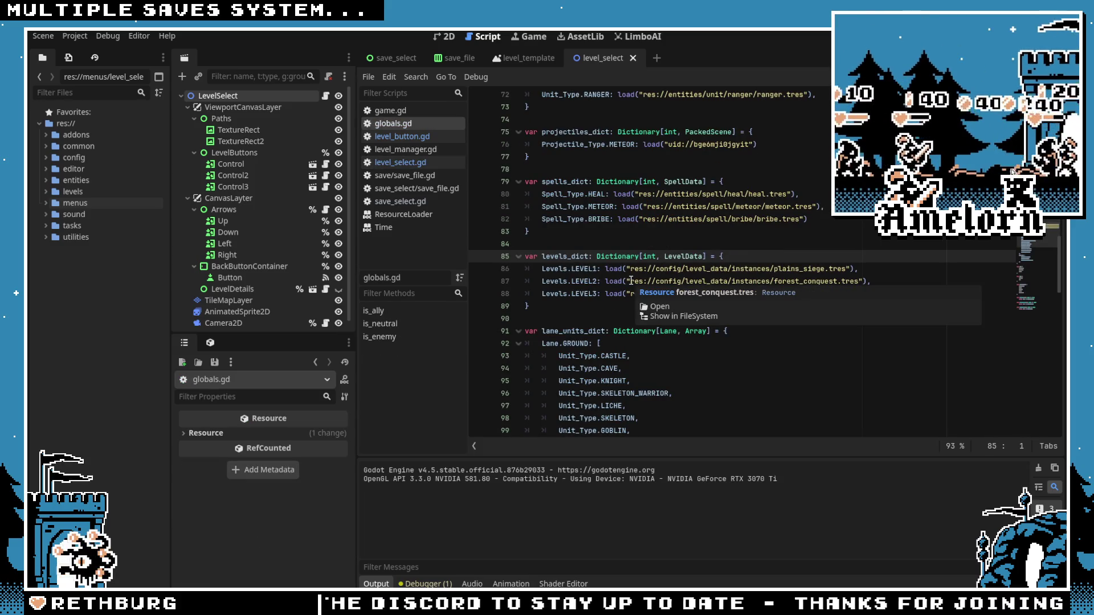
pyautogui.doubleClick(584, 257)
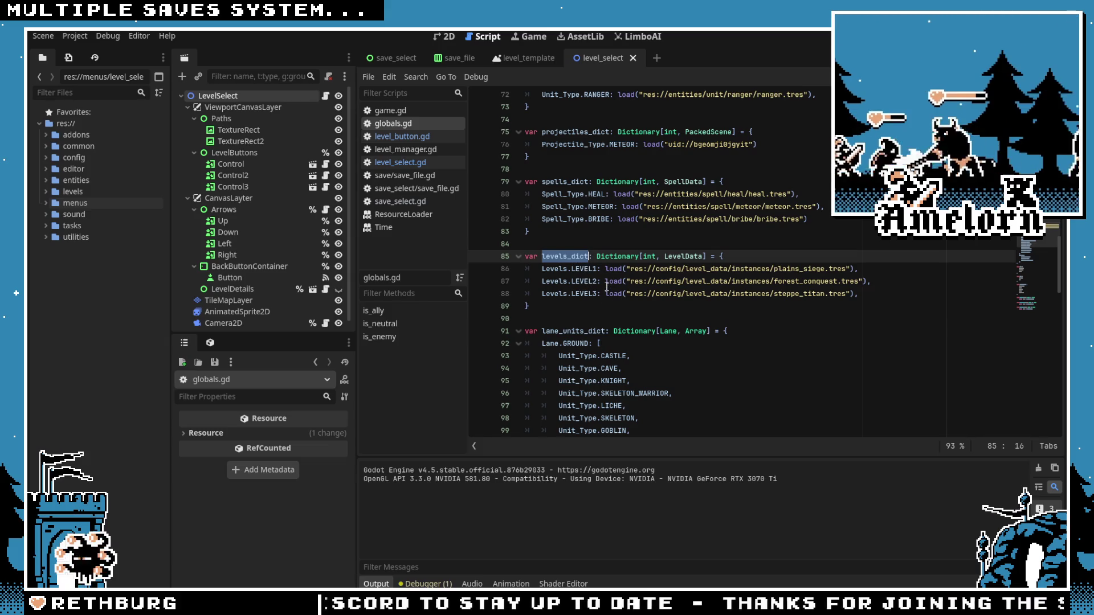
pyautogui.moveTo(607, 286)
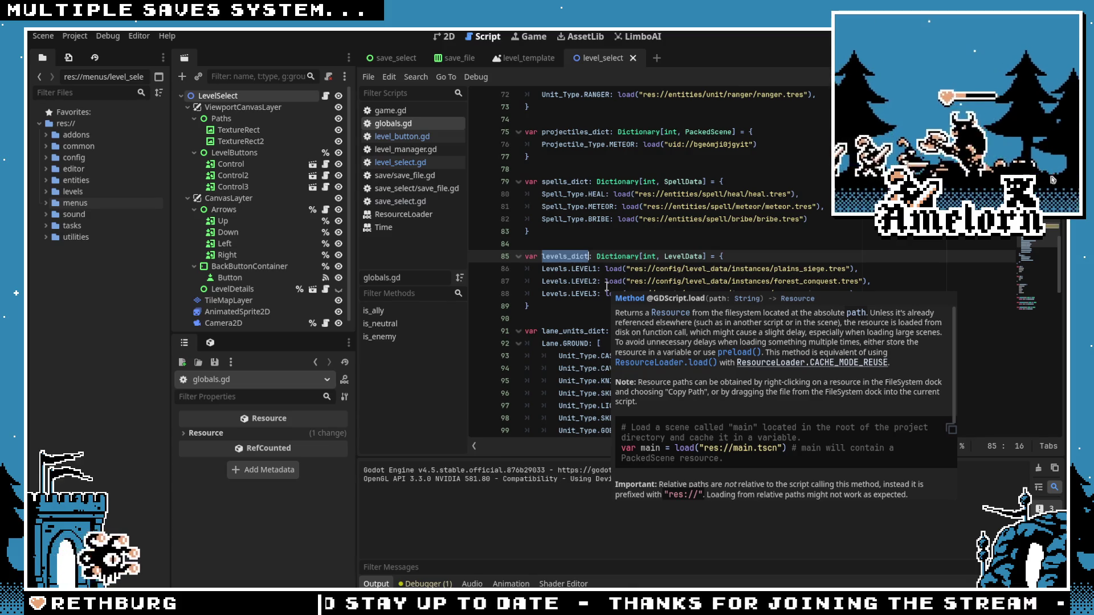
pyautogui.doubleClick(801, 268)
pyautogui.click(802, 267)
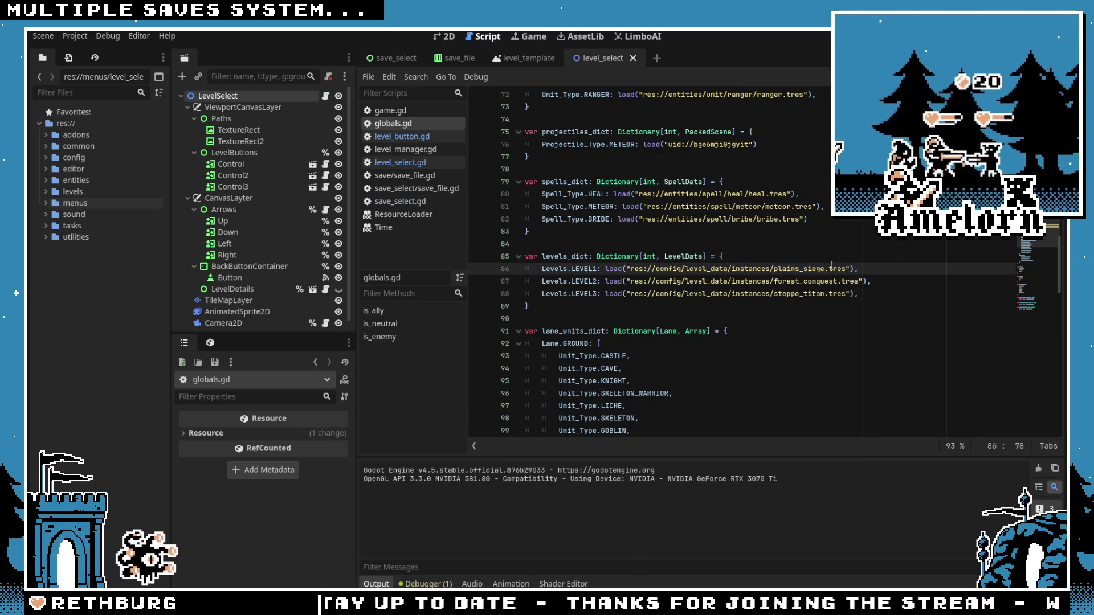
pyautogui.keyDown('ctrl'); pyautogui.click(801, 268); pyautogui.keyUp('ctrl')
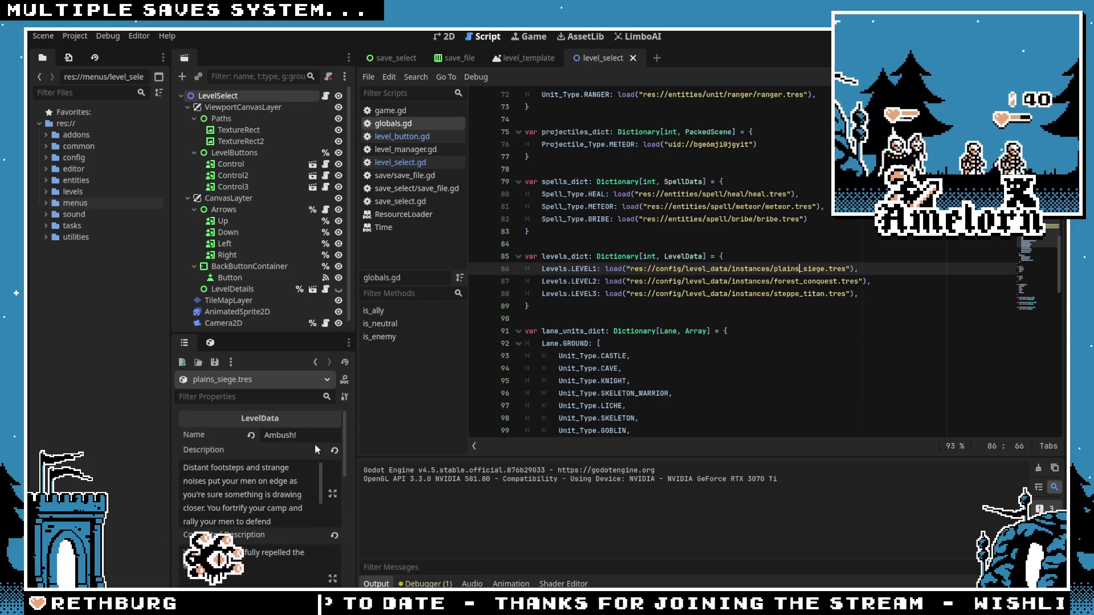
pyautogui.doubleClick(564, 256)
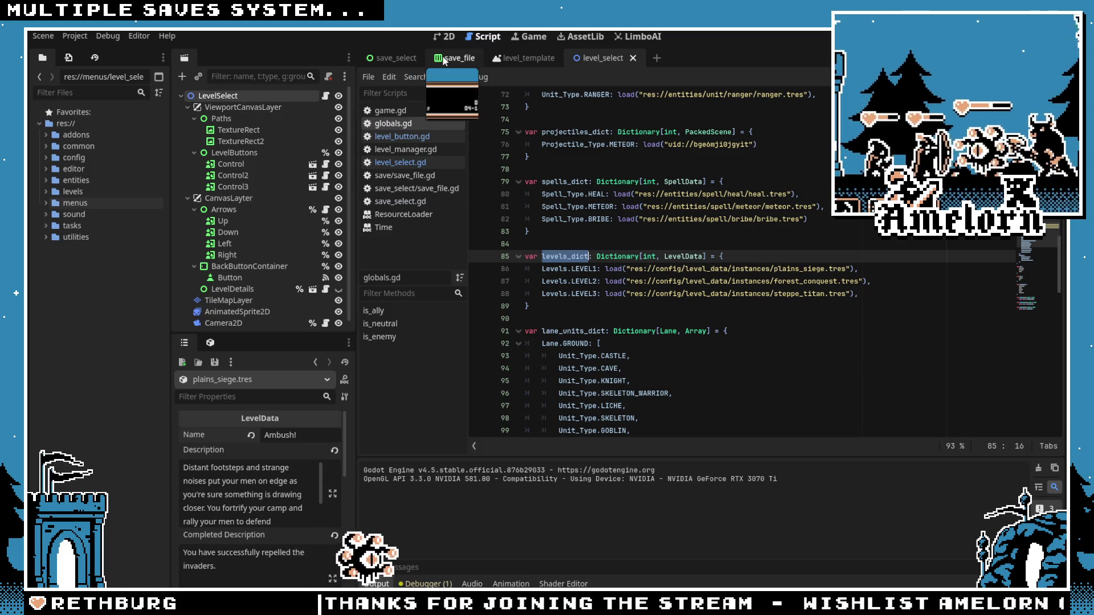
pyautogui.click(397, 59)
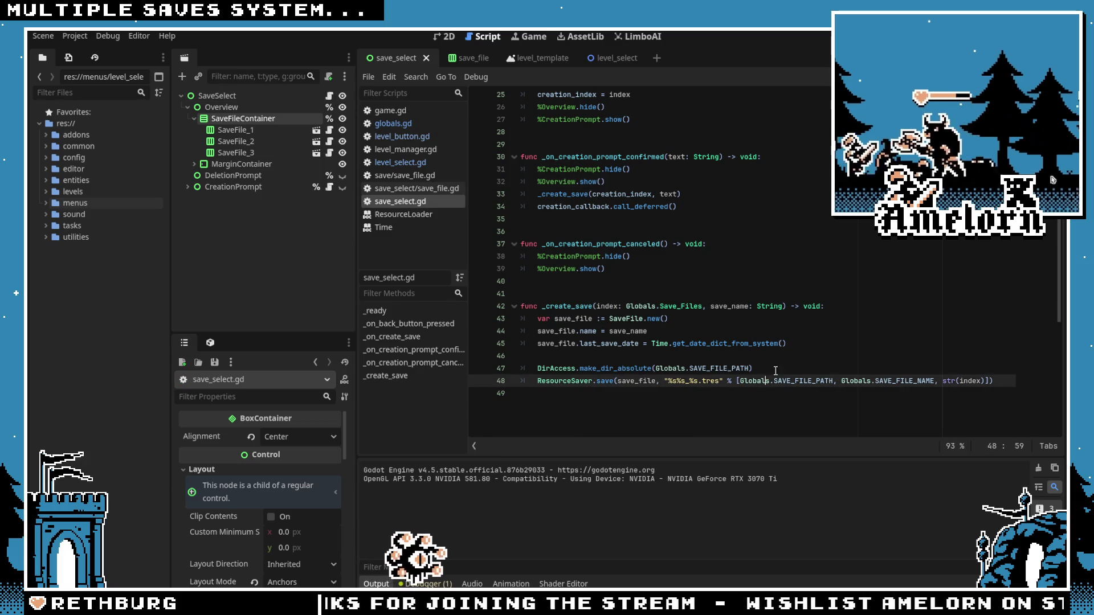
# Step: Add save_file.current_level_name = Globals.levels_dict.get(0).name to _create_save and save the script
pyautogui.click(803, 336)
pyautogui.click(803, 338)
pyautogui.scroll(-1, 803, 338)
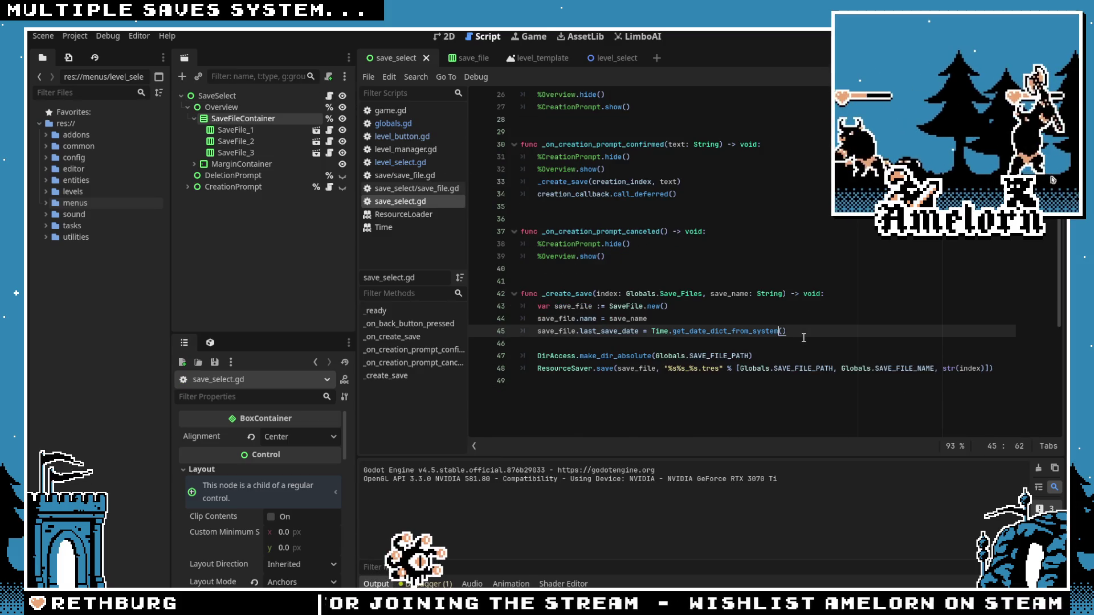
pyautogui.press('Return')
pyautogui.write('save_')
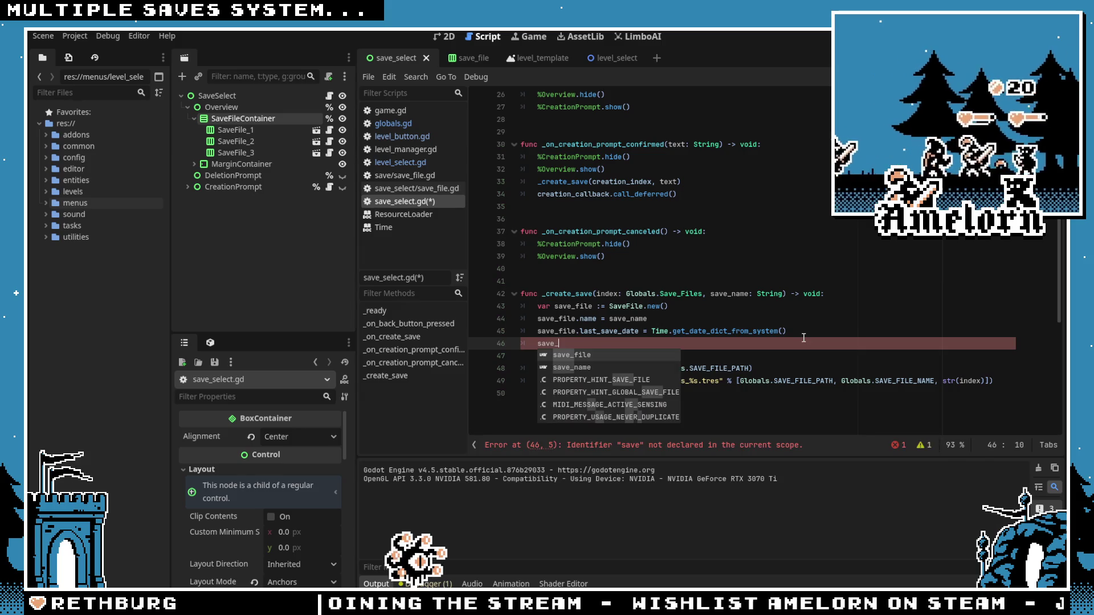
pyautogui.write('file')
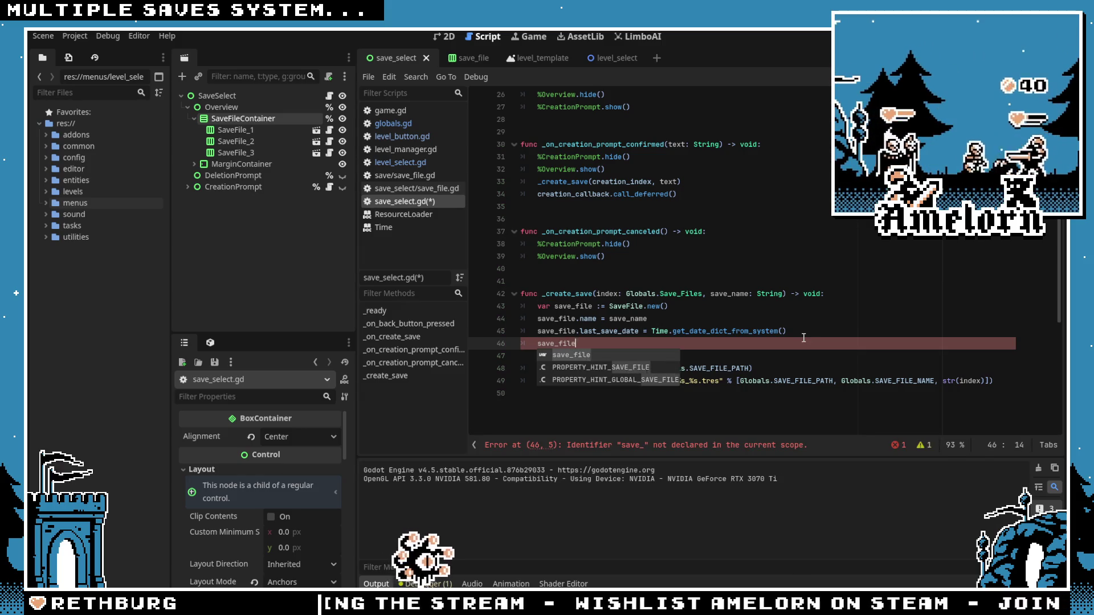
pyautogui.write('.leve')
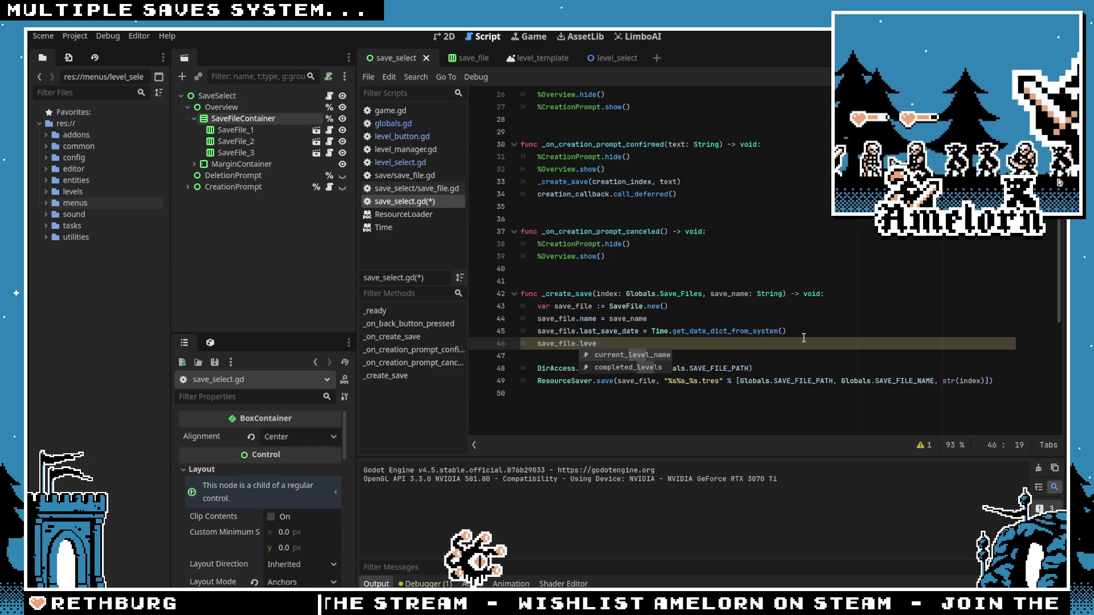
pyautogui.press('Return')
pyautogui.write('levels_dic')
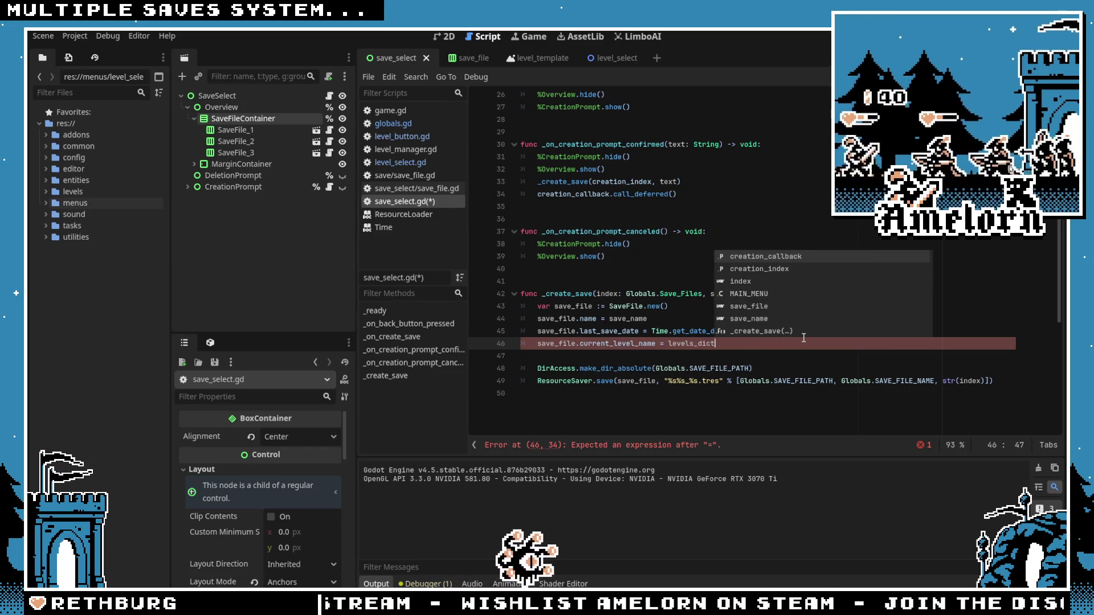
pyautogui.hotkey('ctrl', 'a')
pyautogui.click(804, 338)
pyautogui.hotkey('ctrl', 'BackSpace')
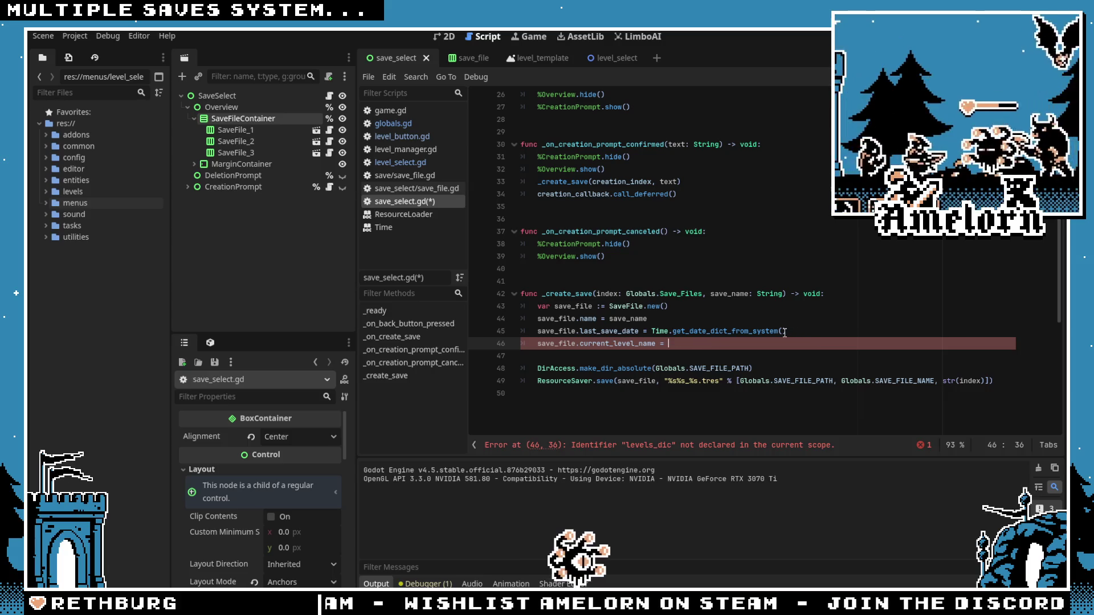
pyautogui.write('Globals.levels_dict.get')
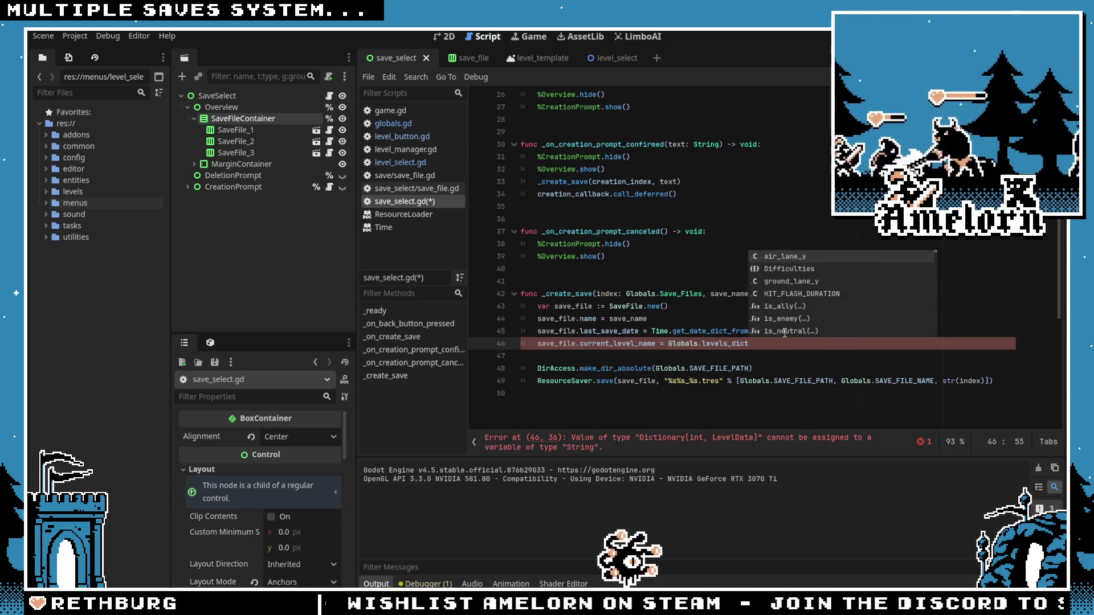
pyautogui.press('Return')
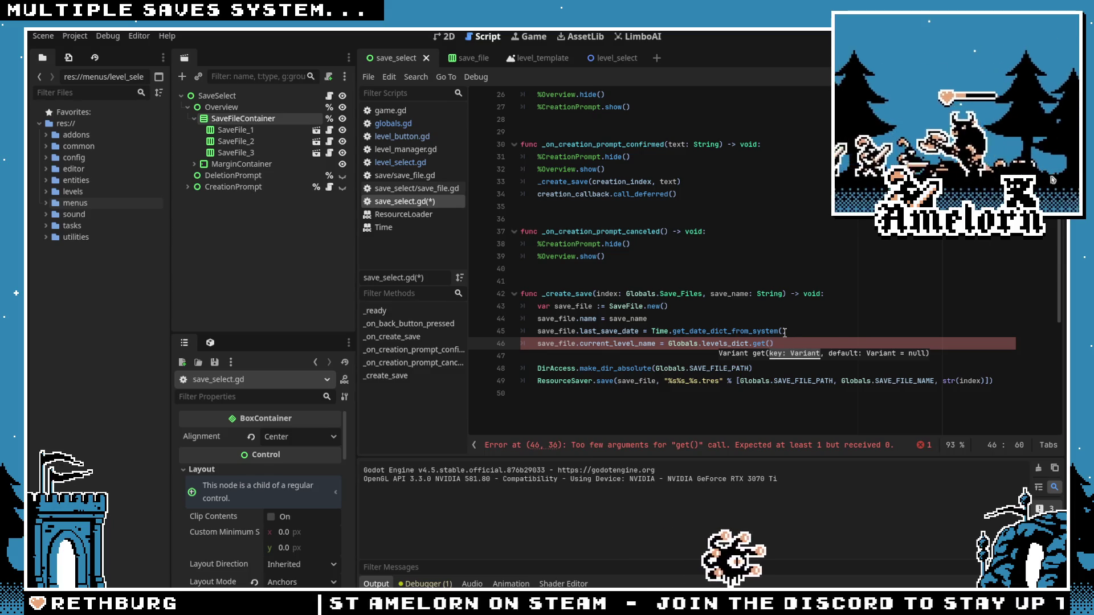
pyautogui.write(').name')
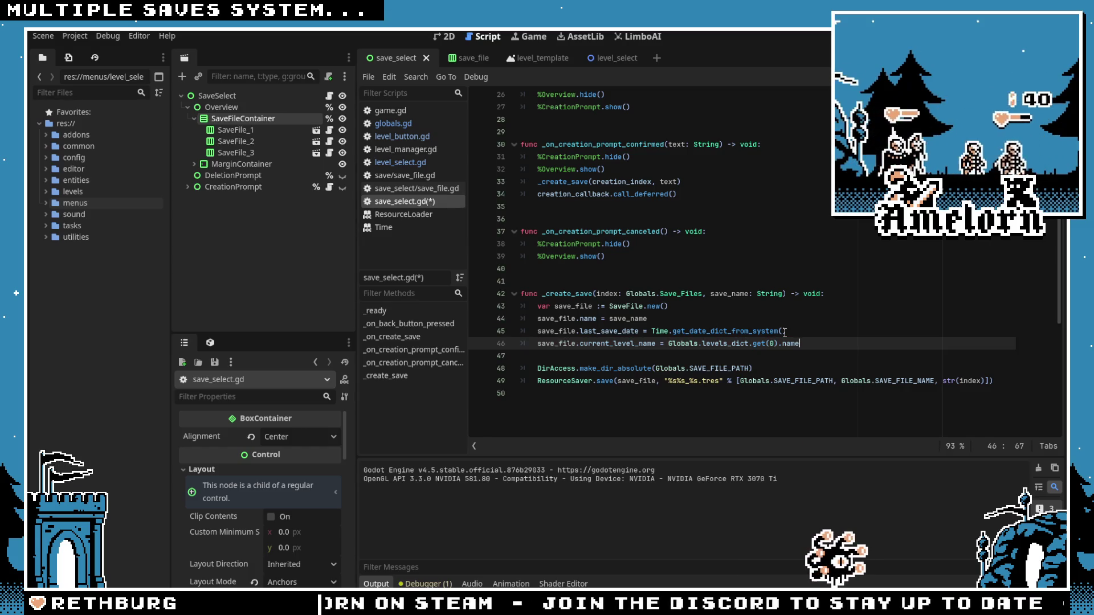
pyautogui.click(674, 282)
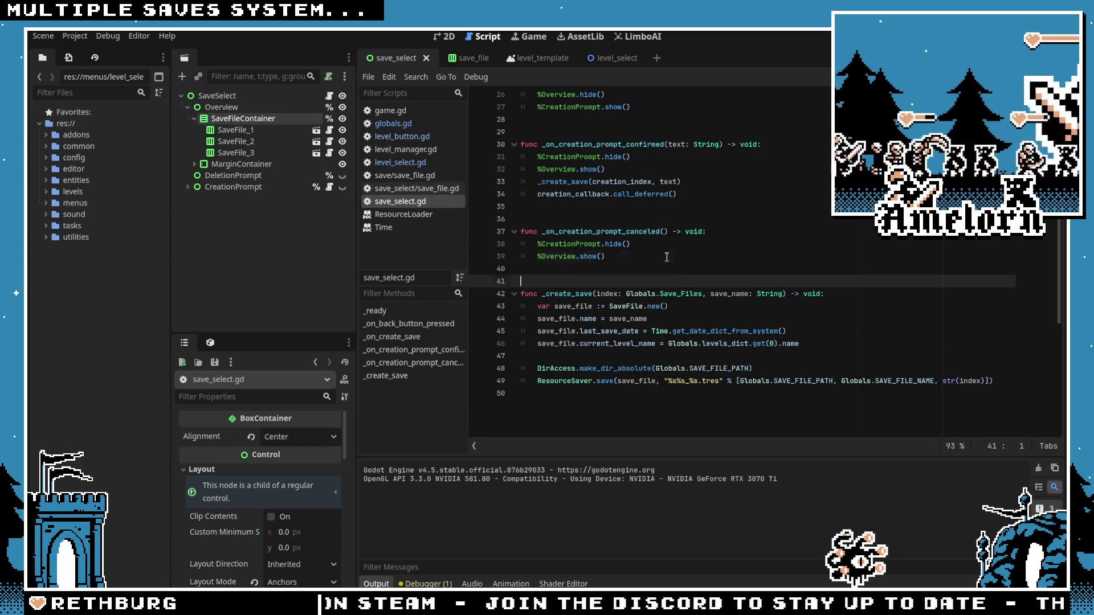
pyautogui.click(605, 256)
pyautogui.hotkey('ctrl', 's')
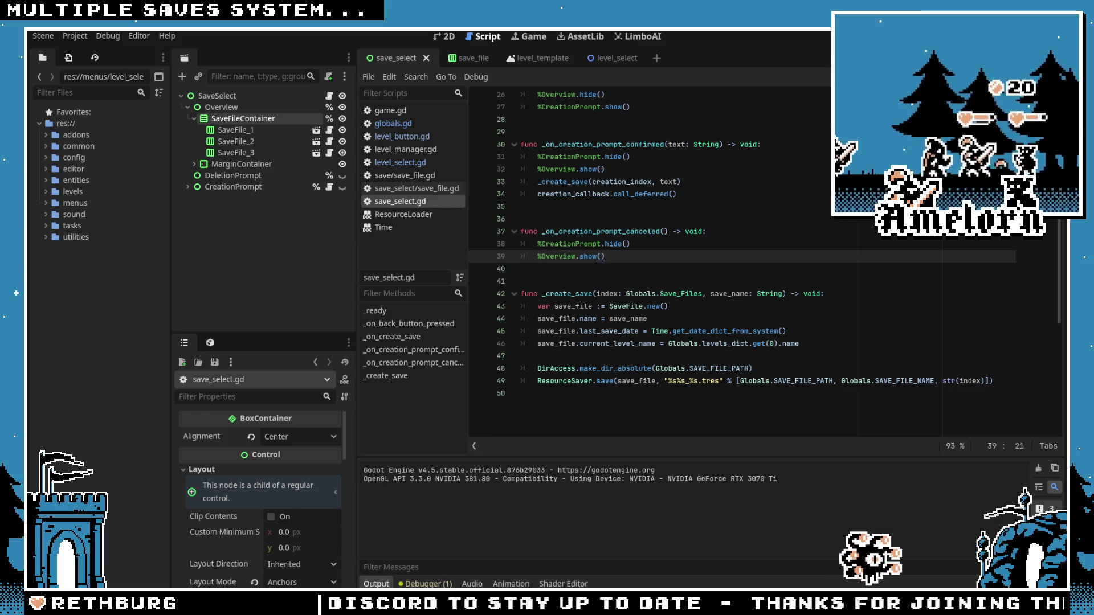
# Step: Run the game, create a save named 'test' in the first slot, and close it
pyautogui.click(684, 206)
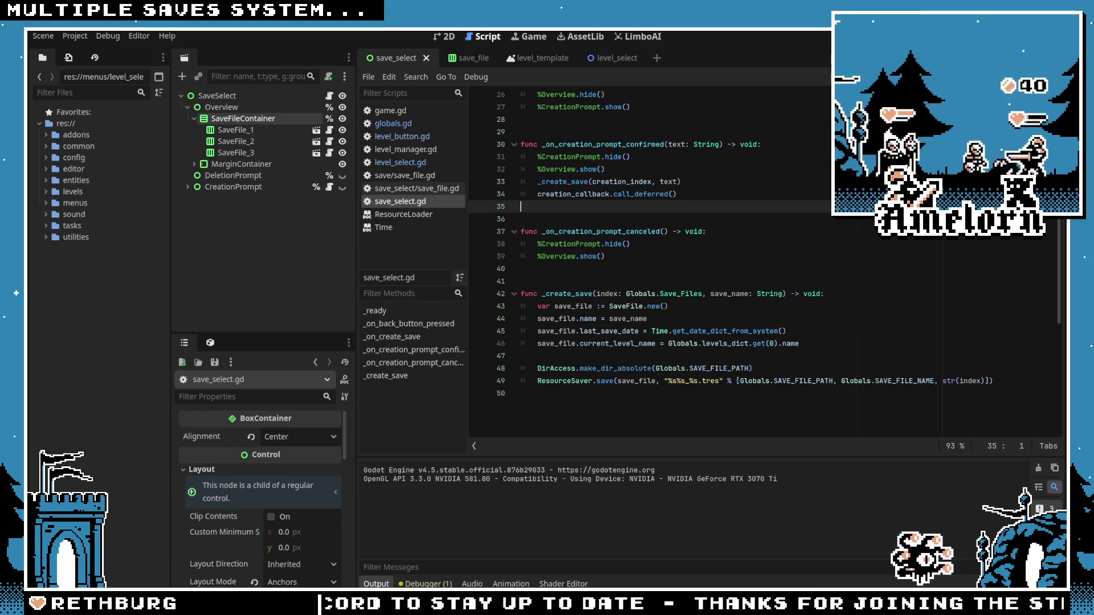
pyautogui.press('F5')
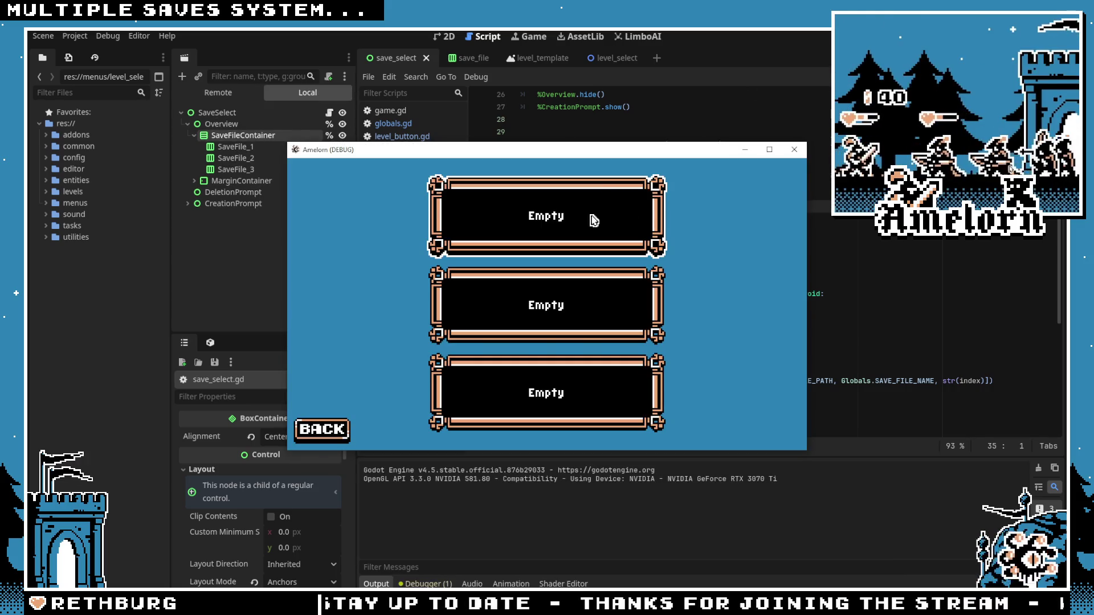
pyautogui.click(606, 215)
pyautogui.write('test')
pyautogui.click(520, 340)
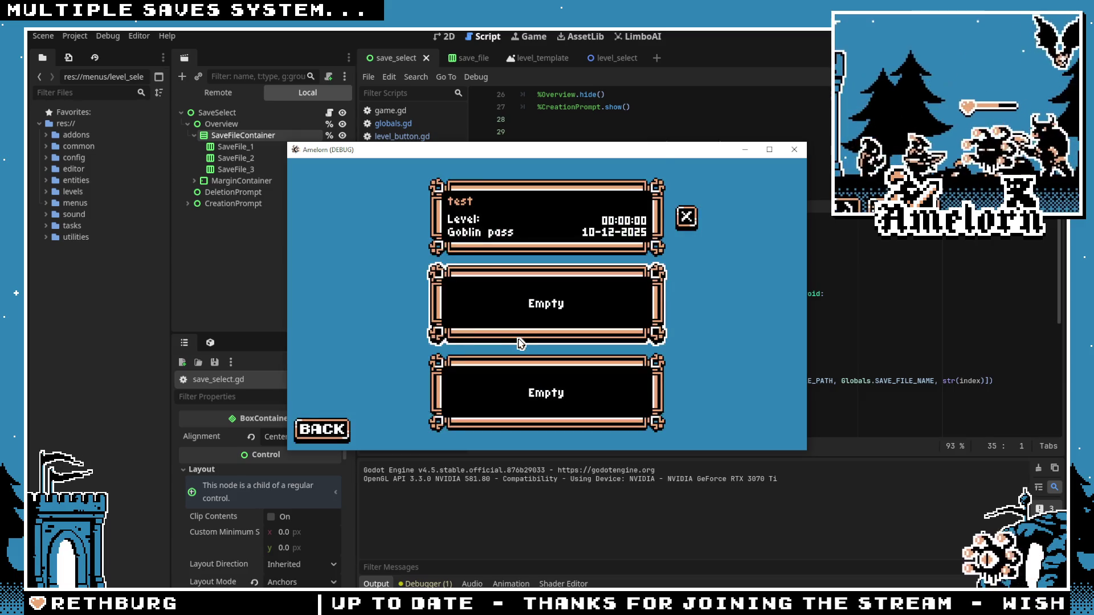
pyautogui.click(793, 150)
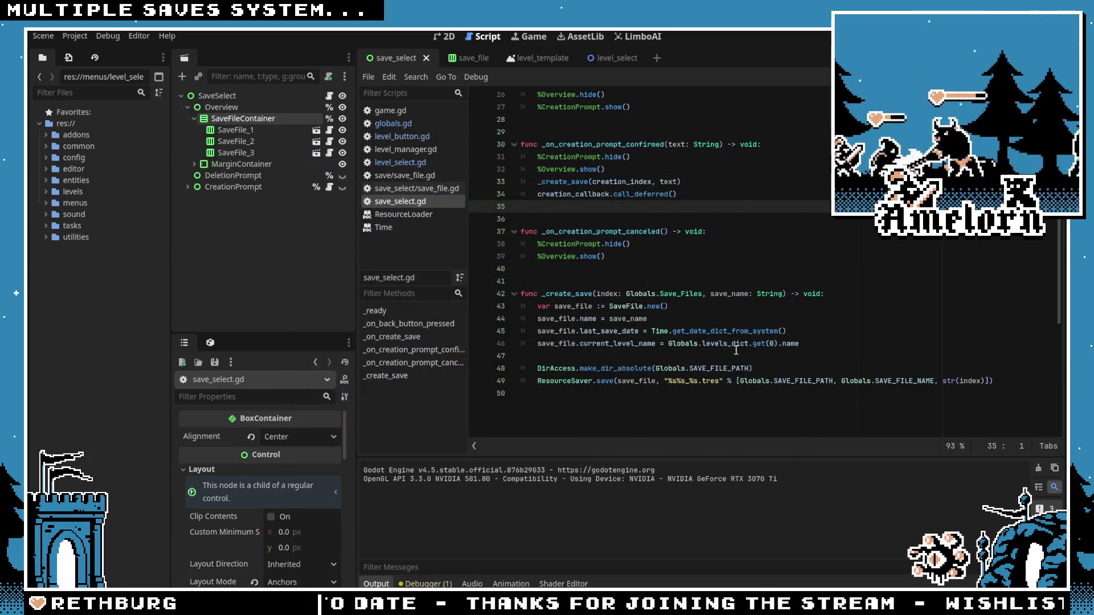
# Step: Open the SaveFile_1 scene and make the LevelName label accessible by unique name
pyautogui.doubleClick(590, 342)
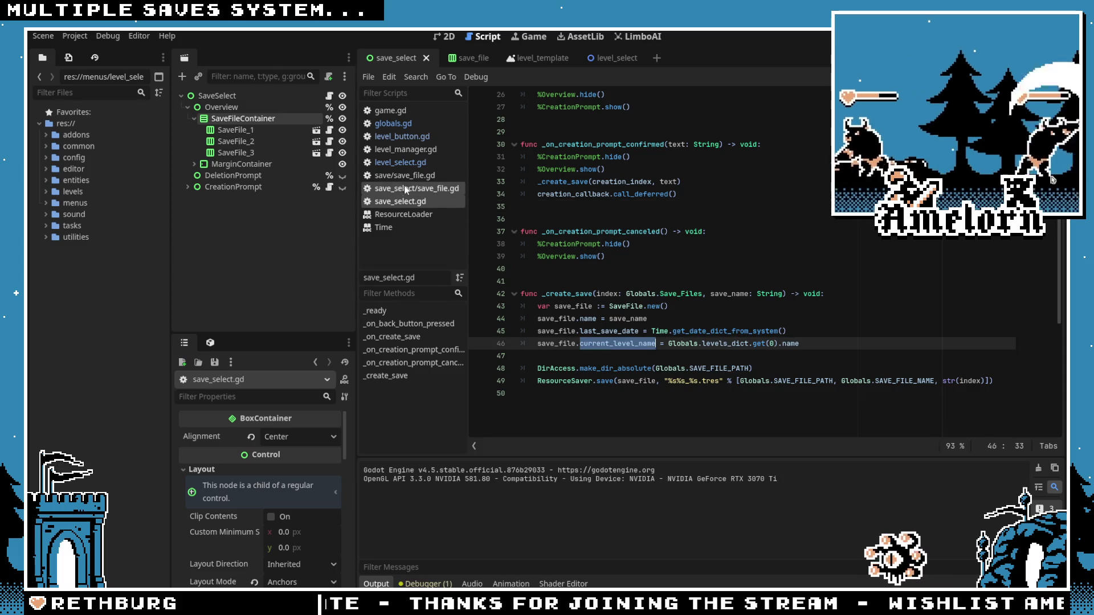
pyautogui.click(316, 130)
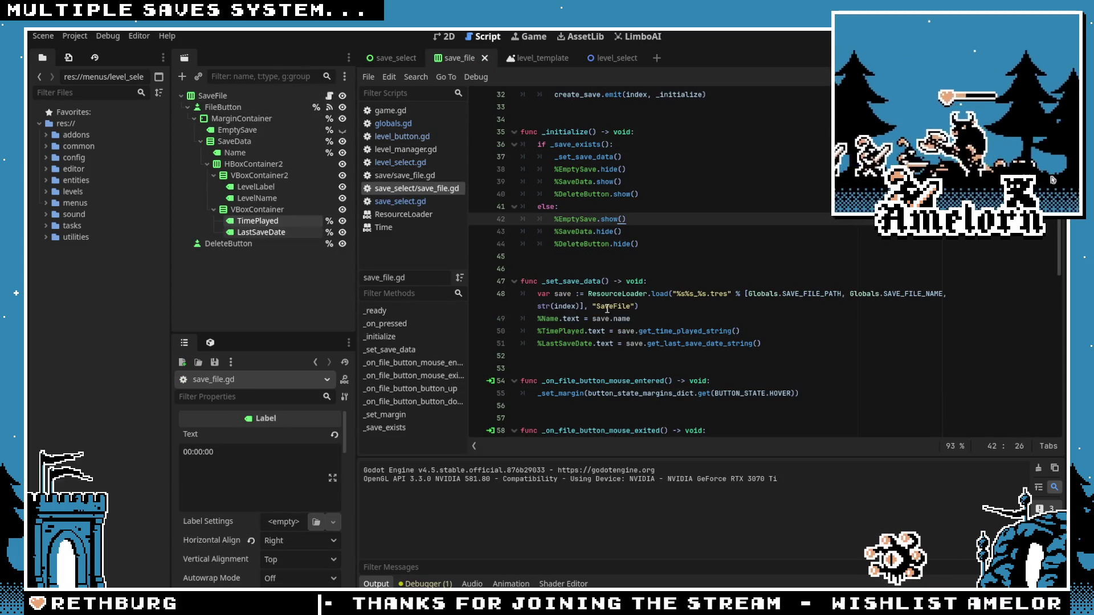
pyautogui.click(773, 344)
pyautogui.click(257, 199)
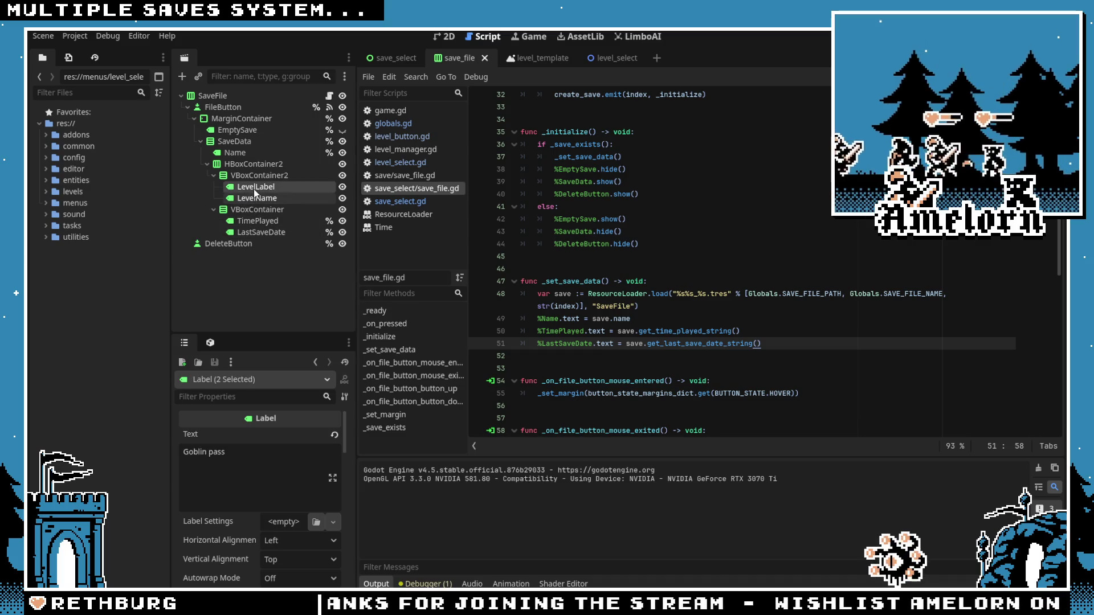
pyautogui.rightClick(257, 203)
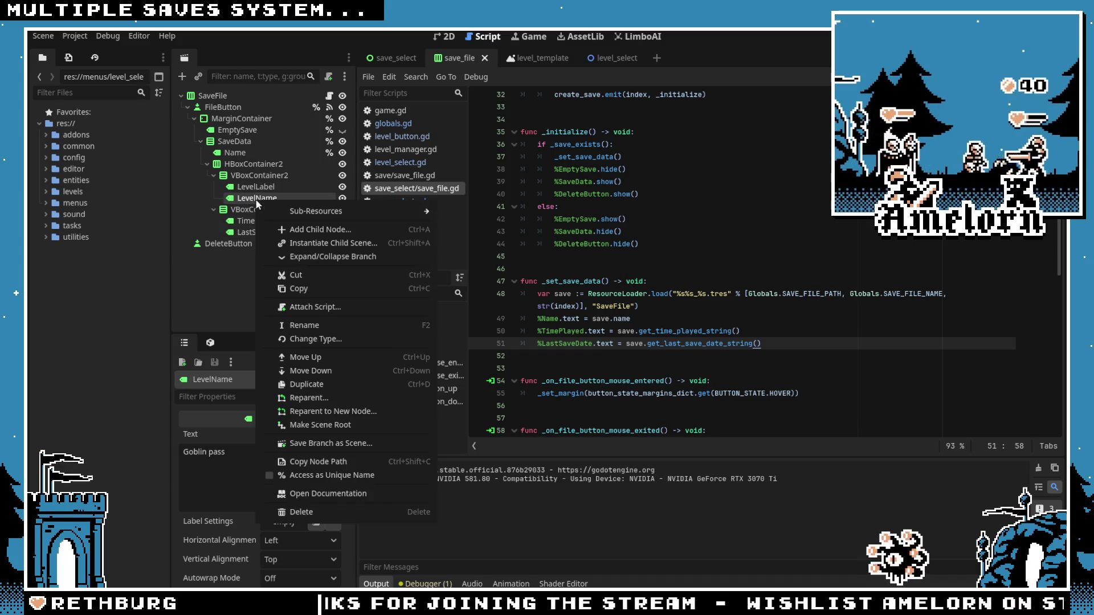
pyautogui.click(275, 475)
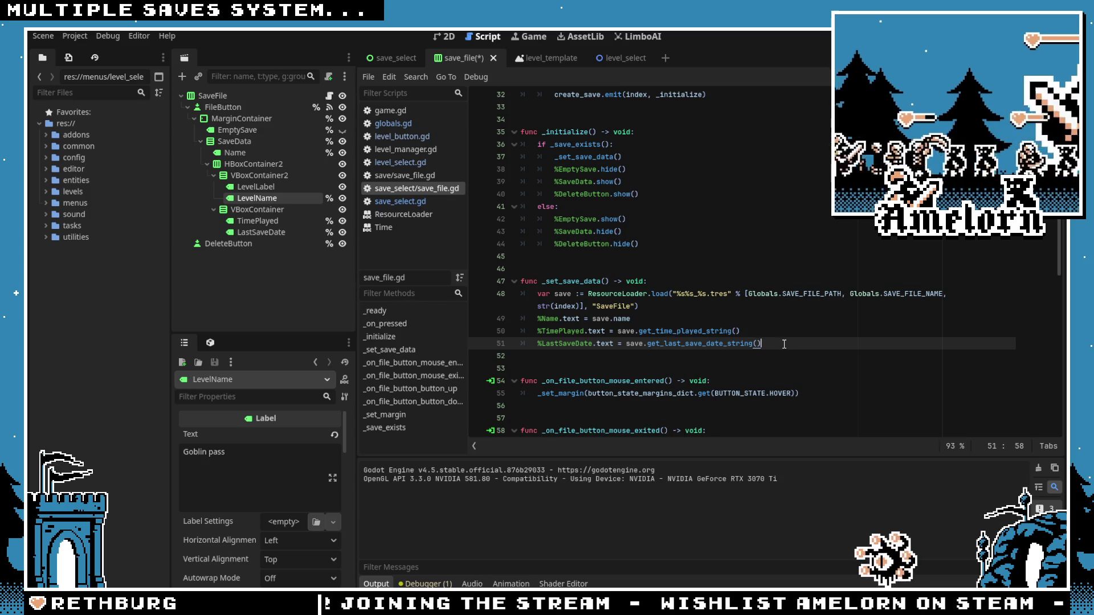
# Step: Add %LevelName.text = save.current_level_name to _set_save_data, save, and run the game
pyautogui.press('Return')
pyautogui.write('%Level')
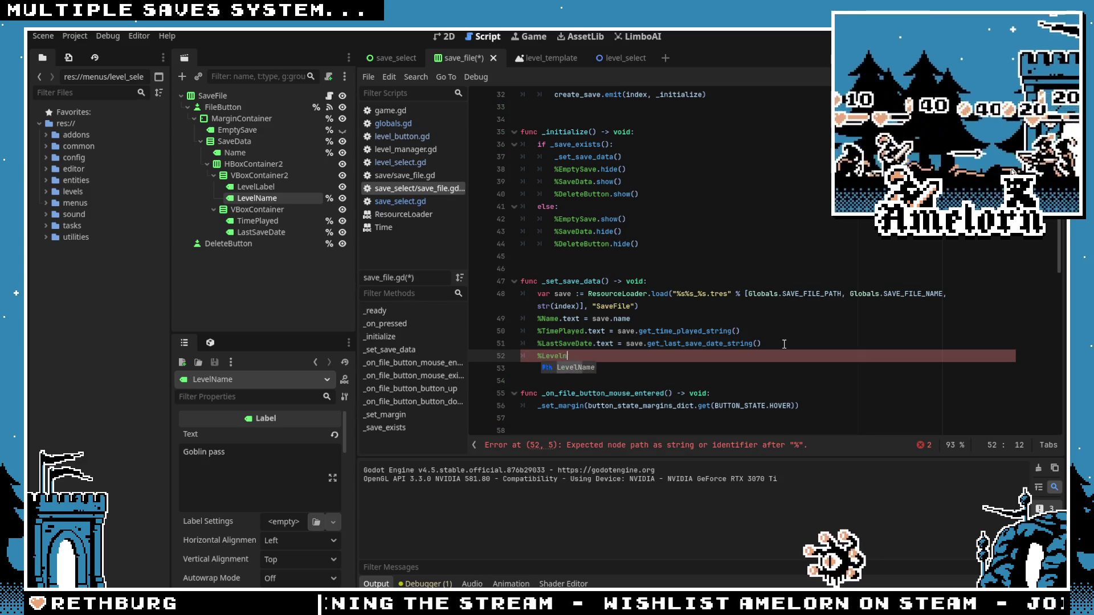
pyautogui.write('Name')
pyautogui.press('BackSpace')
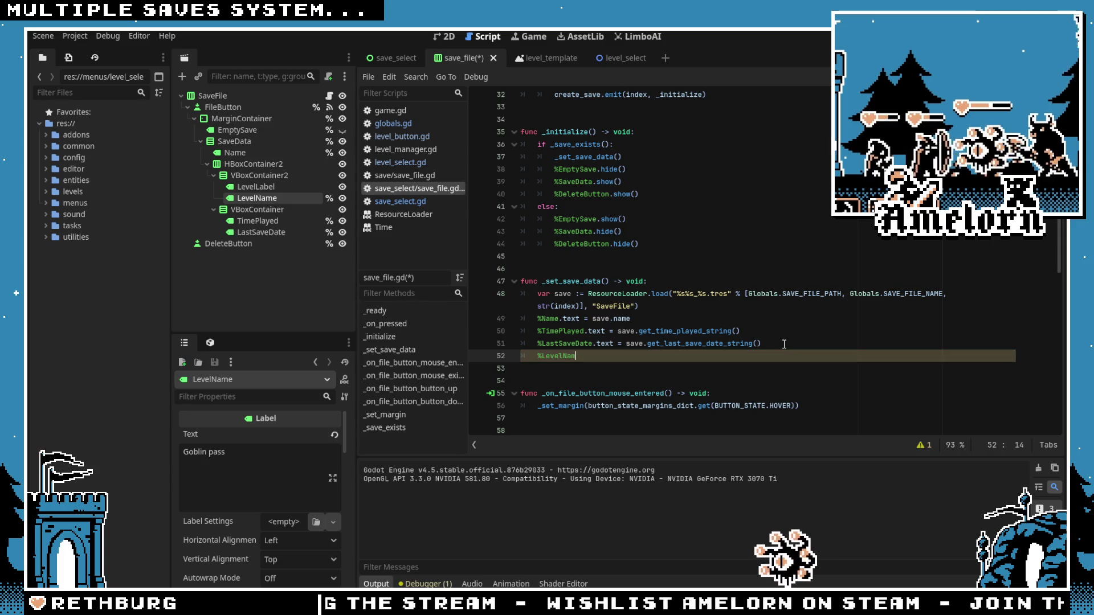
pyautogui.write('text = save.cur')
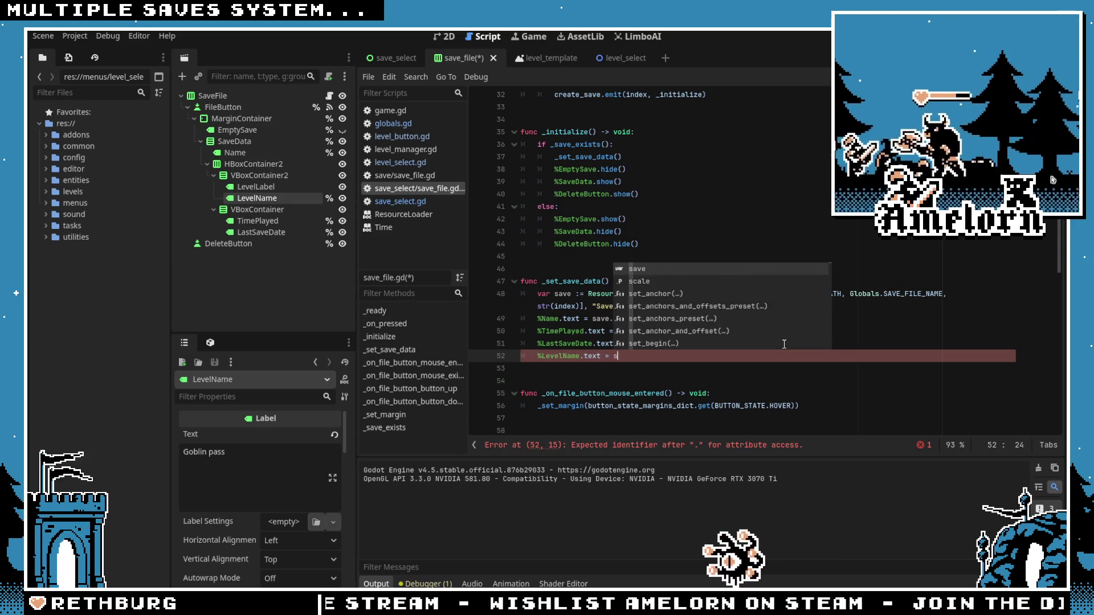
pyautogui.press('Return')
pyautogui.click(649, 281)
pyautogui.hotkey('ctrl', 's')
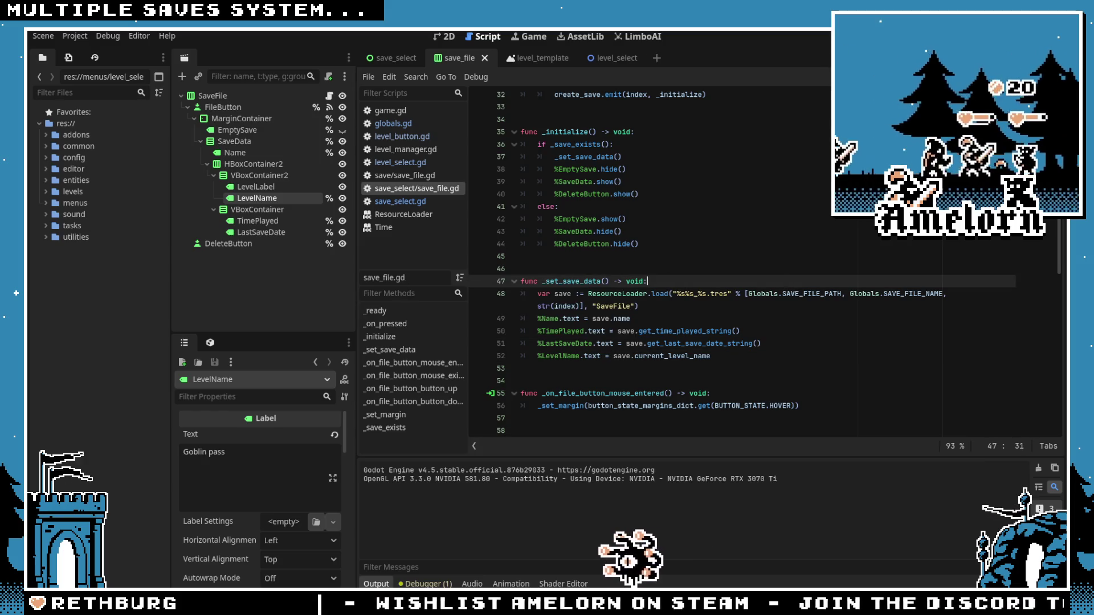
pyautogui.press('F5')
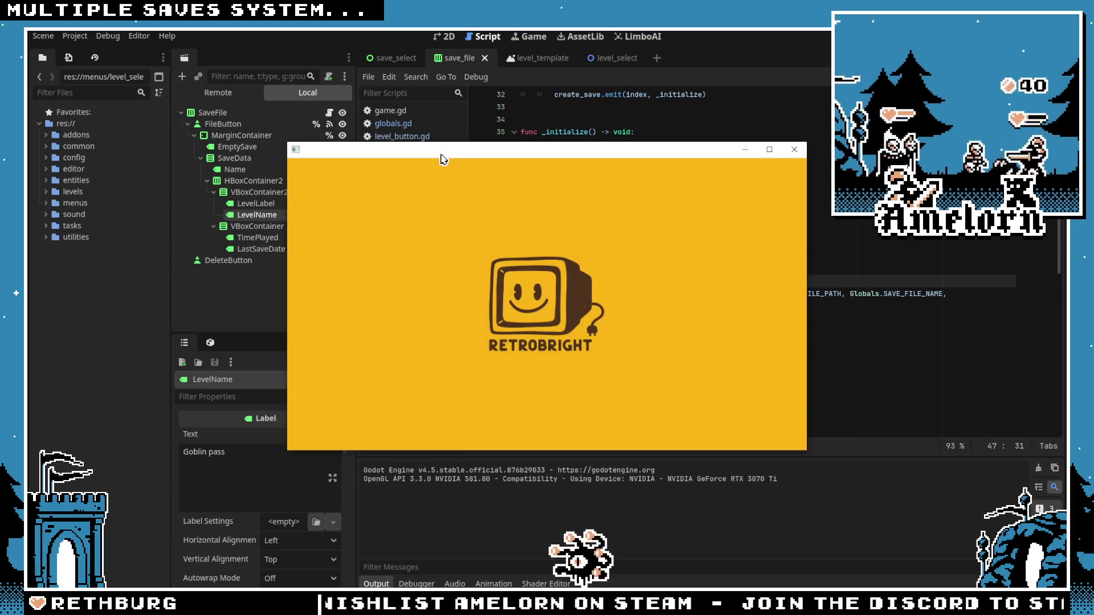
# Step: Restart the game and create a second save, UWDIHAIDA, in the empty slot 2
pyautogui.click(794, 150)
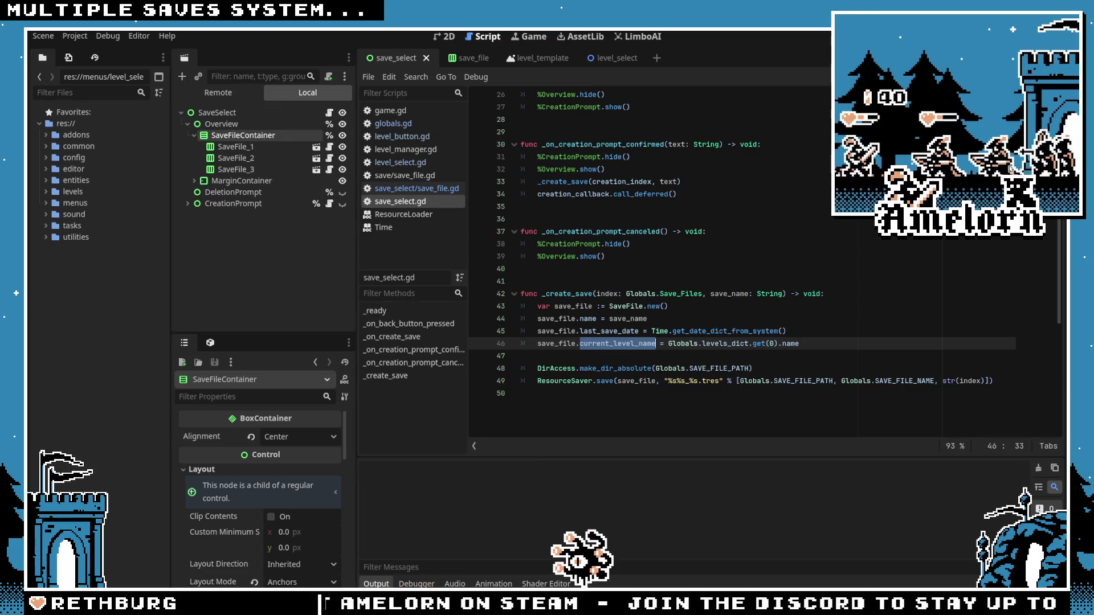
pyautogui.press('F5')
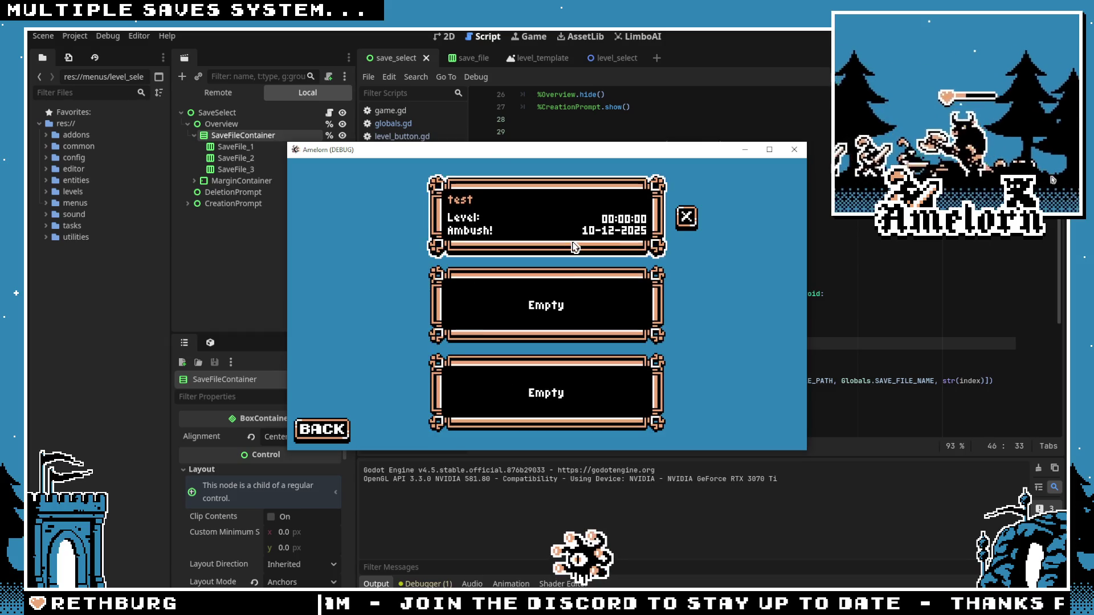
pyautogui.click(561, 302)
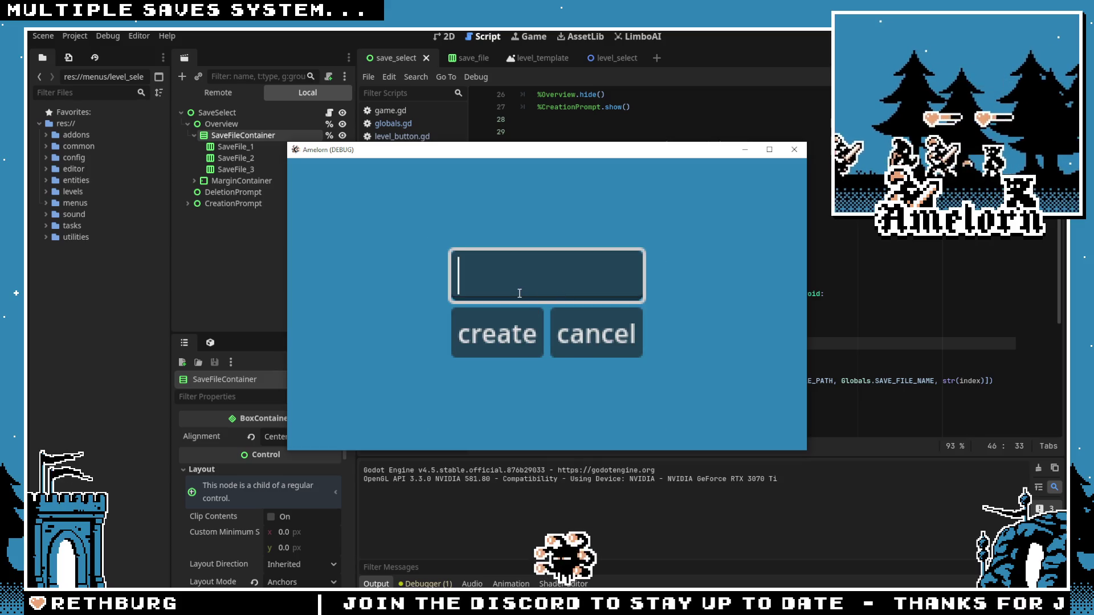
pyautogui.write('UWDIHAIDA')
pyautogui.press('Return')
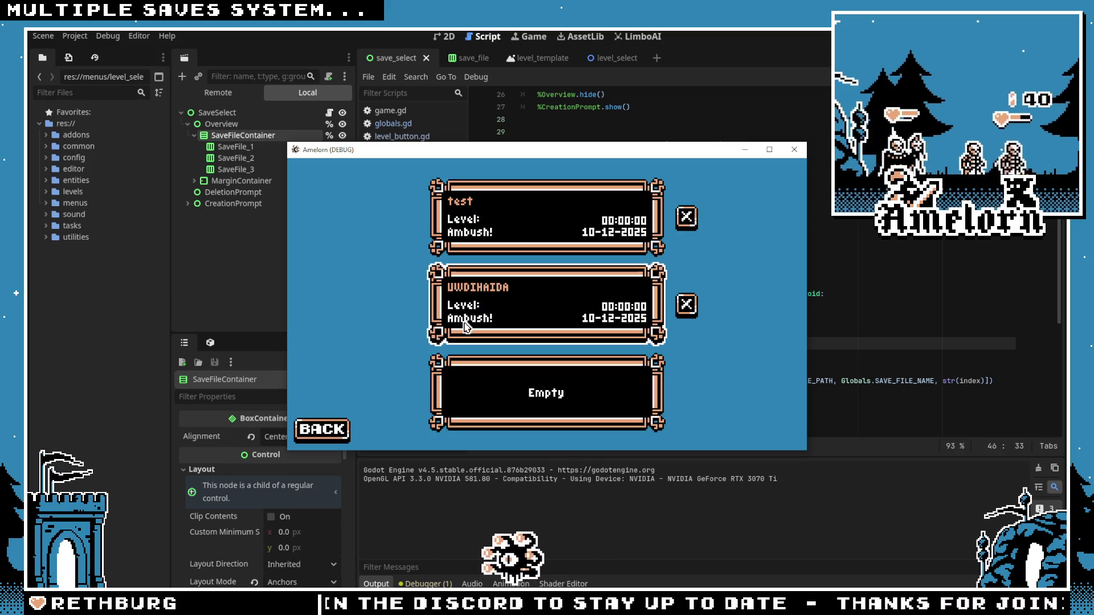
# Step: Double-click the existing saves to test loading, then close the game
pyautogui.doubleClick(593, 313)
pyautogui.doubleClick(559, 230)
pyautogui.doubleClick(571, 296)
pyautogui.doubleClick(552, 283)
pyautogui.doubleClick(554, 227)
pyautogui.doubleClick(550, 302)
pyautogui.doubleClick(548, 293)
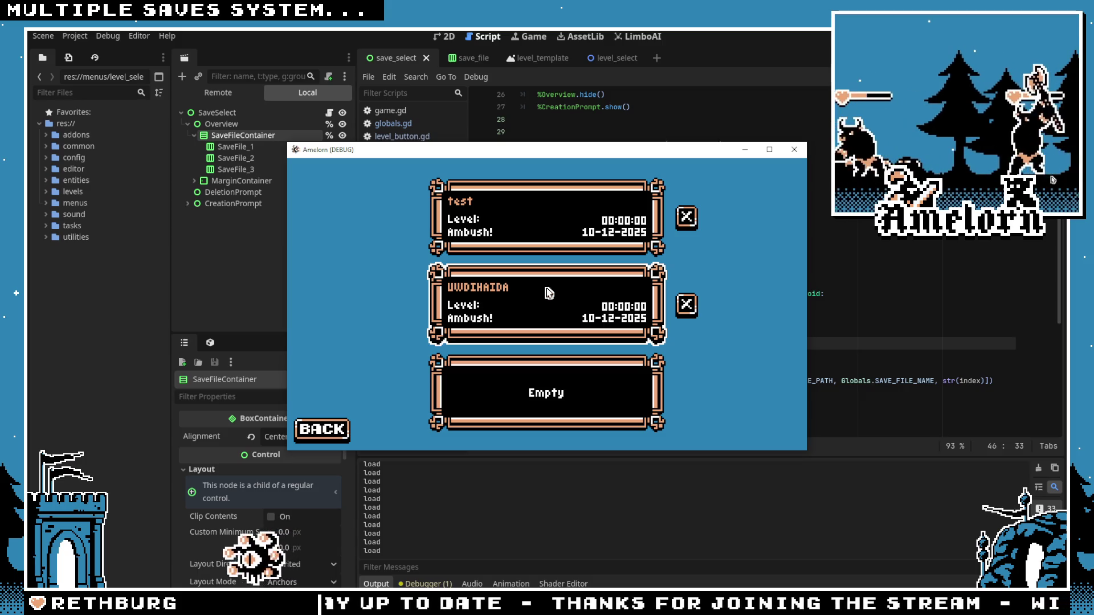
pyautogui.doubleClick(512, 310)
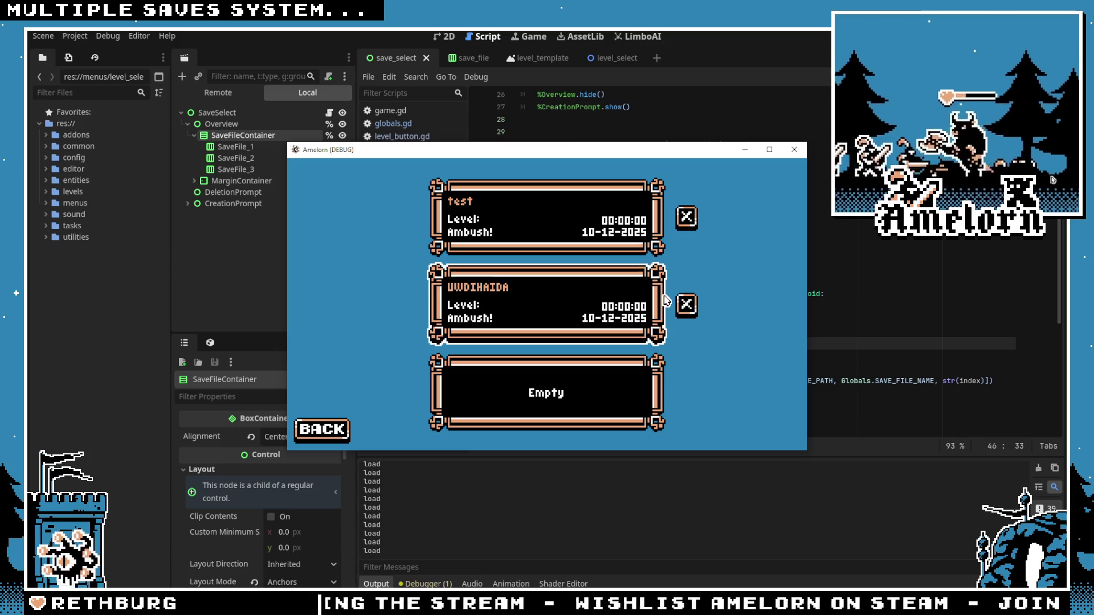
pyautogui.click(794, 150)
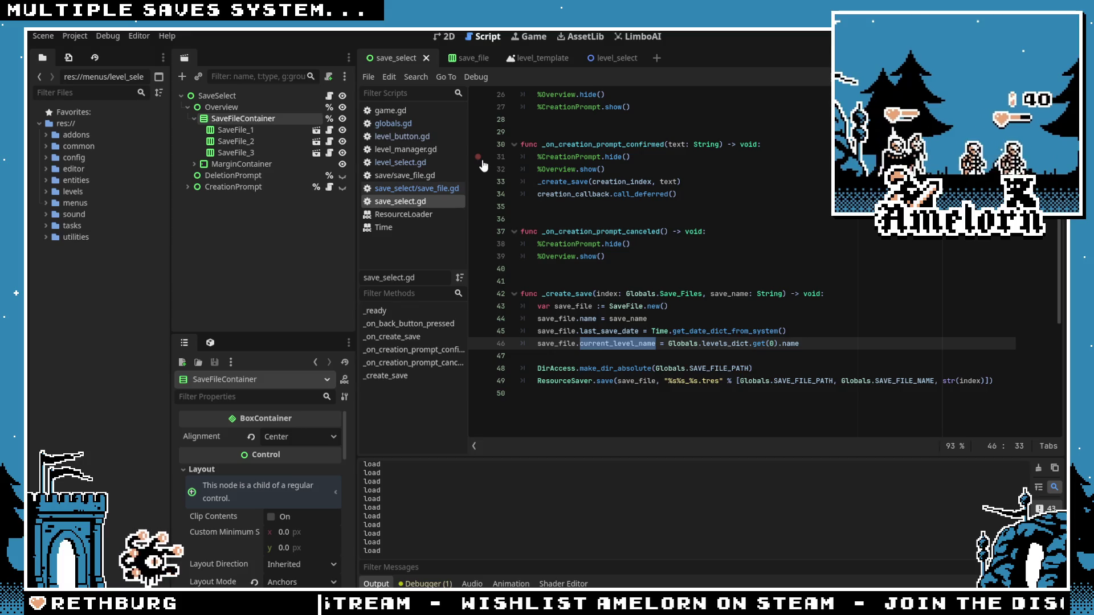
# Step: Clear the selection in save_file.gd and move to the top of the script
pyautogui.click(570, 182)
pyautogui.click(598, 218)
pyautogui.click(598, 207)
pyautogui.scroll(8, 627, 285)
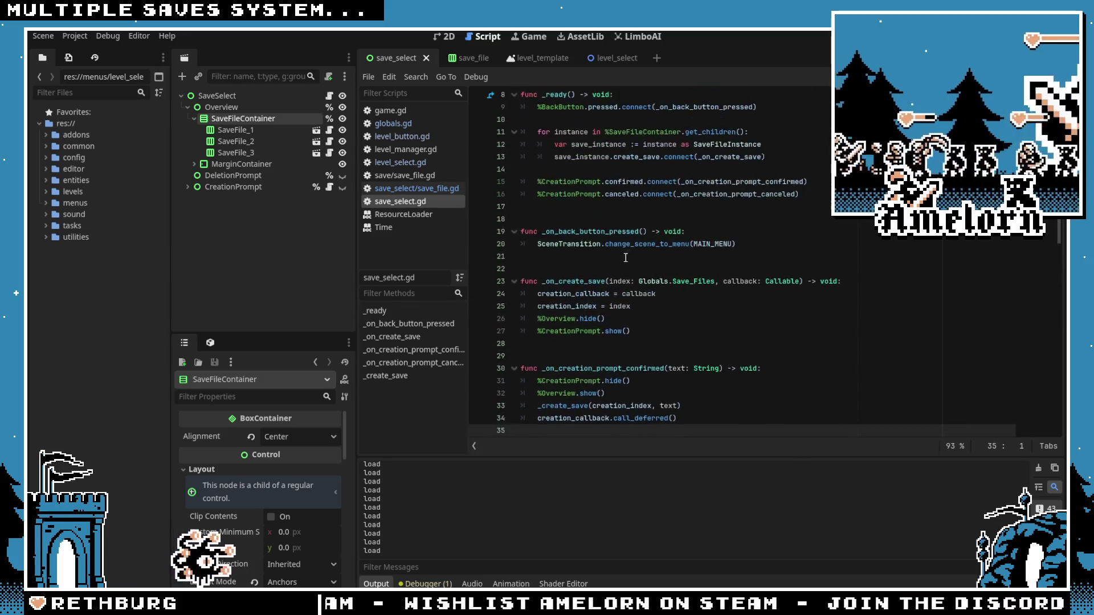
pyautogui.hotkey('ctrl', 'j')
pyautogui.scroll(-6, 615, 367)
pyautogui.scroll(-4, 615, 367)
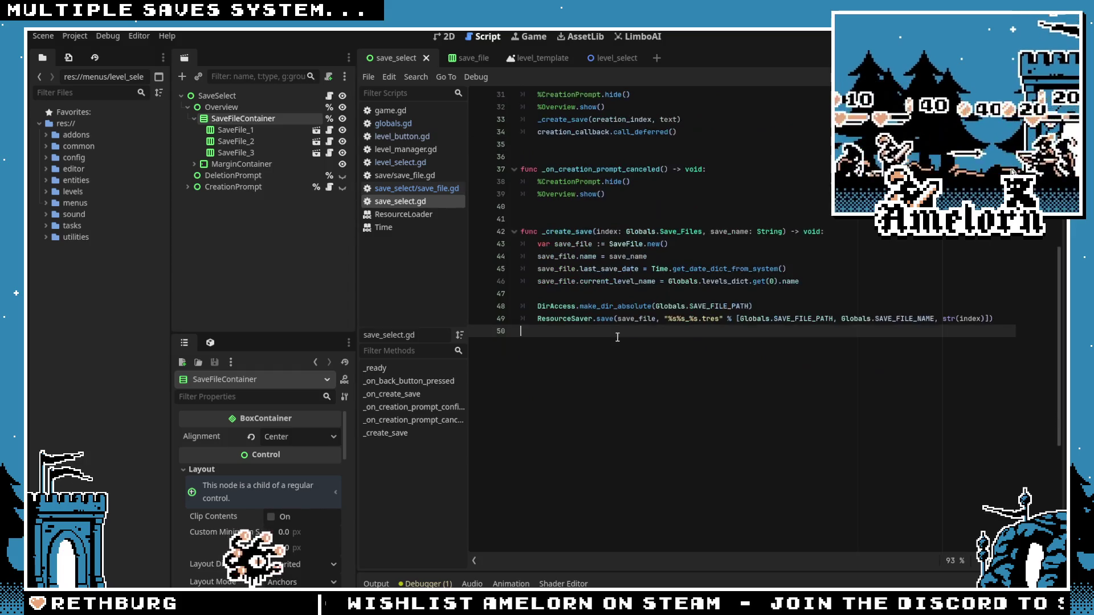
pyautogui.scroll(4, 615, 367)
pyautogui.scroll(4, 542, 281)
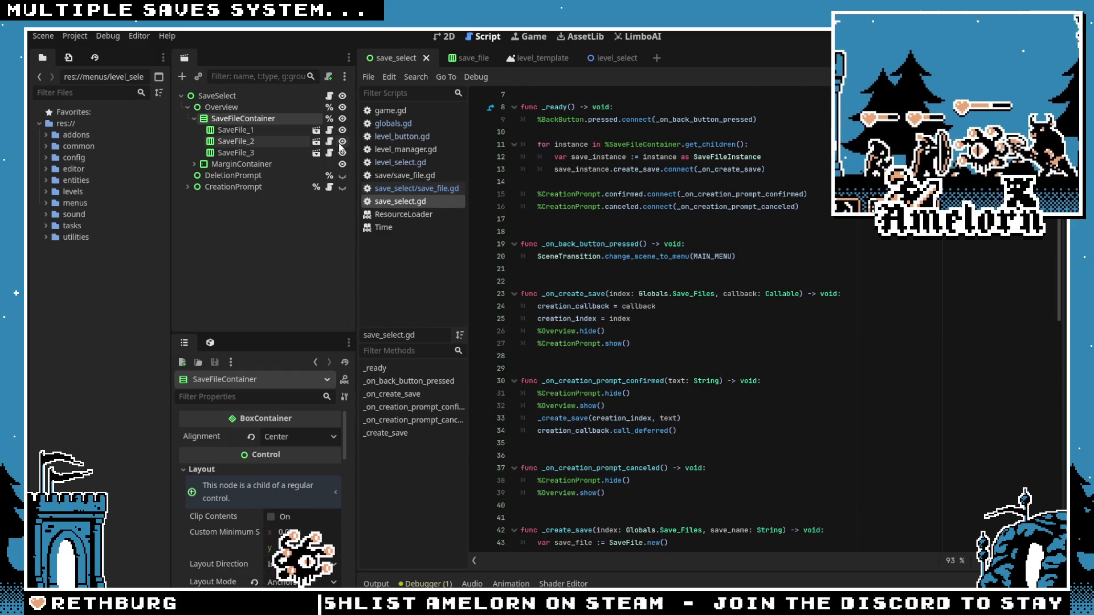
# Step: Open SaveFile_2's own scene, select DeleteButton, and start a new line after line 25
pyautogui.click(316, 141)
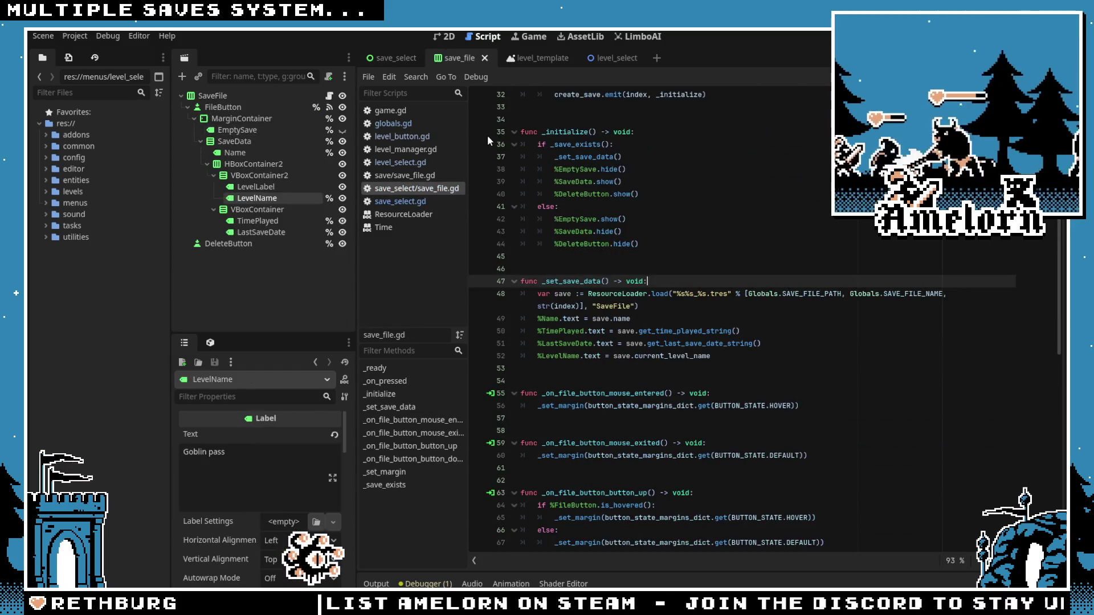
pyautogui.click(252, 245)
pyautogui.scroll(10, 631, 245)
pyautogui.scroll(-16, 621, 242)
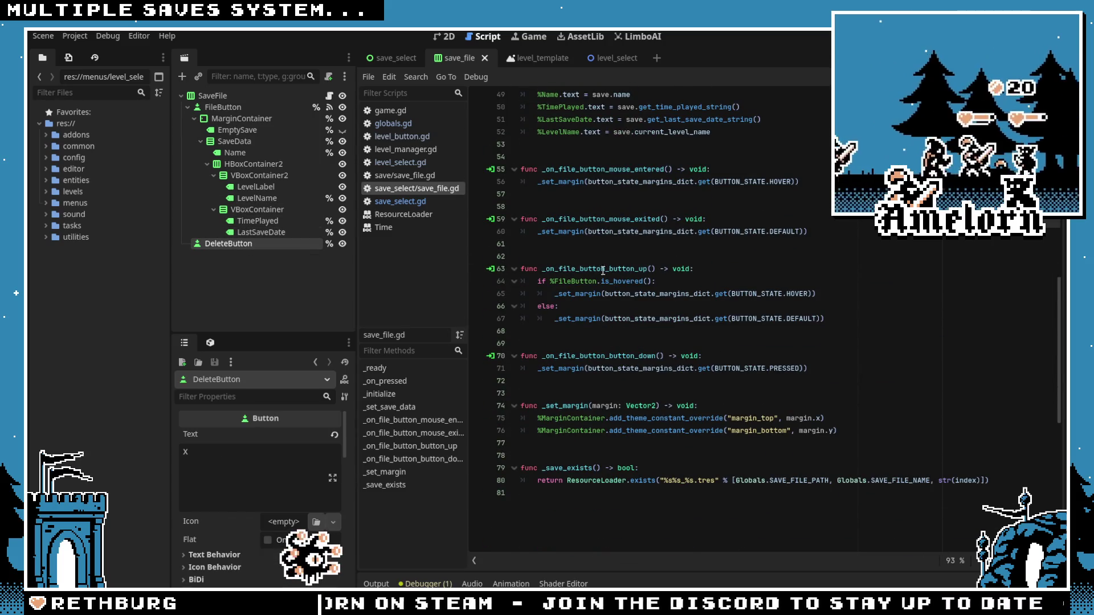
pyautogui.scroll(7, 601, 328)
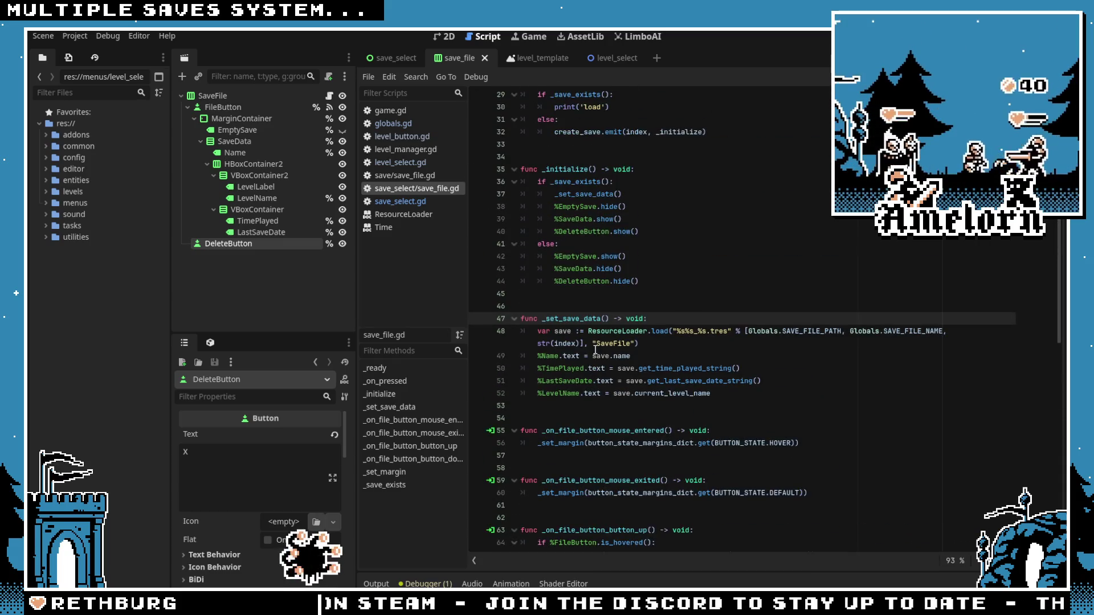
pyautogui.scroll(9, 596, 345)
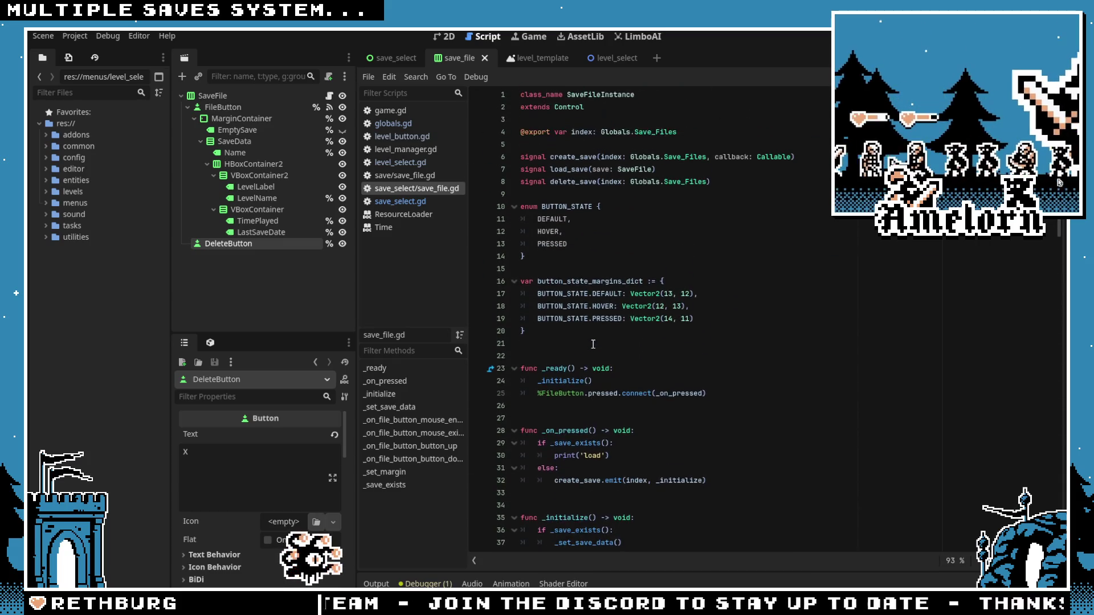
pyautogui.scroll(-2, 579, 252)
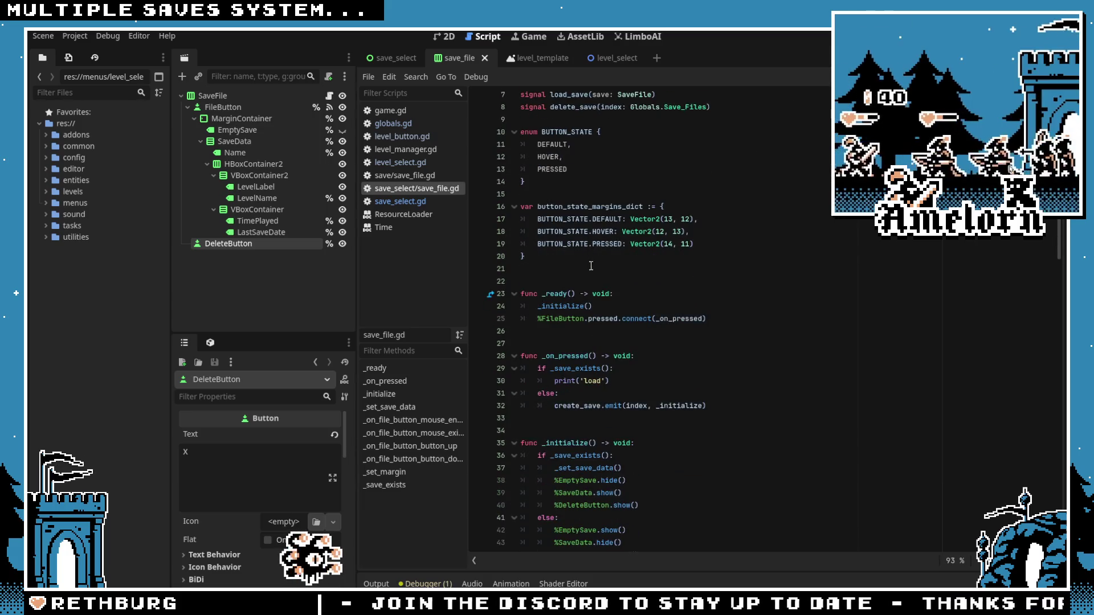
pyautogui.click(712, 319)
pyautogui.press('Return')
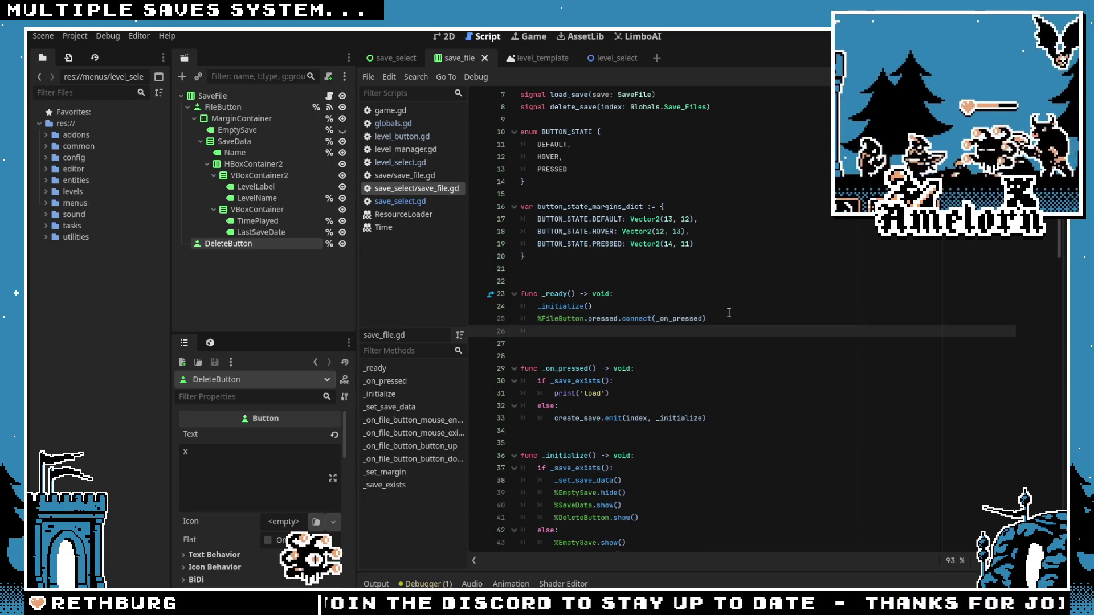
pyautogui.write('%$%')
# Step: Connect DeleteButton.pressed to the _on_delete_pressed handler in _ready
pyautogui.press('BackSpace')
pyautogui.press('BackSpace')
pyautogui.write('Delete')
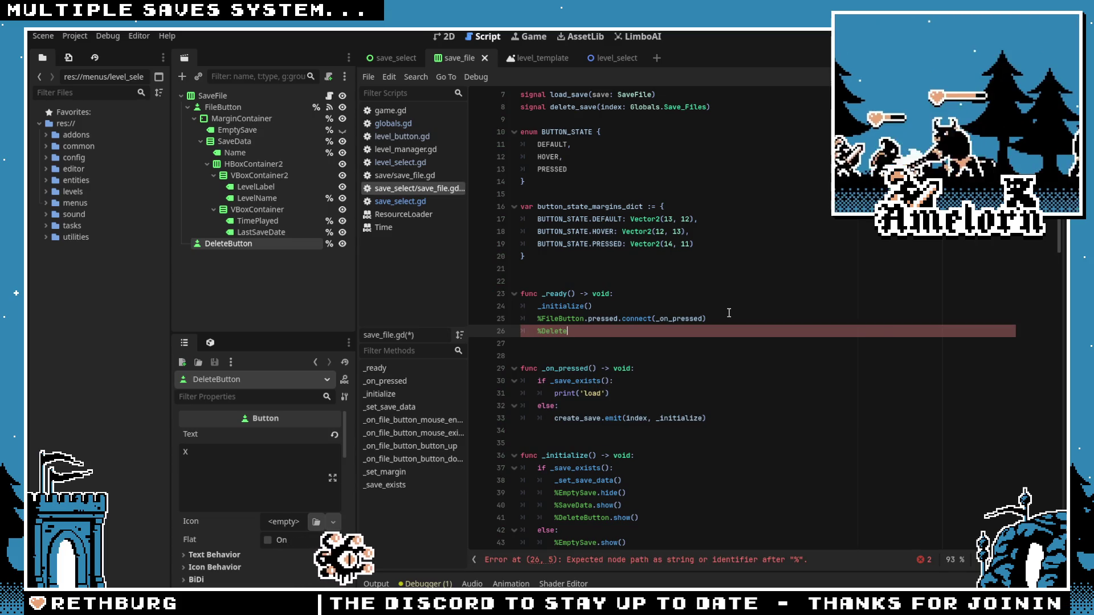
pyautogui.write('Button.pressed.connn')
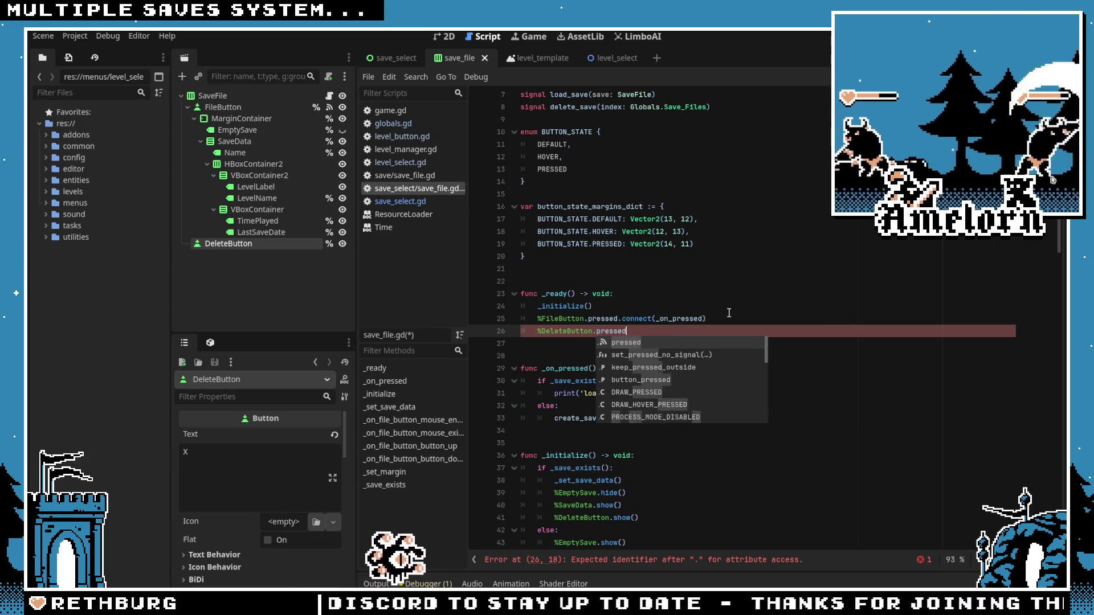
pyautogui.press('BackSpace')
pyautogui.write('ect(')
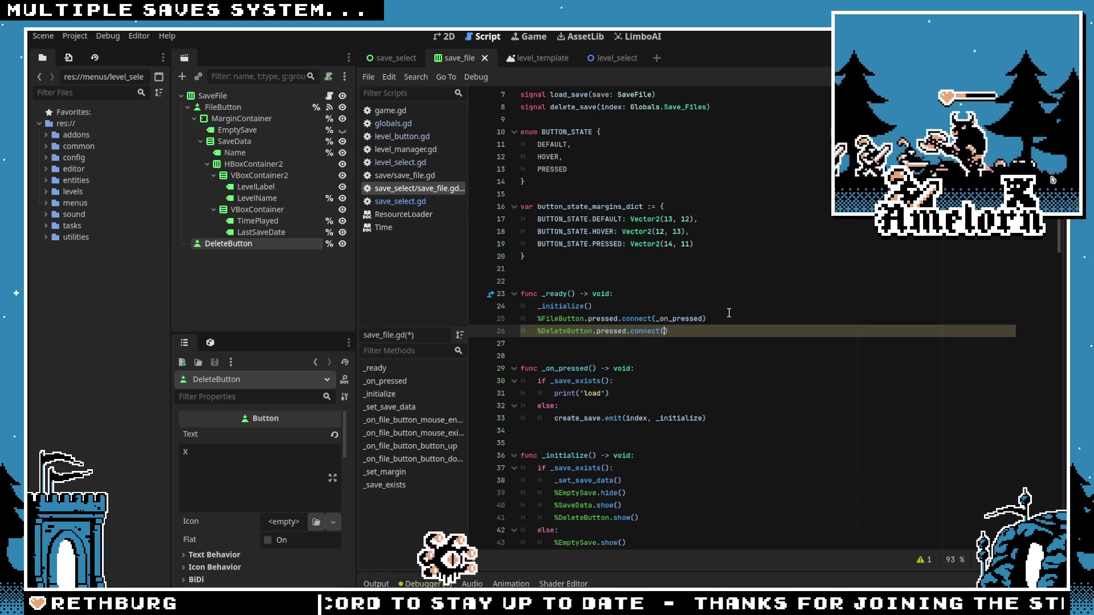
pyautogui.write('_on_delete_pressed')
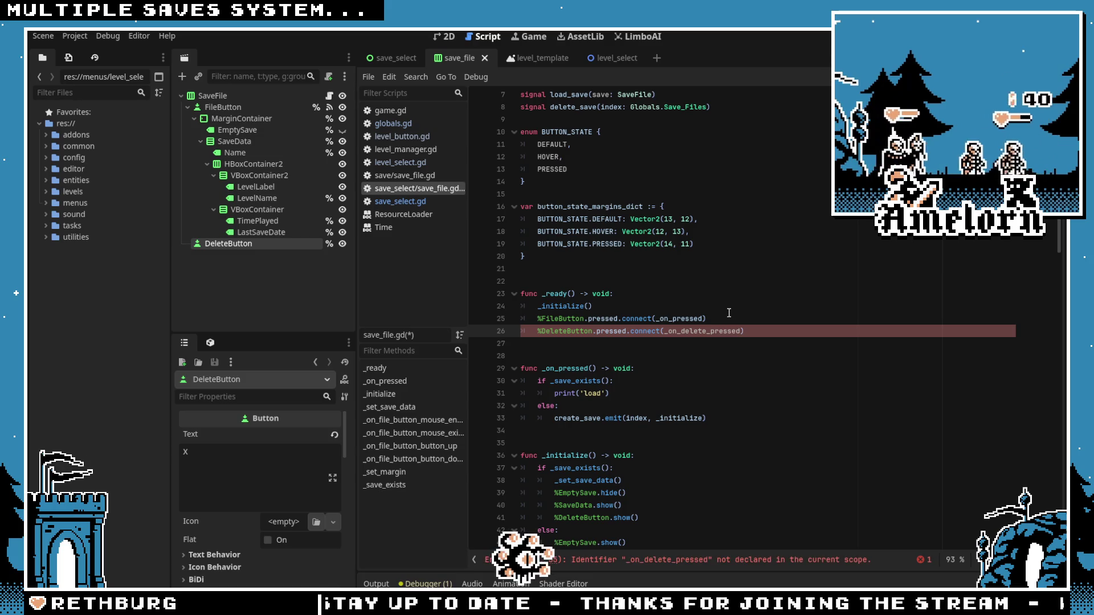
# Step: Add the _on_delete_pressed() function after _on_pressed
pyautogui.click(632, 443)
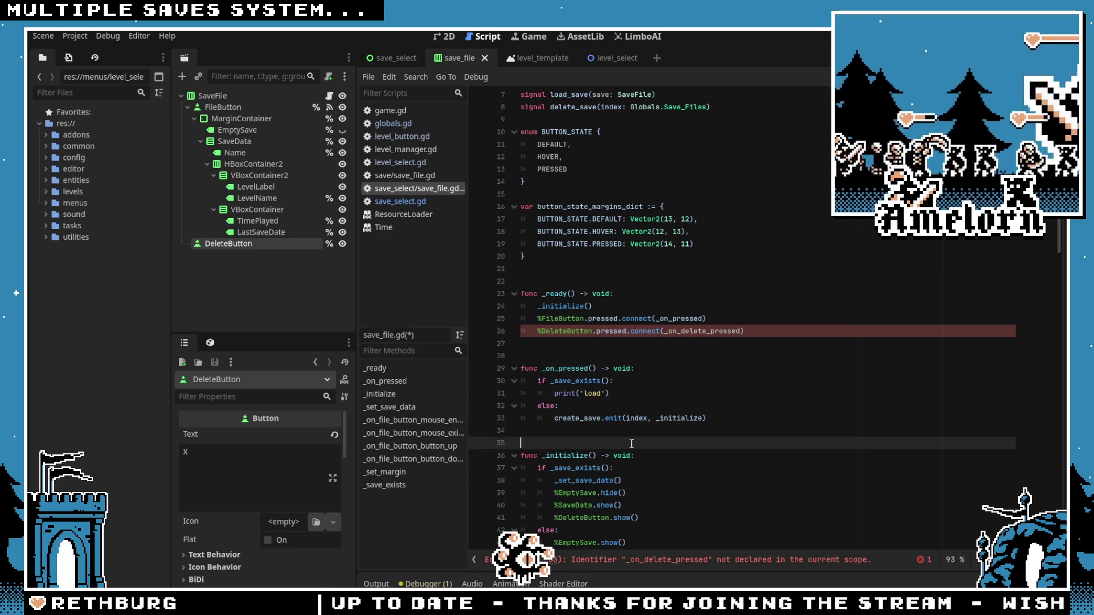
pyautogui.press('Return')
pyautogui.press('Return')
pyautogui.press('Return')
pyautogui.click(631, 443)
pyautogui.press('Down')
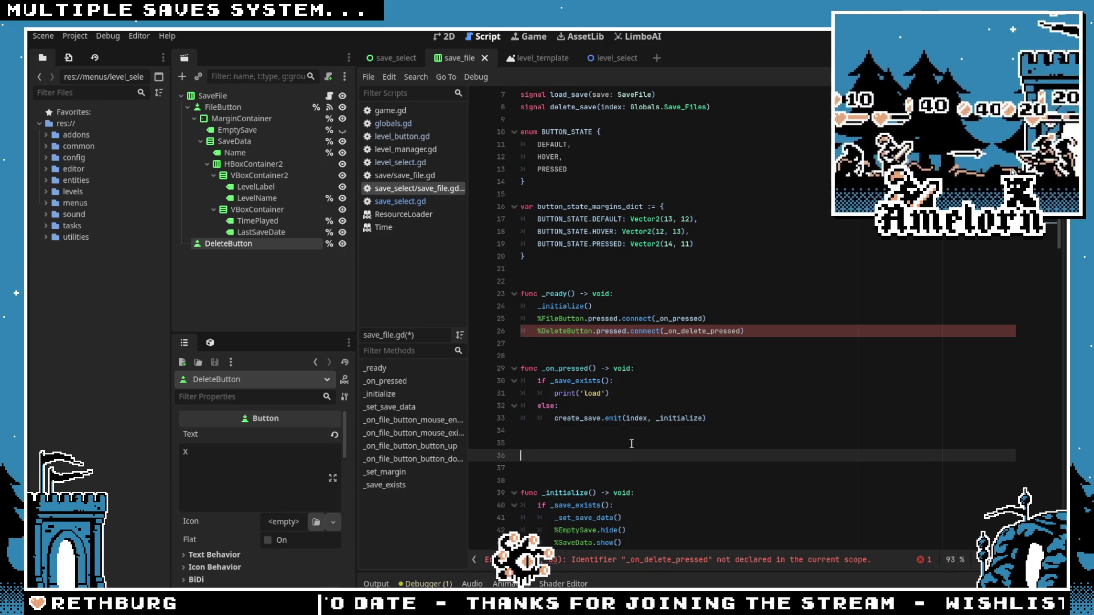
pyautogui.write(') -> void:')
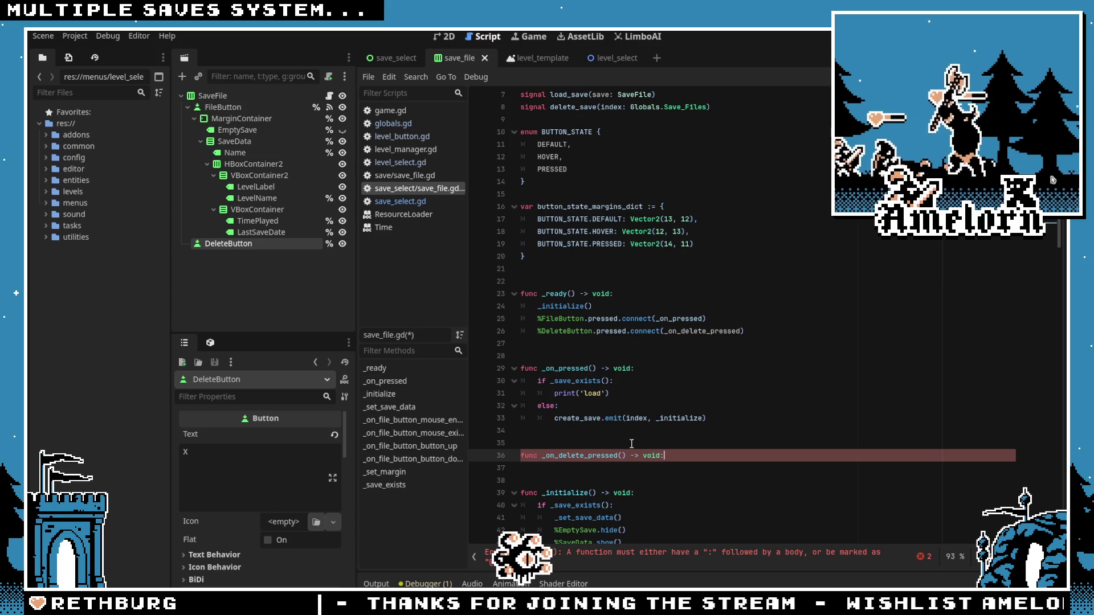
pyautogui.press('Return')
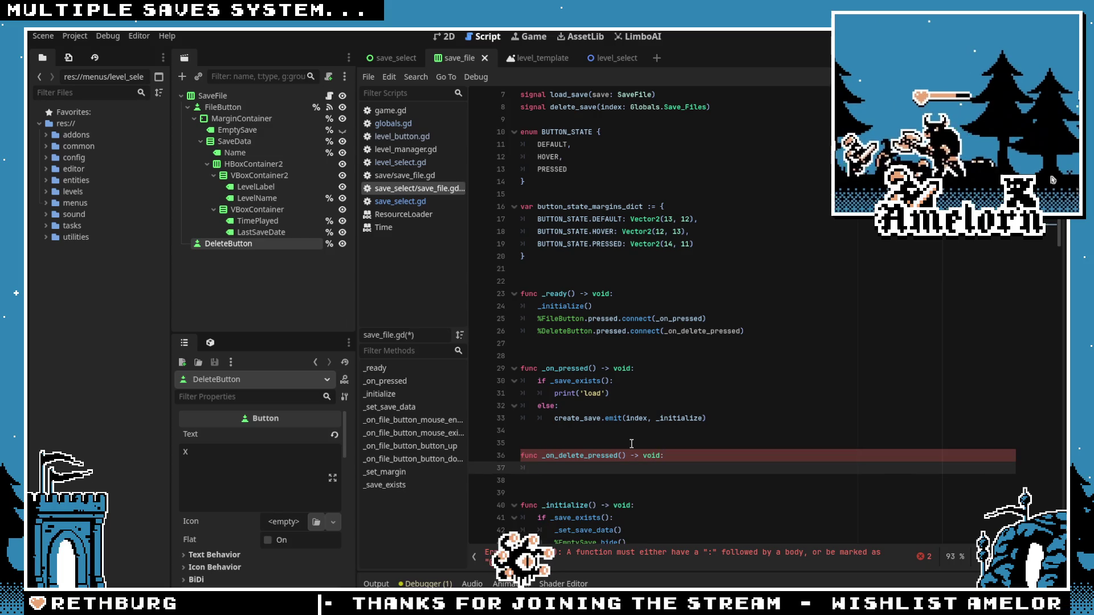
# Step: Write delete_save.emit(index) as the handler's body and save save_file.gd
pyautogui.scroll(-1, 592, 422)
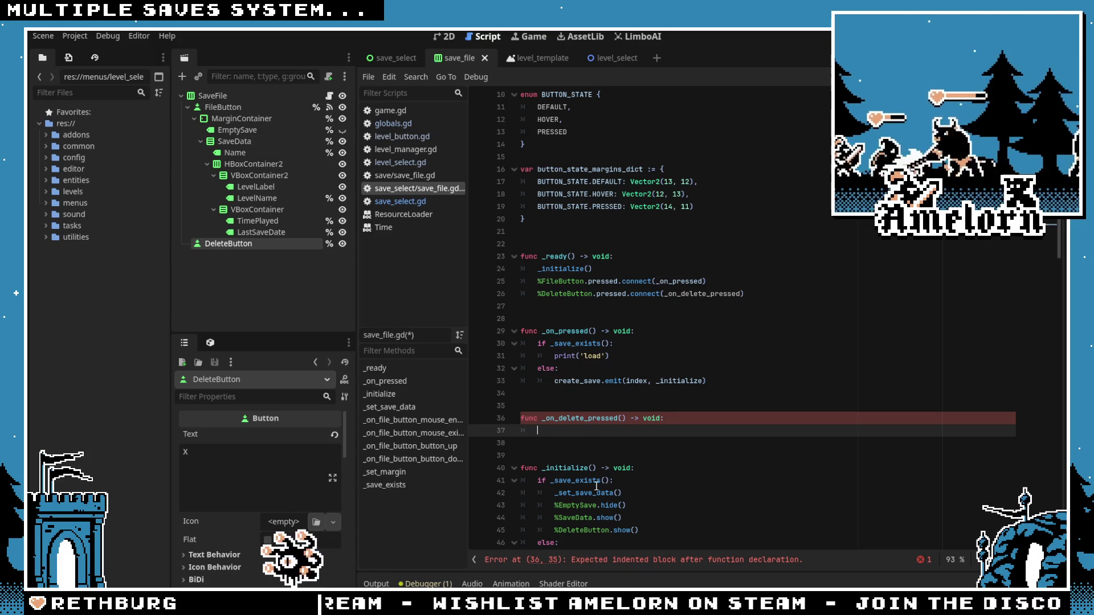
pyautogui.moveTo(595, 489)
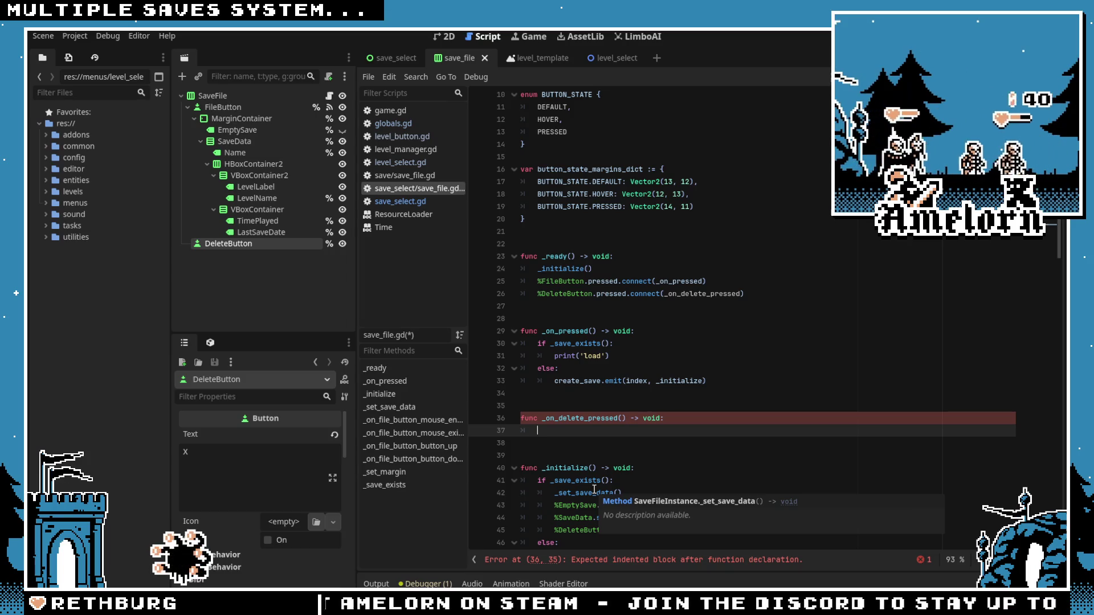
pyautogui.scroll(-1, 623, 432)
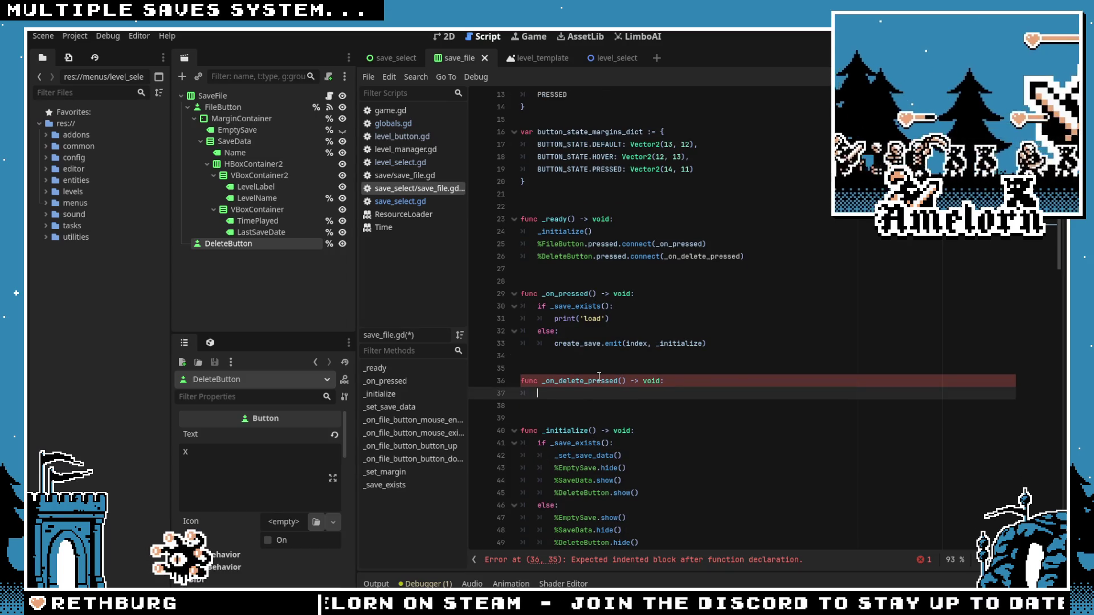
pyautogui.scroll(4, 599, 377)
pyautogui.scroll(-3, 560, 365)
pyautogui.scroll(3, 575, 350)
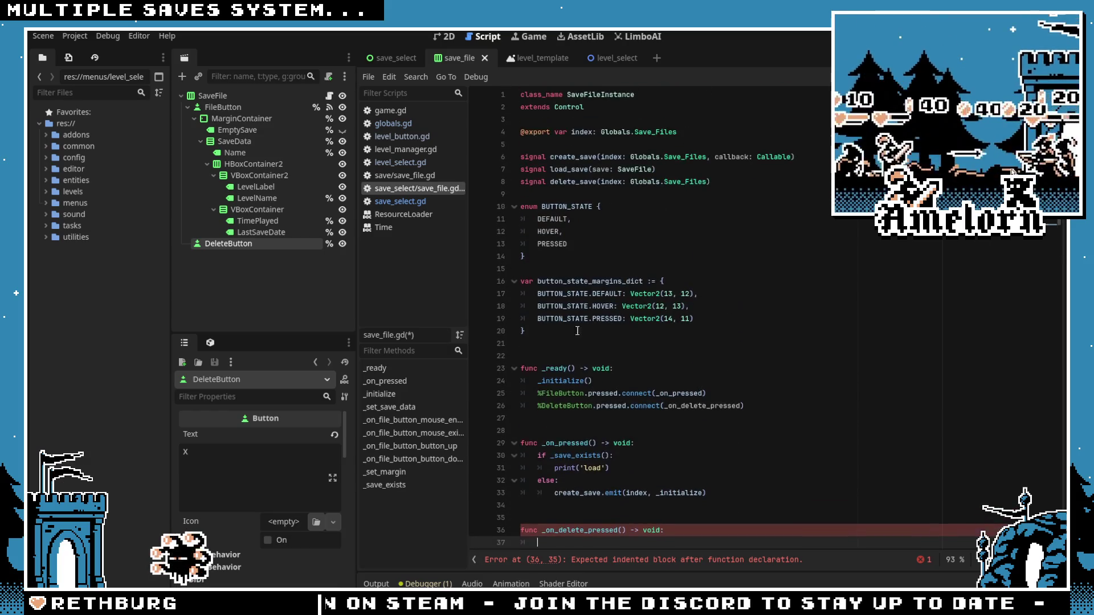
pyautogui.scroll(-5, 613, 210)
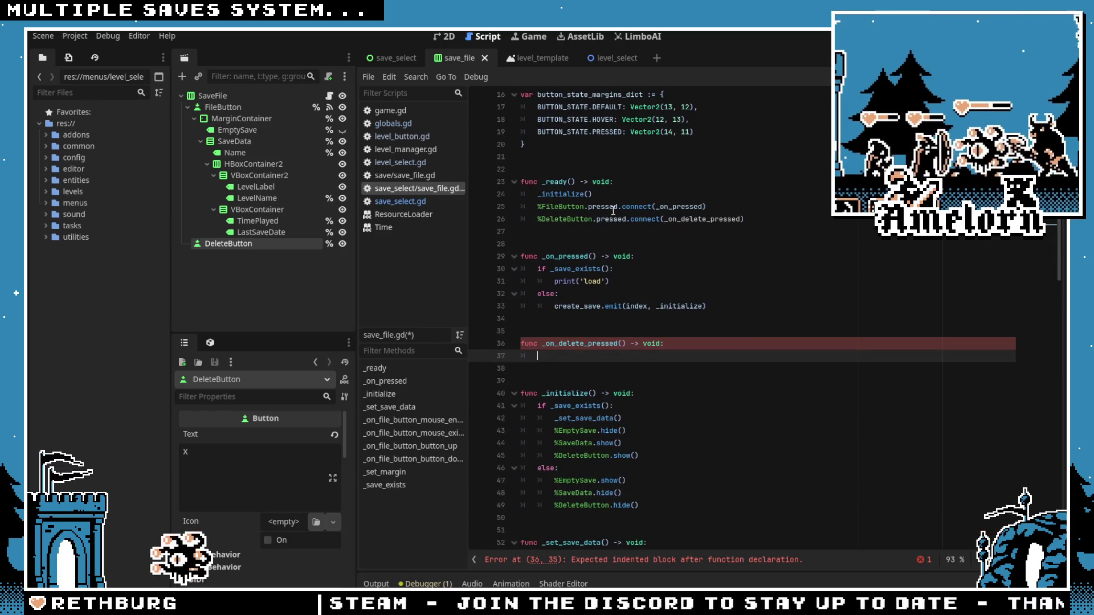
pyautogui.write('delete_save.')
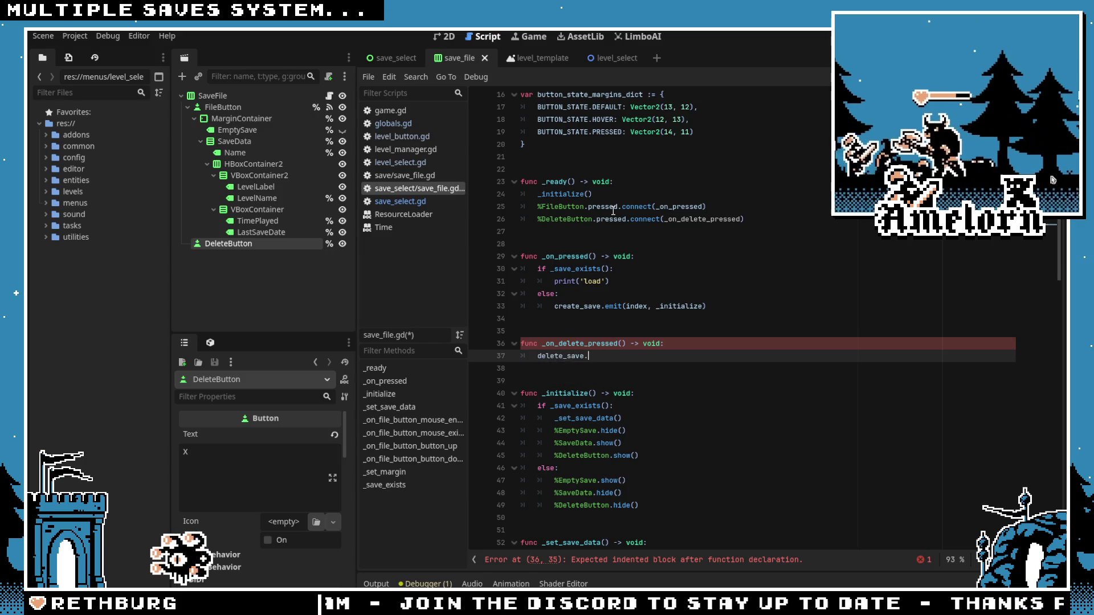
pyautogui.write('emit(index')
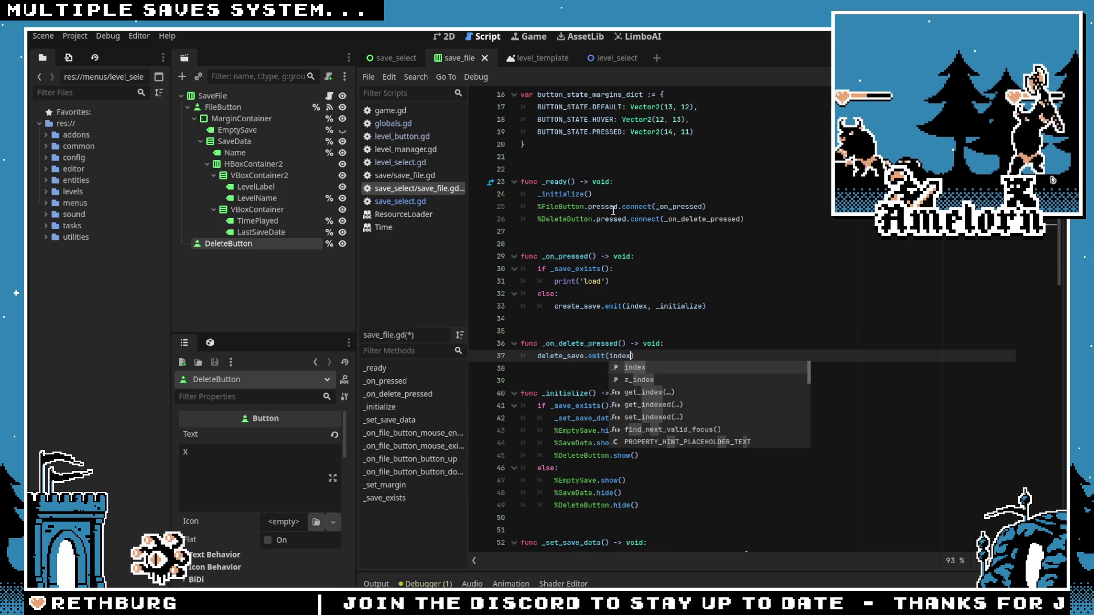
pyautogui.click(609, 306)
pyautogui.press('Down')
pyautogui.press('Down')
pyautogui.press('Up')
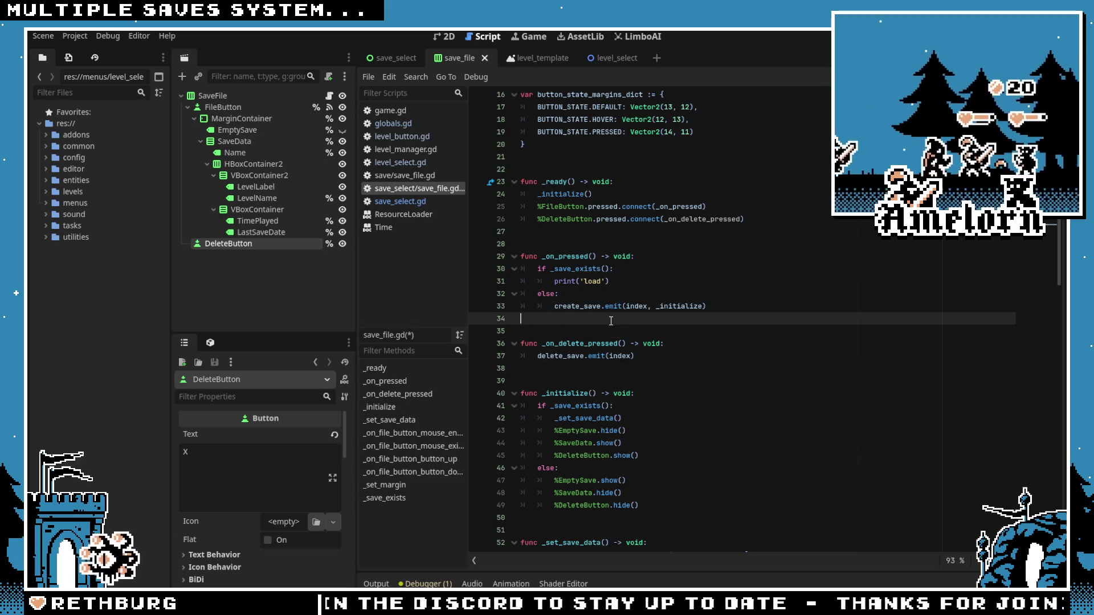
pyautogui.hotkey('ctrl', 's')
pyautogui.click(564, 244)
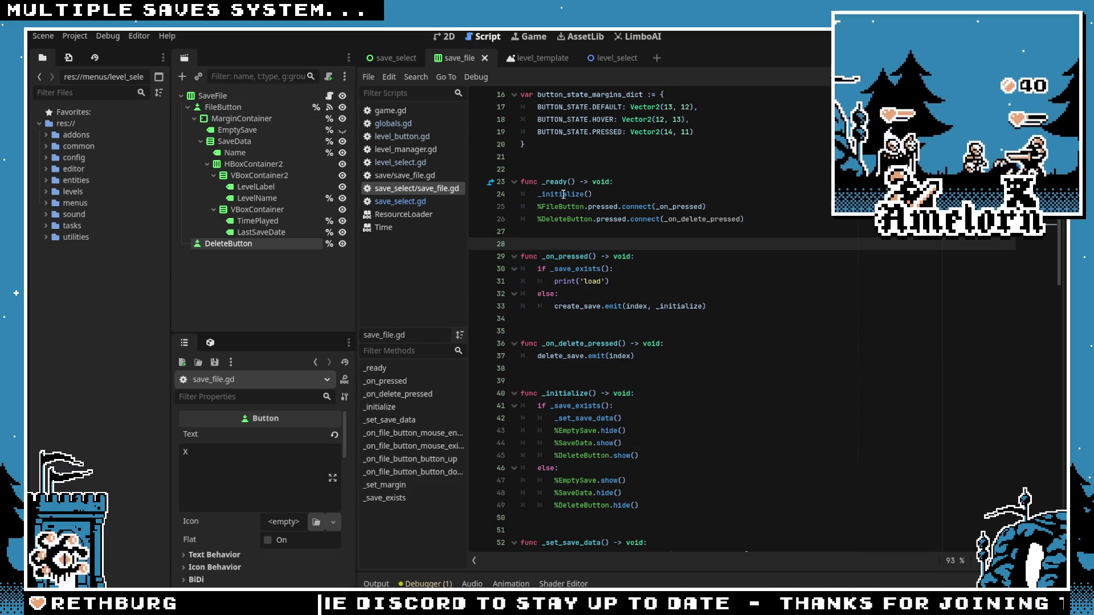
# Step: In save_select.gd, add a 'var deletion_index: Globals.Save_Files' variable below creation_index
pyautogui.click(396, 58)
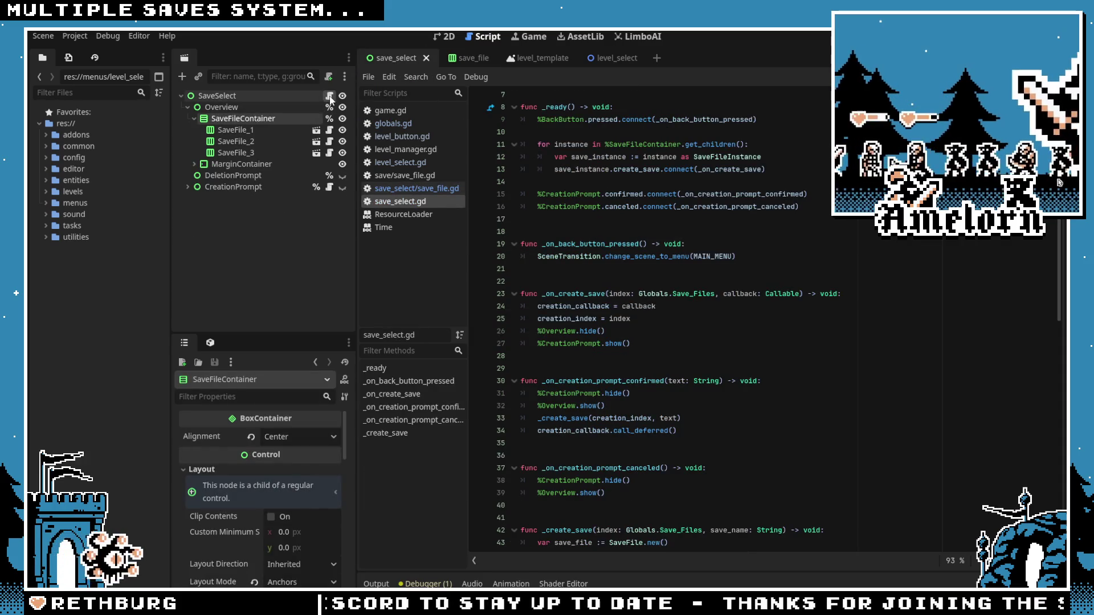
pyautogui.click(694, 157)
pyautogui.press('Return')
pyautogui.write('var deletion')
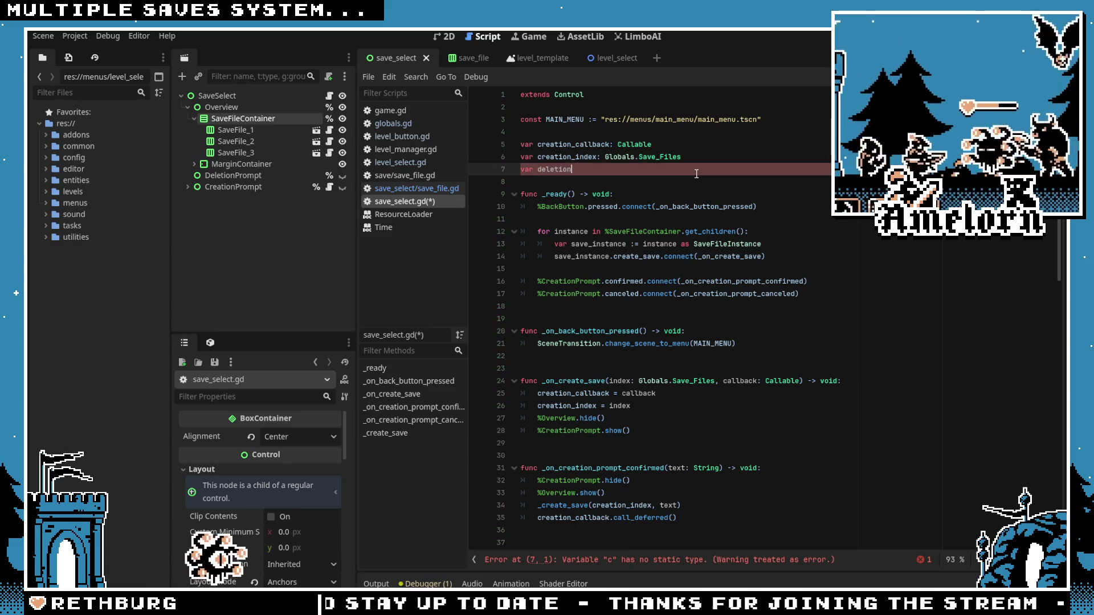
pyautogui.write('_index: Global')
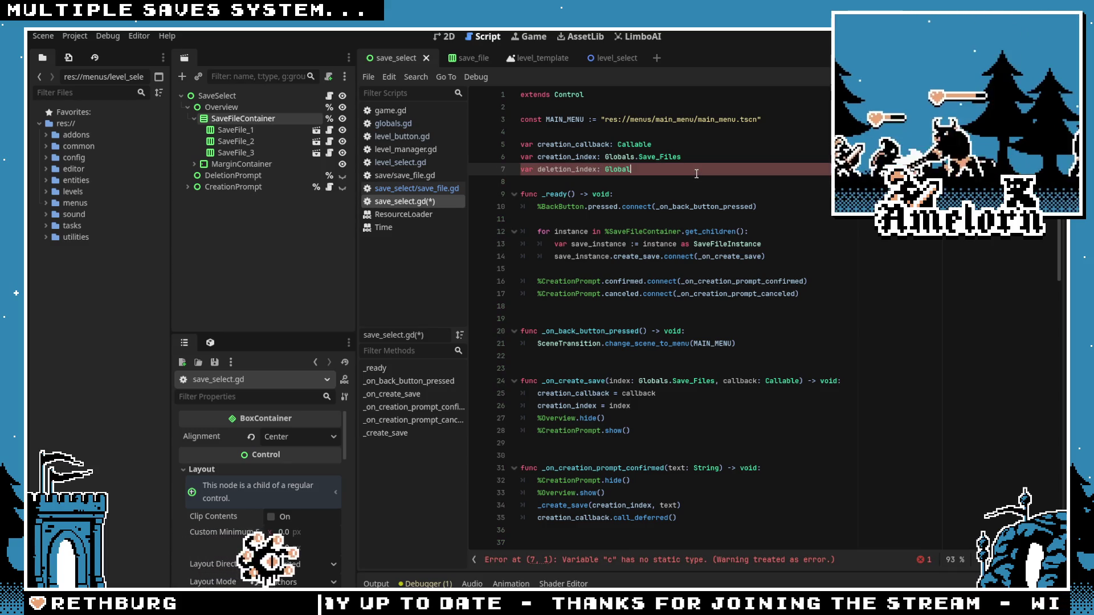
pyautogui.write('s.Save_Files')
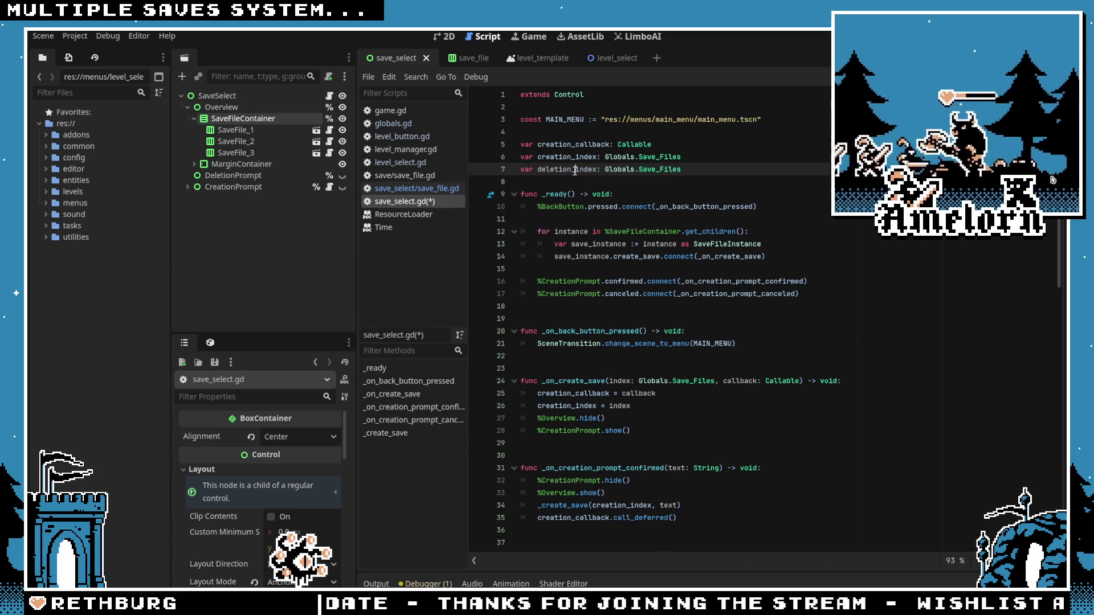
pyautogui.press('Return')
# Step: In _ready, connect each slot instance's delete_save signal to _on_delete_save
pyautogui.click(661, 221)
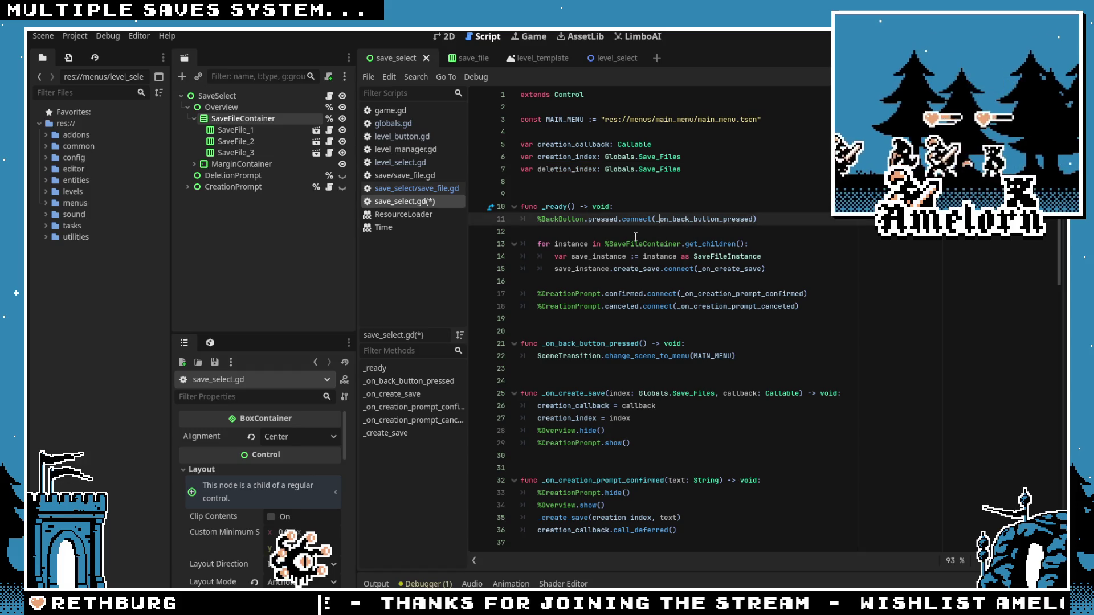
pyautogui.click(576, 195)
pyautogui.click(626, 269)
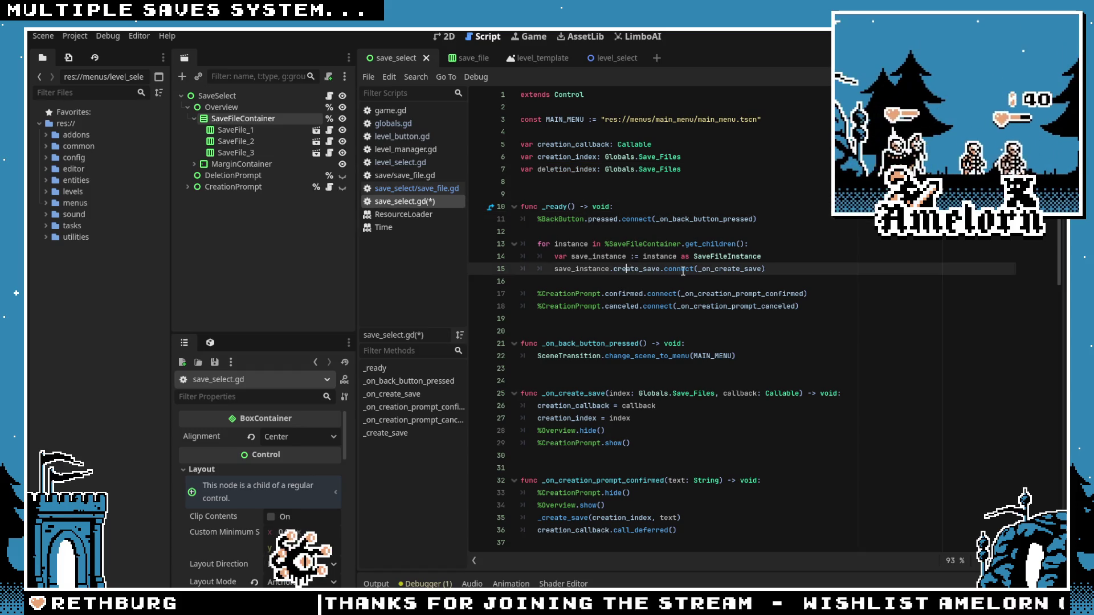
pyautogui.press('Return')
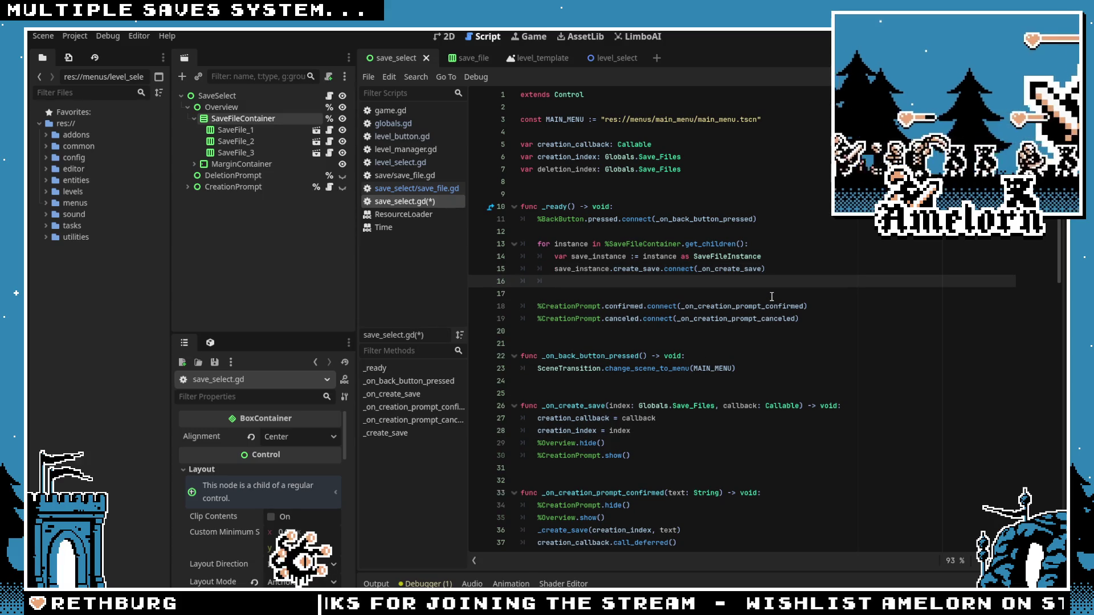
pyautogui.write('save_instance.delete_sa')
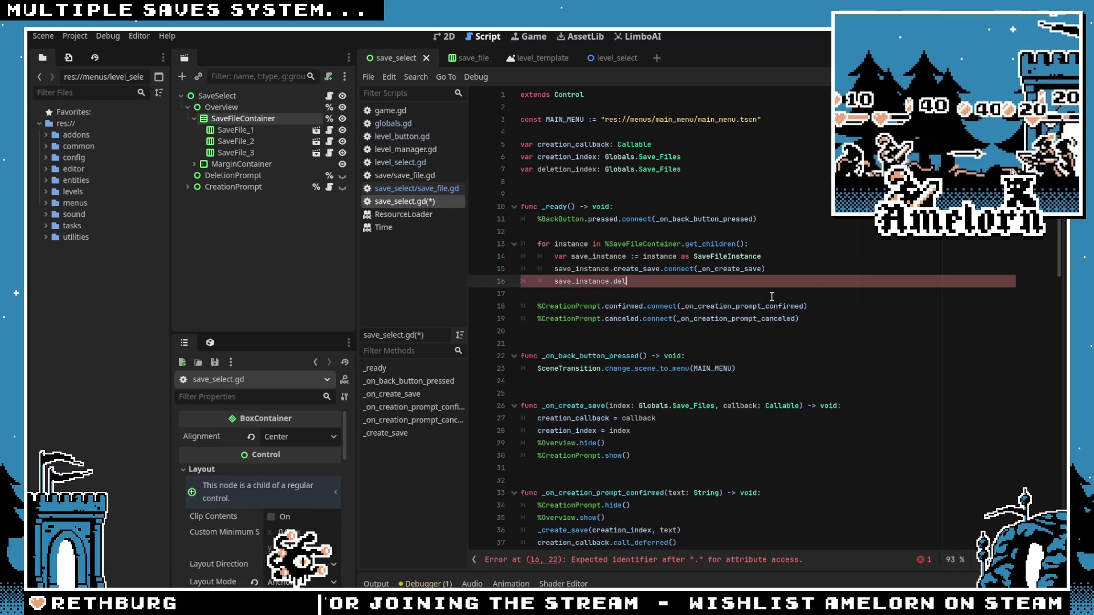
pyautogui.write('ve.co')
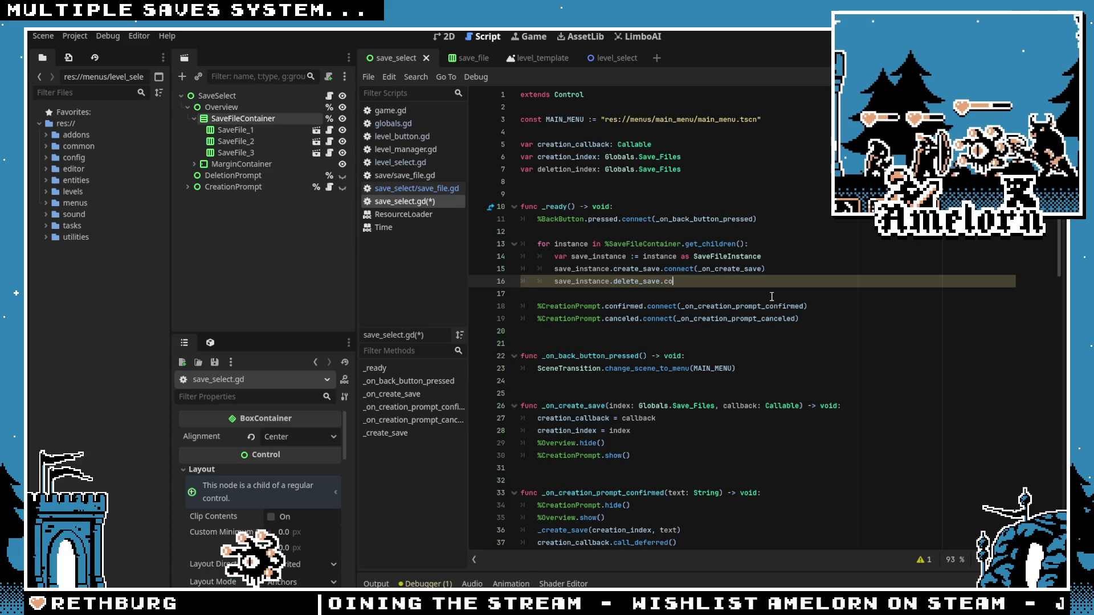
pyautogui.write('nnect(_on_dele')
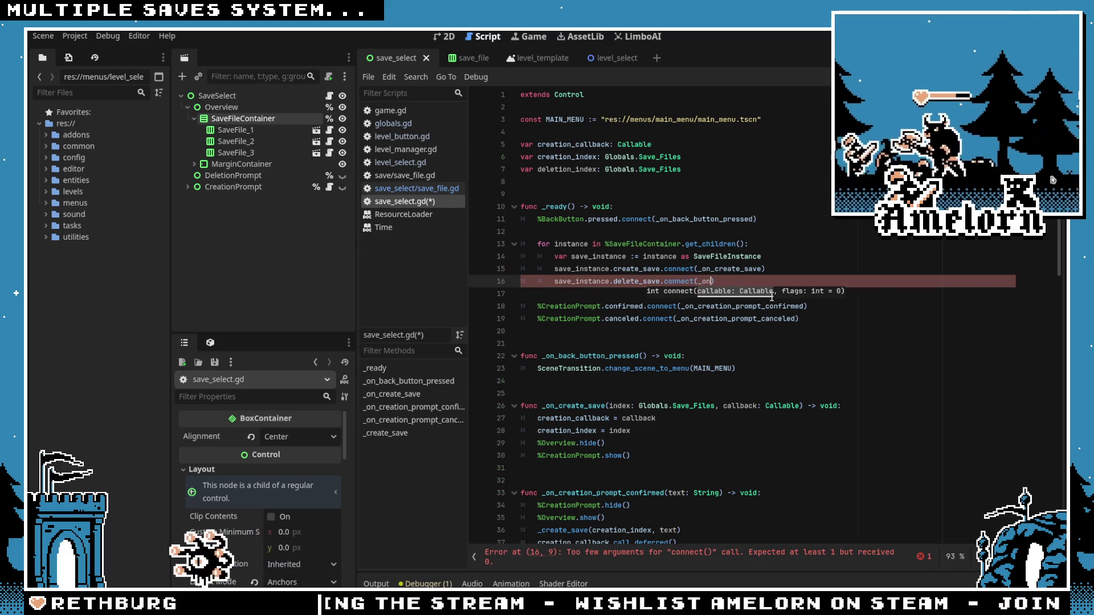
pyautogui.write('te_save')
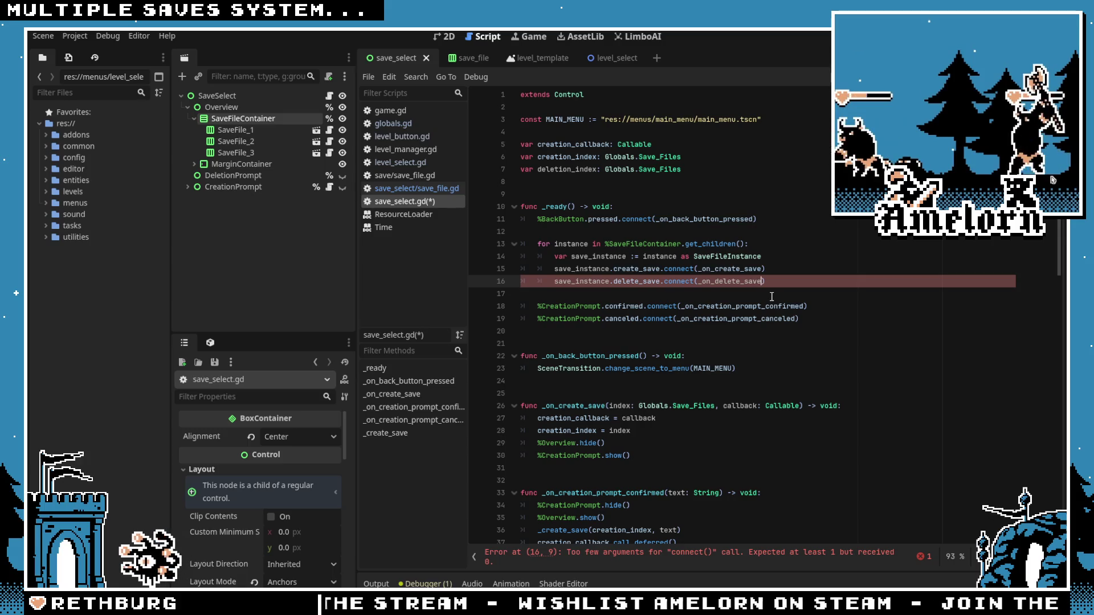
# Step: Below _on_create_save, declare 'func _on_delete_save(index: Globals.Save_Files):'
pyautogui.click(601, 382)
pyautogui.scroll(-3, 600, 381)
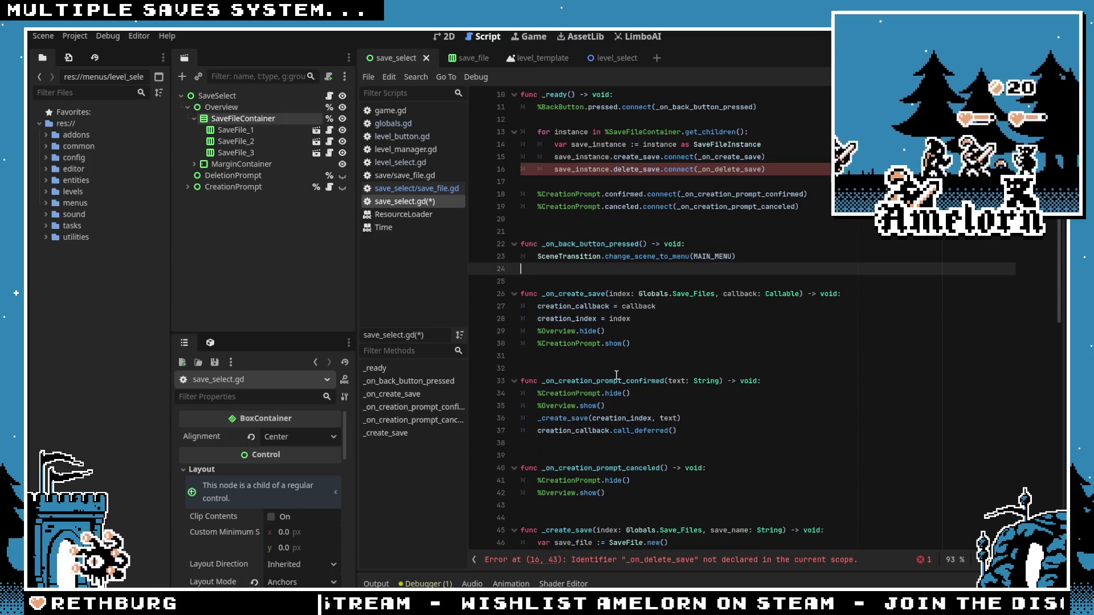
pyautogui.click(604, 347)
pyautogui.click(617, 368)
pyautogui.press('Return')
pyautogui.press('Return')
pyautogui.press('Return')
pyautogui.press('Up')
pyautogui.press('Up')
pyautogui.write('f')
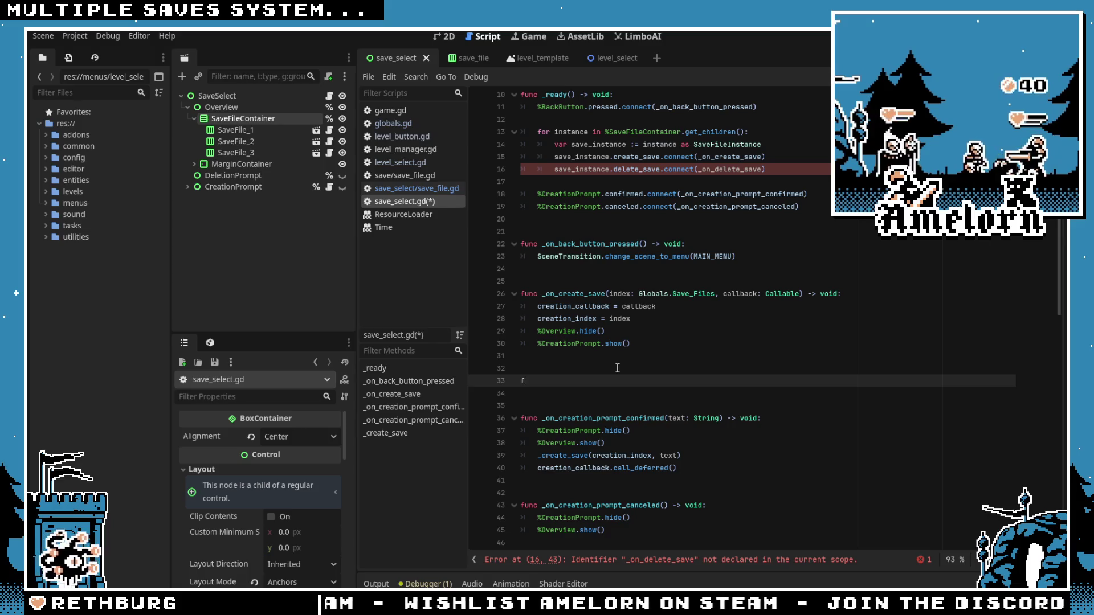
pyautogui.write('unc _on_delete_save(index: Globa')
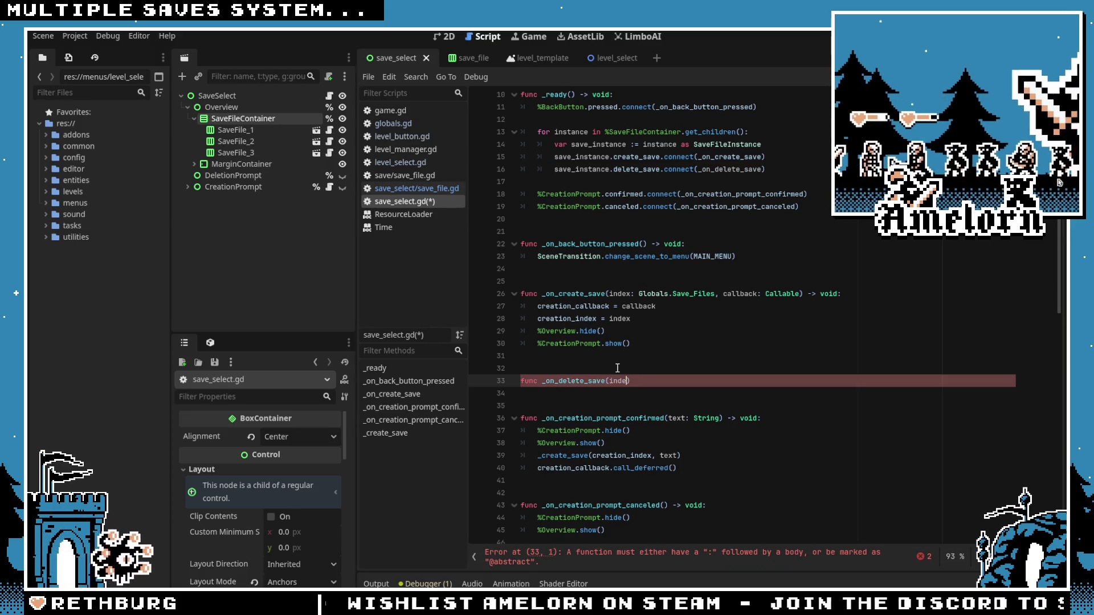
pyautogui.write('ls.Save_Fi')
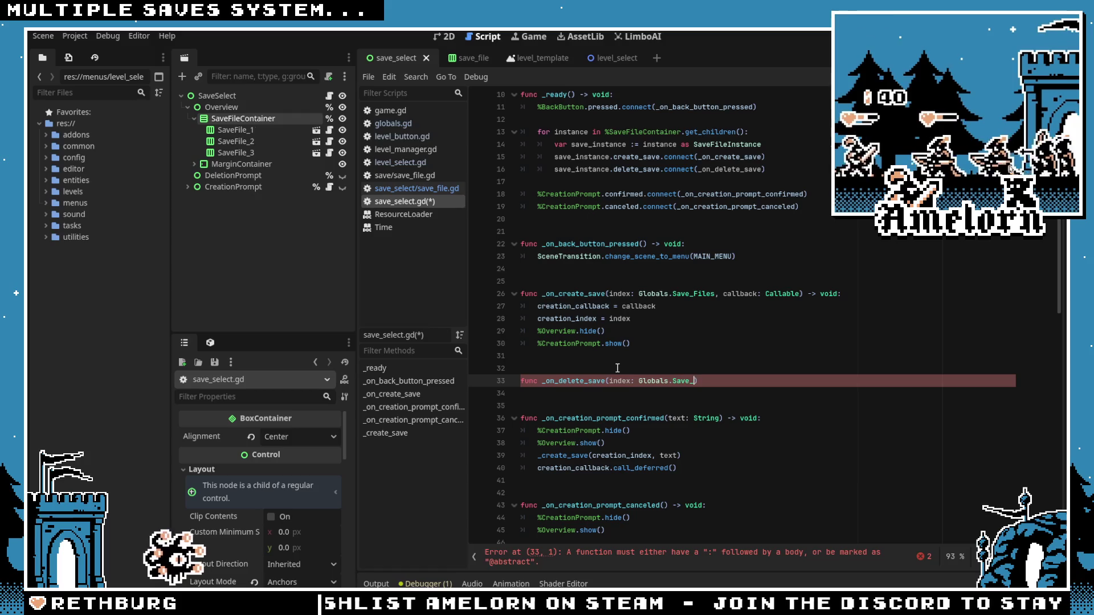
pyautogui.press('Return')
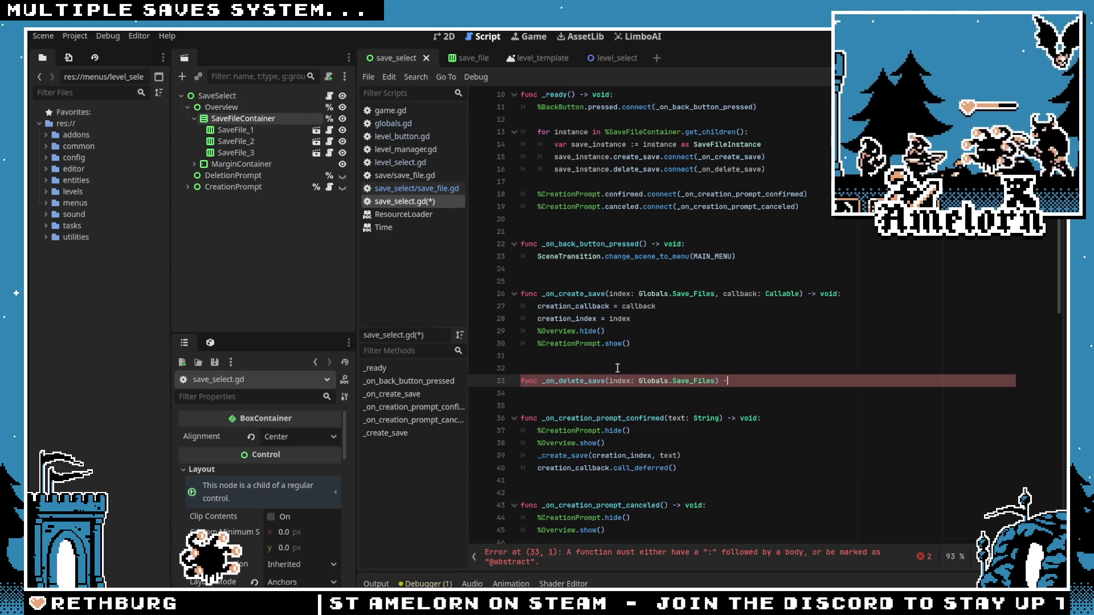
pyautogui.write('> void:')
pyautogui.press('Return')
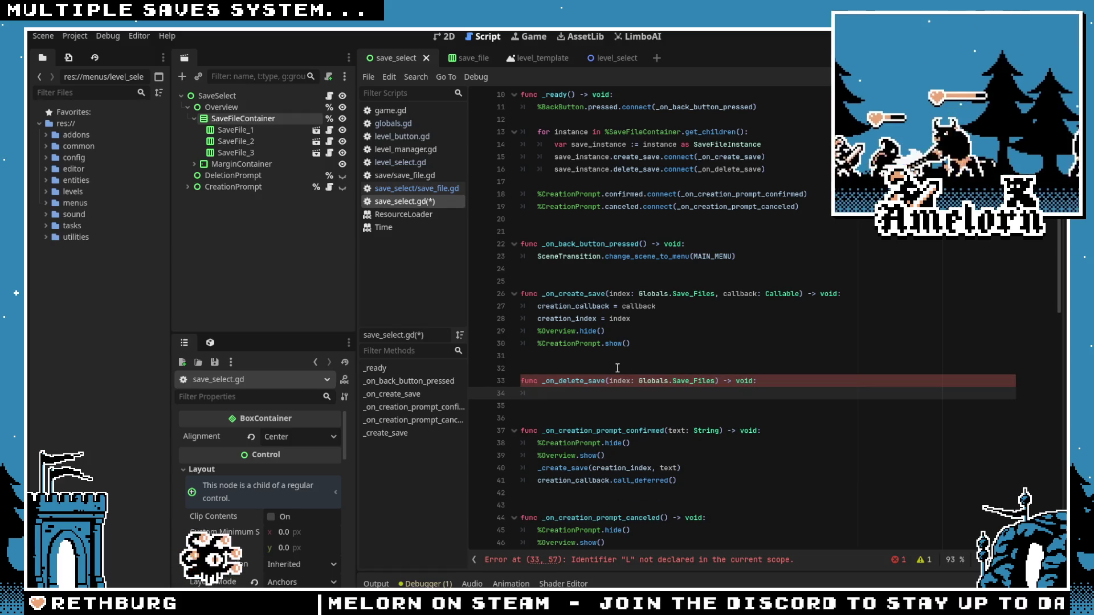
# Step: Make _on_delete_save hide %Overview and show %DeletionPrompt, then save the script
pyautogui.click(562, 331)
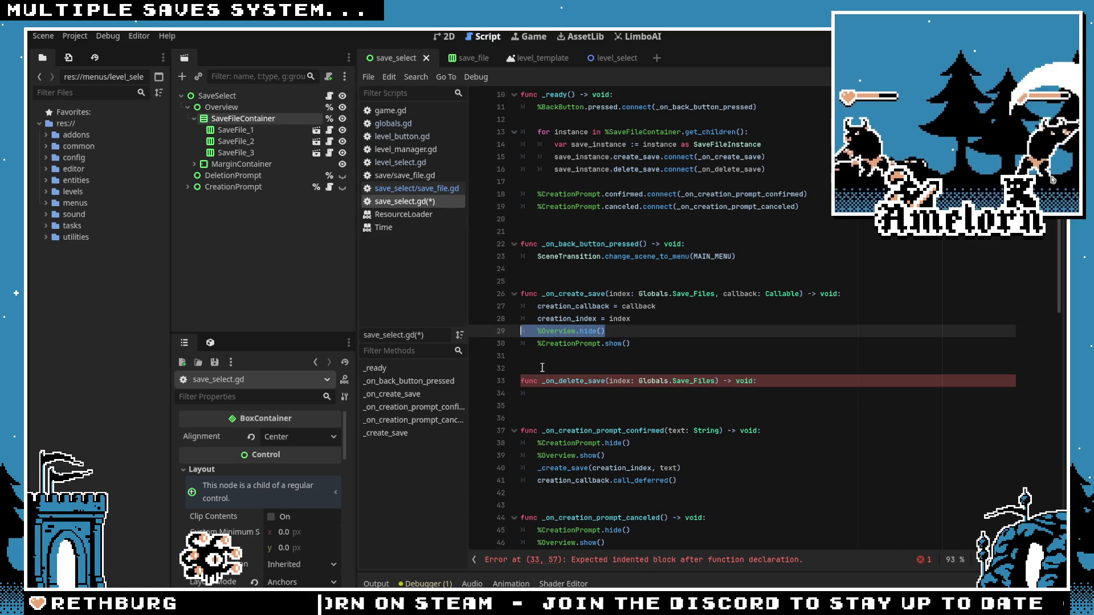
pyautogui.click(564, 393)
pyautogui.hotkey('shift', 'Tab')
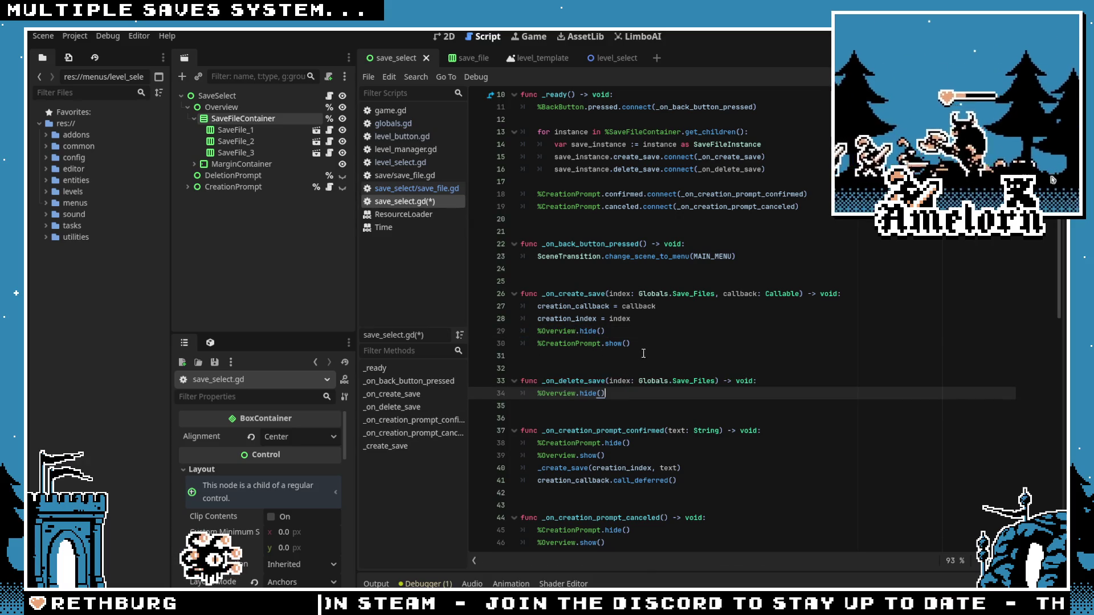
pyautogui.moveTo(538, 343); pyautogui.dragTo(629, 343)
pyautogui.click(623, 393)
pyautogui.press('Return')
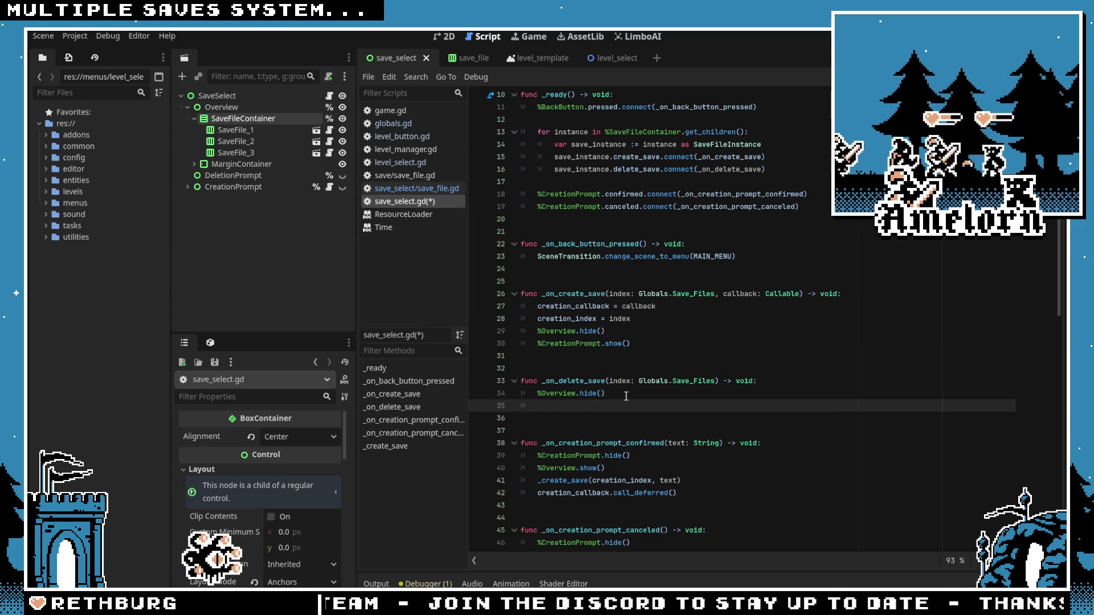
pyautogui.write('$')
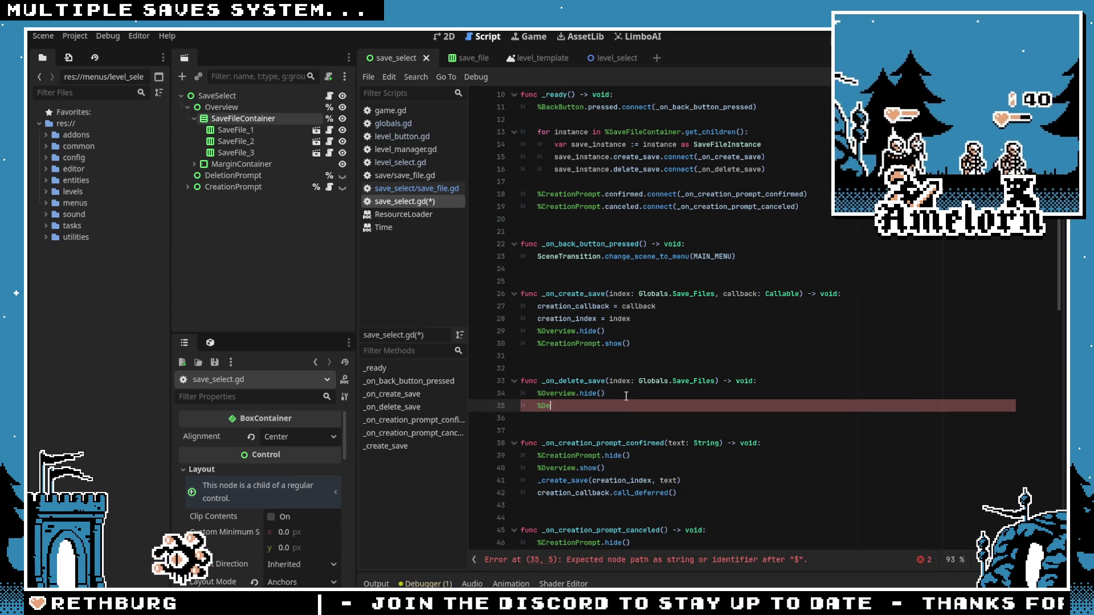
pyautogui.write('Prompt.show')
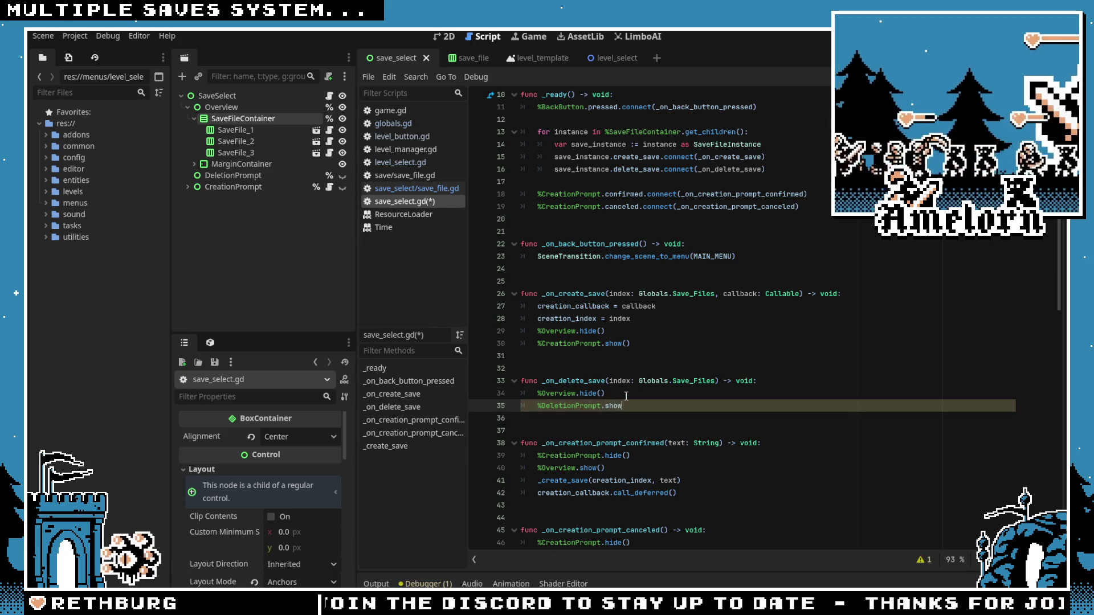
pyautogui.write('()')
pyautogui.click(599, 356)
pyautogui.hotkey('ctrl', 's')
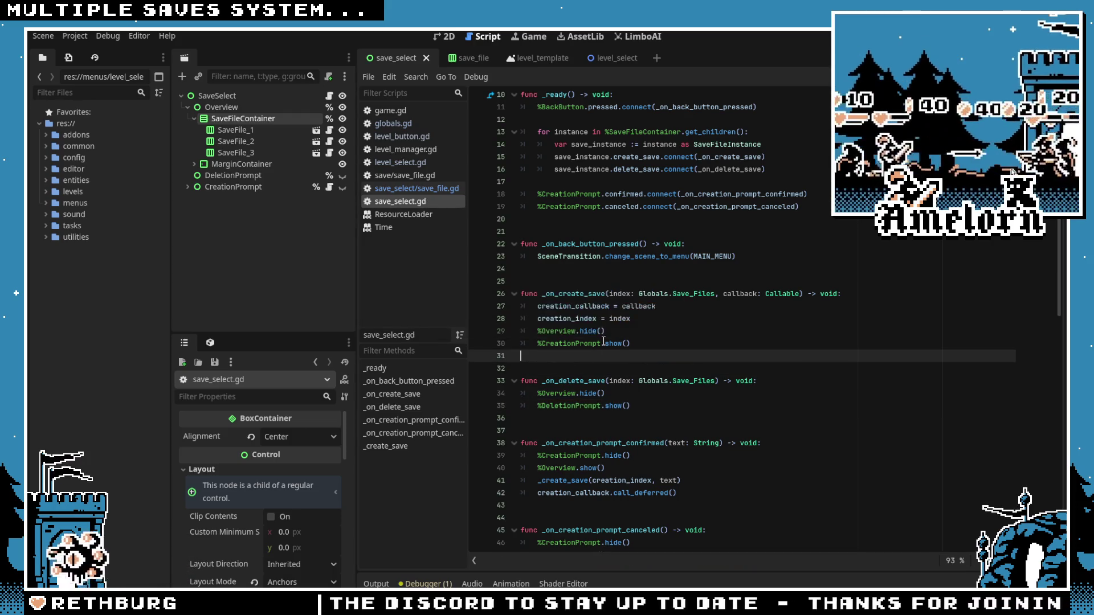
pyautogui.click(444, 36)
# Step: Hide Overview, show DeletionPrompt, and add a CenterContainer child to DeletionPrompt
pyautogui.click(189, 108)
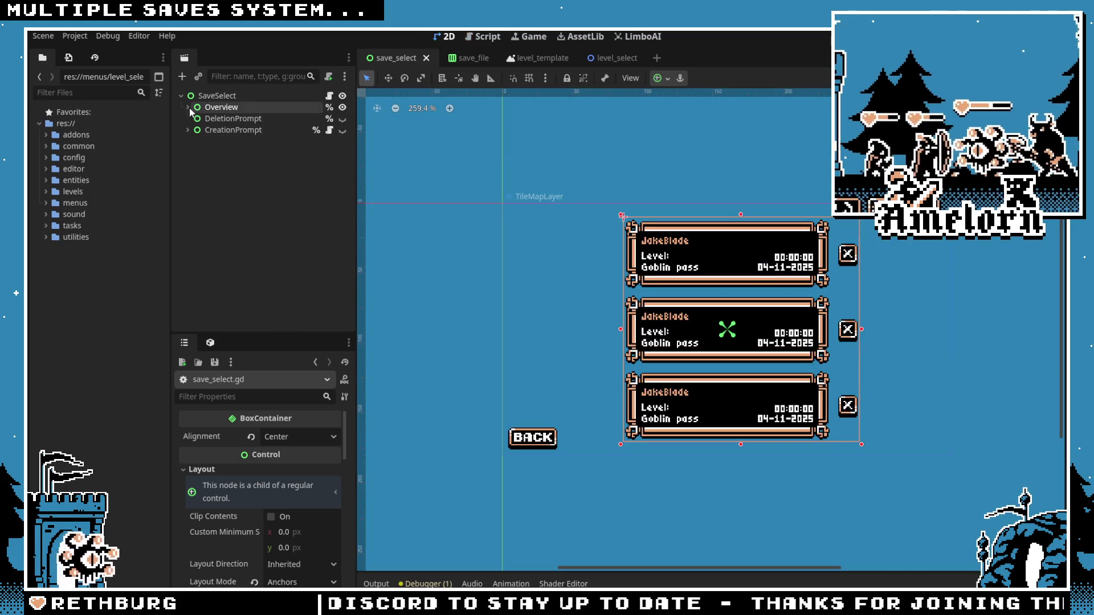
pyautogui.click(342, 107)
pyautogui.click(342, 119)
pyautogui.click(210, 119)
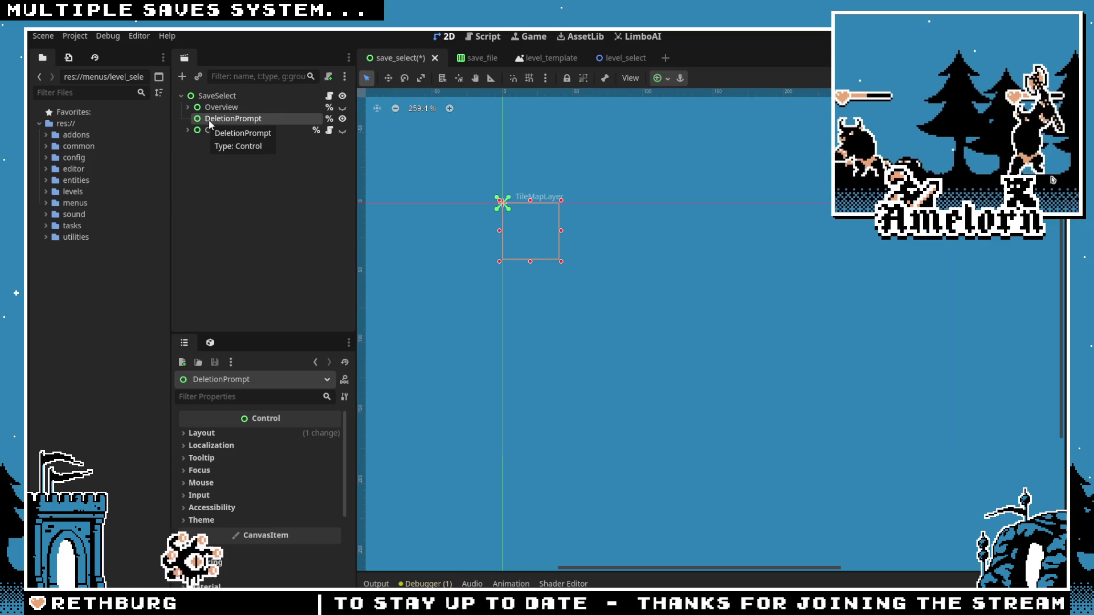
pyautogui.hotkey('ctrl', 'a')
pyautogui.write('center')
pyautogui.press('Return')
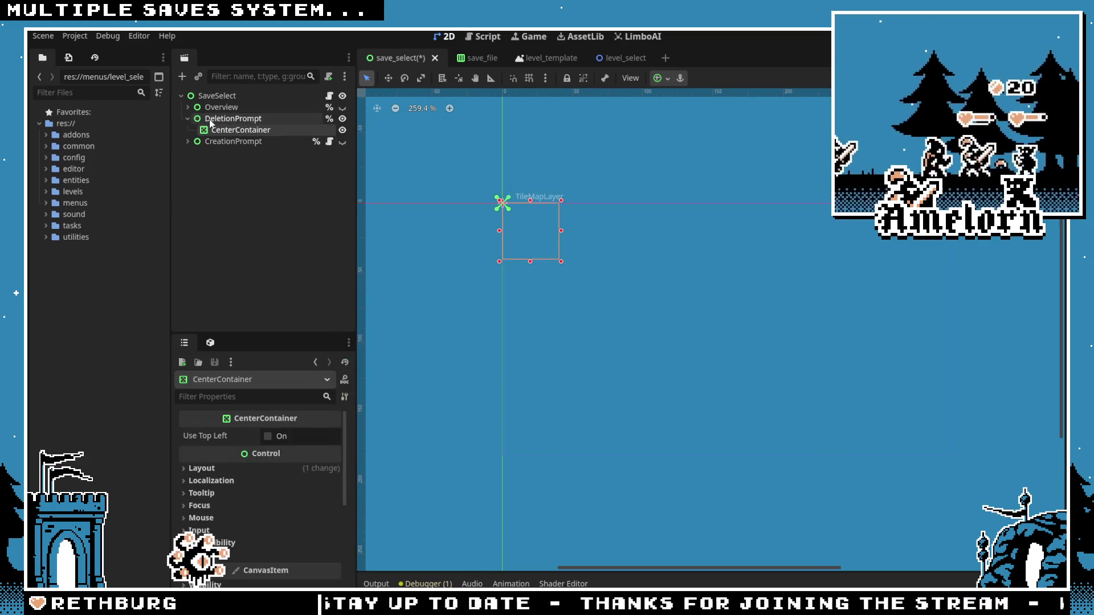
# Step: Set both the CenterContainer and DeletionPrompt to the Full Rect anchor preset
pyautogui.click(226, 119)
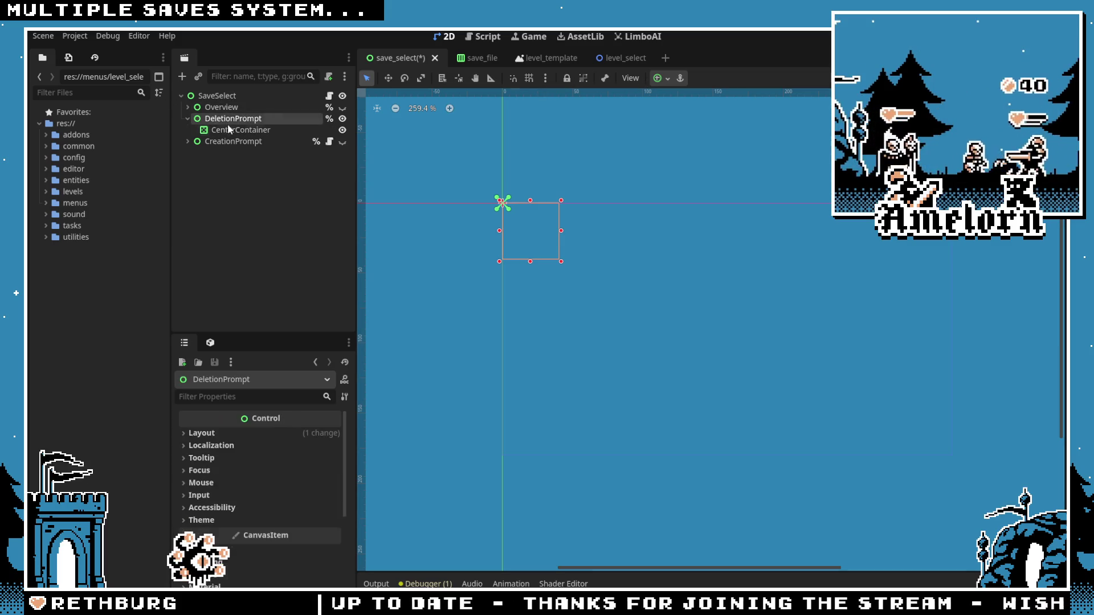
pyautogui.click(201, 129)
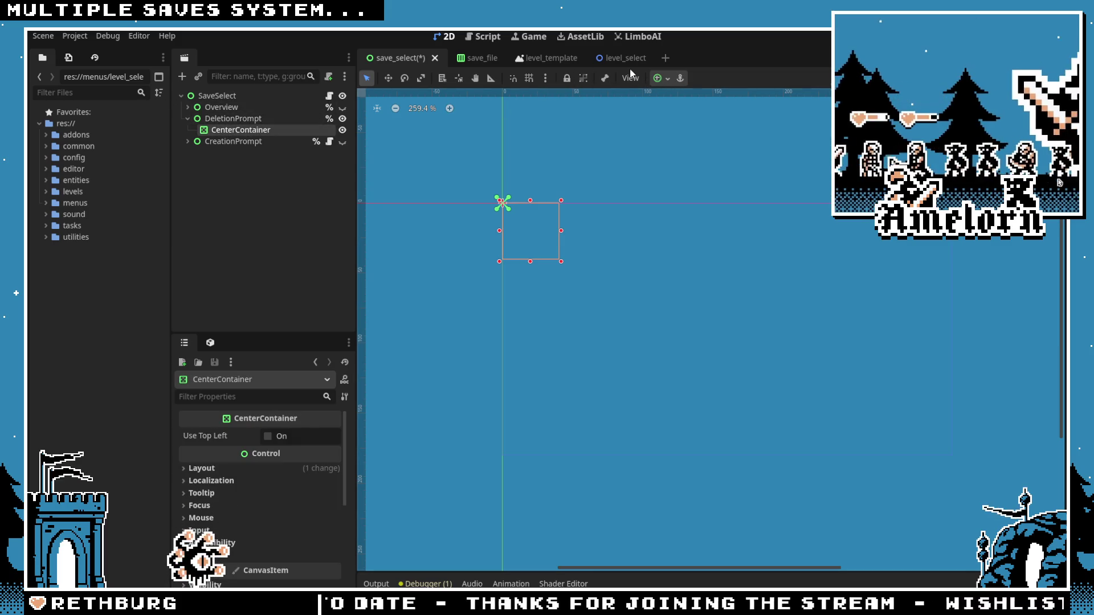
pyautogui.click(663, 78)
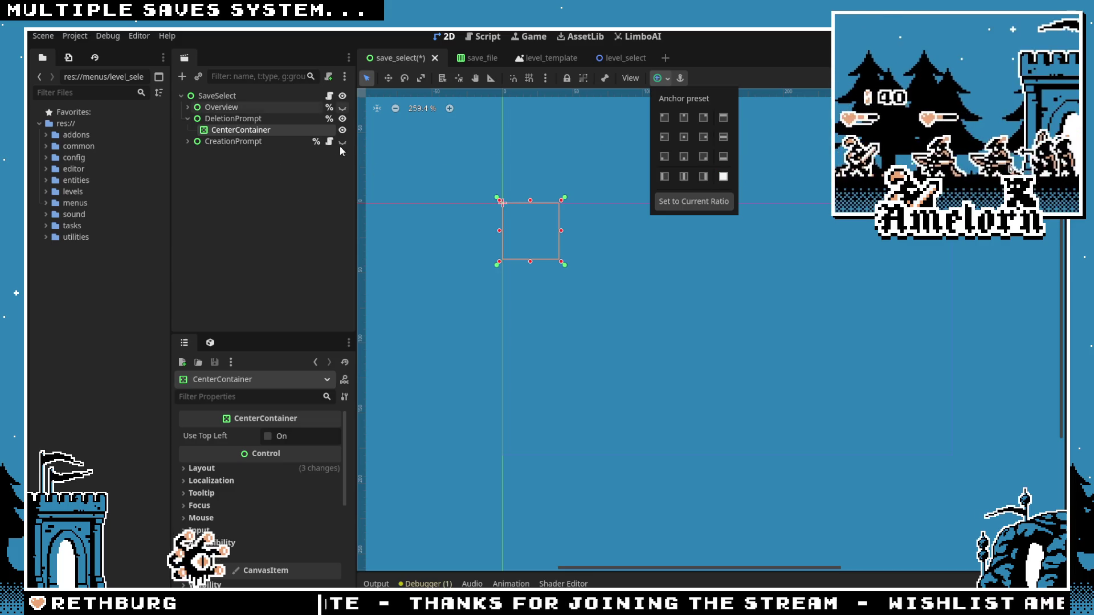
pyautogui.click(724, 177)
pyautogui.click(255, 119)
pyautogui.click(662, 79)
pyautogui.click(723, 176)
# Step: Recheck the CenterContainer's anchor presets, then switch to the Aseprite save-screen mockup
pyautogui.click(335, 130)
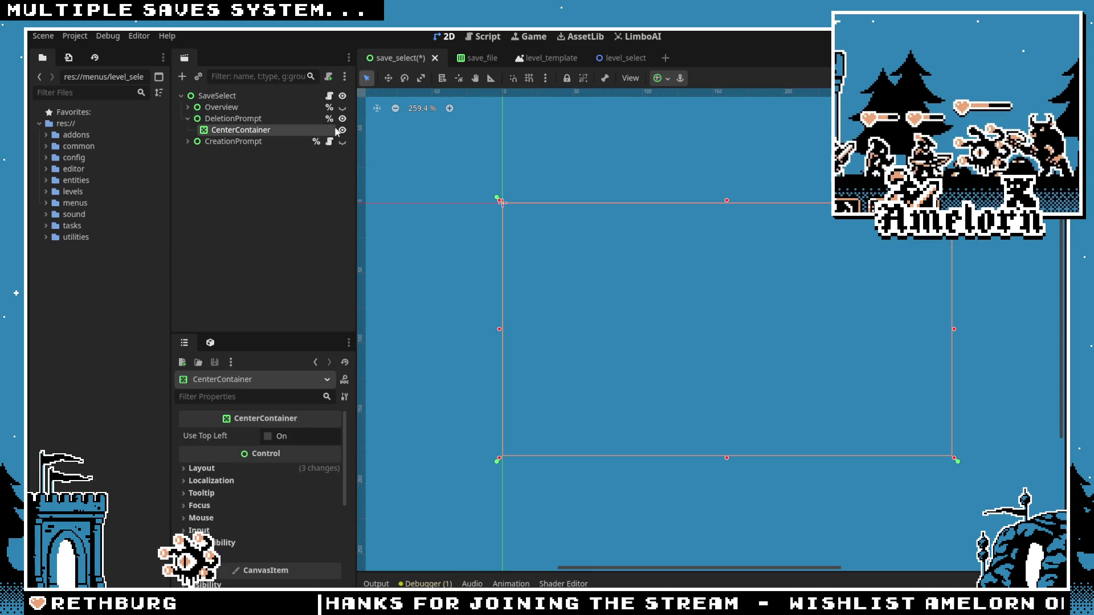
pyautogui.click(667, 79)
pyautogui.click(240, 118)
pyautogui.click(192, 142)
pyautogui.click(189, 143)
pyautogui.click(189, 142)
pyautogui.press('Up')
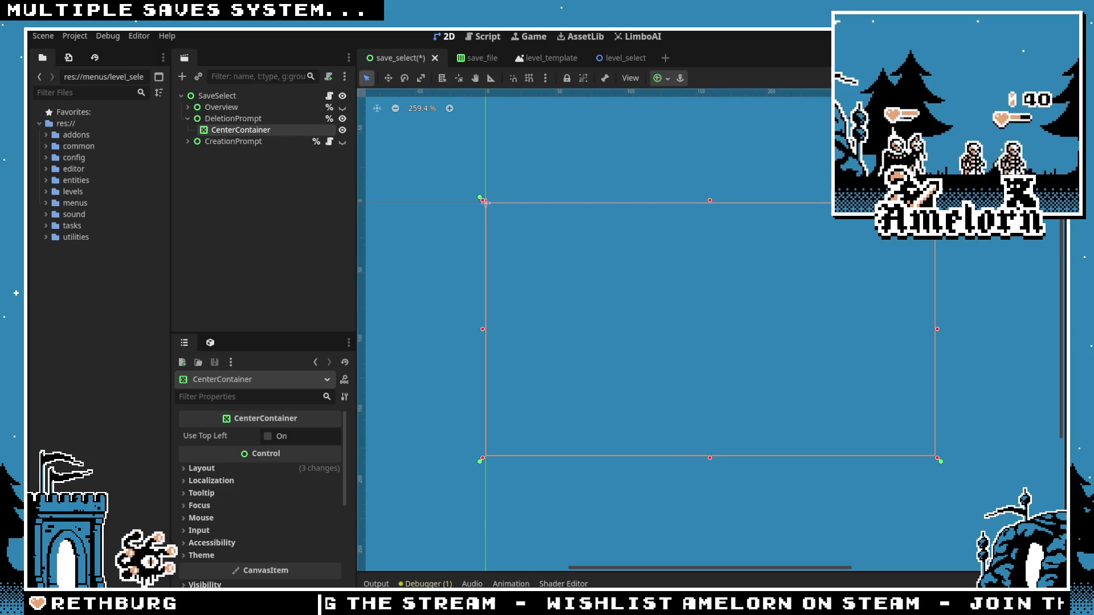
pyautogui.hotkey('alt', 'Tab')
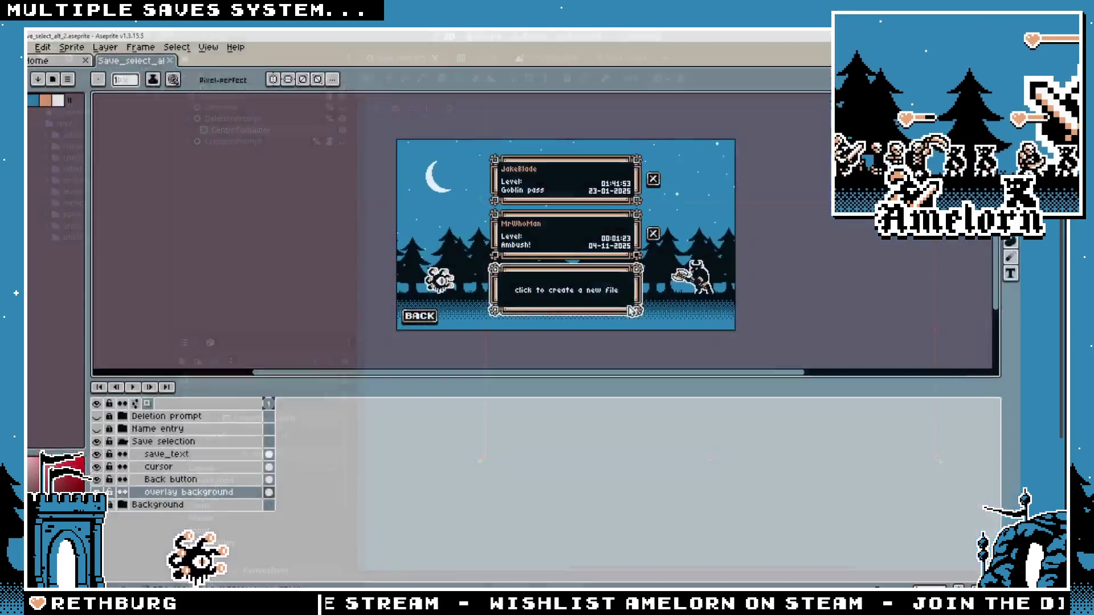
pyautogui.click(118, 434)
pyautogui.click(117, 422)
pyautogui.click(117, 410)
pyautogui.click(117, 410)
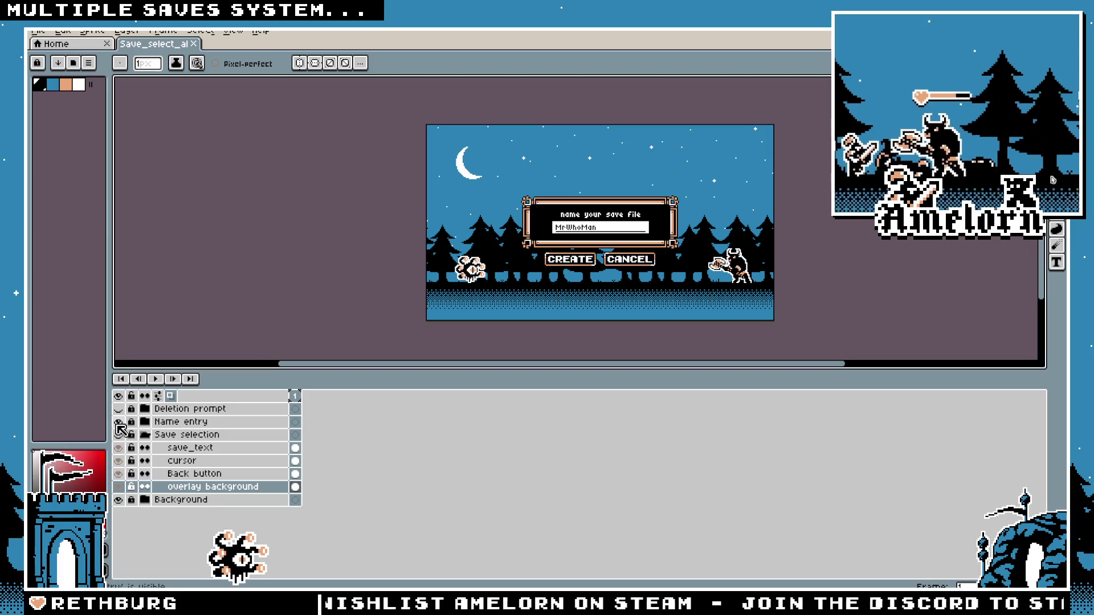
pyautogui.click(117, 422)
pyautogui.click(116, 410)
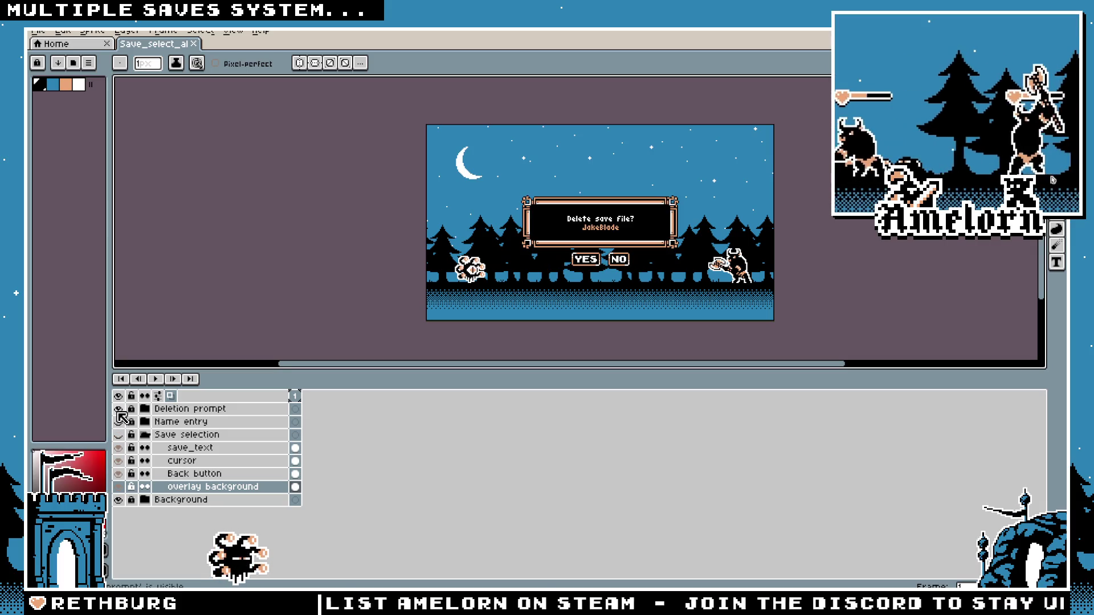
pyautogui.click(118, 410)
pyautogui.click(117, 410)
pyautogui.click(117, 410)
pyautogui.click(116, 410)
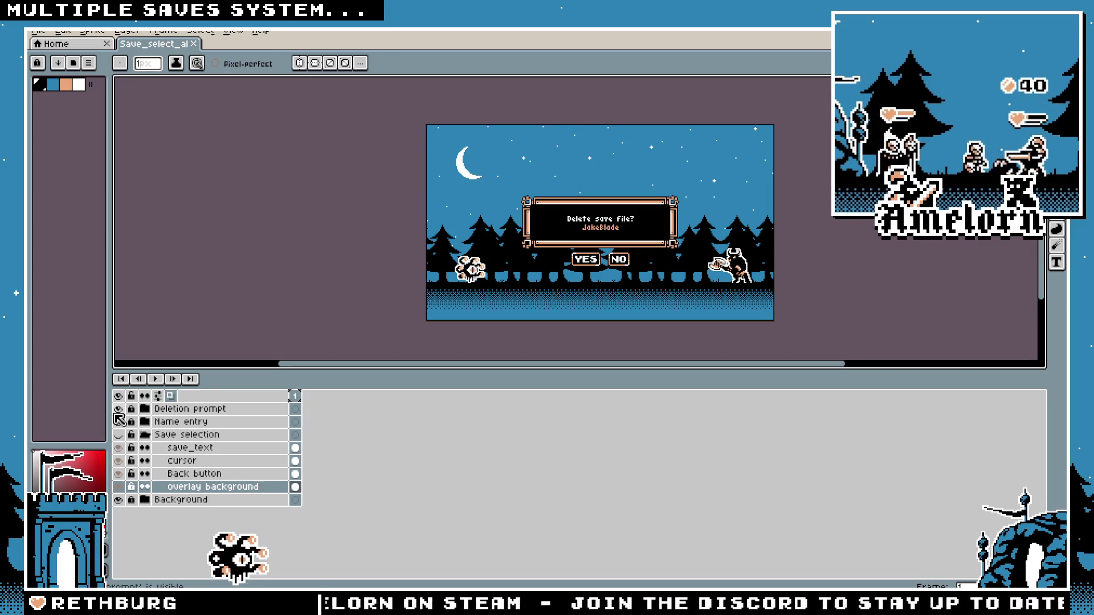
pyautogui.click(118, 410)
pyautogui.click(118, 410)
pyautogui.click(117, 410)
pyautogui.click(119, 412)
pyautogui.click(119, 410)
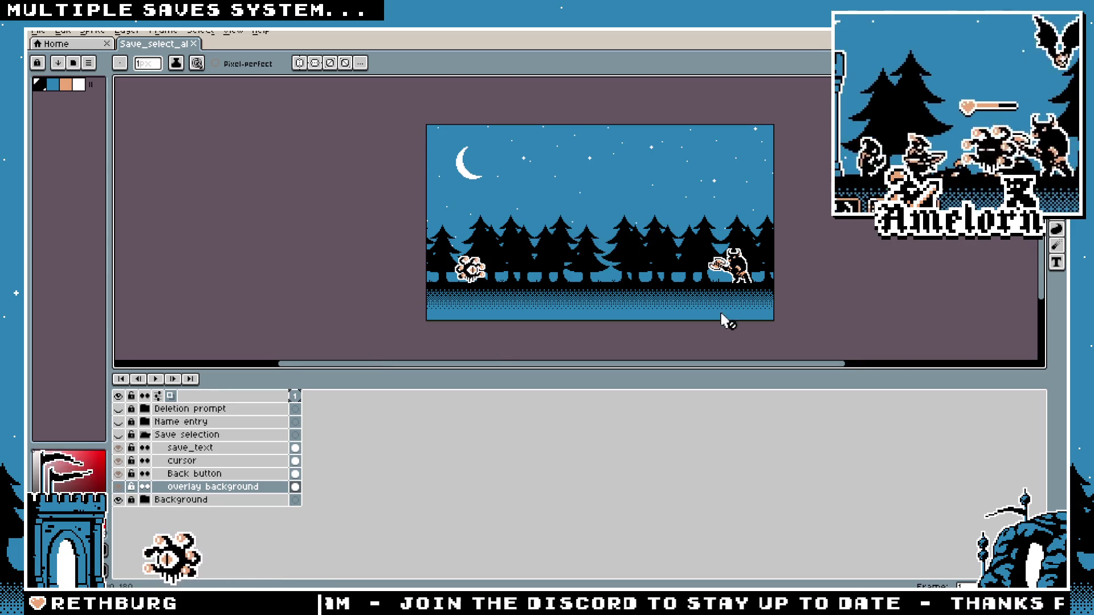
pyautogui.click(119, 435)
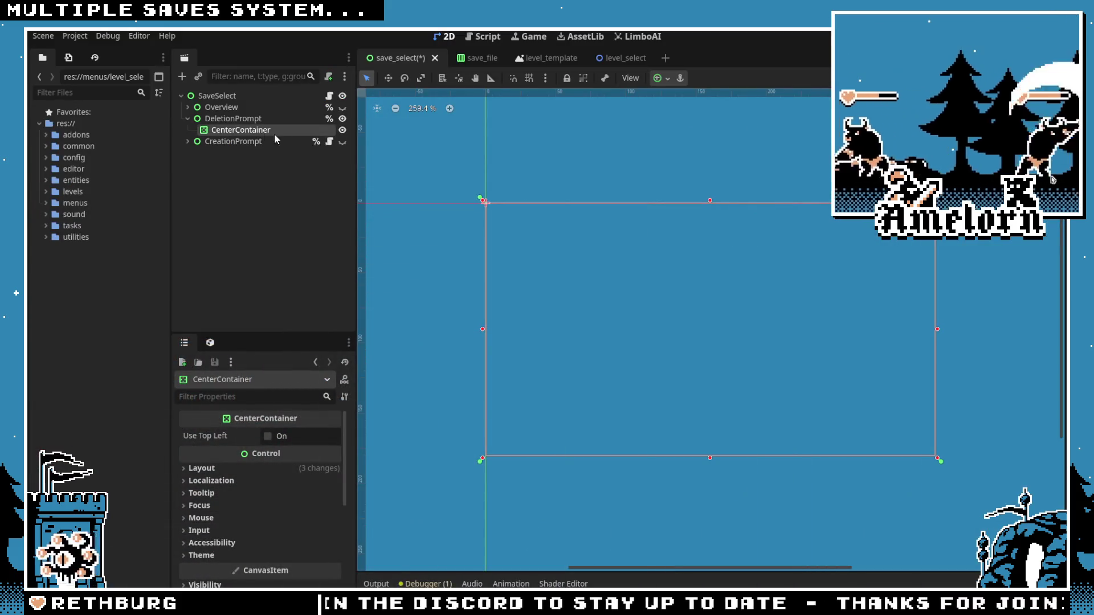
# Step: Add a VBoxContainer under the CenterContainer
pyautogui.hotkey('ctrl', 'a')
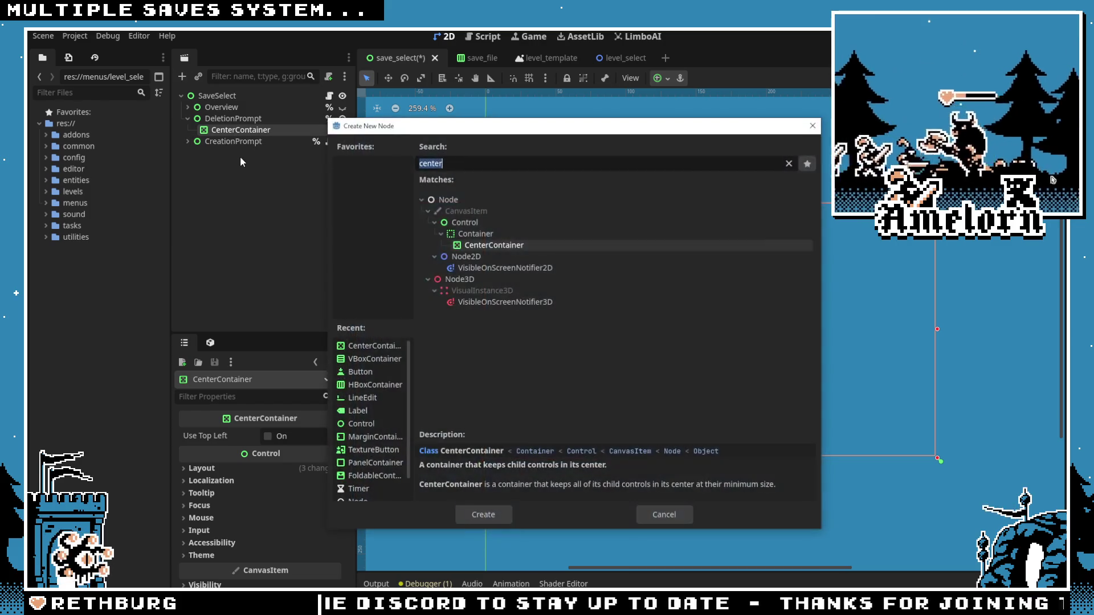
pyautogui.write('labv')
pyautogui.press('BackSpace')
pyautogui.write('el')
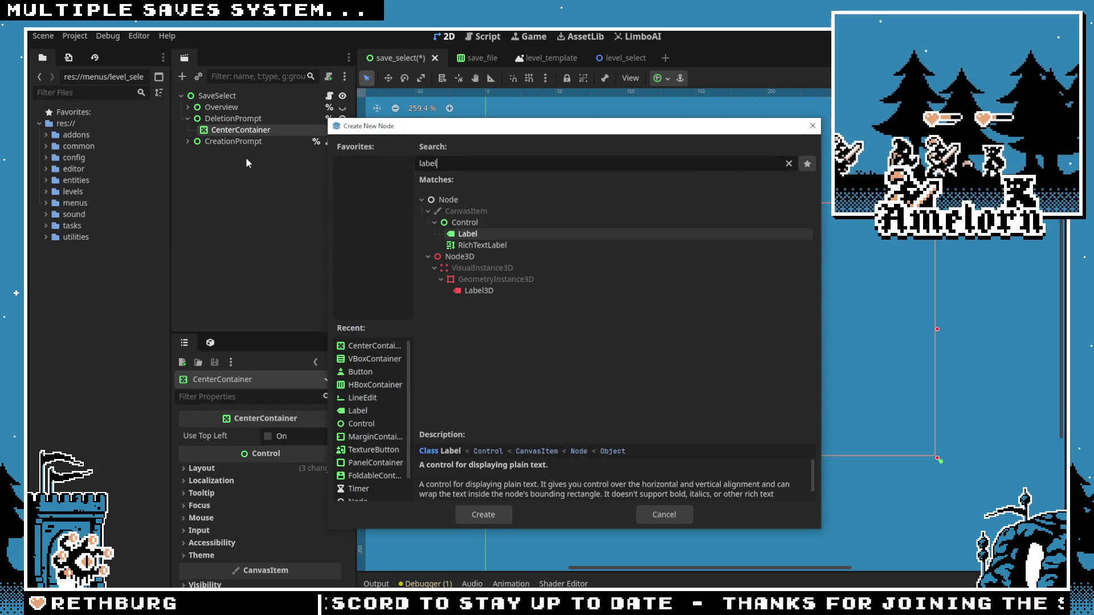
pyautogui.press('BackSpace')
pyautogui.press('BackSpace')
pyautogui.press('BackSpace')
pyautogui.write('vbo')
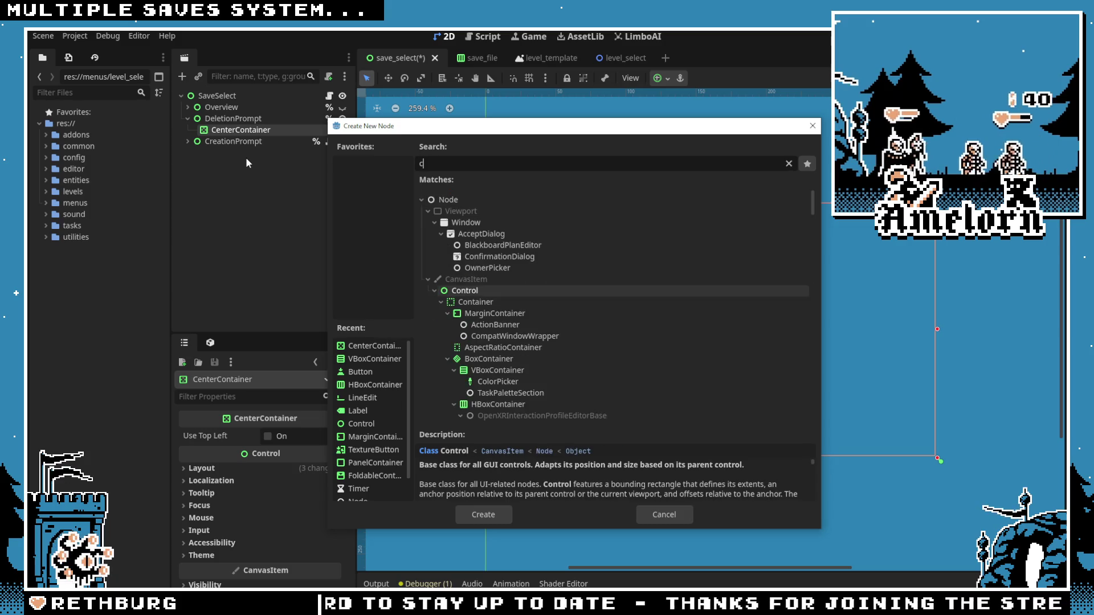
pyautogui.press('Return')
# Step: Add a Label under the VBoxContainer with the text 'really delete?'
pyautogui.hotkey('ctrl', 'a')
pyautogui.write('lae')
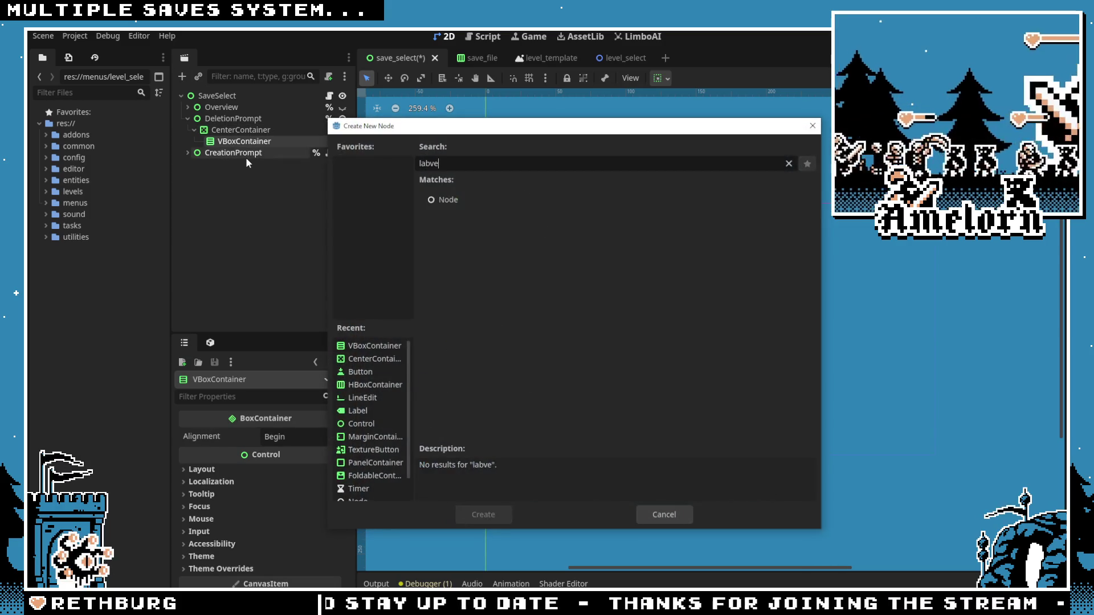
pyautogui.press('BackSpace')
pyautogui.write('bel')
pyautogui.press('Return')
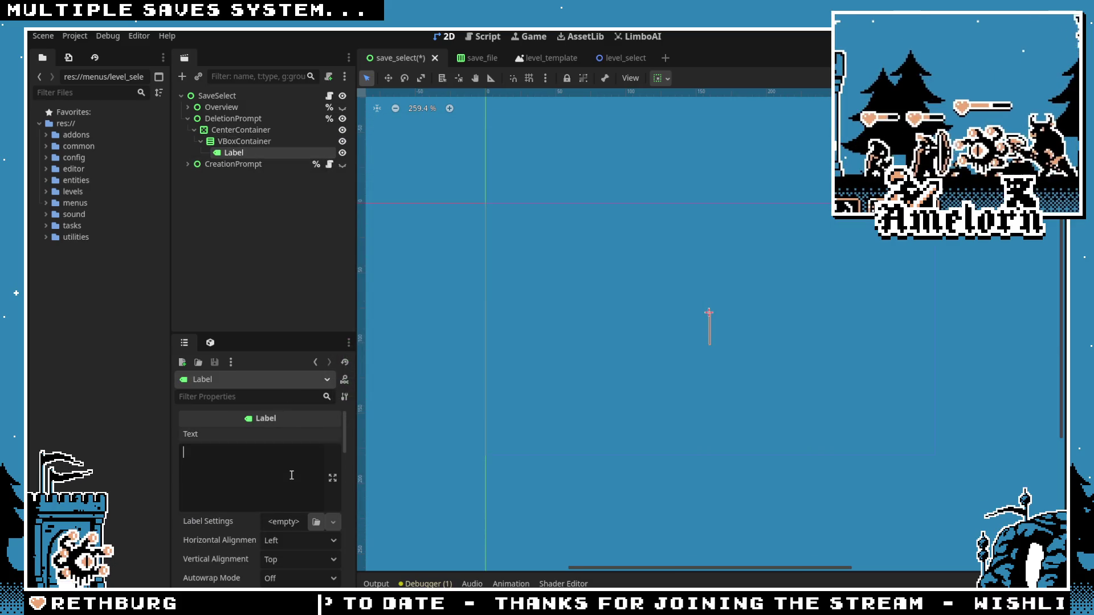
pyautogui.write('realy delete?')
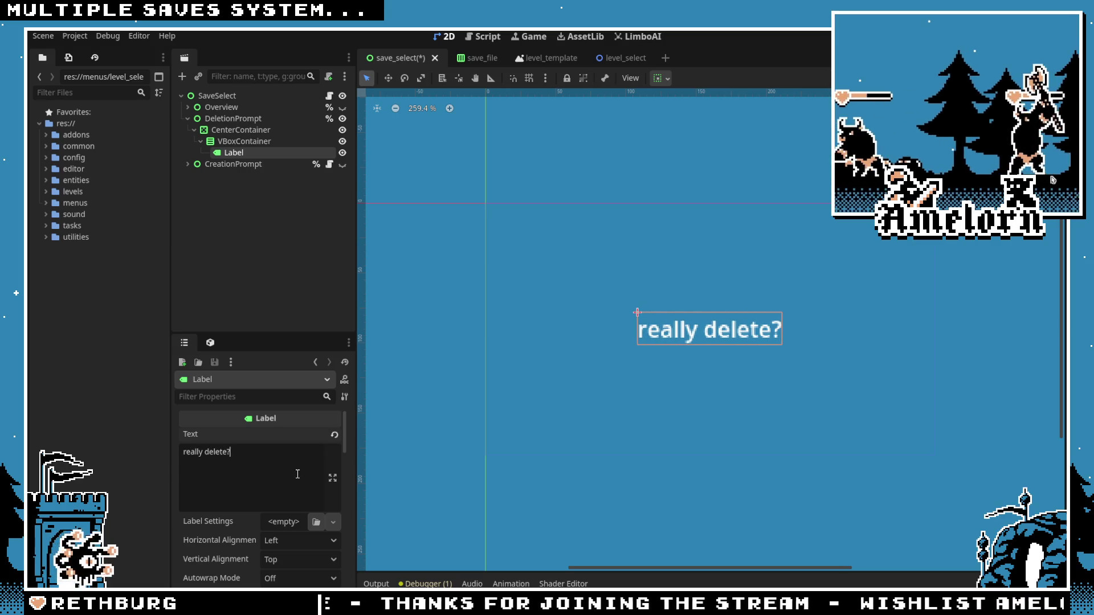
# Step: Add an HBoxContainer under the VBoxContainer, below the Label
pyautogui.click(244, 142)
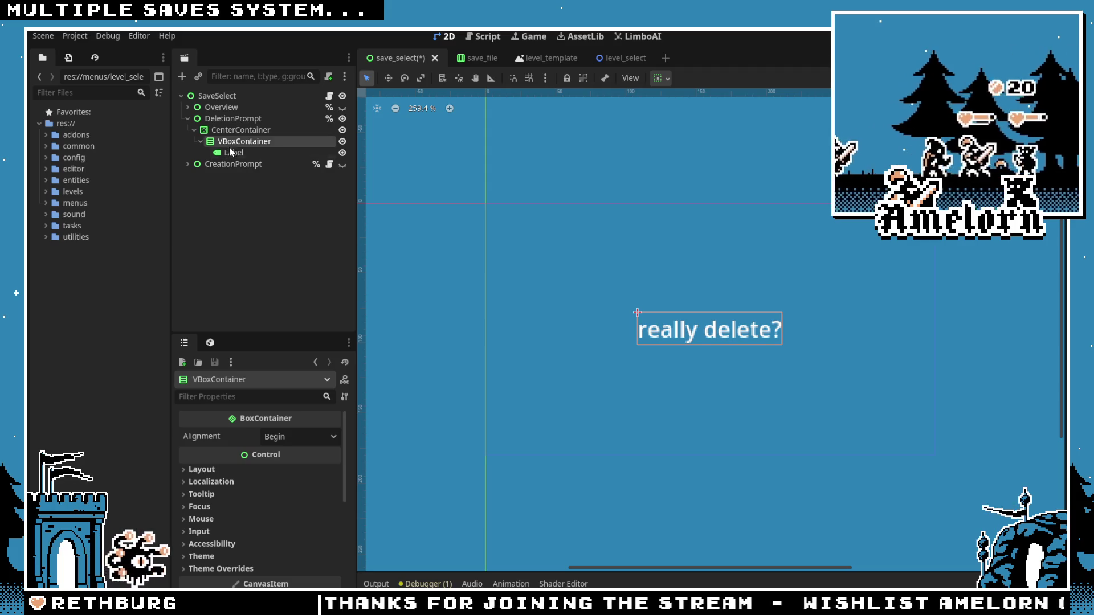
pyautogui.click(237, 152)
pyautogui.hotkey('ctrl', 'a')
pyautogui.write('hbox')
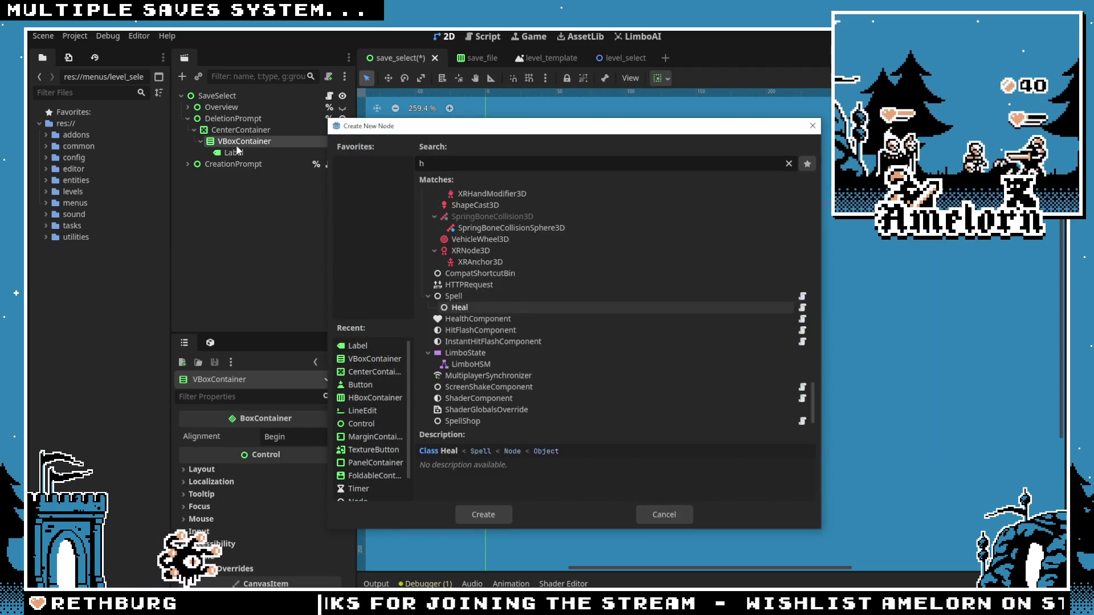
pyautogui.press('Return')
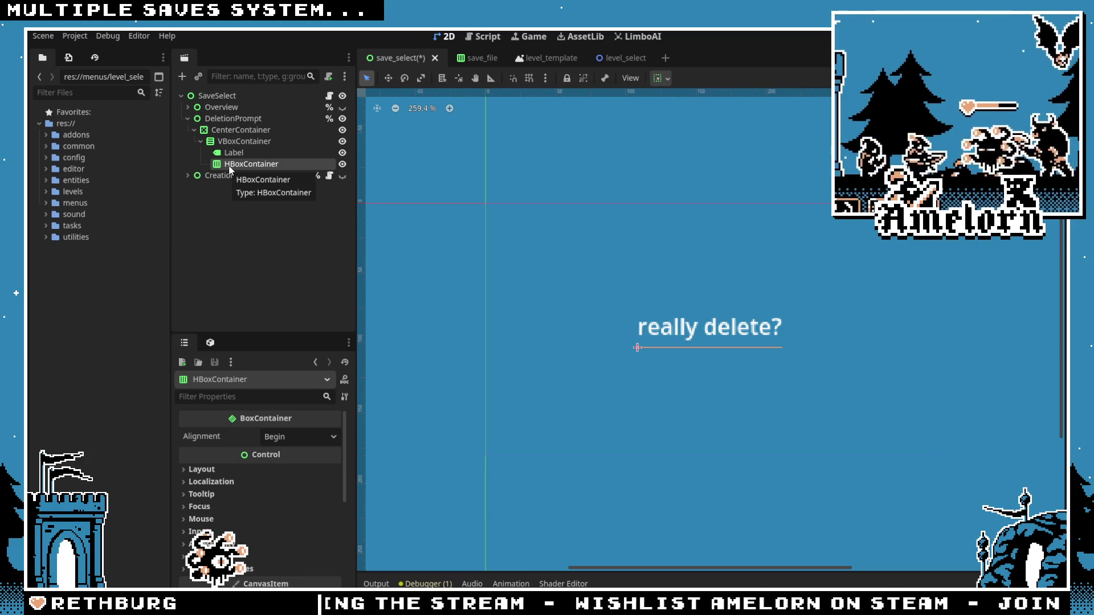
# Step: Add a Button named DeleteConfirm to the HBoxContainer and duplicate it as DeleteCancel
pyautogui.hotkey('ctrl', 'a')
pyautogui.write('button')
pyautogui.press('Return')
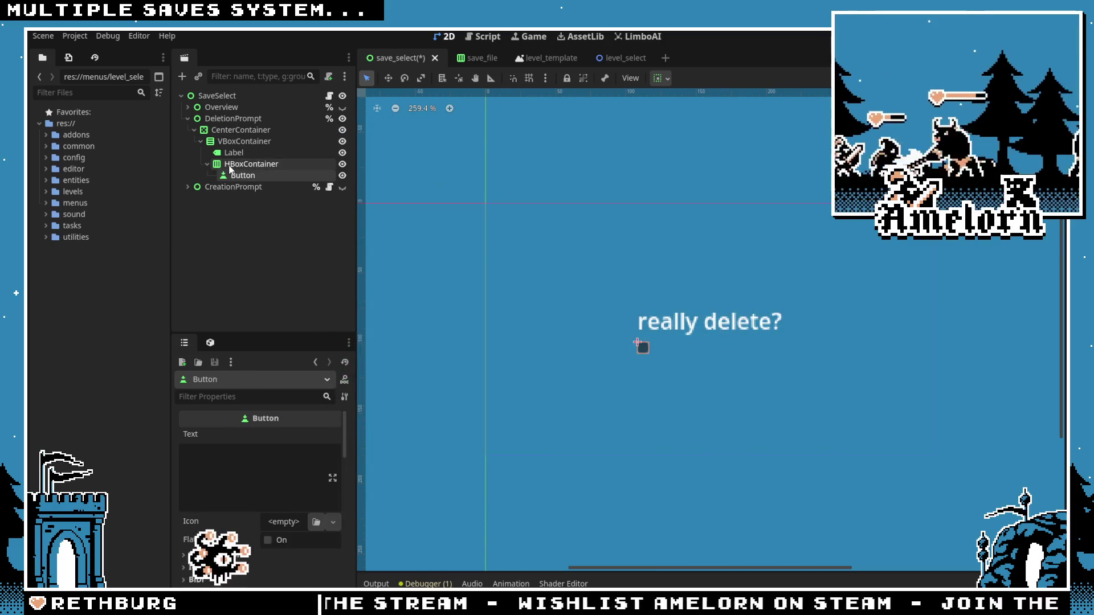
pyautogui.doubleClick(245, 176)
pyautogui.write('DeleteConf')
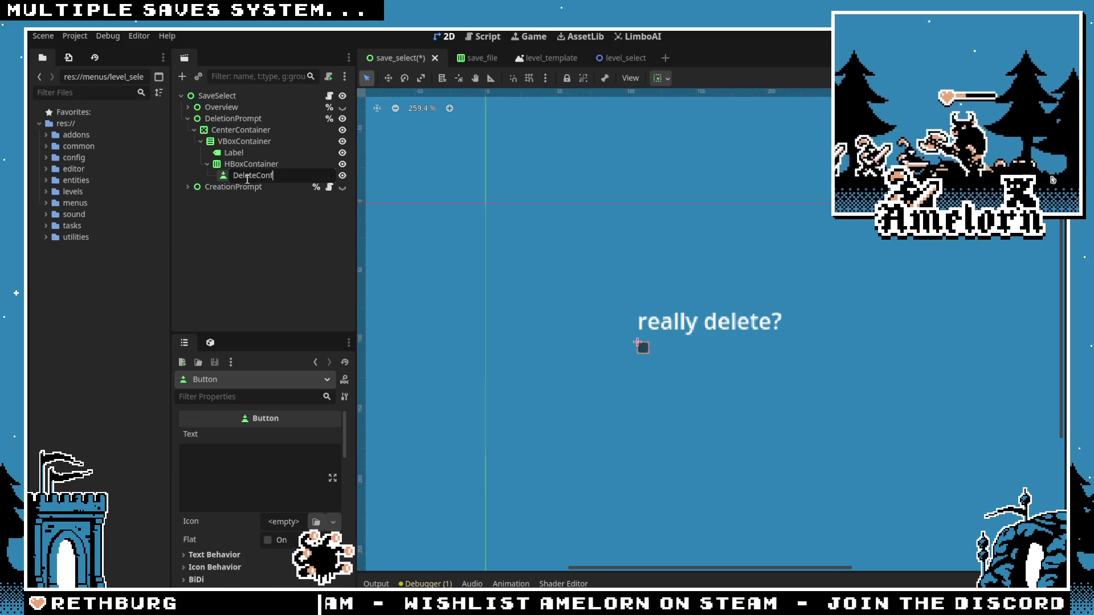
pyautogui.press('Return')
pyautogui.hotkey('ctrl', 'd')
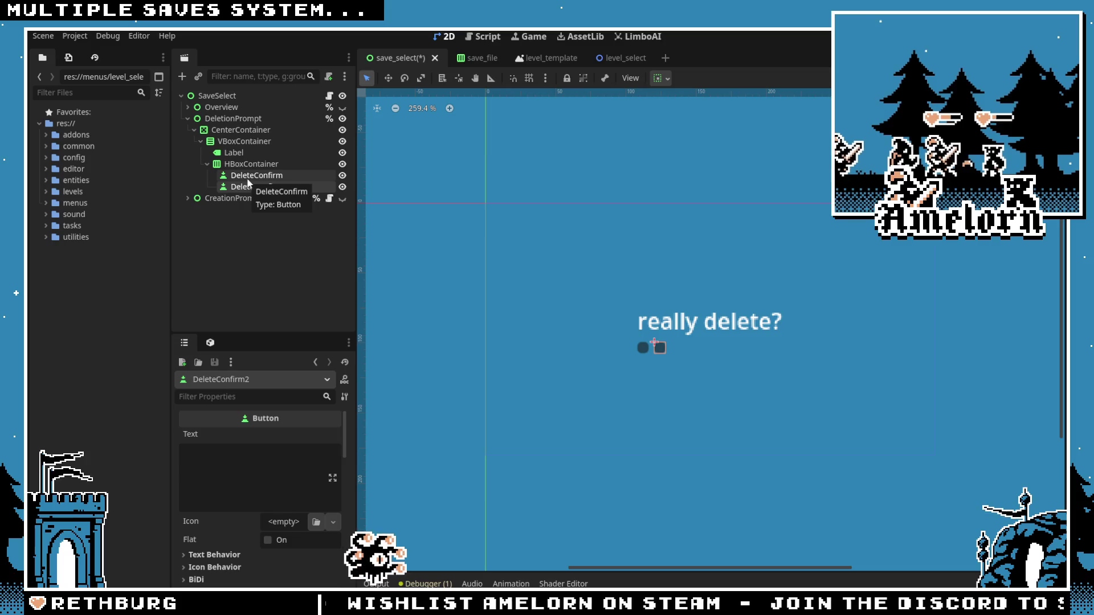
pyautogui.doubleClick(256, 187)
pyautogui.press('Escape')
pyautogui.write('ancel')
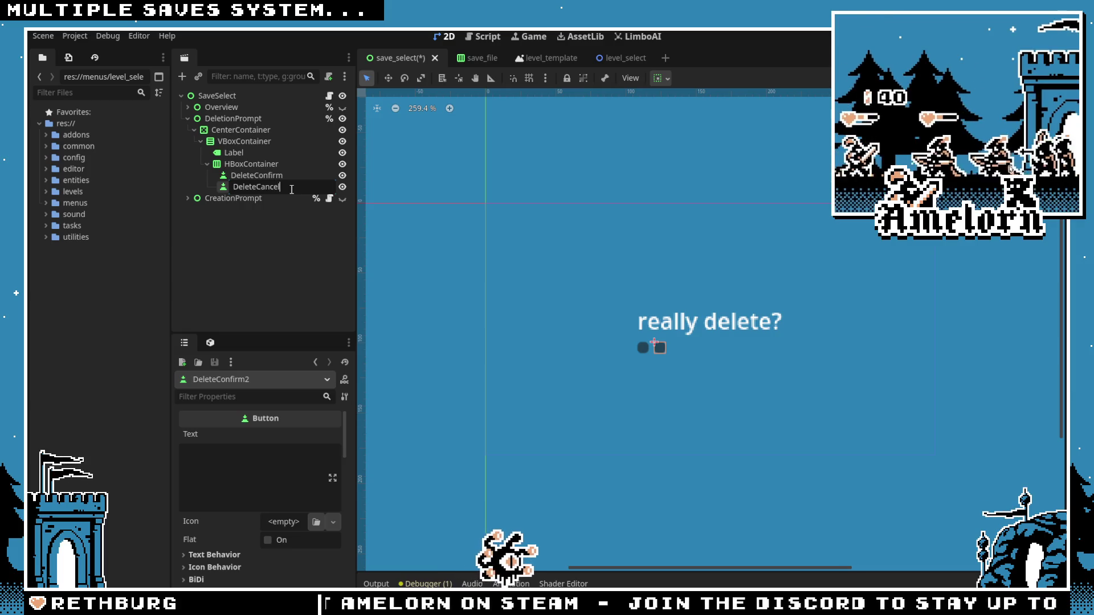
pyautogui.press('Return')
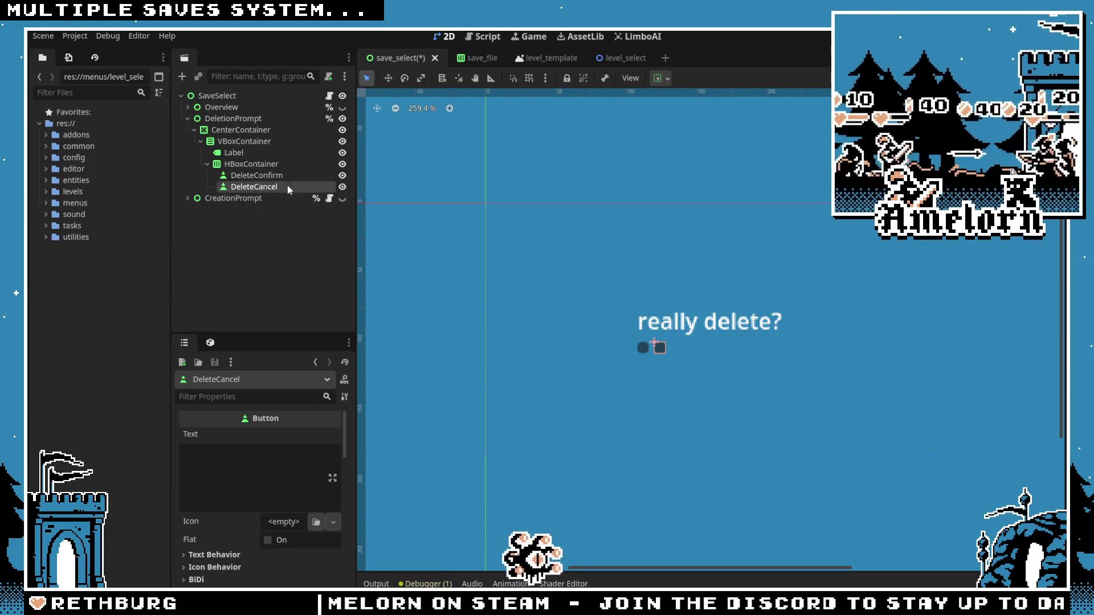
# Step: Set the DeleteConfirm button text to 'Yes' and DeleteCancel to 'Nah'
pyautogui.click(276, 164)
pyautogui.click(256, 175)
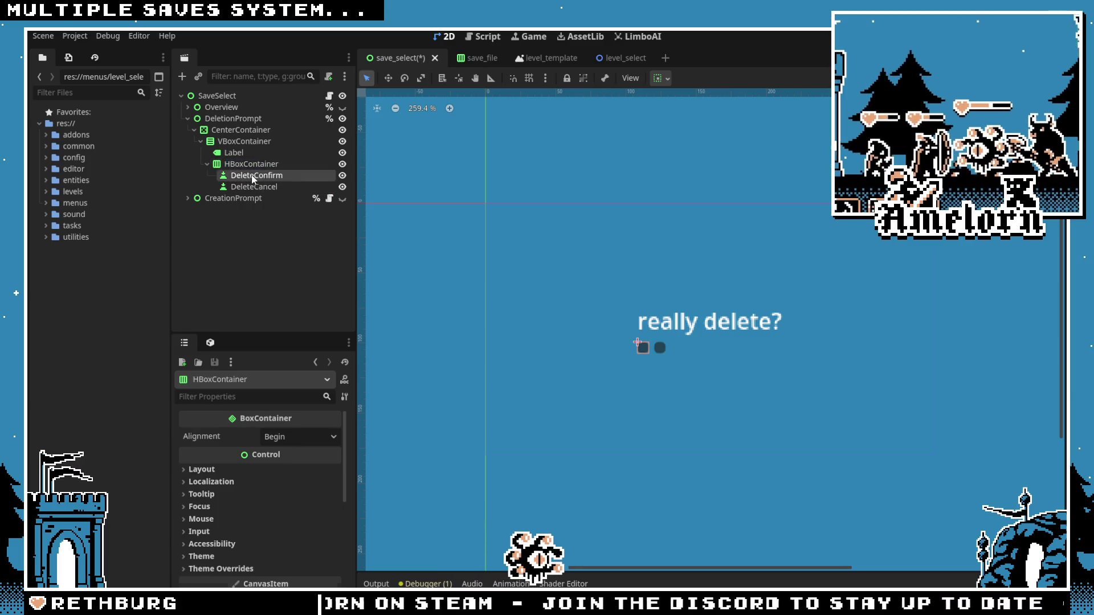
pyautogui.click(261, 448)
pyautogui.write('Yes')
pyautogui.click(272, 188)
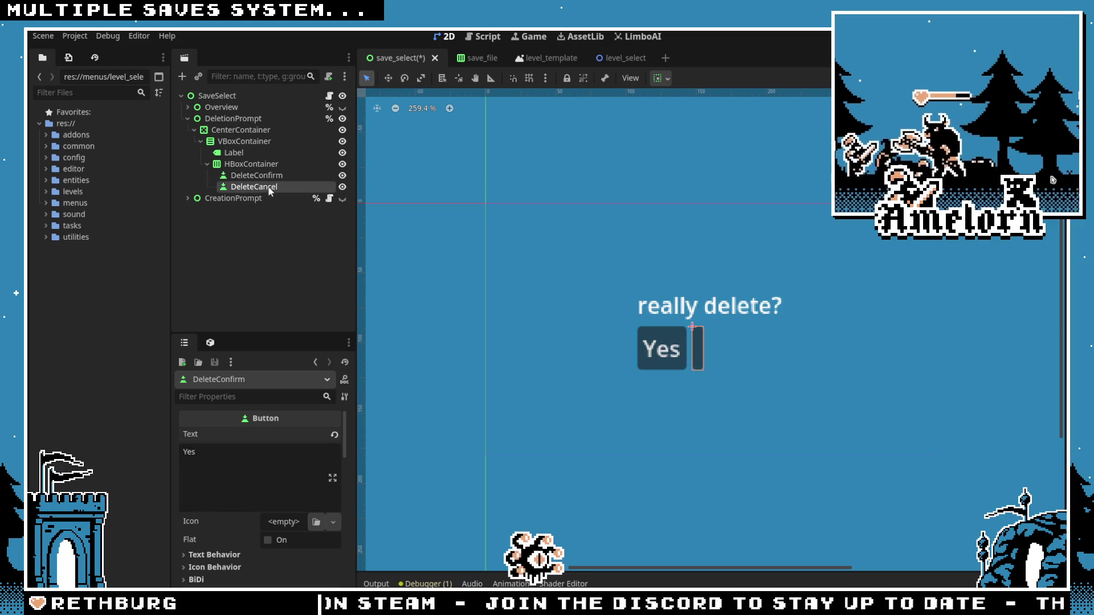
pyautogui.write('Nah')
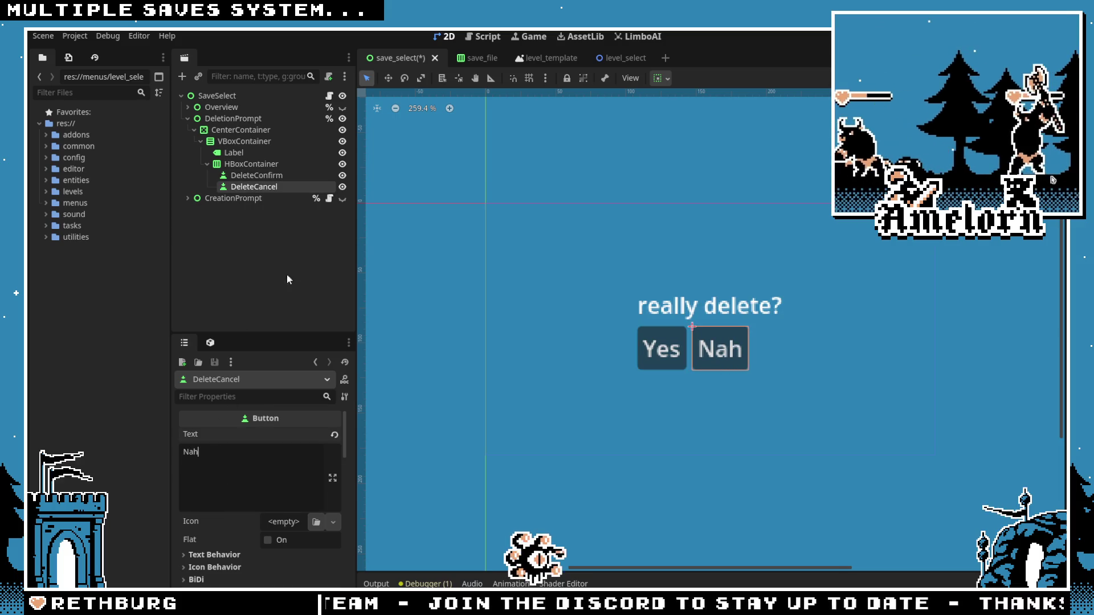
# Step: Check each deletion prompt node's layout, then open SaveSelect's save_select.gd script
pyautogui.click(250, 154)
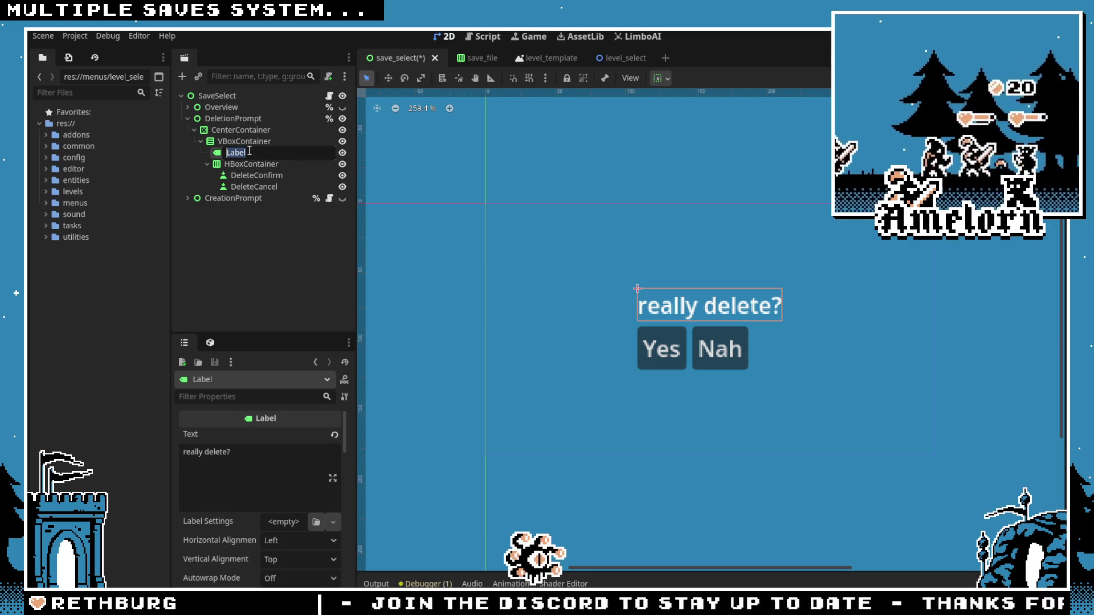
pyautogui.click(246, 142)
pyautogui.click(242, 130)
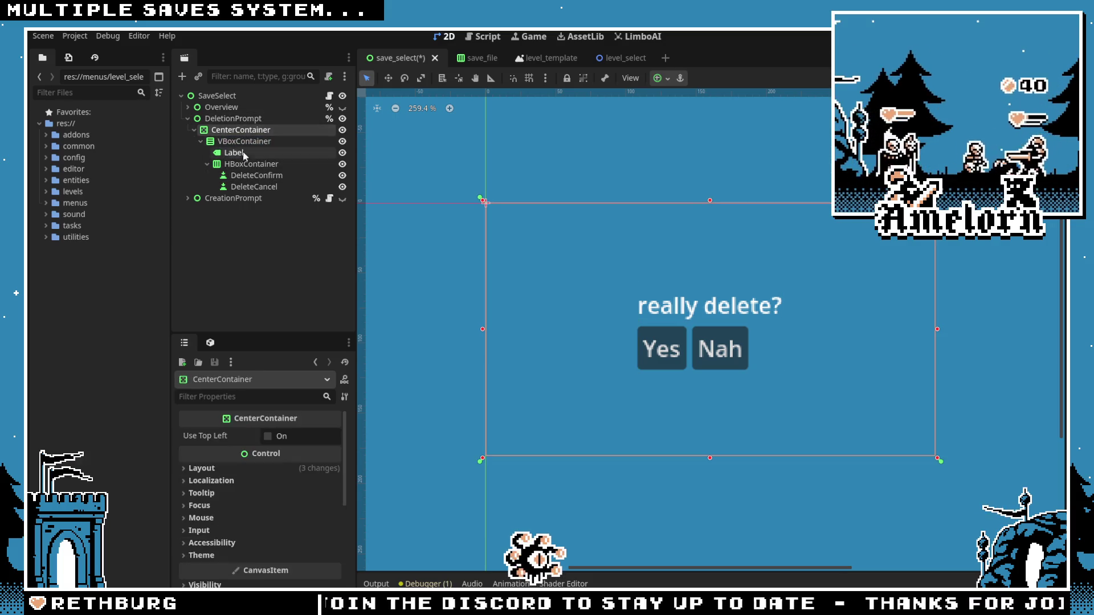
pyautogui.click(244, 153)
pyautogui.click(248, 176)
pyautogui.click(249, 187)
pyautogui.click(249, 177)
pyautogui.click(244, 153)
pyautogui.click(244, 142)
pyautogui.click(240, 131)
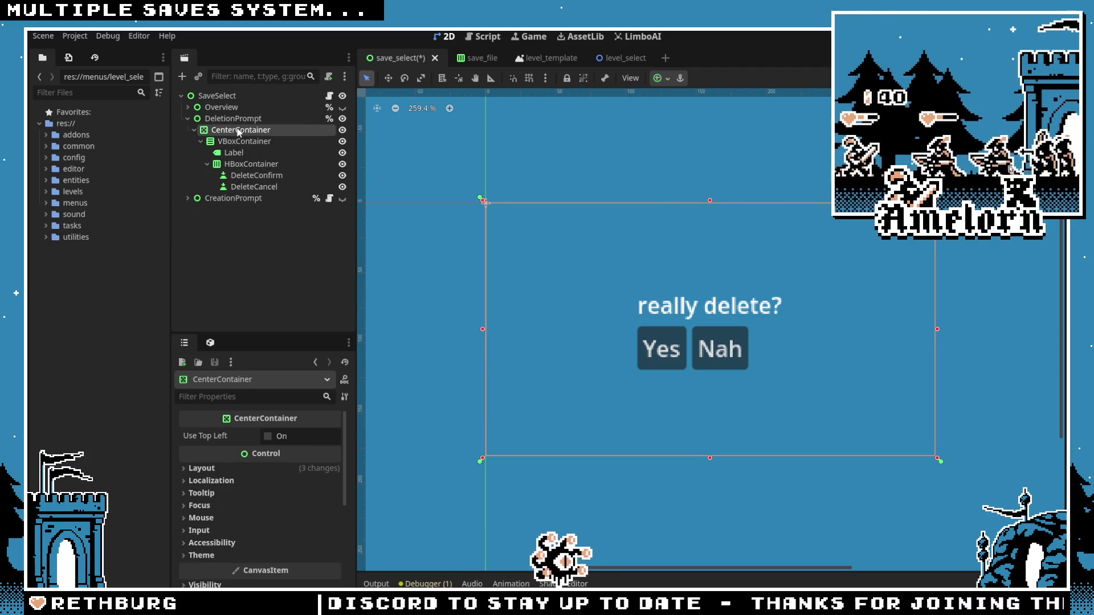
pyautogui.click(233, 120)
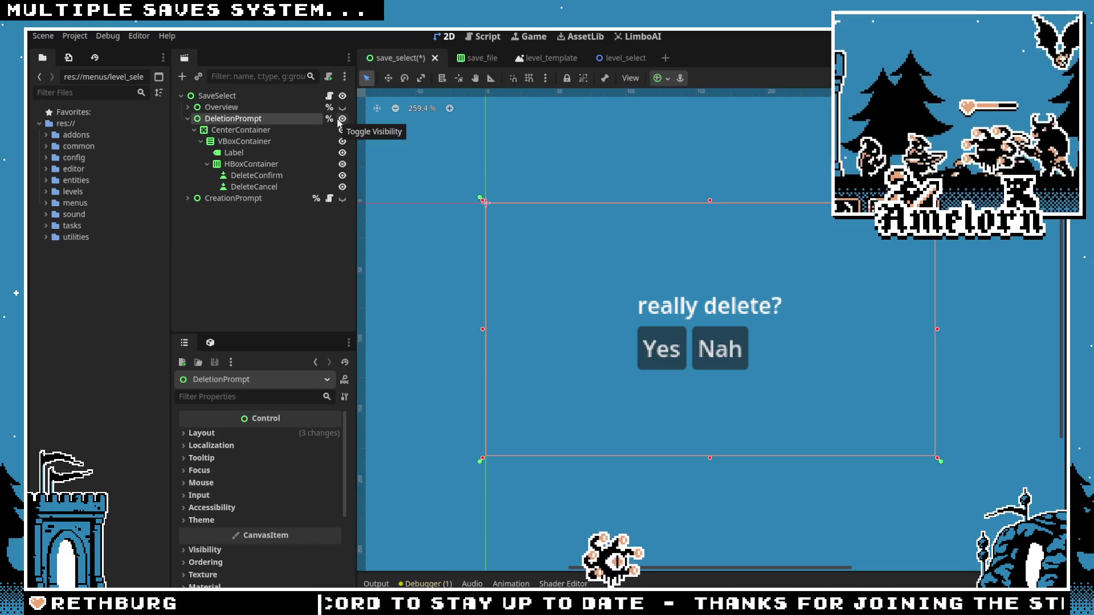
pyautogui.click(329, 96)
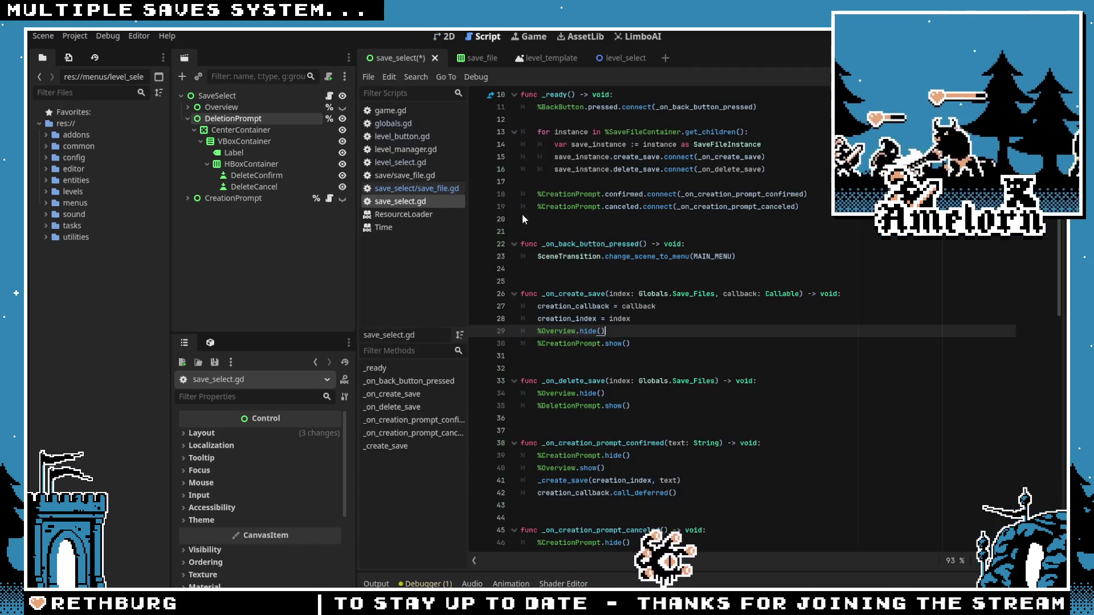
# Step: Make DeleteConfirm and DeleteCancel accessible as unique names
pyautogui.click(275, 175)
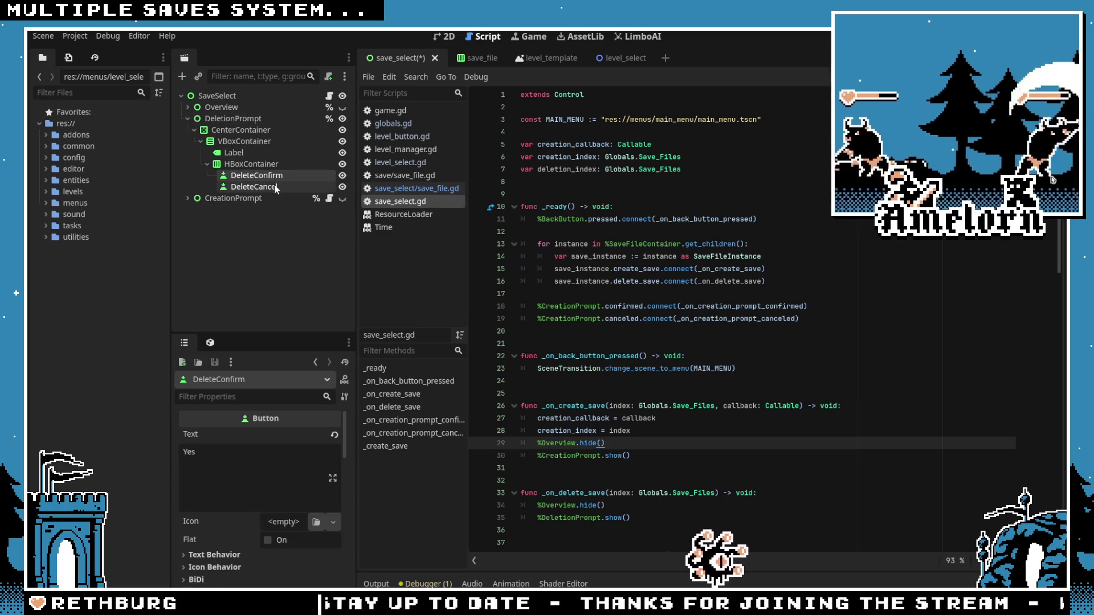
pyautogui.keyDown('shift'); pyautogui.click(254, 186); pyautogui.keyUp('shift')
pyautogui.rightClick(275, 175)
pyautogui.click(310, 317)
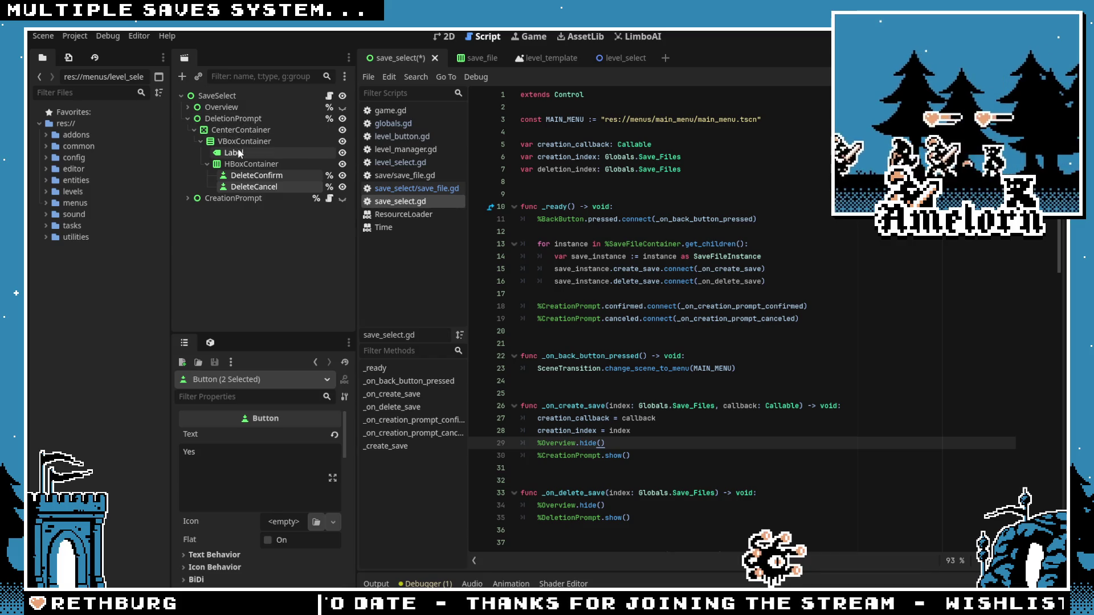
# Step: Start a %DeletionPrompt signal connection line, then remove the unfinished line
pyautogui.click(809, 318)
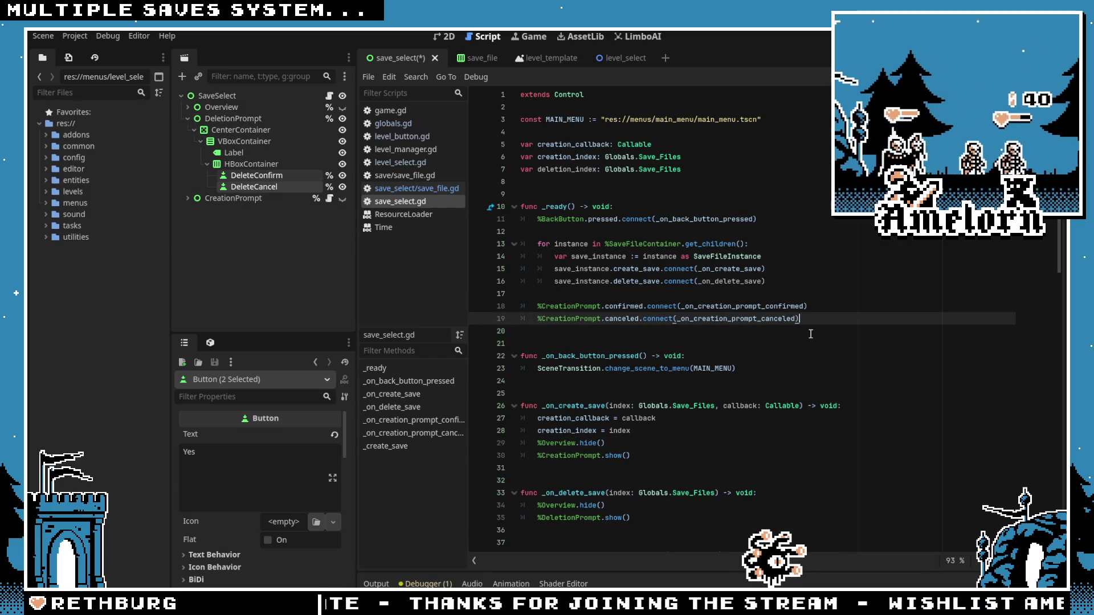
pyautogui.press('Return')
pyautogui.press('Return')
pyautogui.write('%D')
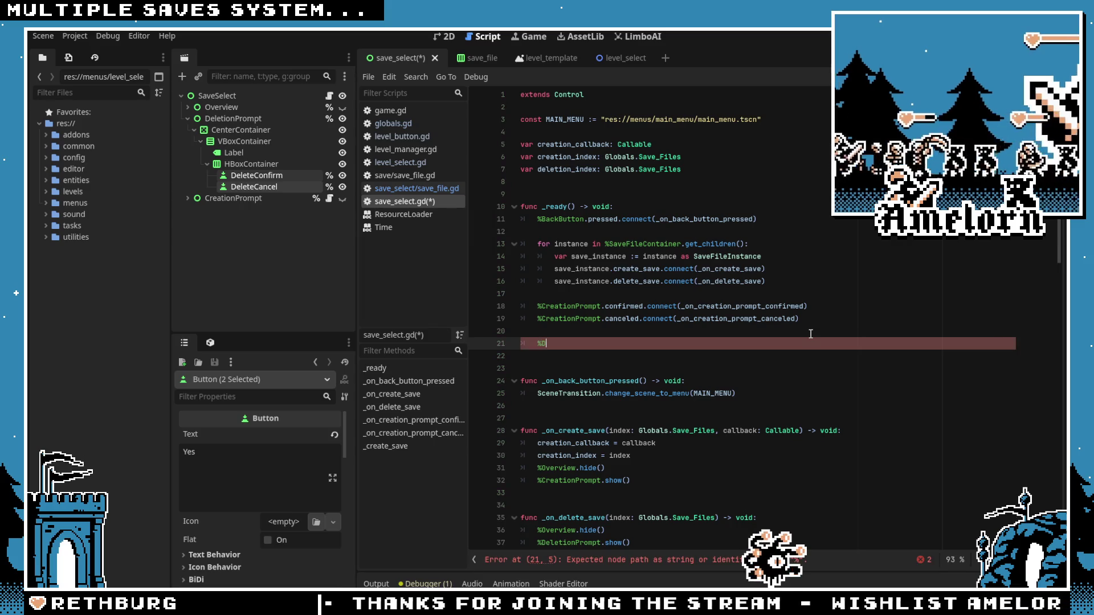
pyautogui.press('BackSpace')
pyautogui.press('BackSpace')
pyautogui.press('BackSpace')
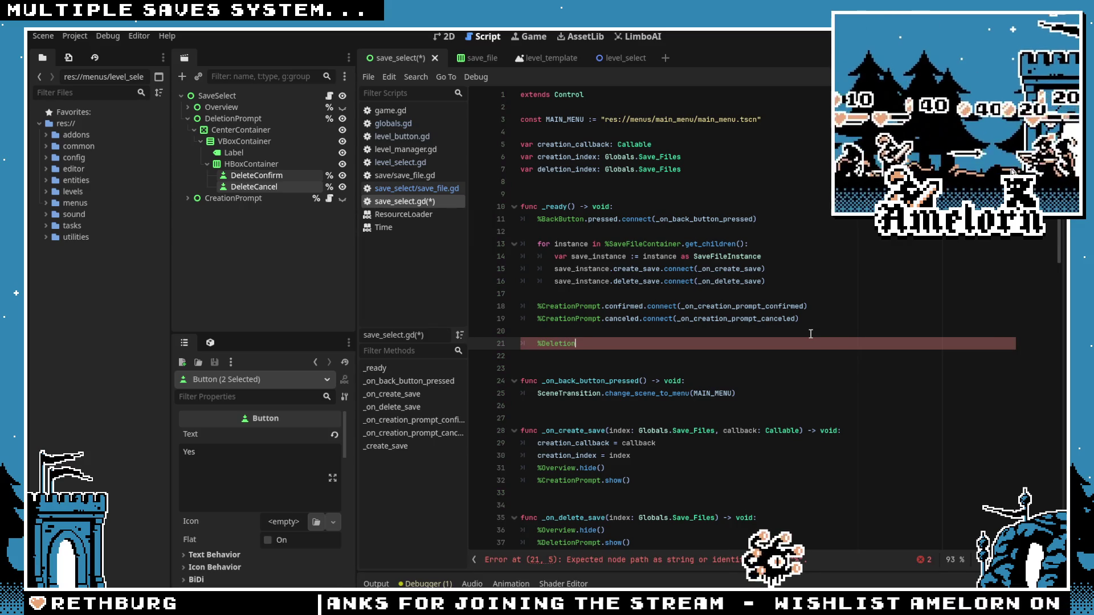
pyautogui.press('Return')
pyautogui.write('.')
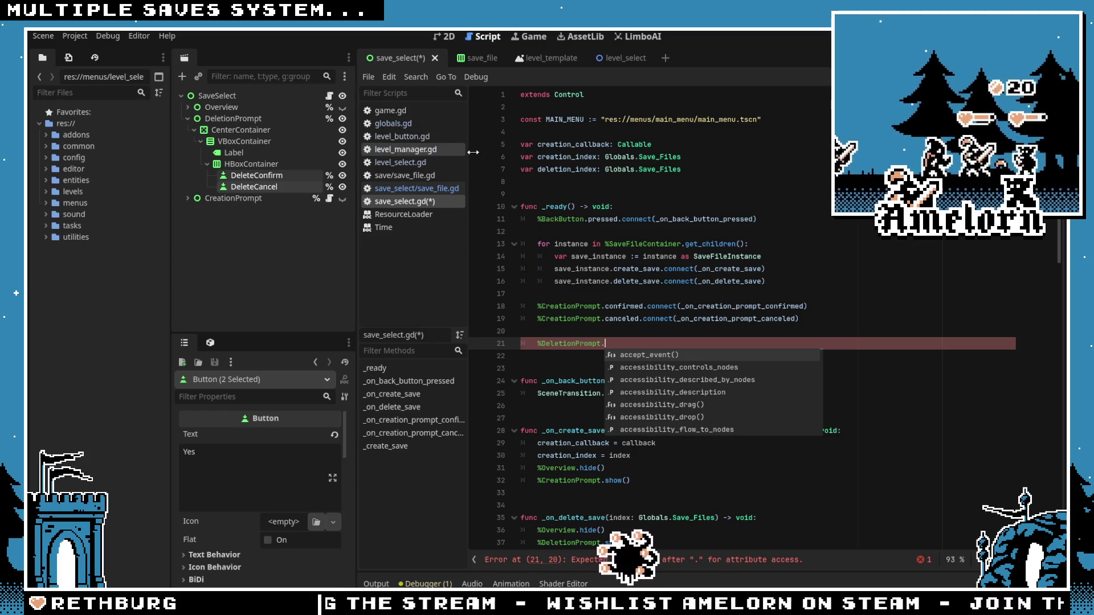
pyautogui.click(624, 341)
pyautogui.hotkey('shift', 'Home')
pyautogui.press('BackSpace')
pyautogui.press('BackSpace')
pyautogui.press('BackSpace')
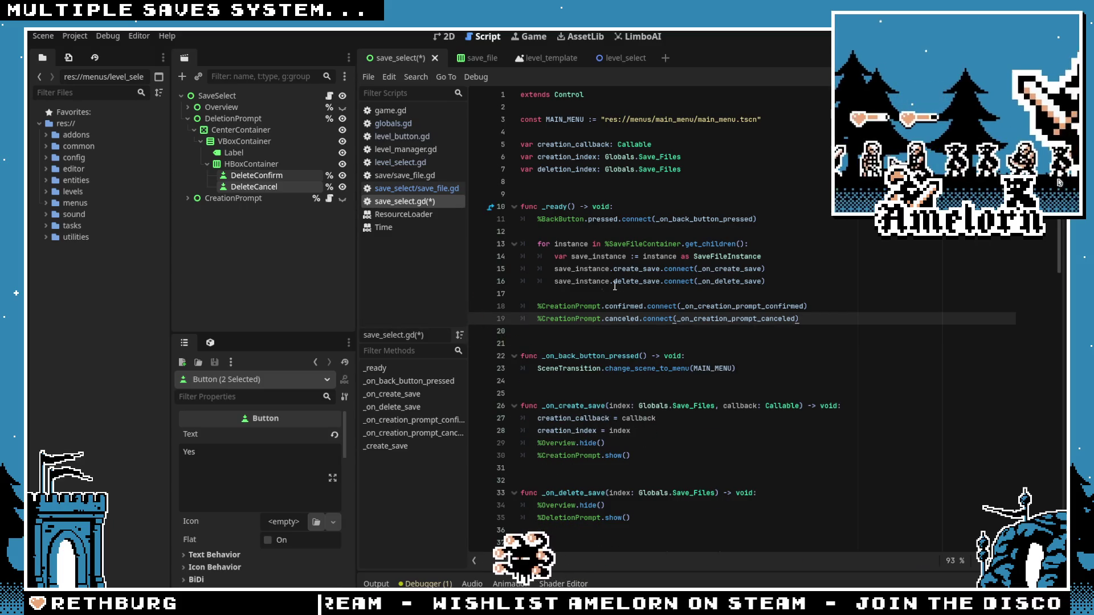
# Step: Add 'deletion_index = index' at the top of _on_delete_save and save save_select.gd
pyautogui.scroll(-3, 608, 286)
pyautogui.click(638, 409)
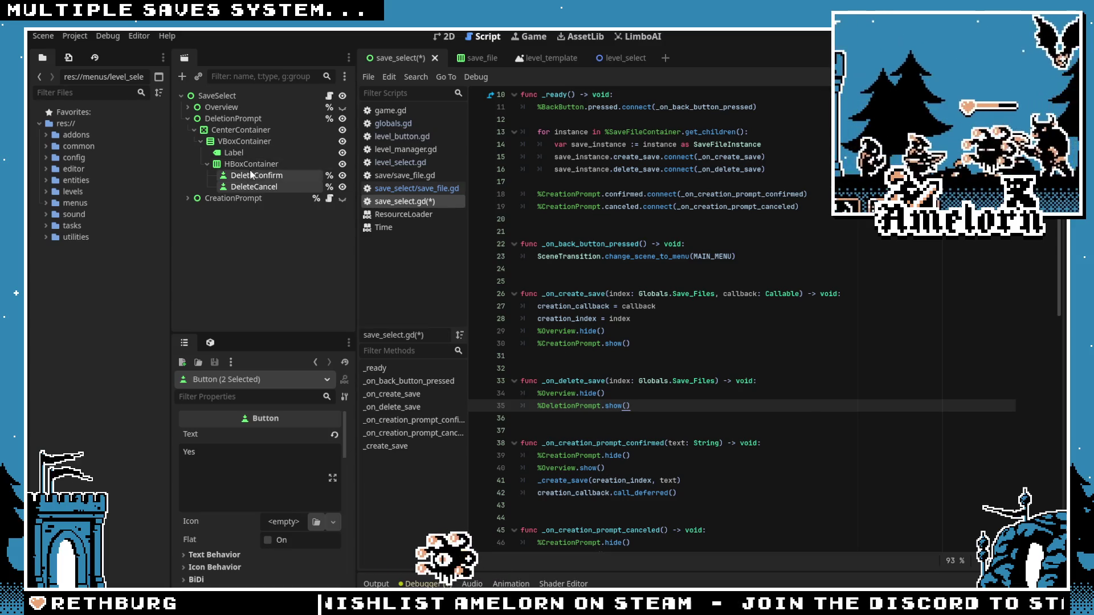
pyautogui.click(779, 380)
pyautogui.press('Return')
pyautogui.write('de')
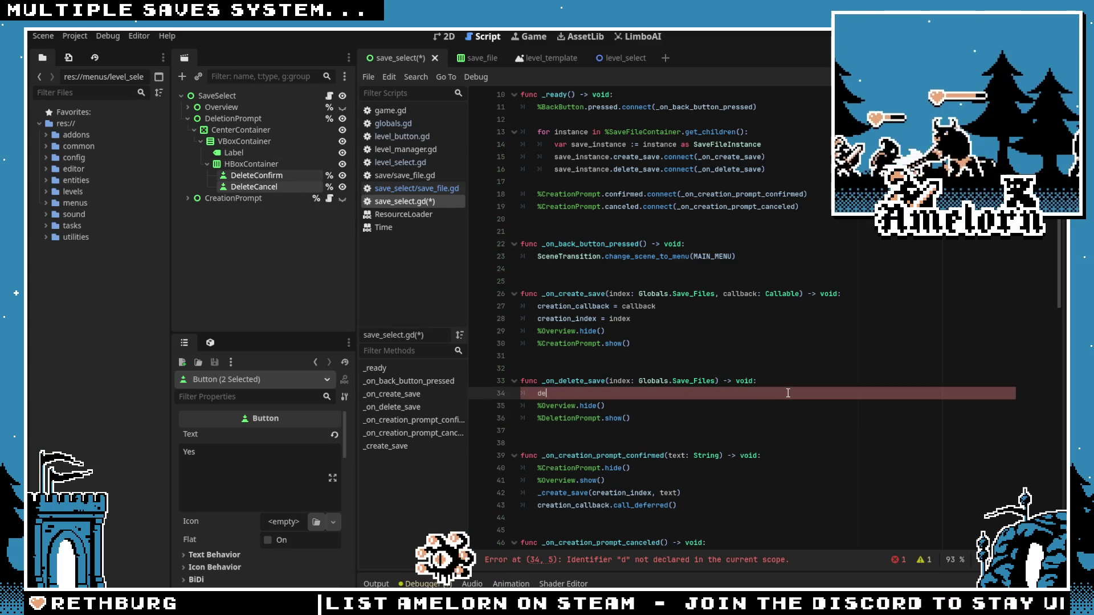
pyautogui.write('letion_')
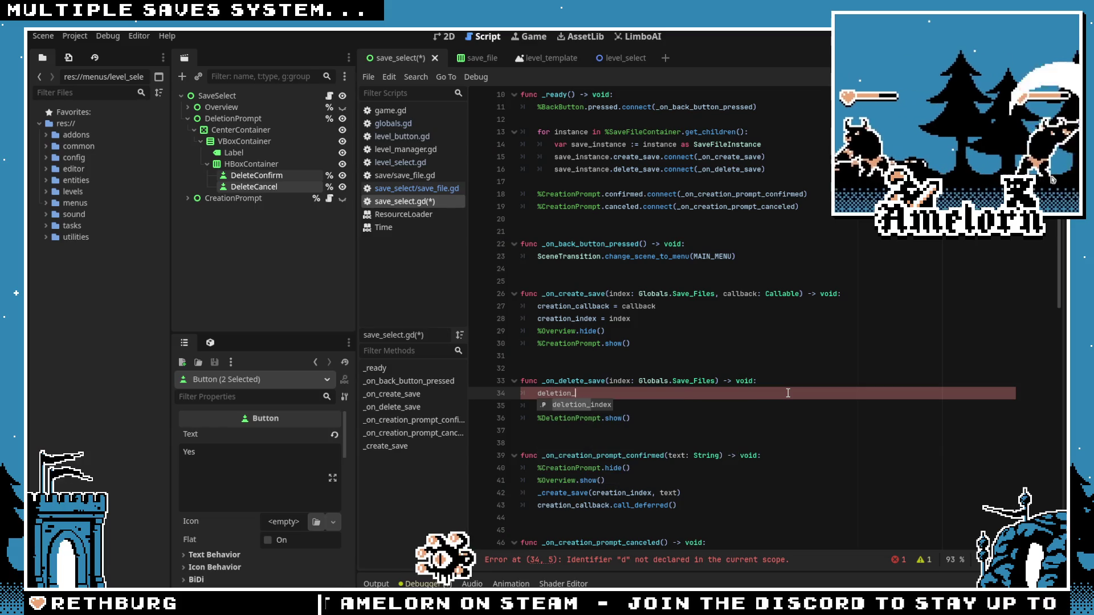
pyautogui.write('index = index')
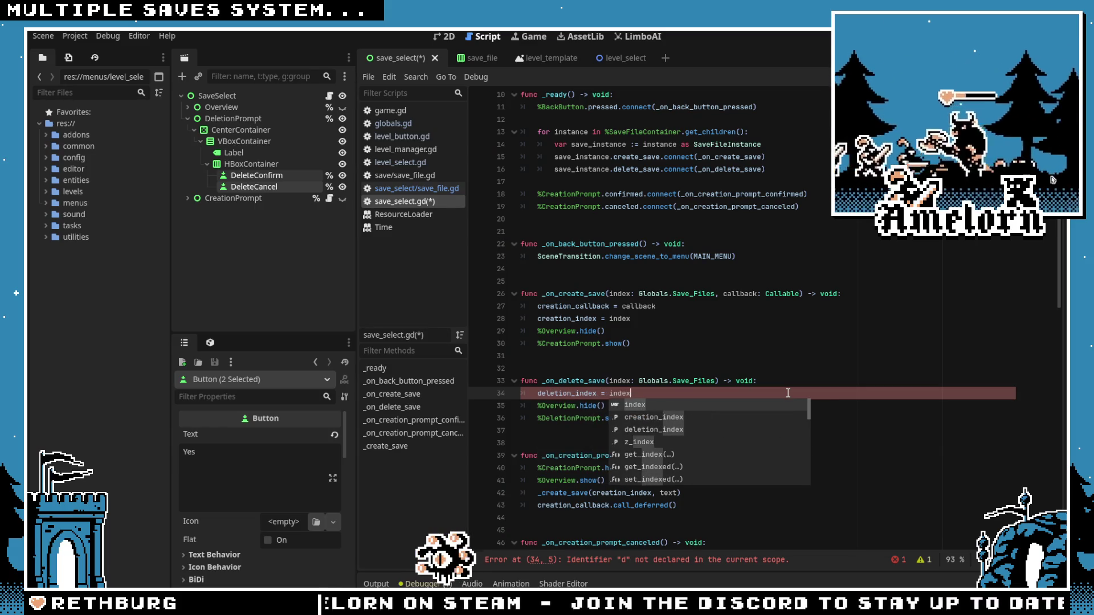
pyautogui.click(669, 423)
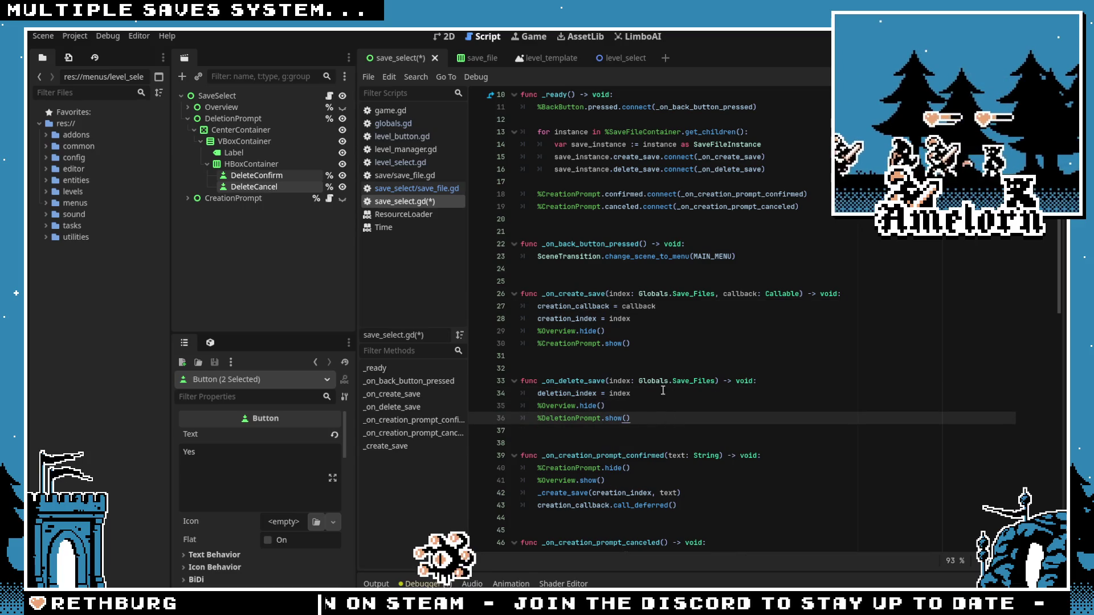
pyautogui.click(621, 358)
pyautogui.hotkey('ctrl', 's')
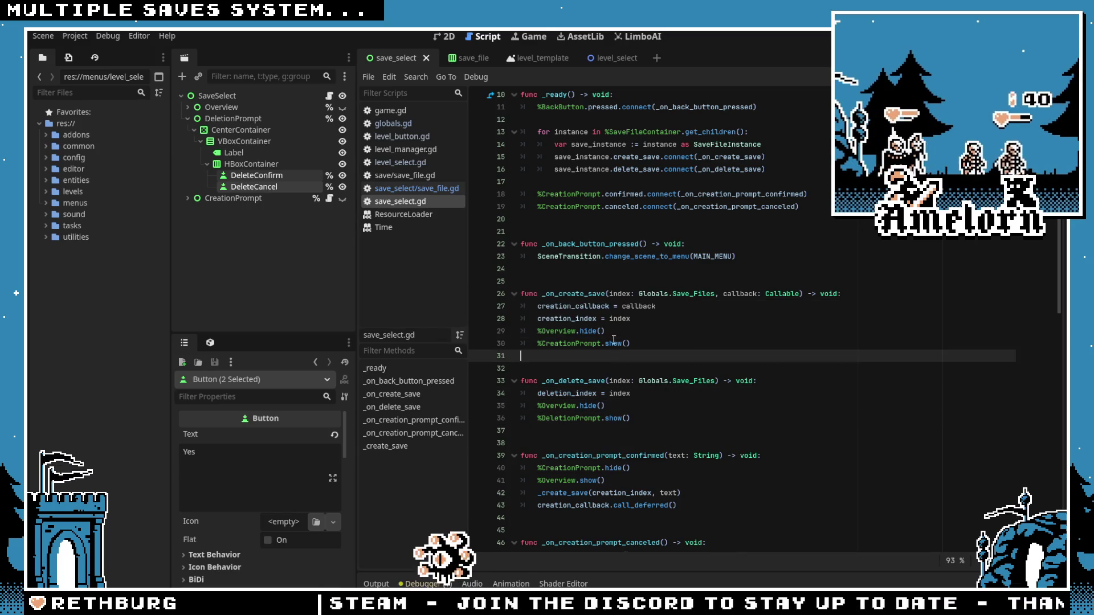
pyautogui.click(672, 257)
pyautogui.click(705, 208)
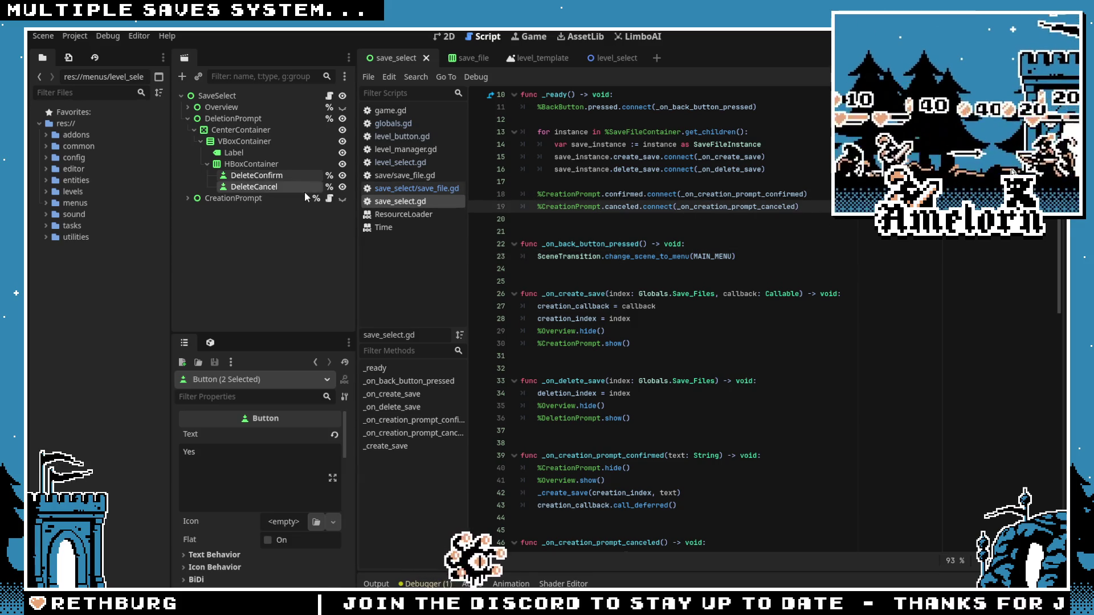
pyautogui.click(188, 119)
pyautogui.click(250, 119)
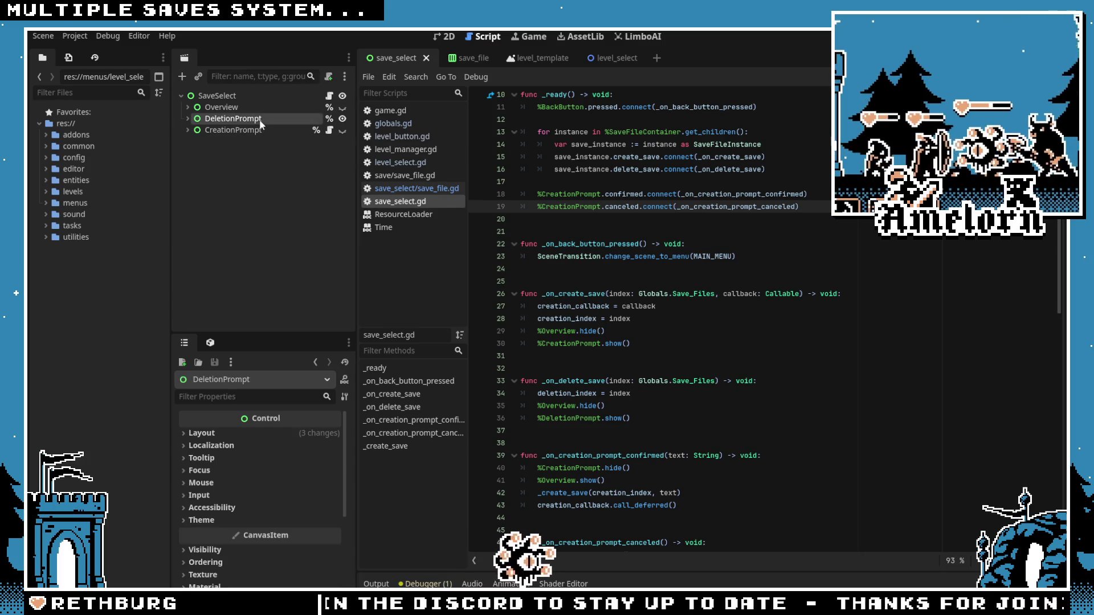
# Step: Attach a new script res://menus/save_select/deletion_prompt.gd to the DeletionPrompt node
pyautogui.rightClick(261, 121)
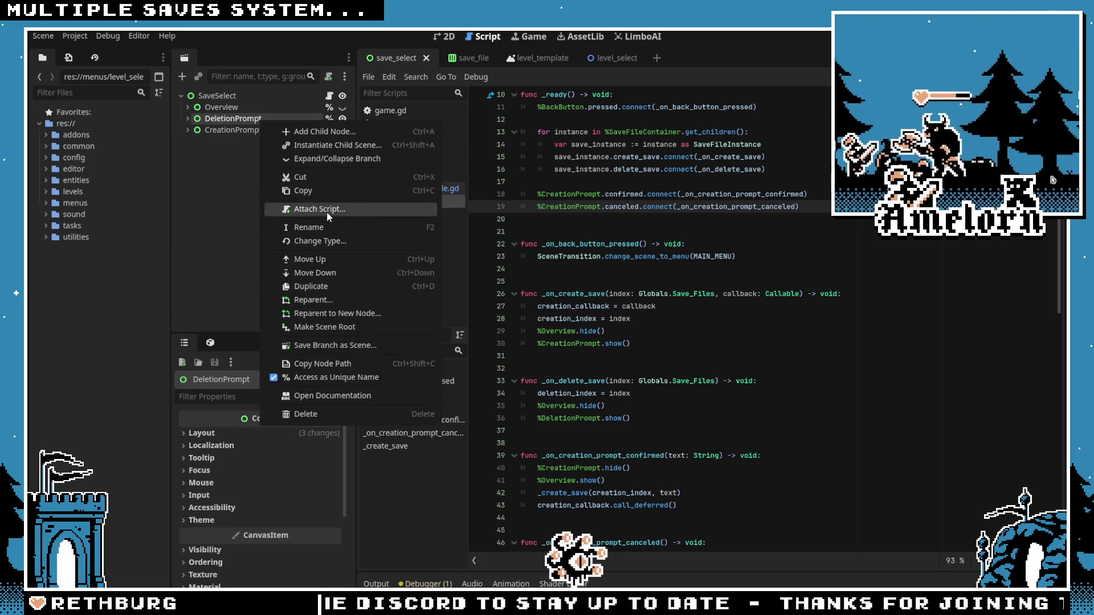
pyautogui.click(326, 210)
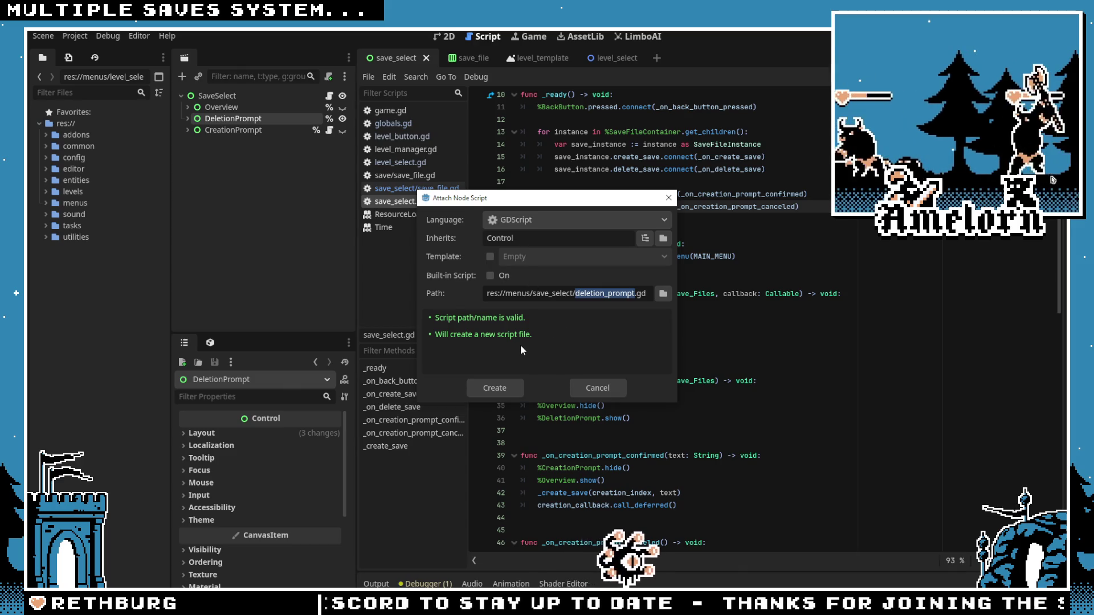
pyautogui.click(597, 386)
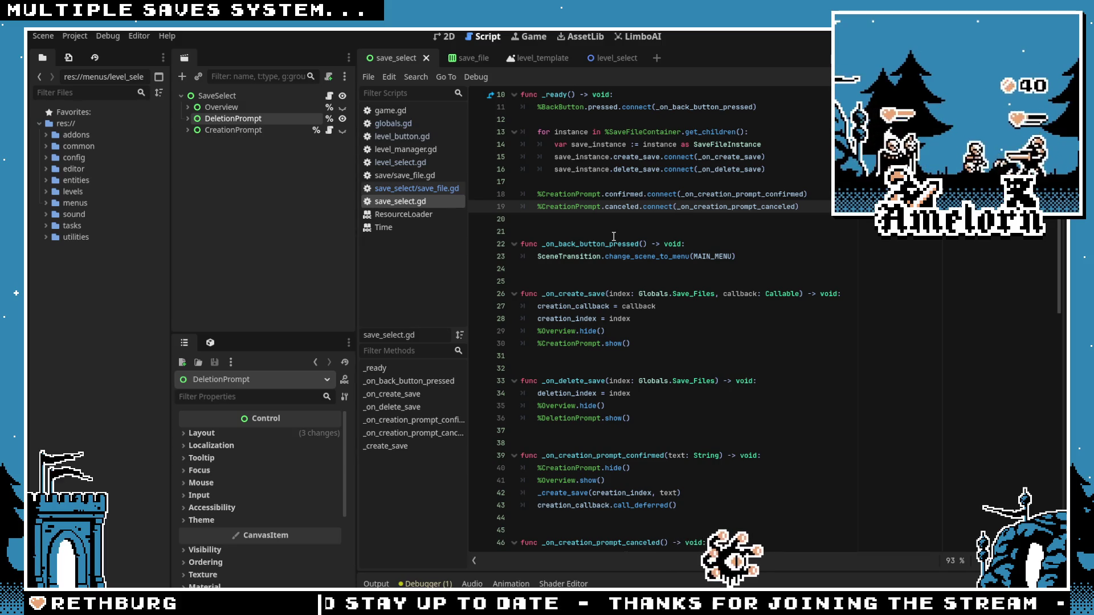
pyautogui.rightClick(240, 125)
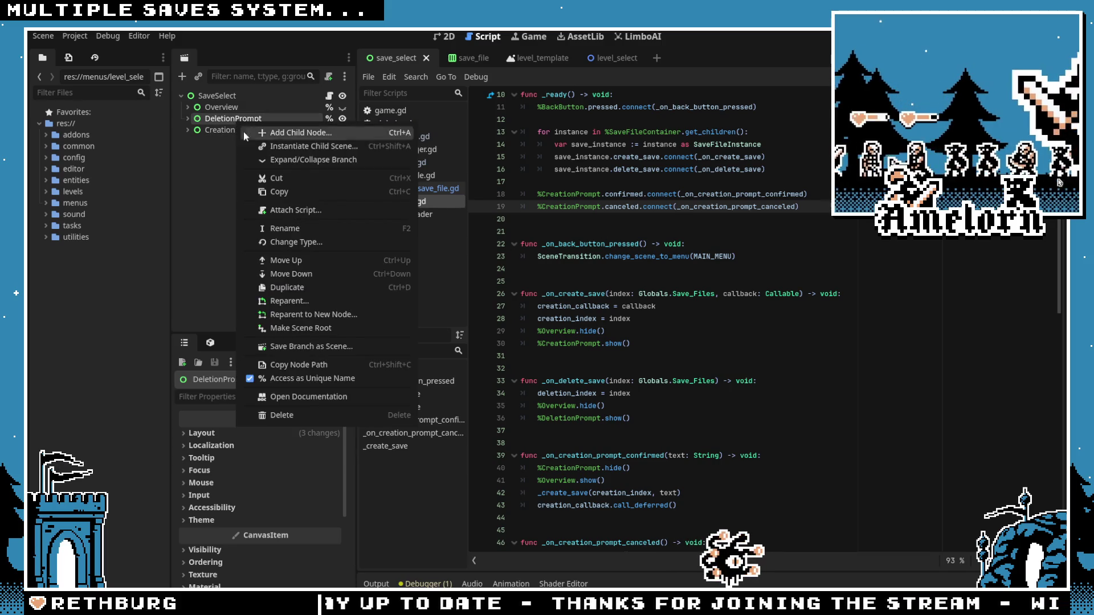
pyautogui.click(303, 211)
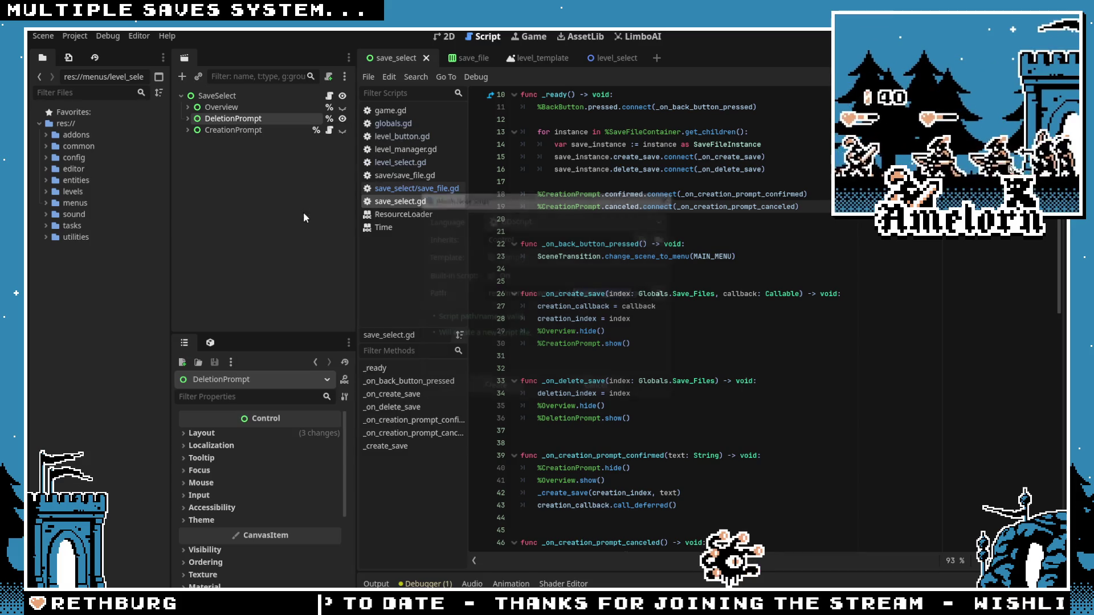
pyautogui.click(499, 389)
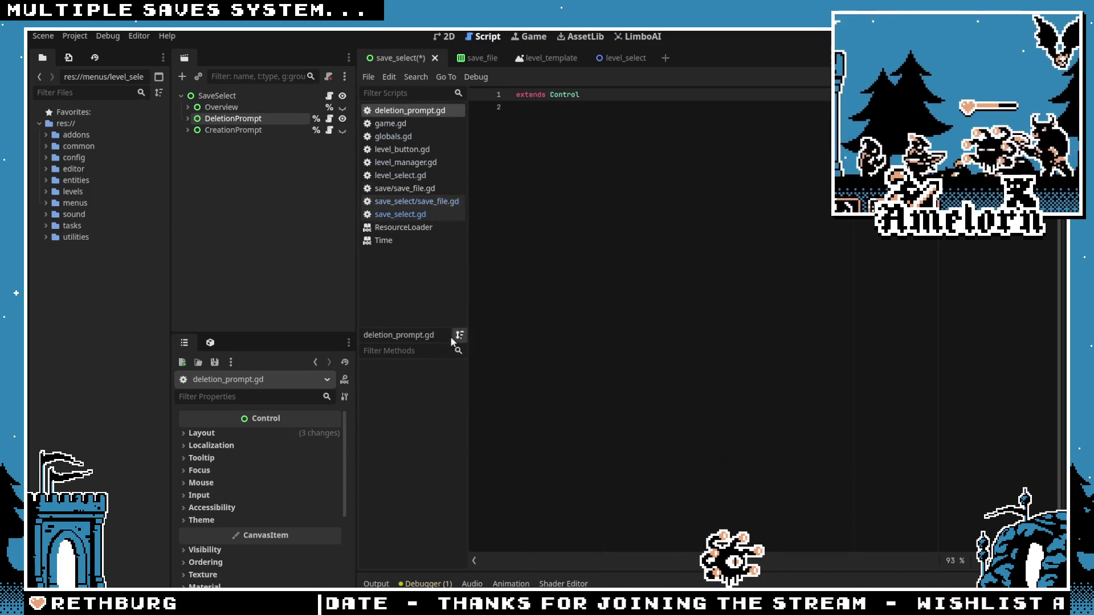
# Step: Add 'class_name SaveDeletionPrompt' above 'extends Control' in deletion_prompt.gd, with spacing below
pyautogui.press('Return')
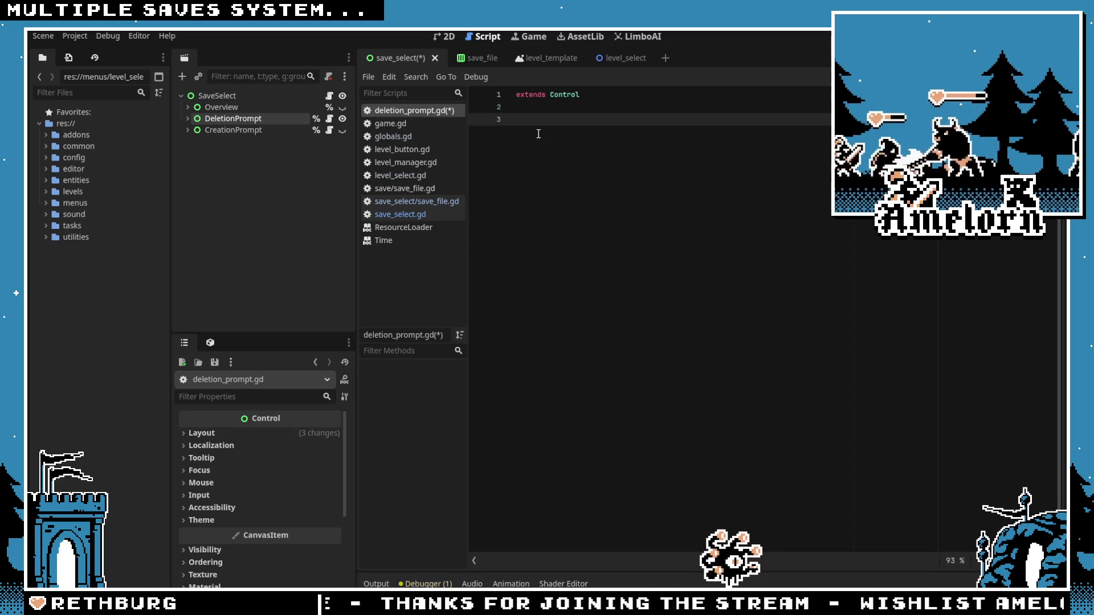
pyautogui.click(329, 130)
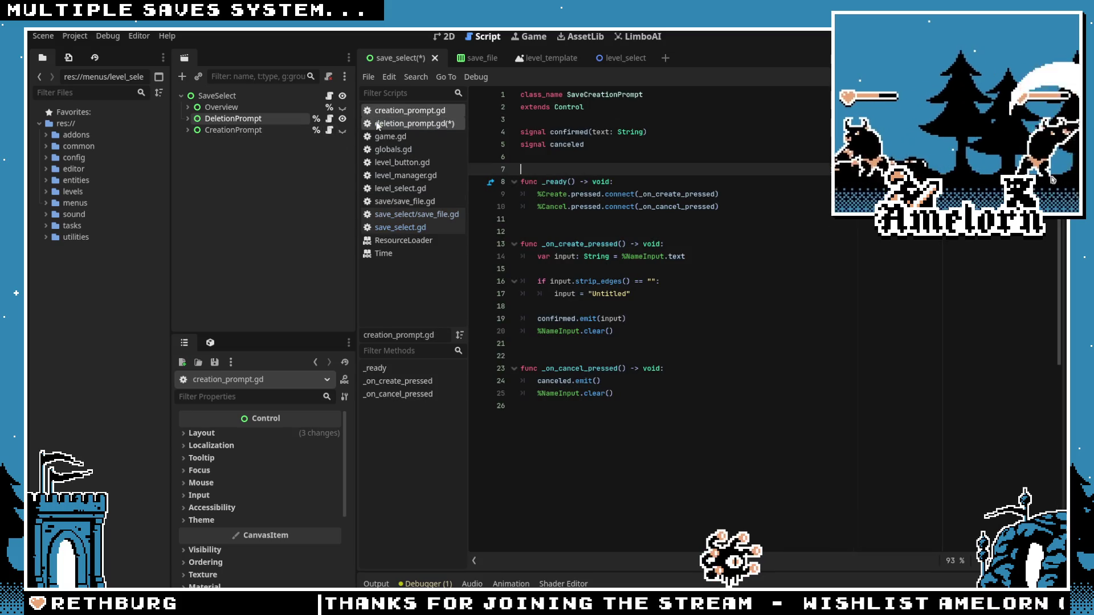
pyautogui.click(335, 120)
pyautogui.click(516, 95)
pyautogui.press('Return')
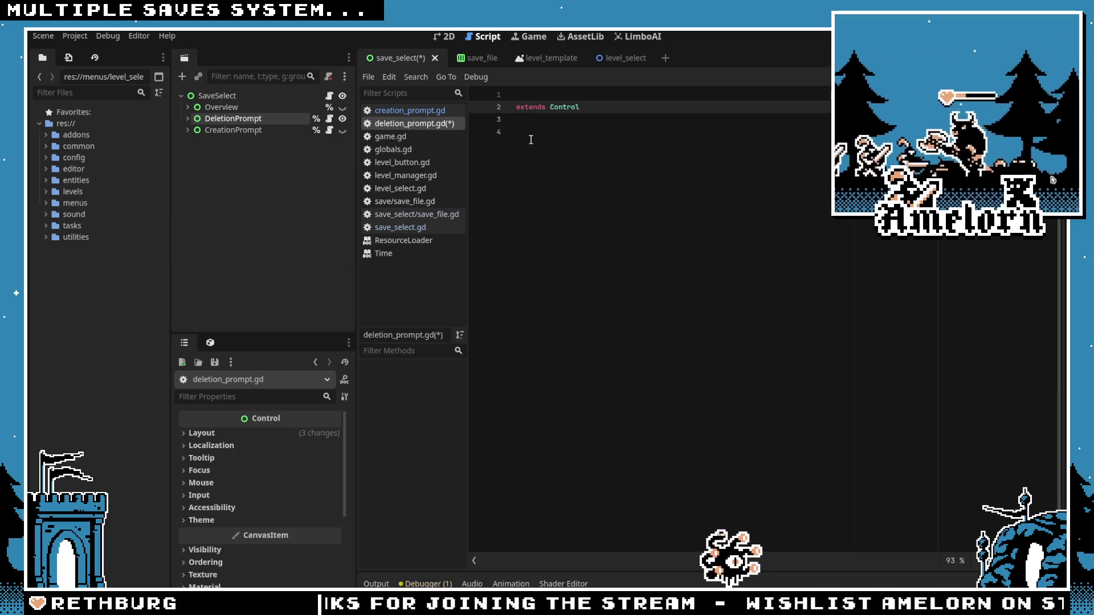
pyautogui.press('Up')
pyautogui.write('class_name Save')
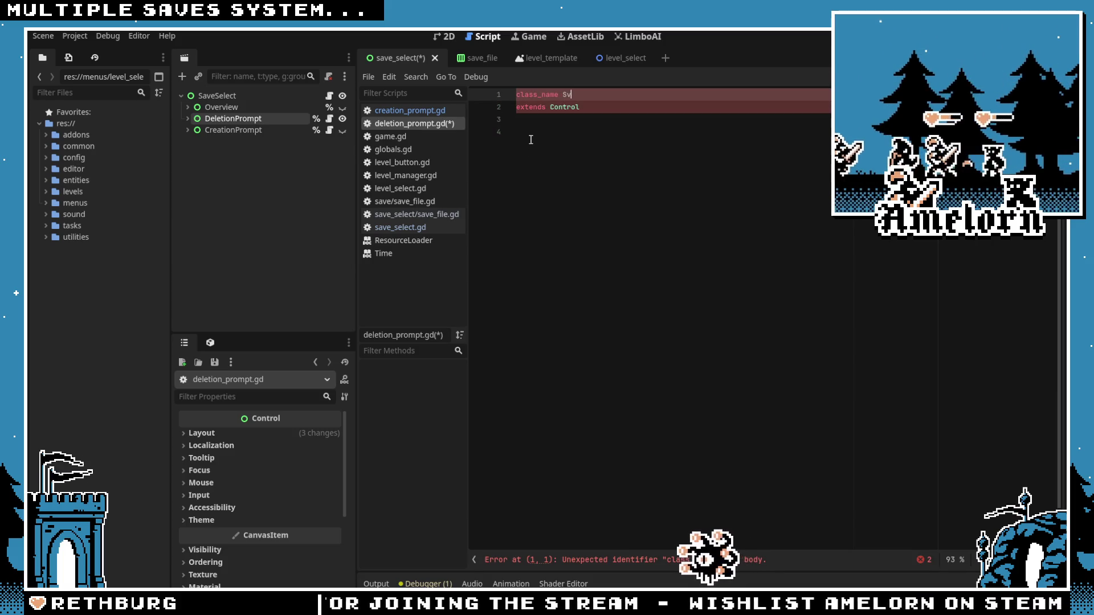
pyautogui.write('DeletionPrompt')
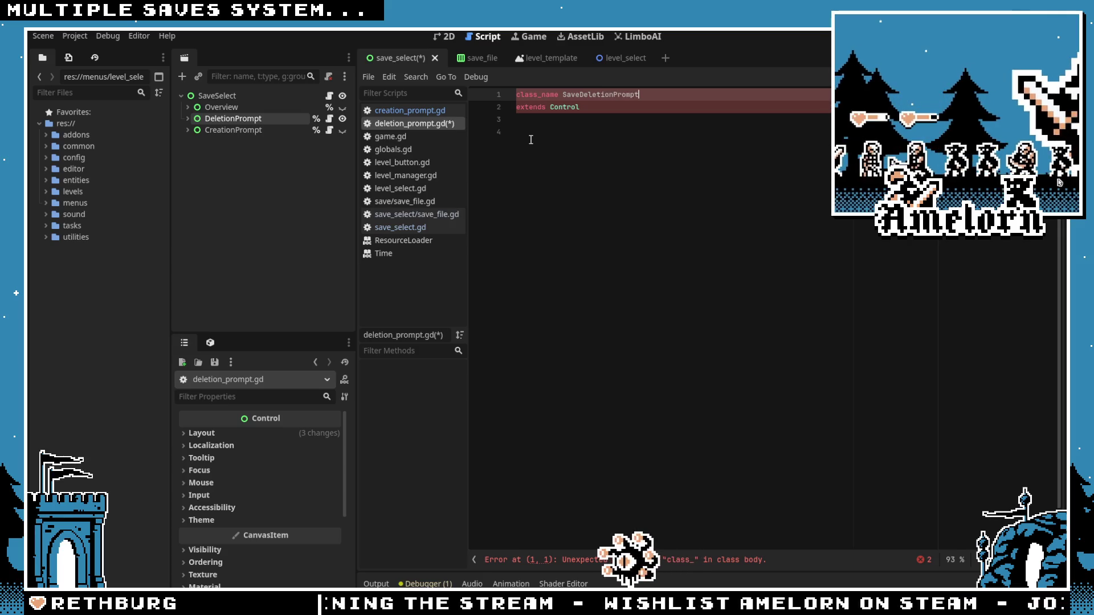
pyautogui.click(530, 140)
pyautogui.press('Return')
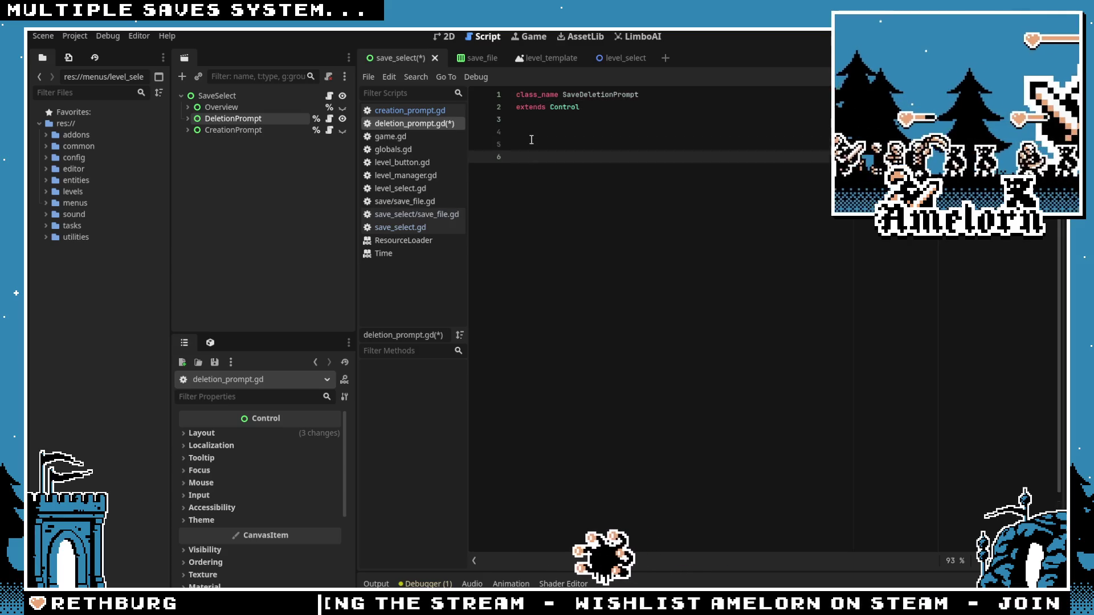
pyautogui.press('Up')
pyautogui.press('Return')
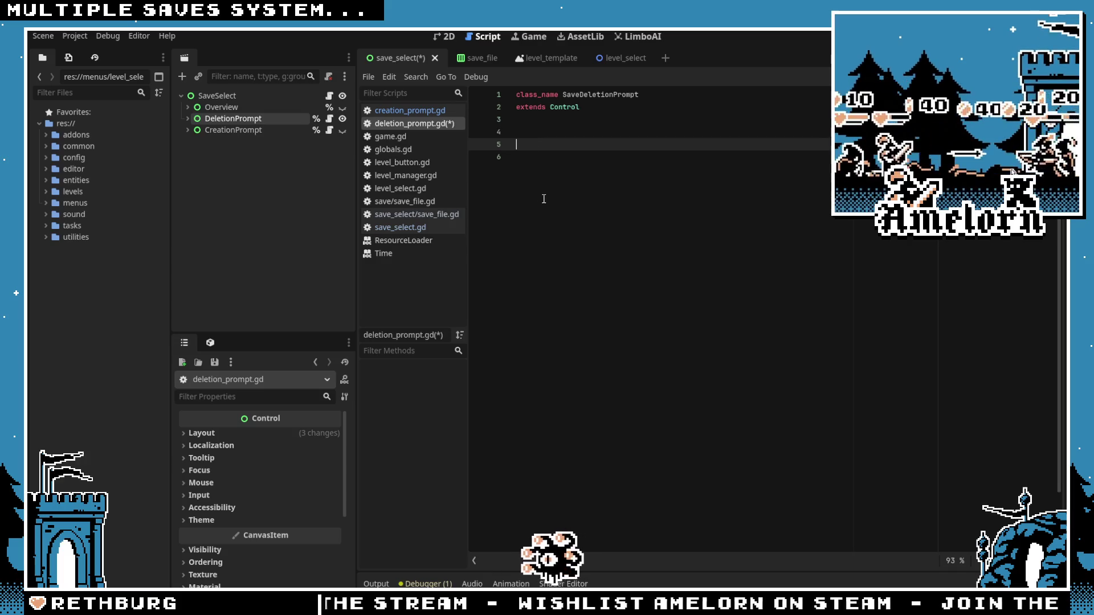
# Step: Check the DeletionPrompt node's buttons, then declare 'signal confirmed' and 'signal canceled' in the script
pyautogui.click(440, 37)
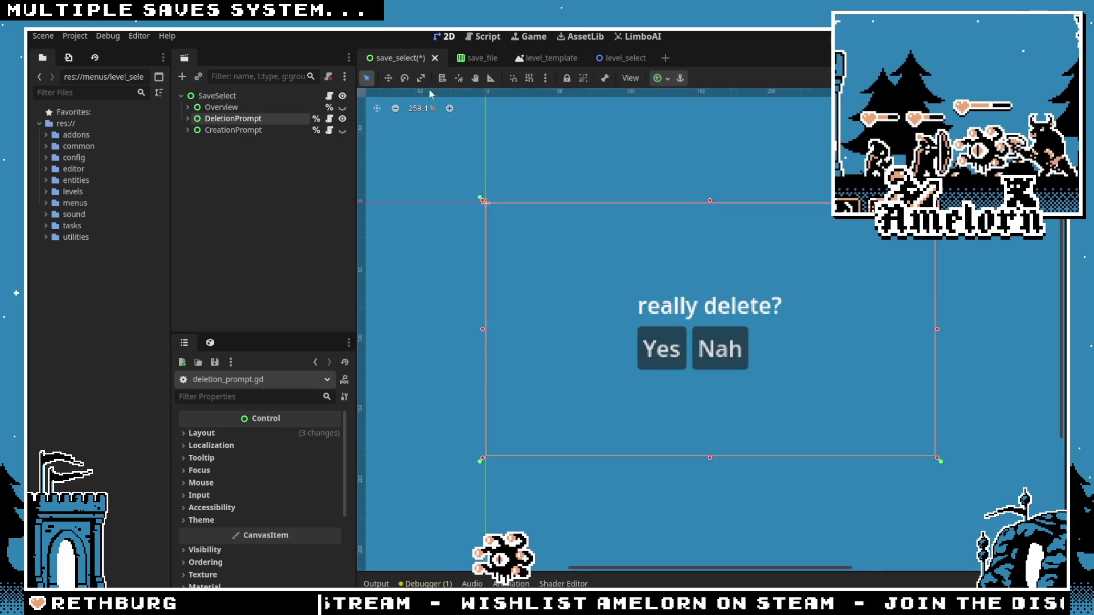
pyautogui.click(188, 118)
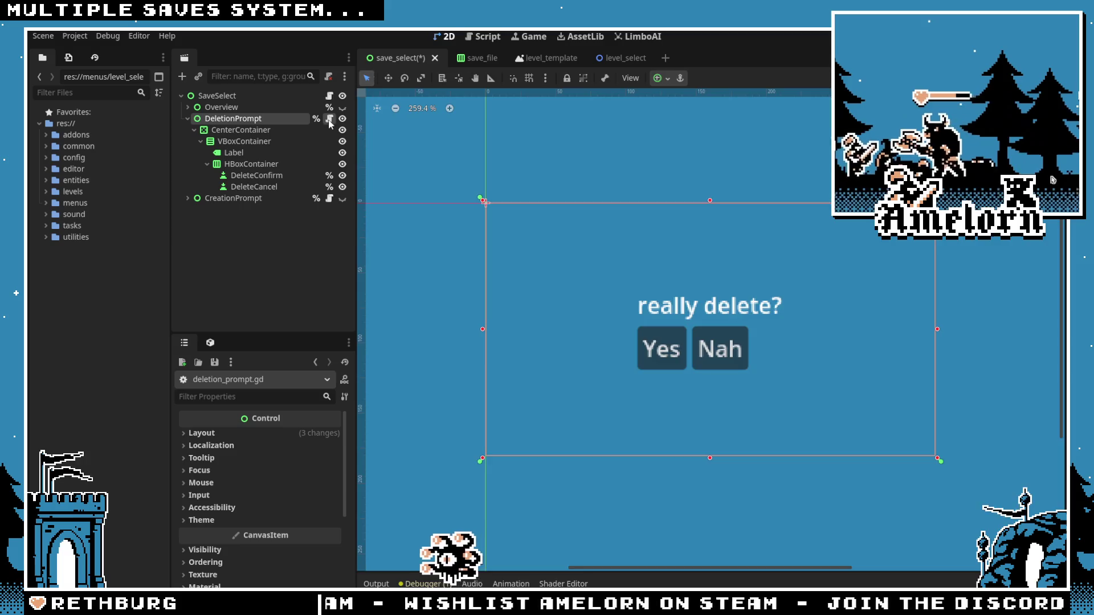
pyautogui.click(329, 118)
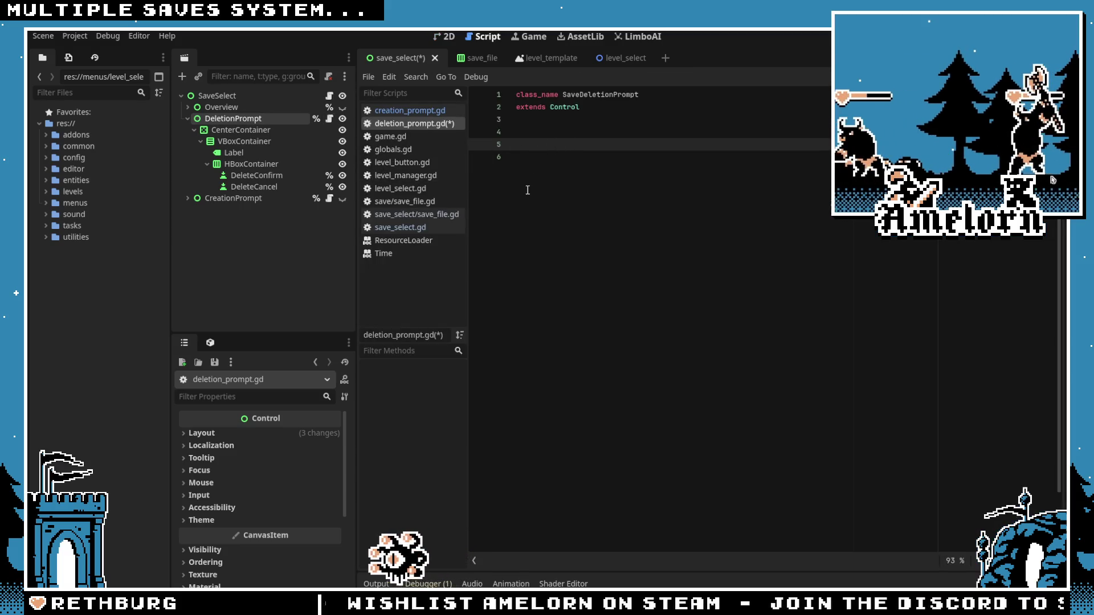
pyautogui.write('func _')
pyautogui.press('BackSpace')
pyautogui.press('BackSpace')
pyautogui.press('BackSpace')
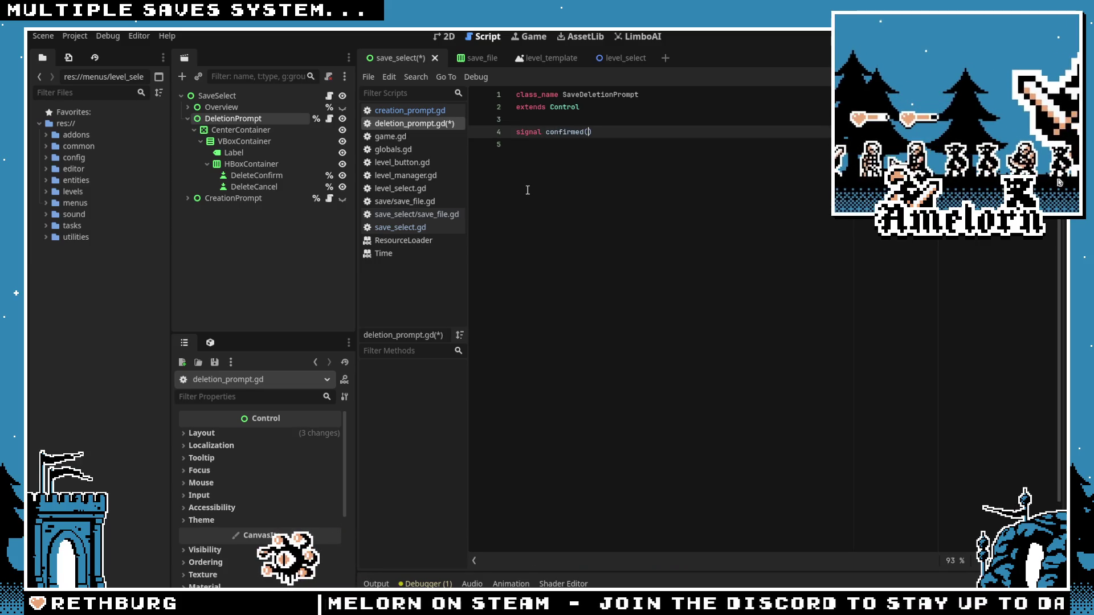
pyautogui.press('Return')
pyautogui.write('signal canc')
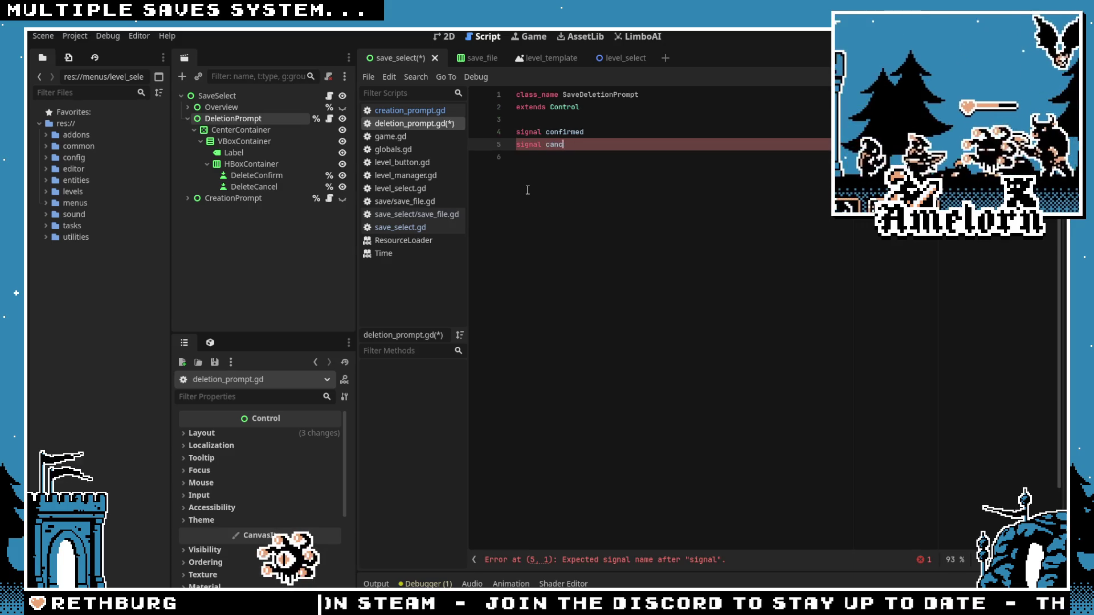
pyautogui.press('BackSpace')
pyautogui.write('e')
pyautogui.press('Return')
pyautogui.press('Return')
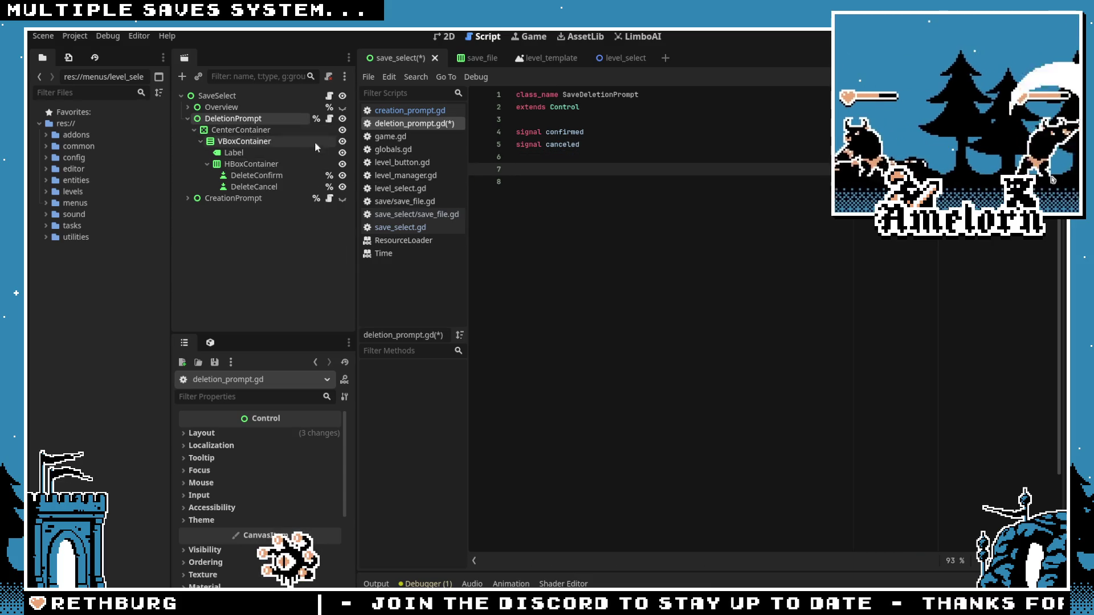
# Step: Review the CreationPrompt script's handler code for reference, then return to deletion_prompt.gd
pyautogui.click(328, 199)
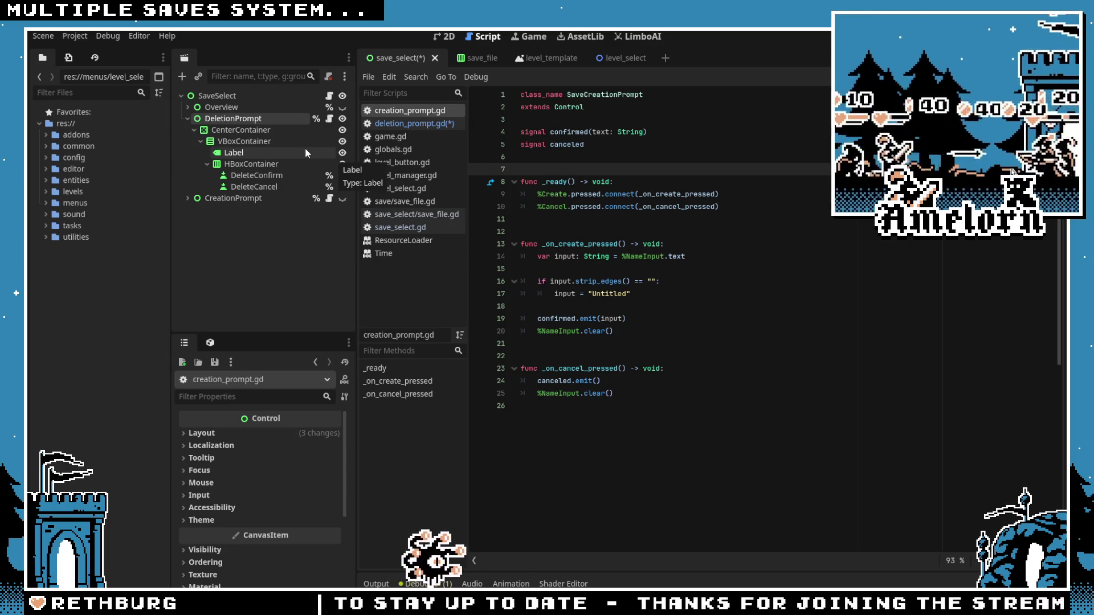
pyautogui.press('Down')
pyautogui.press('Down')
pyautogui.press('Down')
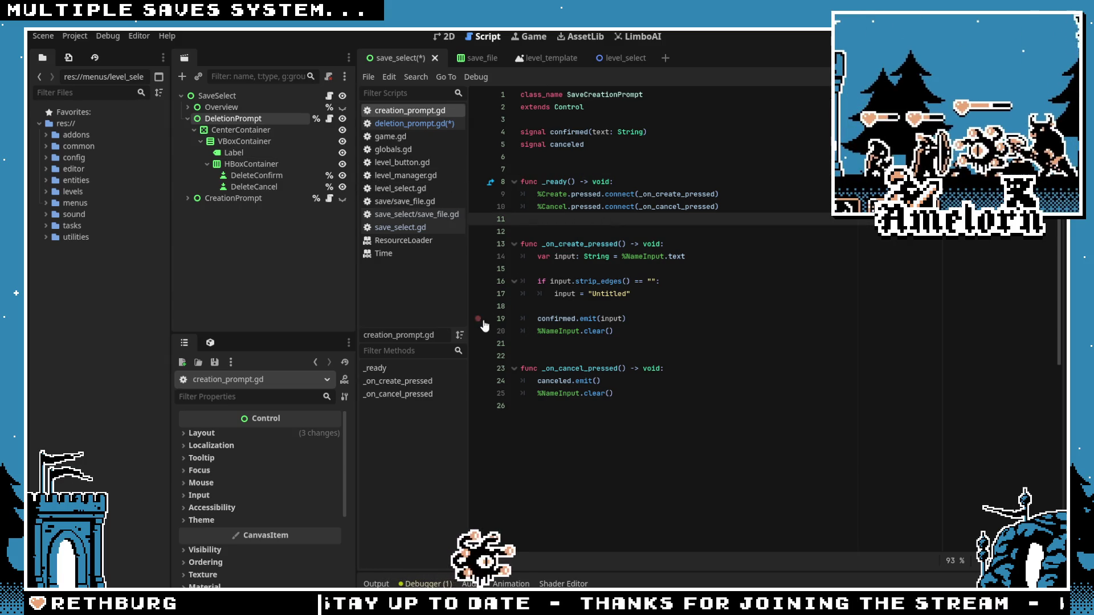
pyautogui.click(652, 367)
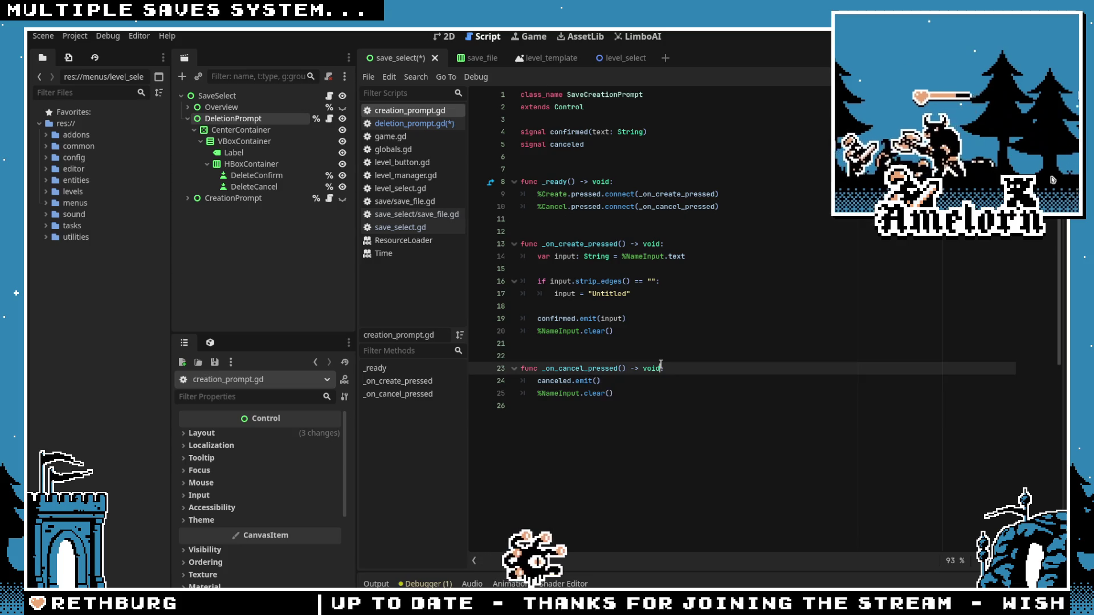
pyautogui.click(662, 353)
pyautogui.click(636, 382)
pyautogui.click(630, 395)
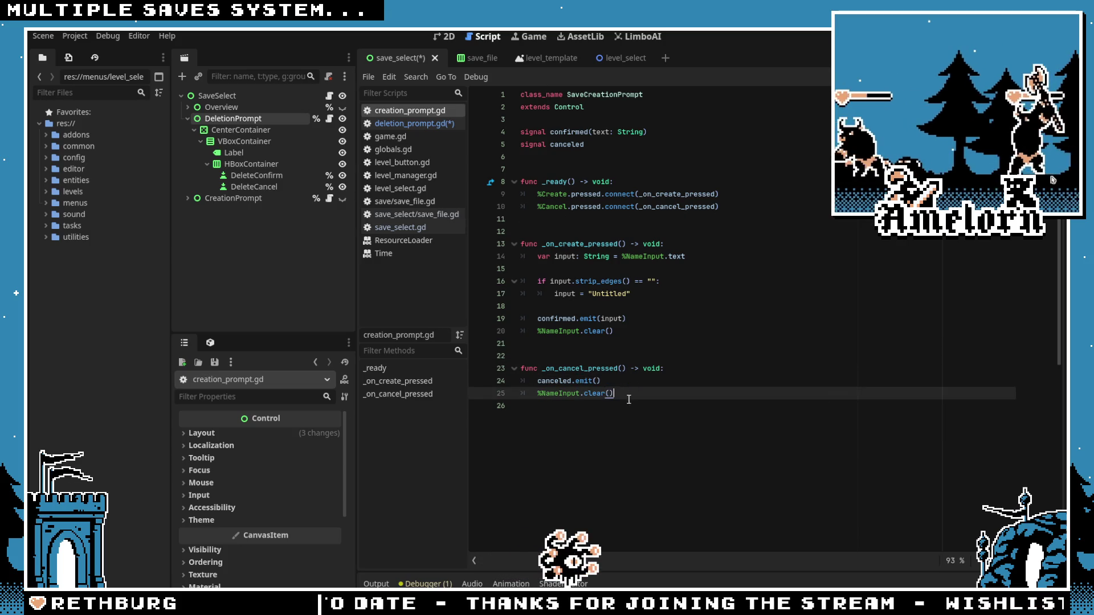
pyautogui.click(615, 417)
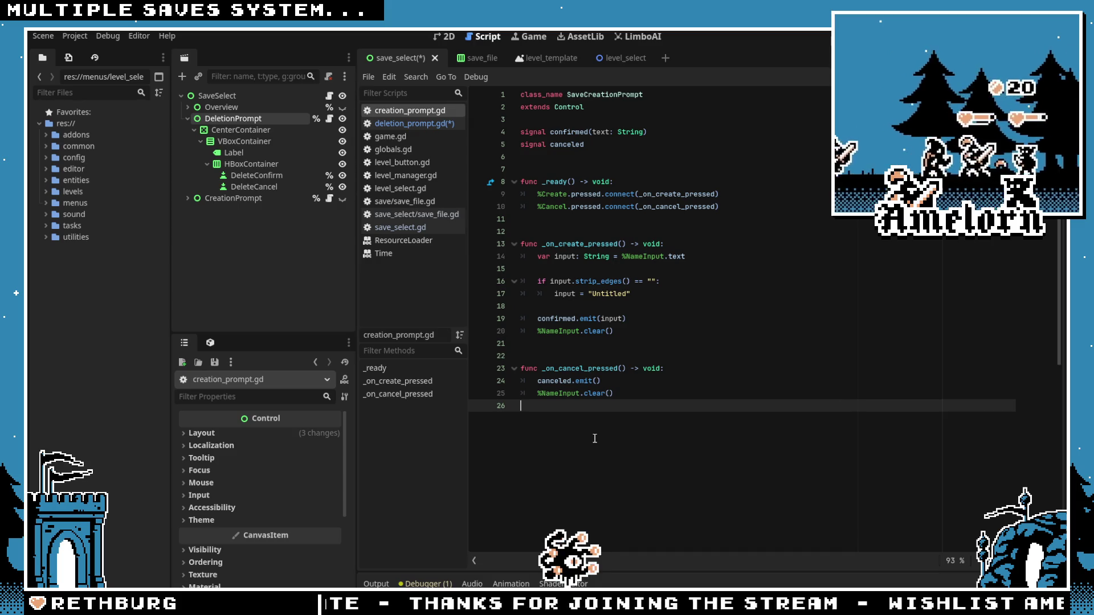
pyautogui.click(591, 356)
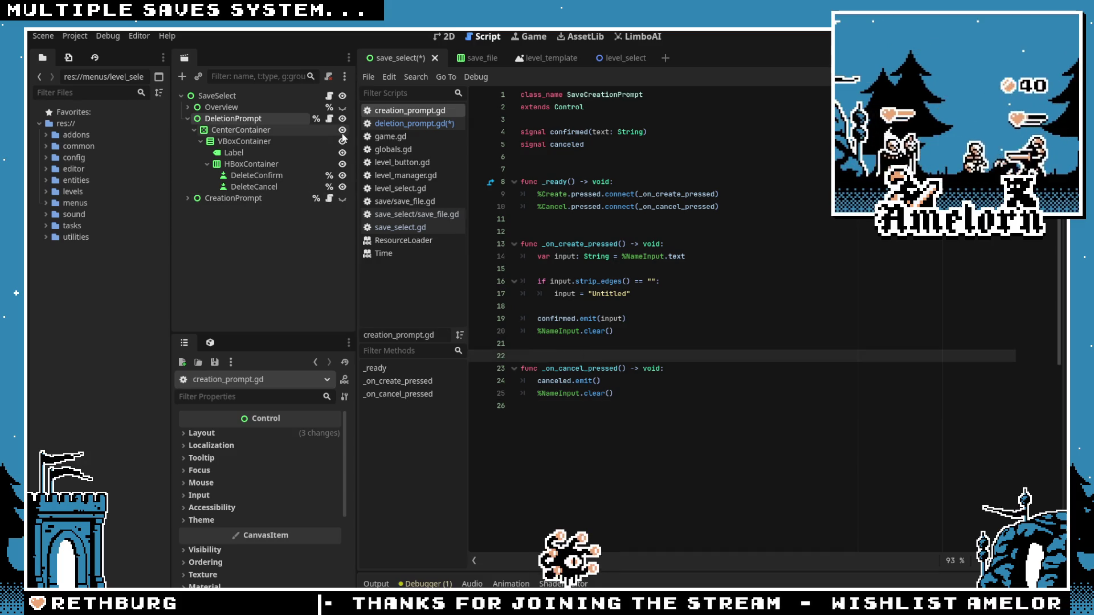
pyautogui.click(330, 118)
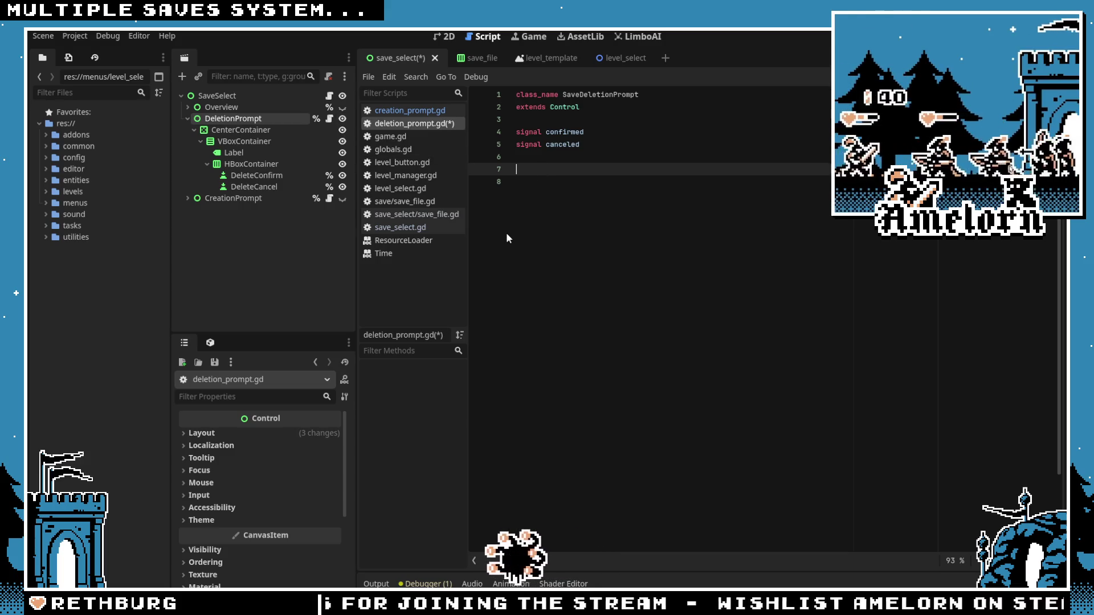
# Step: Write _ready() connecting %DeleteConfirm.pressed to _on_confirmed and %DeleteCancel.pressed to _on_canceled
pyautogui.press('Return')
pyautogui.write('func _rea')
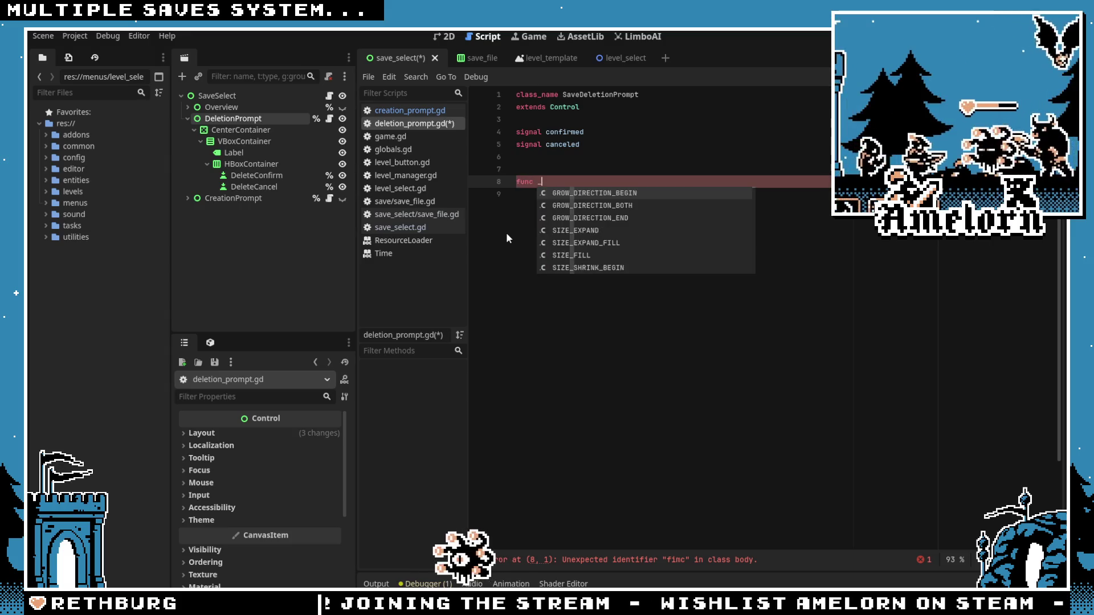
pyautogui.press('Return')
pyautogui.press('Return')
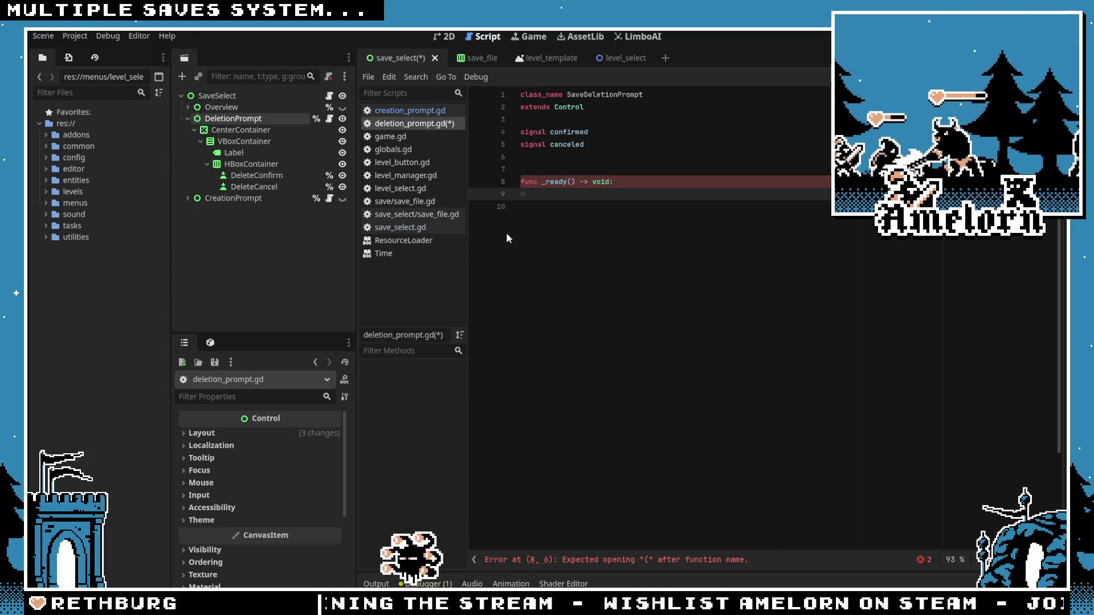
pyautogui.write('%')
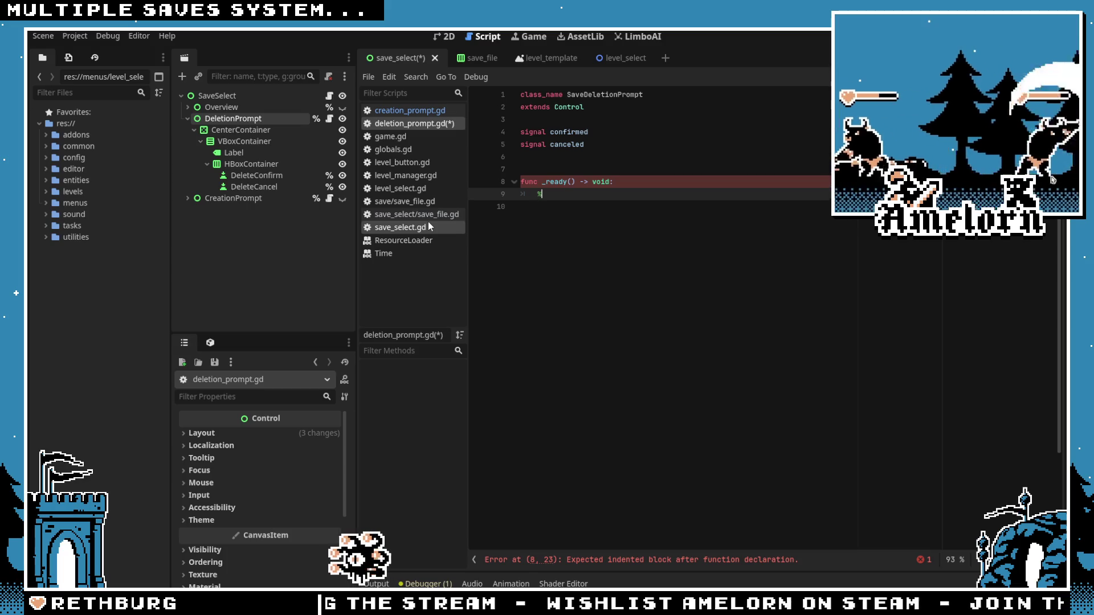
pyautogui.write('Delete')
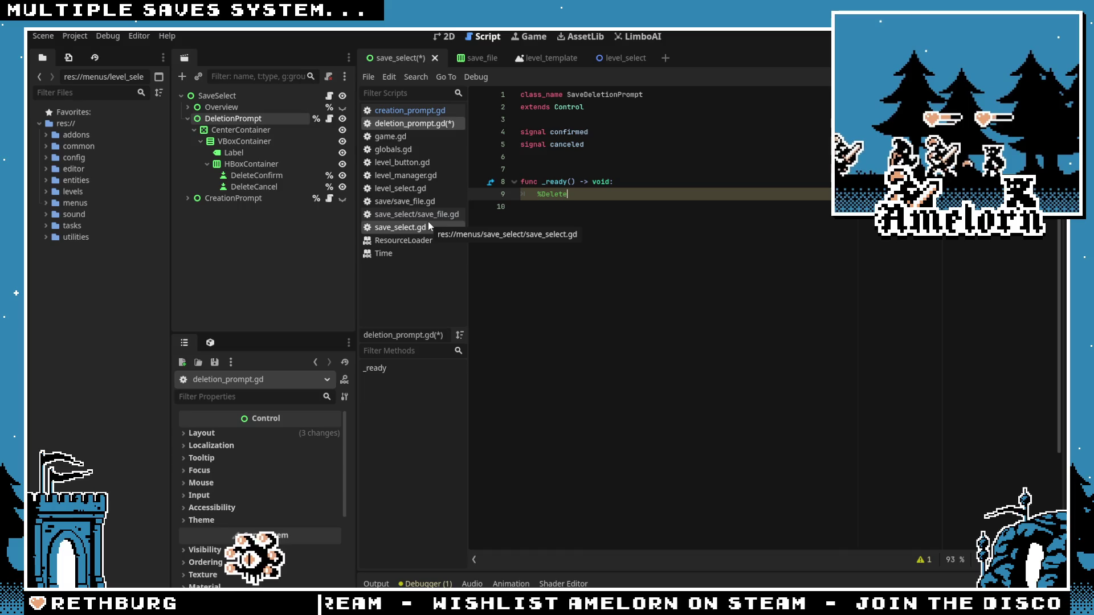
pyautogui.write('C')
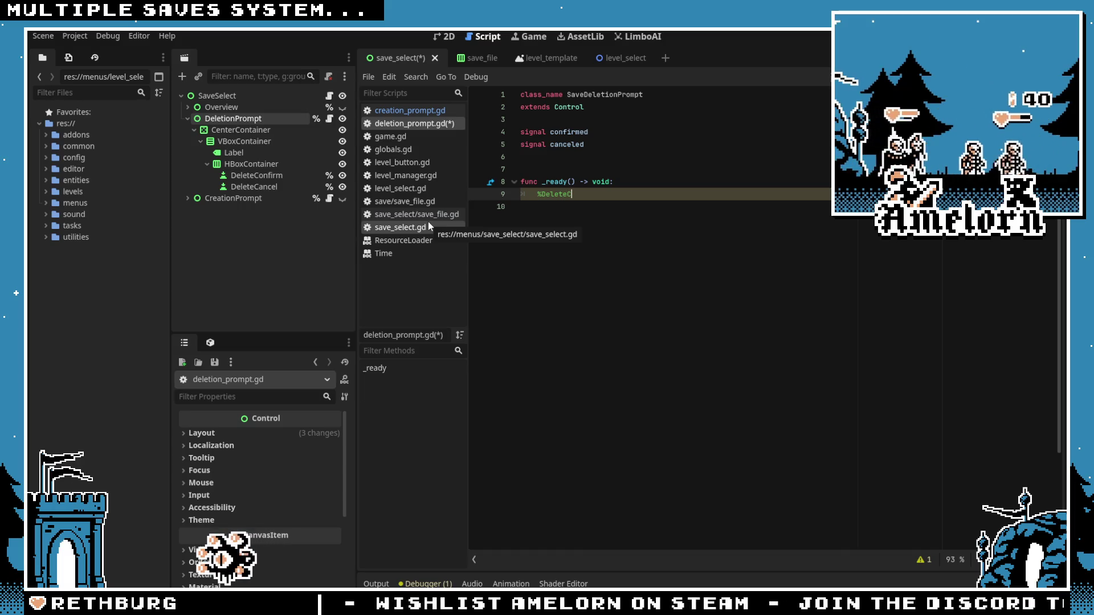
pyautogui.write('onfirm.p')
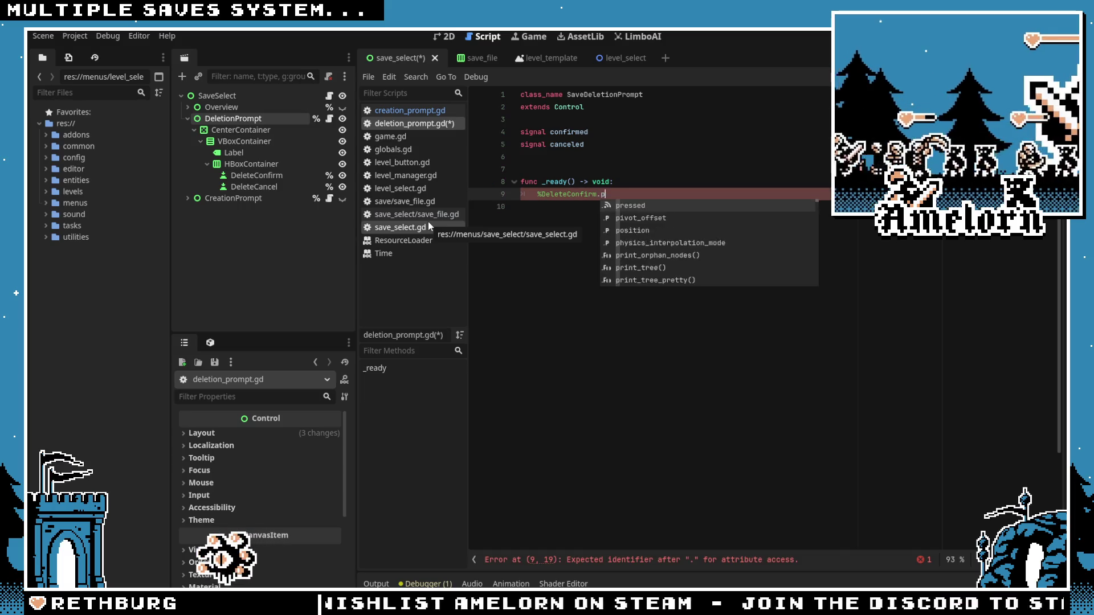
pyautogui.write('ressed.')
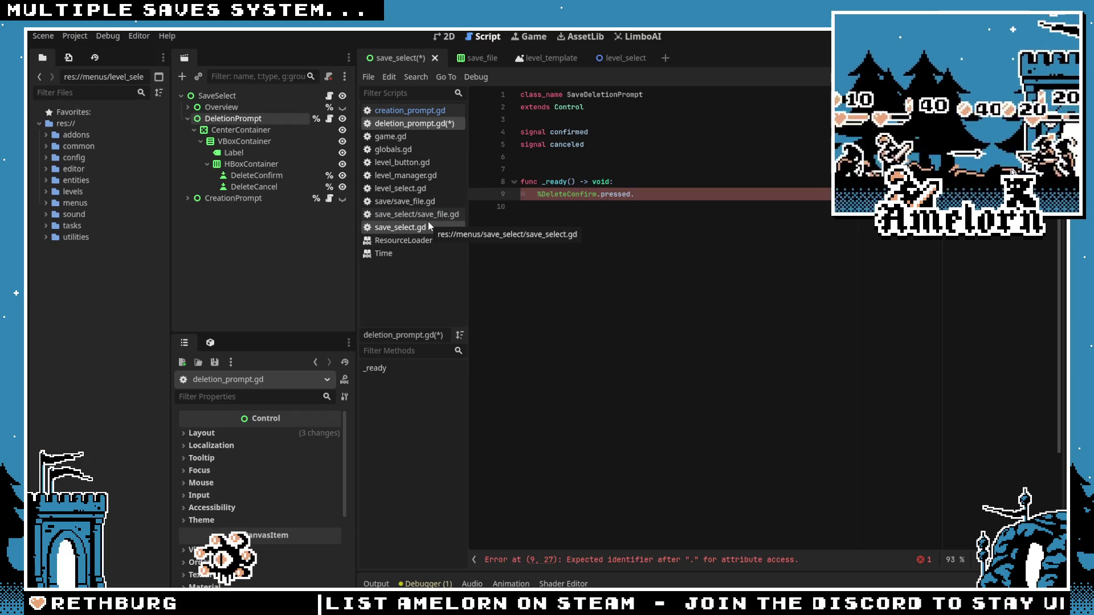
pyautogui.write('connect(_on_co')
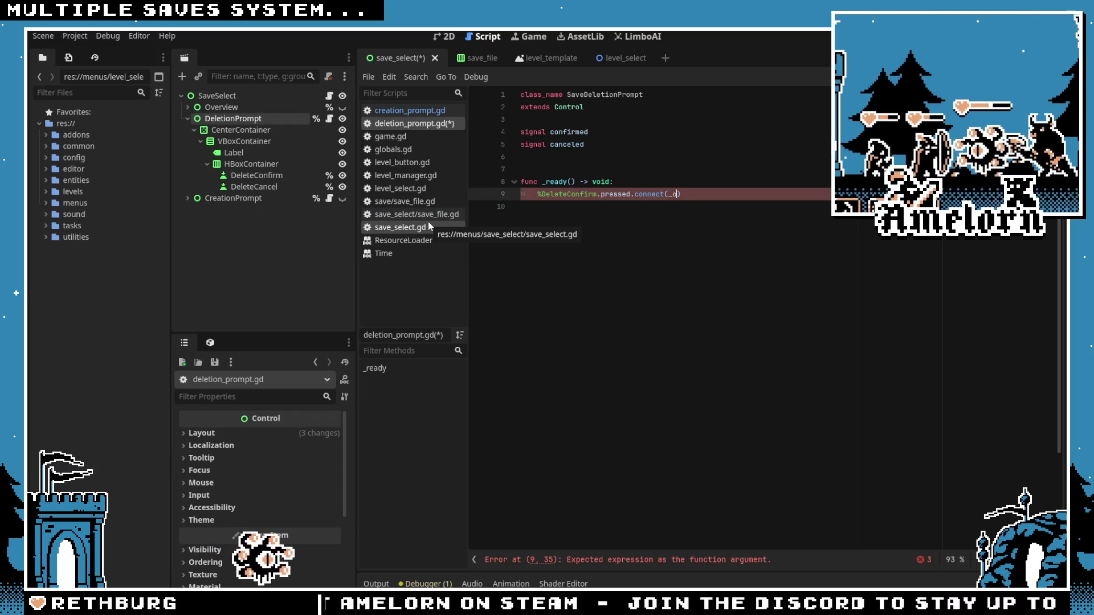
pyautogui.write('nfirmed)')
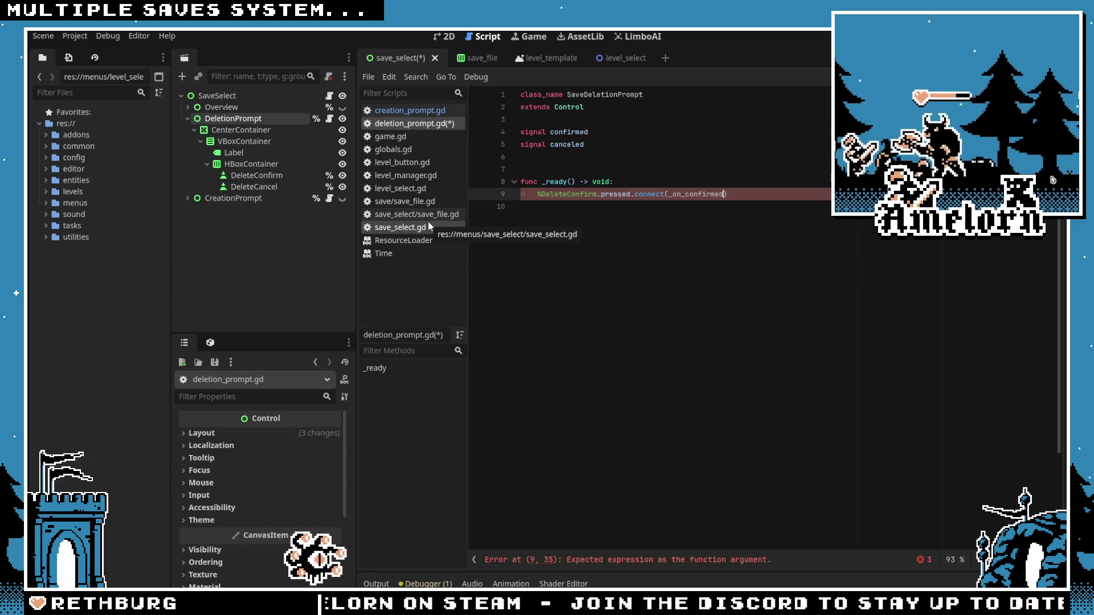
pyautogui.press('Return')
pyautogui.write('%Delete')
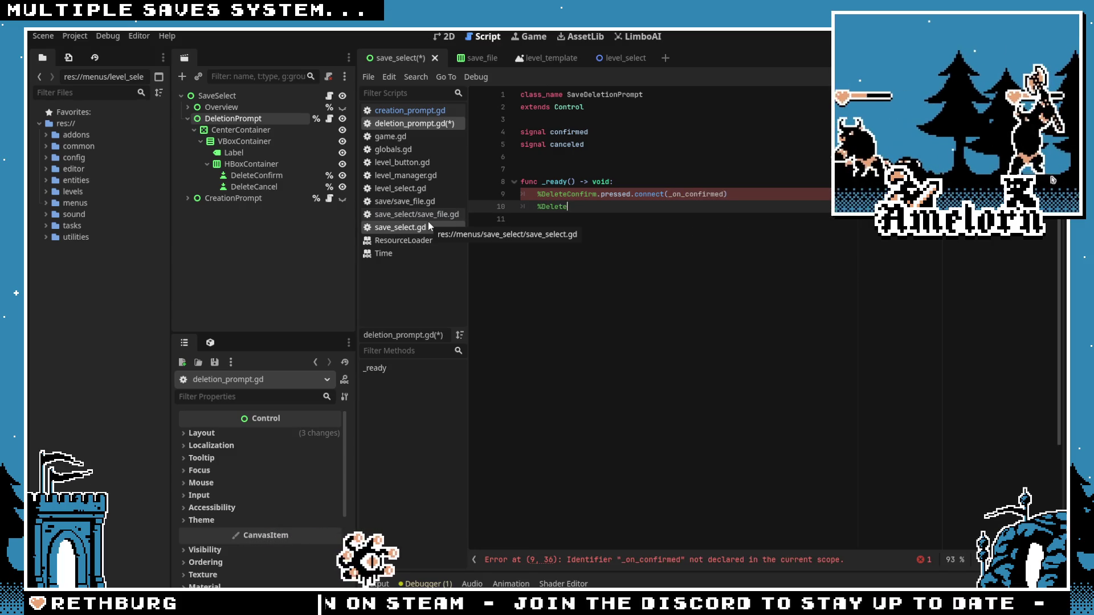
pyautogui.write('Cancel.pressed.co')
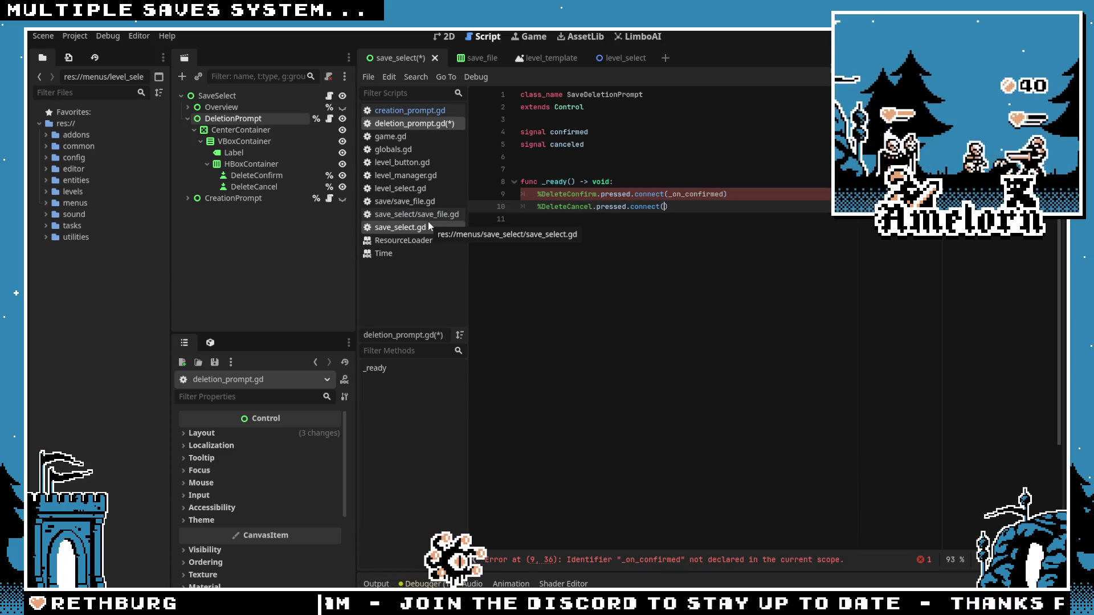
pyautogui.write('nnect(_on_cance')
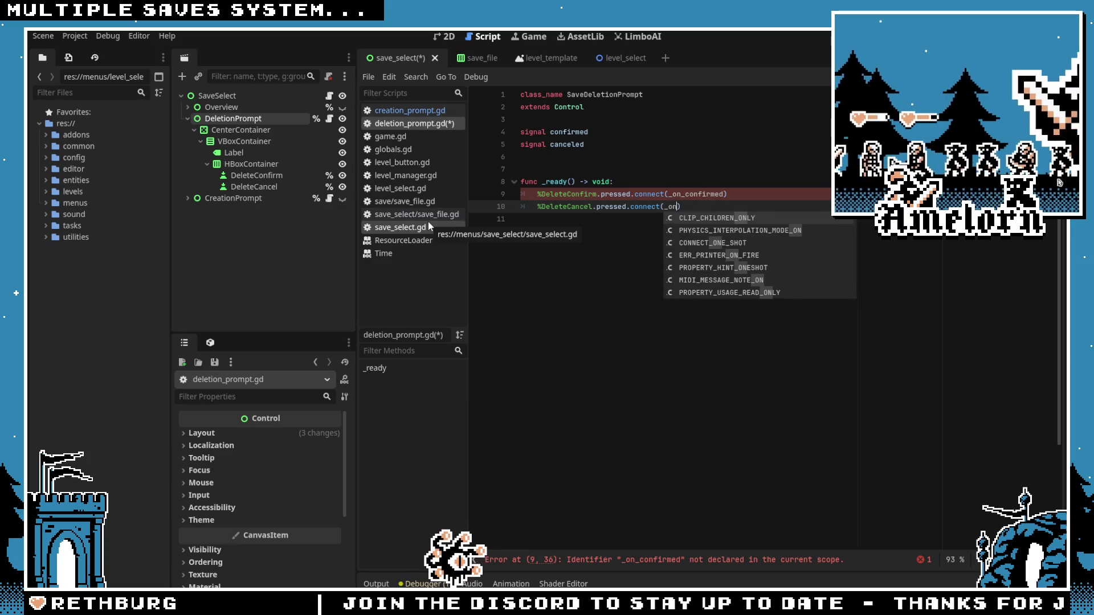
pyautogui.write('led')
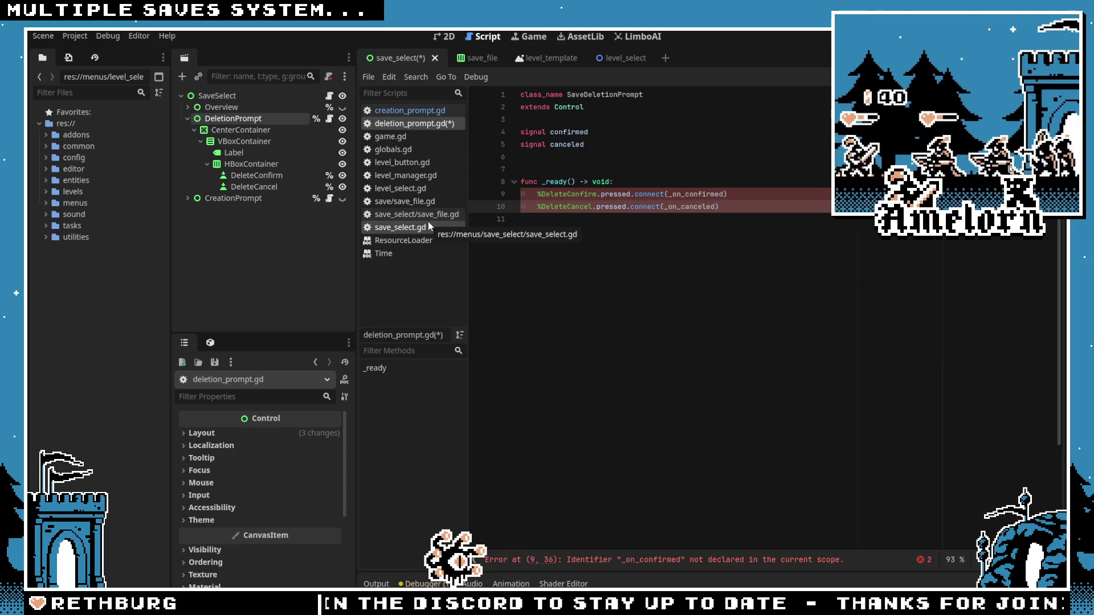
pyautogui.doubleClick(696, 194)
pyautogui.click(666, 234)
pyautogui.press('Return')
pyautogui.press('Return')
pyautogui.press('Return')
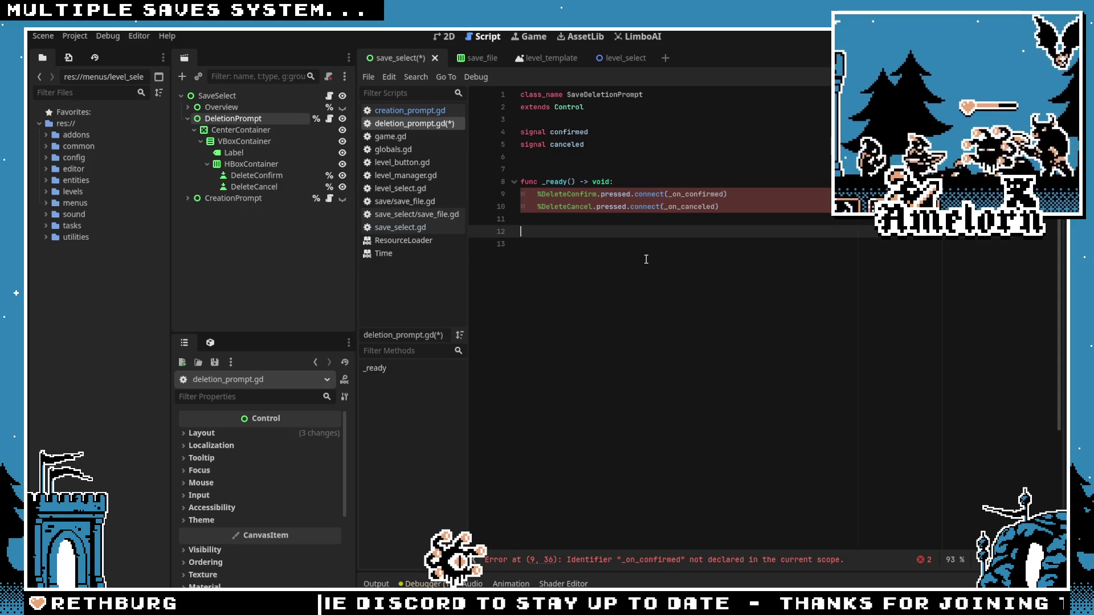
# Step: Write the _on_confirmed() function so its body calls confirmed.emit()
pyautogui.press('Up')
pyautogui.write('()')
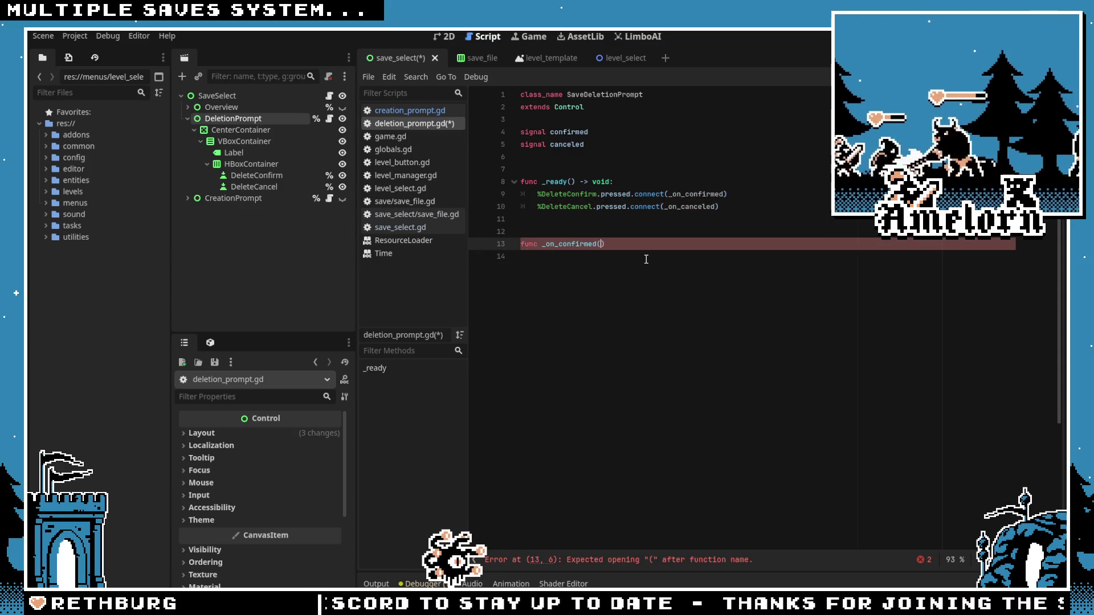
pyautogui.write(' -> void:')
pyautogui.press('Return')
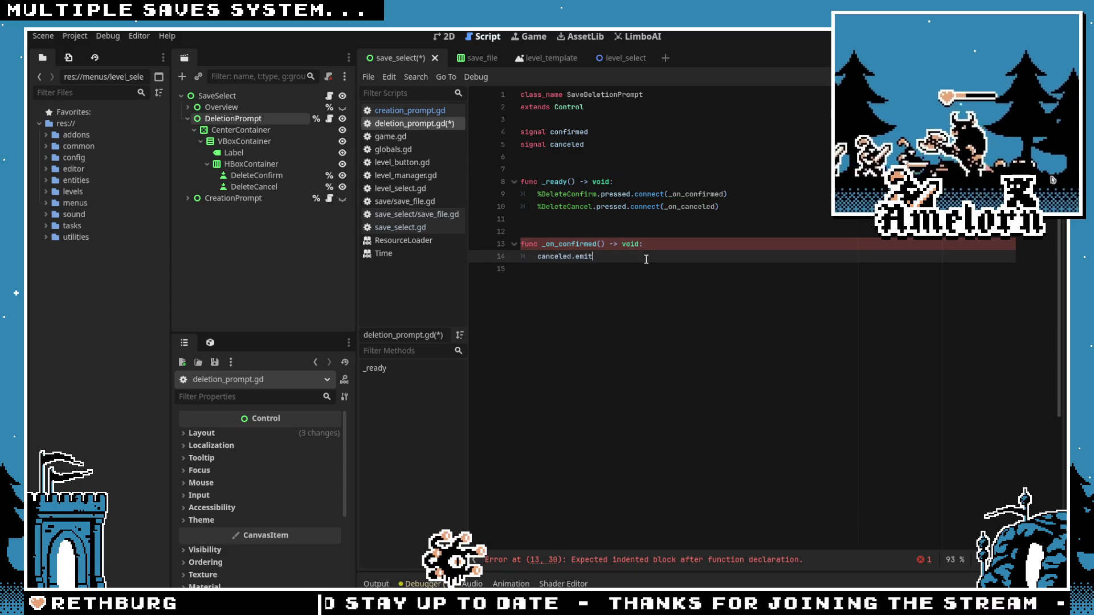
pyautogui.write('()')
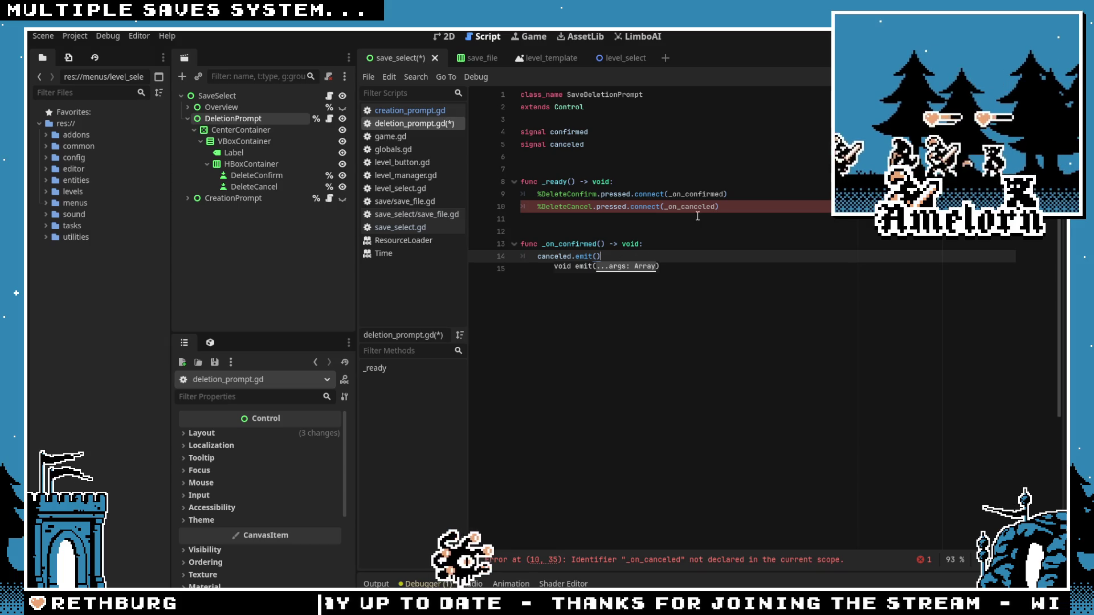
pyautogui.doubleClick(561, 257)
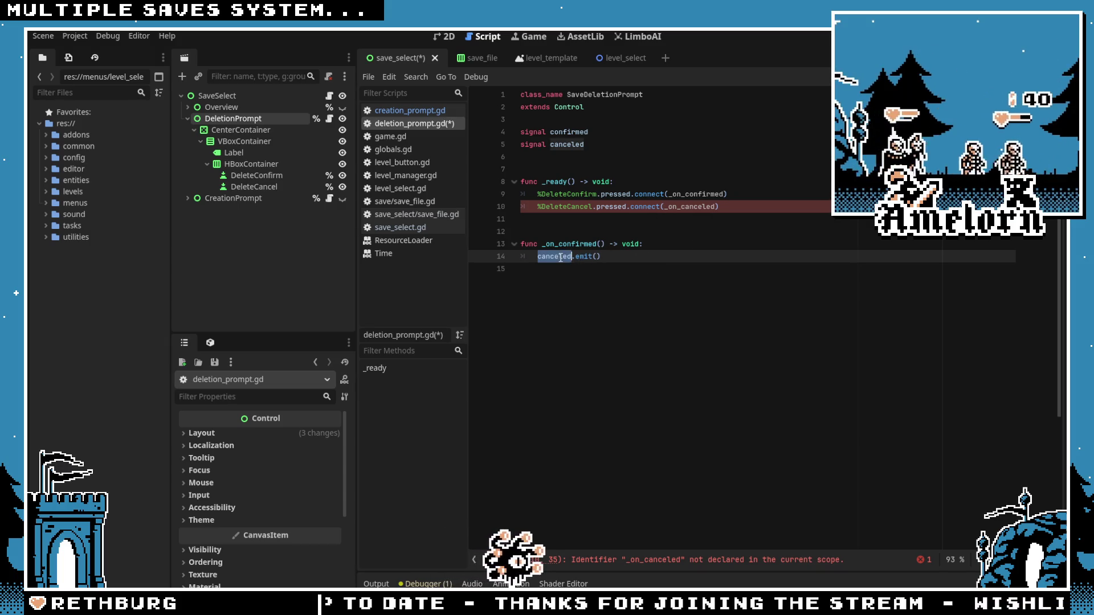
pyautogui.write('confirmed')
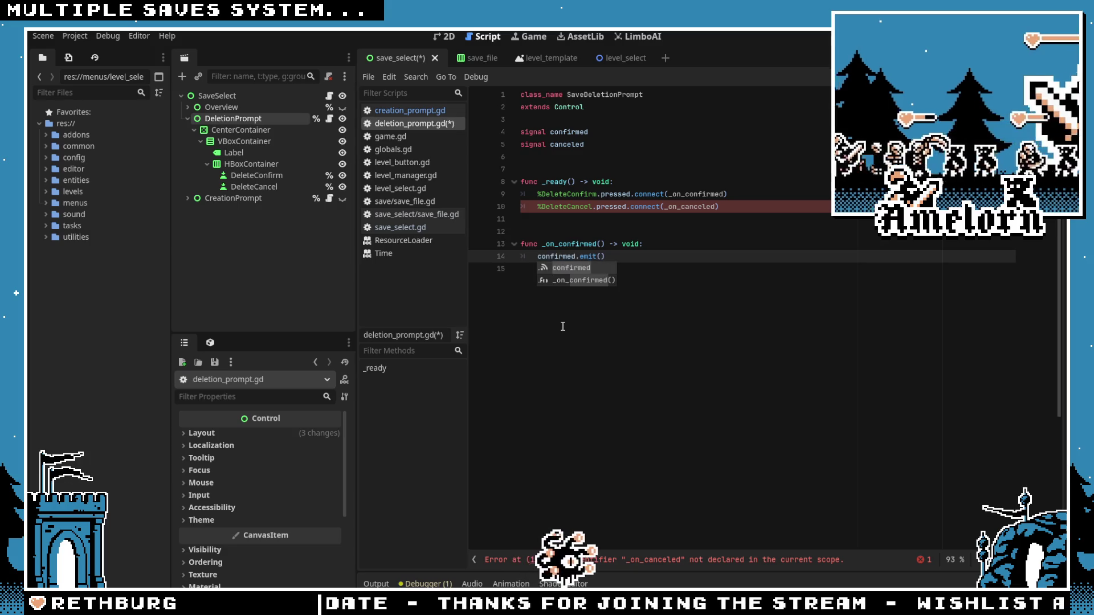
pyautogui.click(651, 244)
# Step: Duplicate _on_confirmed below and rename it to _on_canceled, emitting canceled
pyautogui.press('Home')
pyautogui.hotkey('shift', 'Down')
pyautogui.hotkey('shift', 'End')
pyautogui.hotkey('ctrl', 'c')
pyautogui.press('Down')
pyautogui.press('Return')
pyautogui.press('Return')
pyautogui.press('Return')
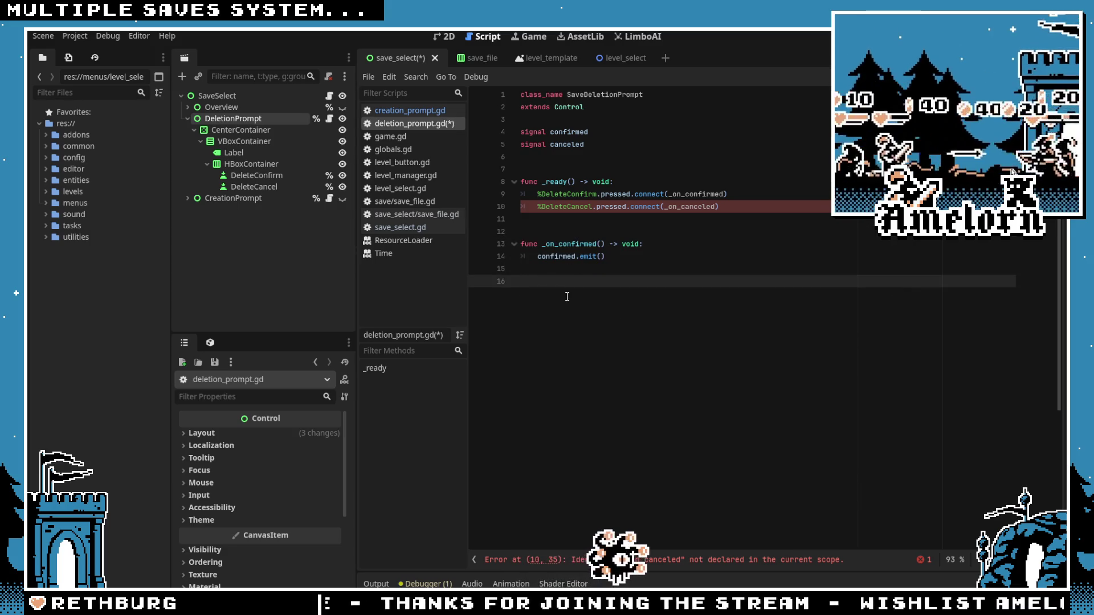
pyautogui.hotkey('ctrl', 'v')
pyautogui.moveTo(596, 306)
pyautogui.mouseDown()
pyautogui.moveTo(545, 306)
pyautogui.moveTo(556, 307)
pyautogui.mouseUp()
pyautogui.hotkey('ctrl', 'd')
pyautogui.write('cancl')
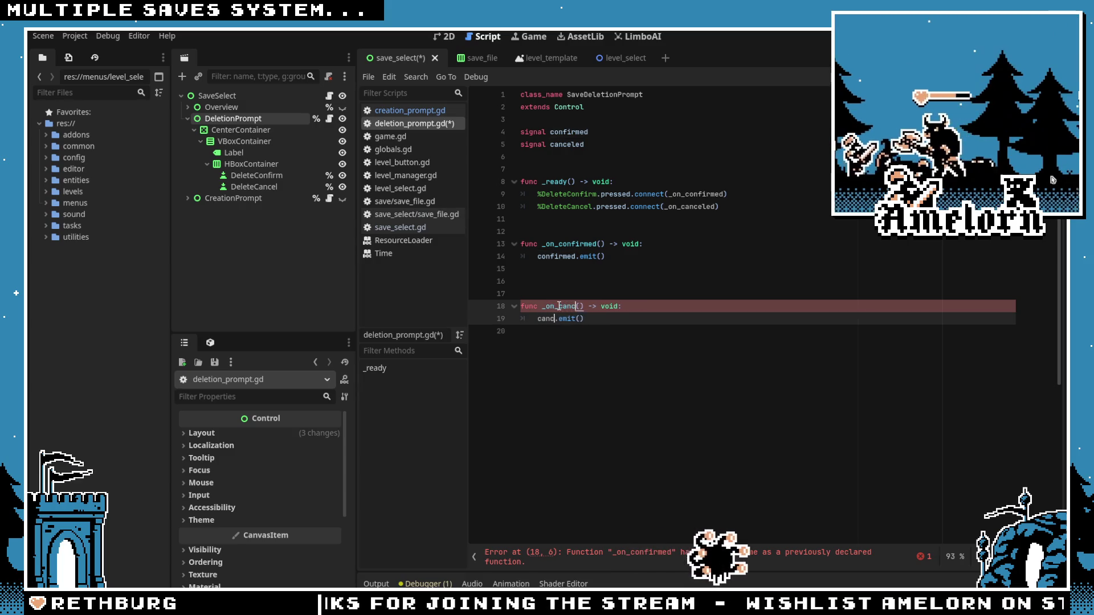
pyautogui.press('BackSpace')
pyautogui.write('eled')
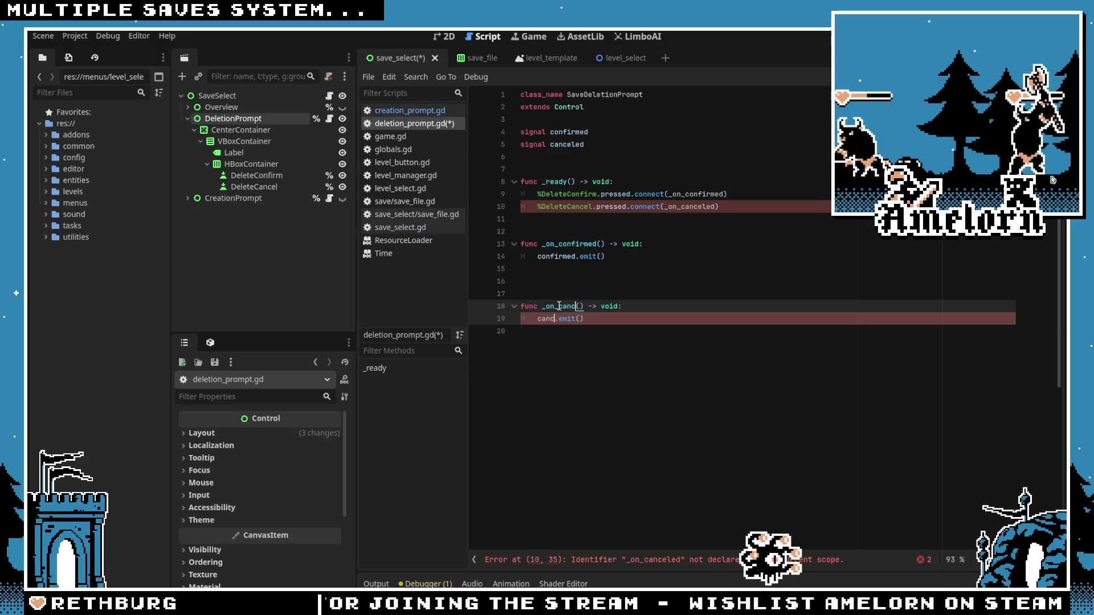
# Step: Tidy the blank lines between the handler functions and save deletion_prompt.gd
pyautogui.click(593, 281)
pyautogui.press('BackSpace')
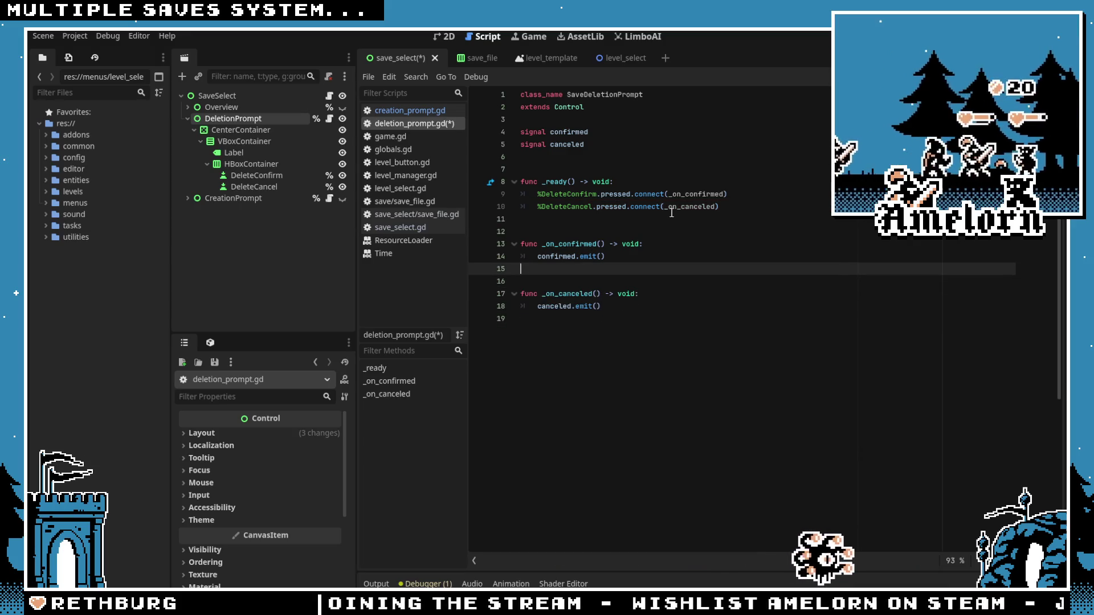
pyautogui.press('BackSpace')
pyautogui.click(613, 221)
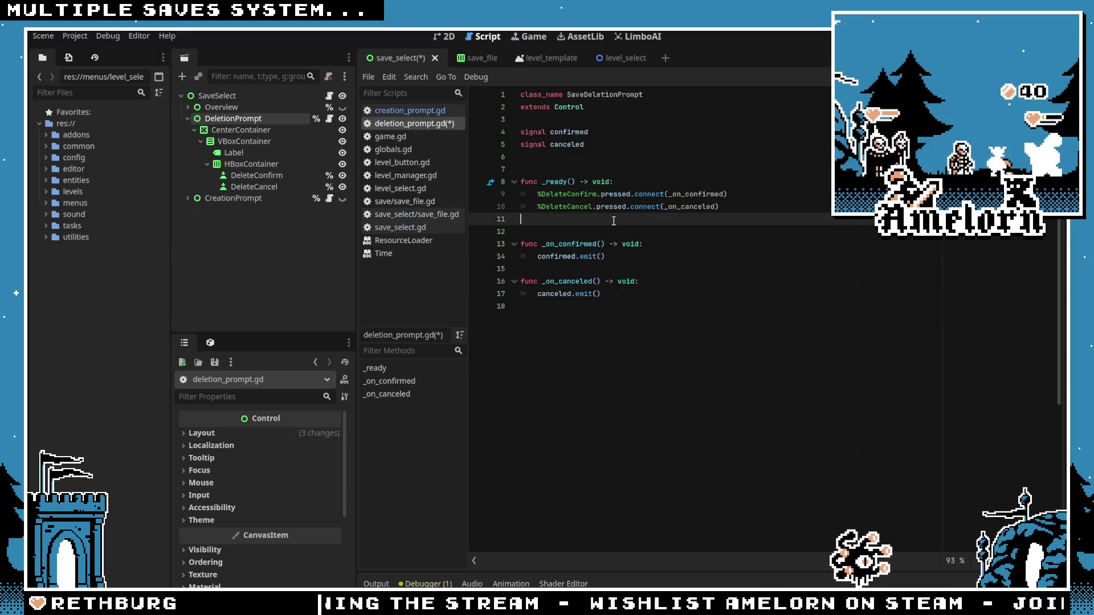
pyautogui.click(546, 273)
pyautogui.press('Return')
pyautogui.press('Up')
pyautogui.press('Up')
pyautogui.press('Up')
pyautogui.hotkey('ctrl', 's')
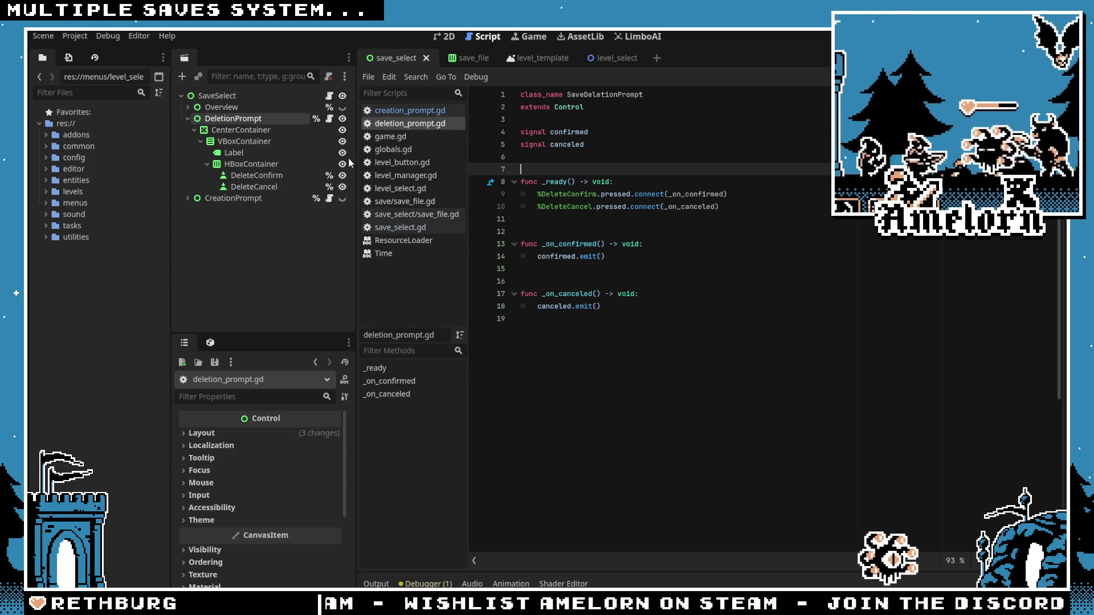
# Step: In save_select.gd's _ready, add %DeletionPrompt.confirmed.connect(_on_deletion_prompt_confirmed)
pyautogui.click(330, 96)
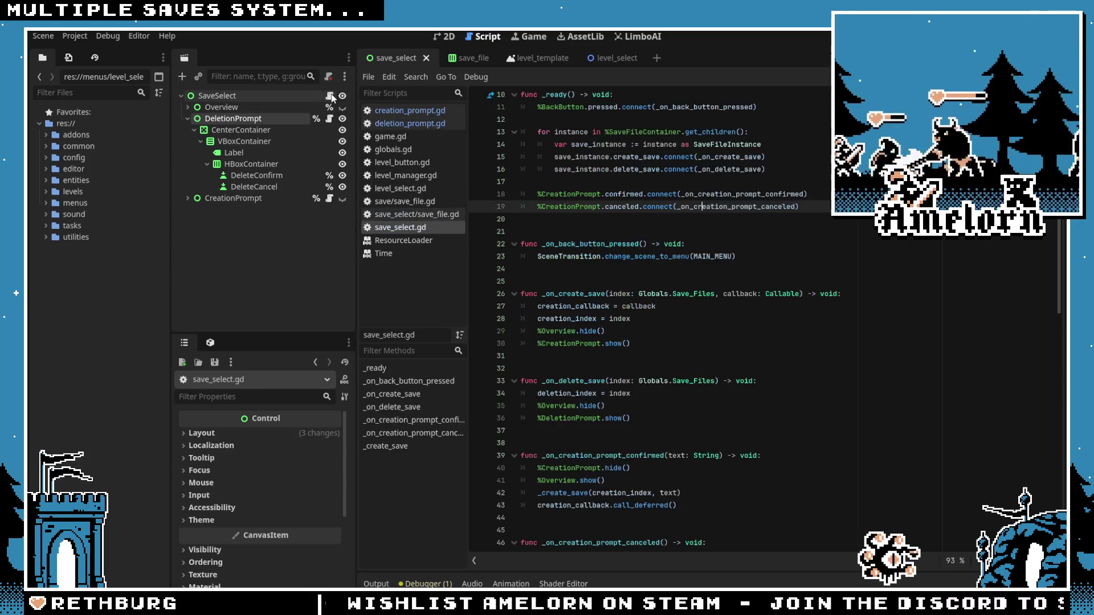
pyautogui.click(821, 322)
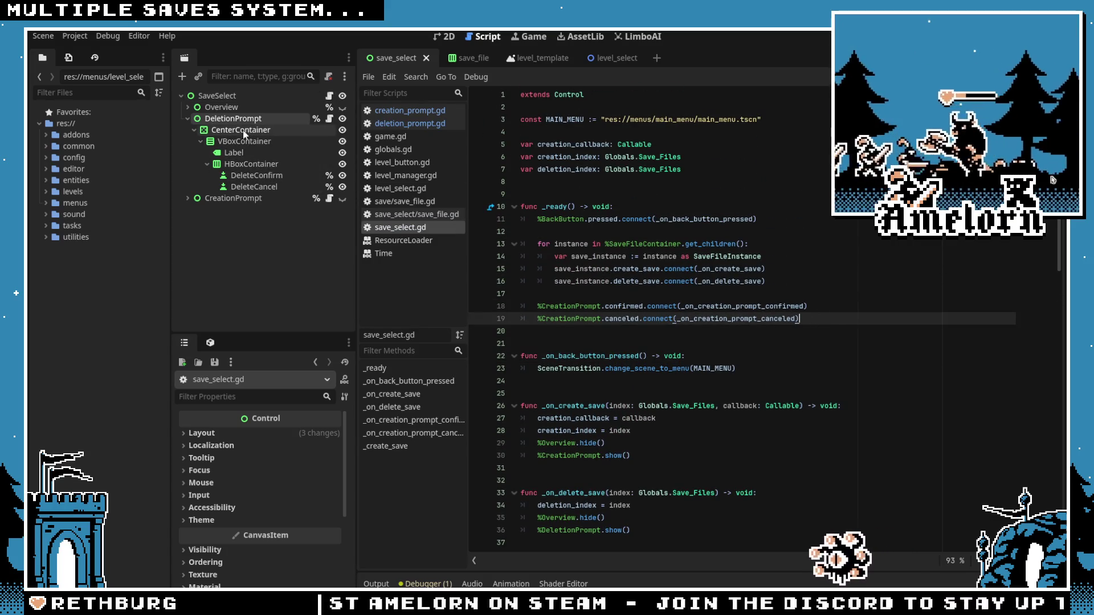
pyautogui.moveTo(735, 323)
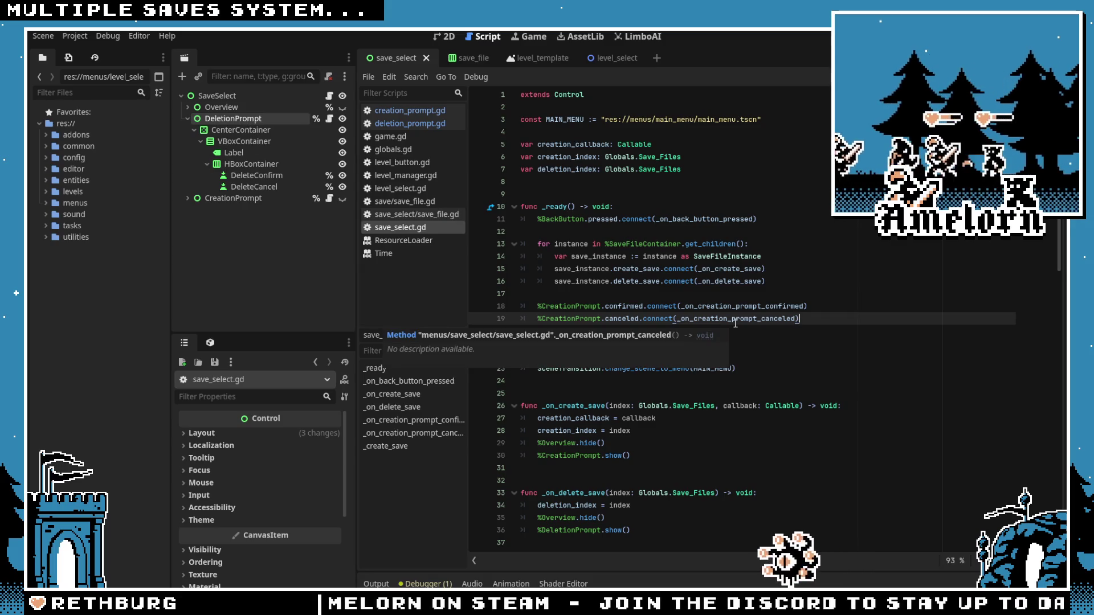
pyautogui.press('Return')
pyautogui.press('Return')
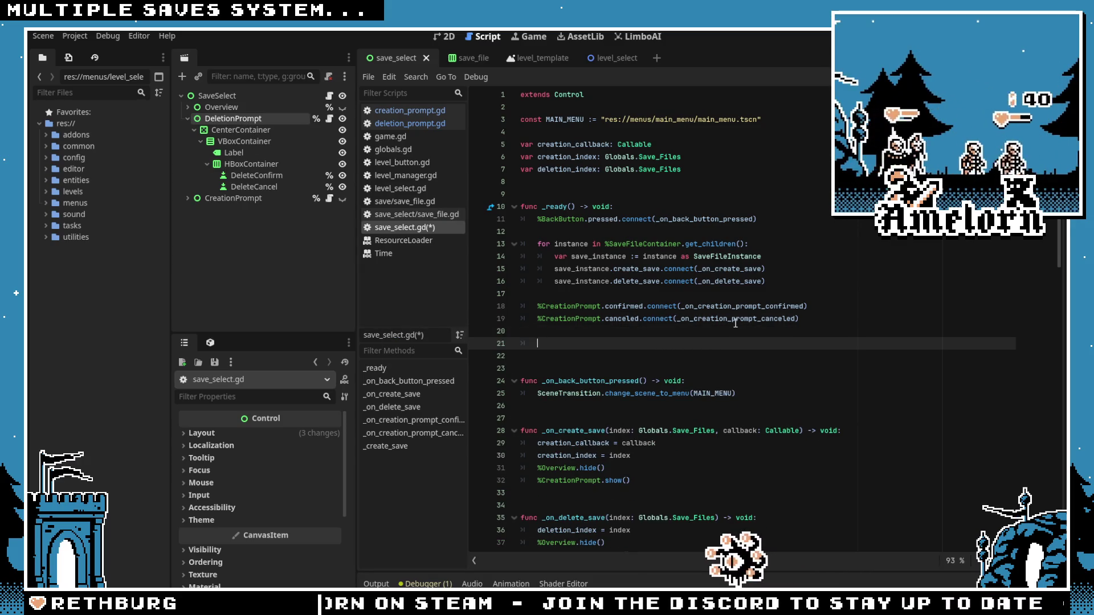
pyautogui.write('%Dele')
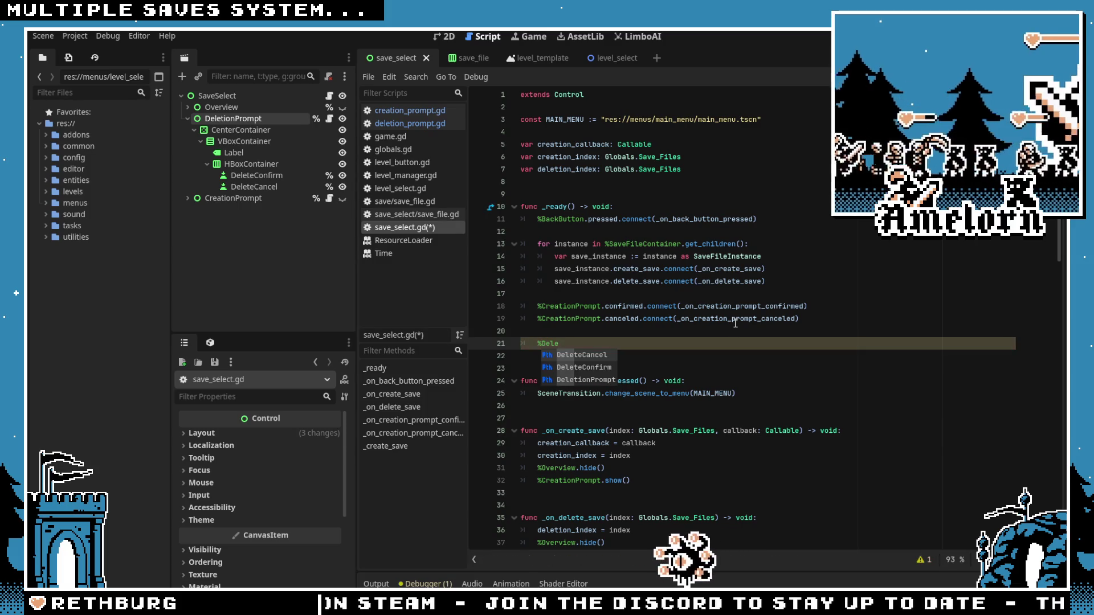
pyautogui.write('ti')
pyautogui.press('Return')
pyautogui.write('.co')
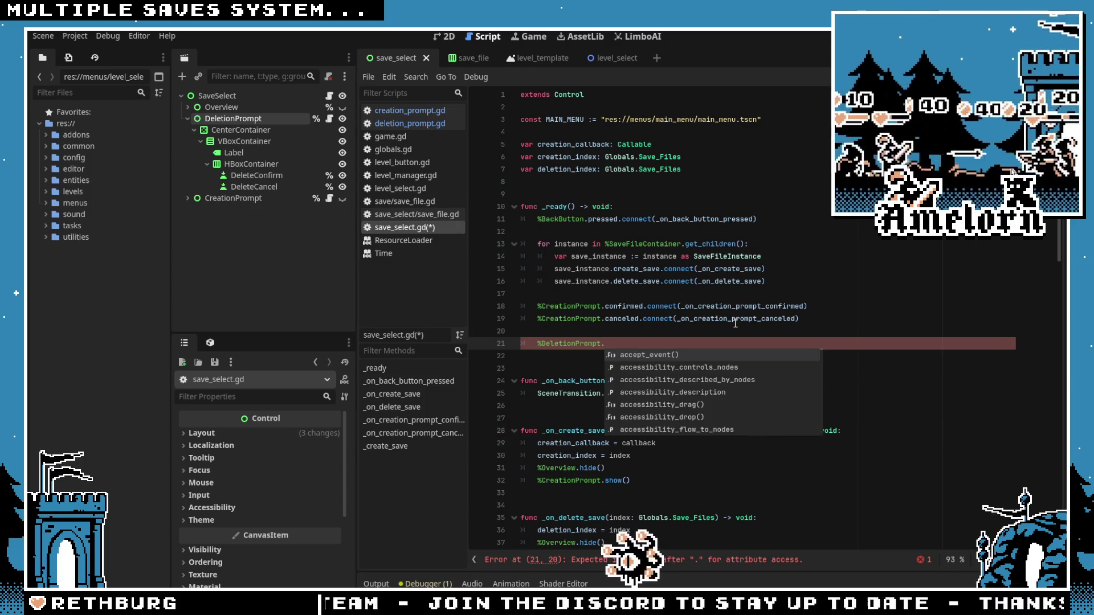
pyautogui.press('Return')
pyautogui.write('.connec')
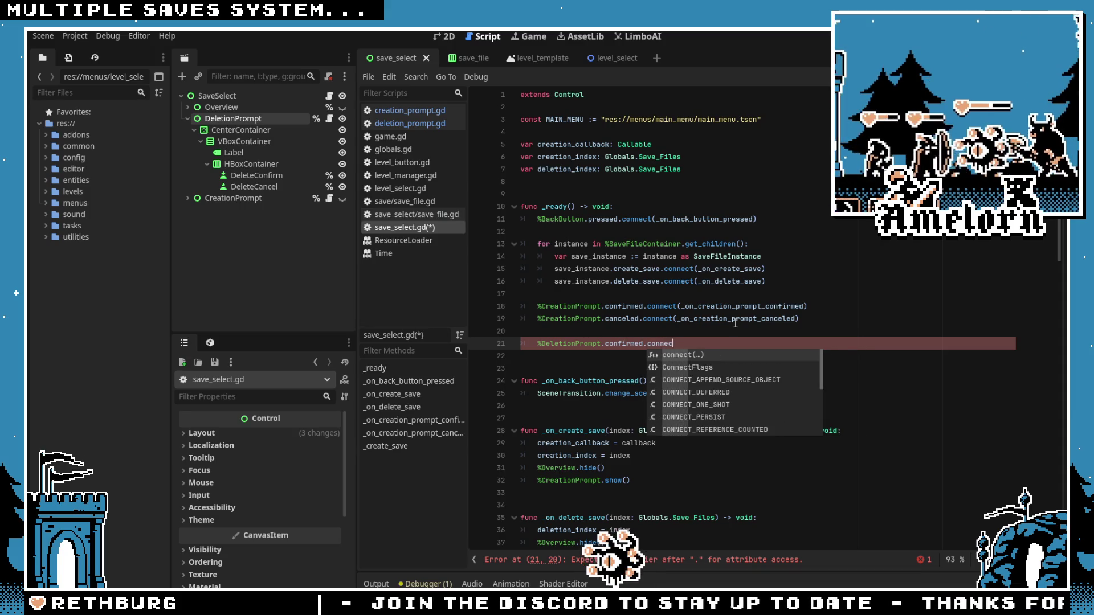
pyautogui.press('Return')
pyautogui.write('_on_')
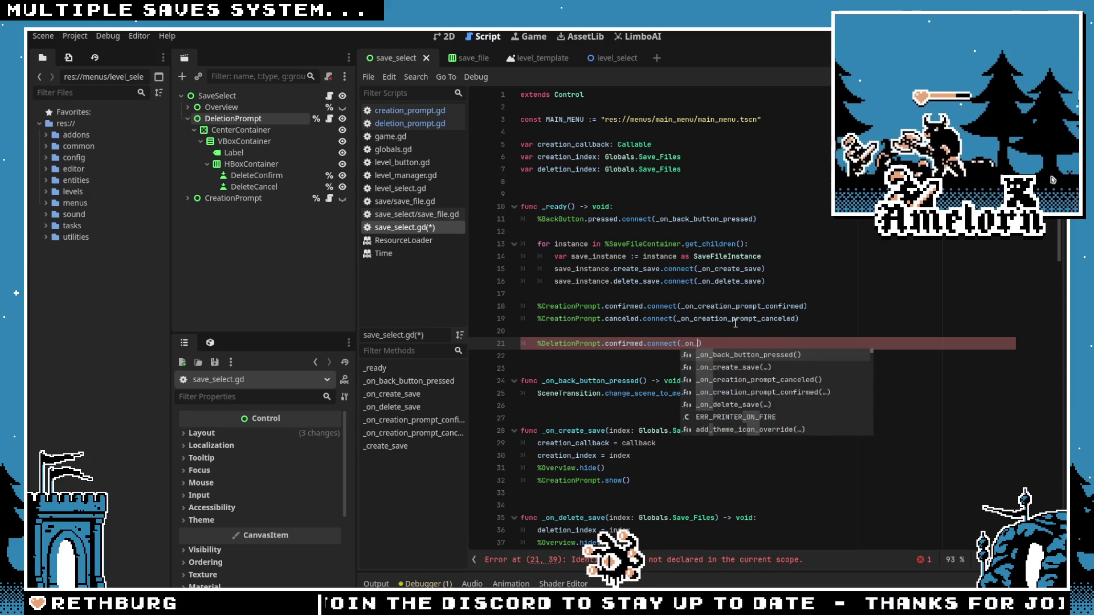
pyautogui.write('deletion_prompt_confirmed')
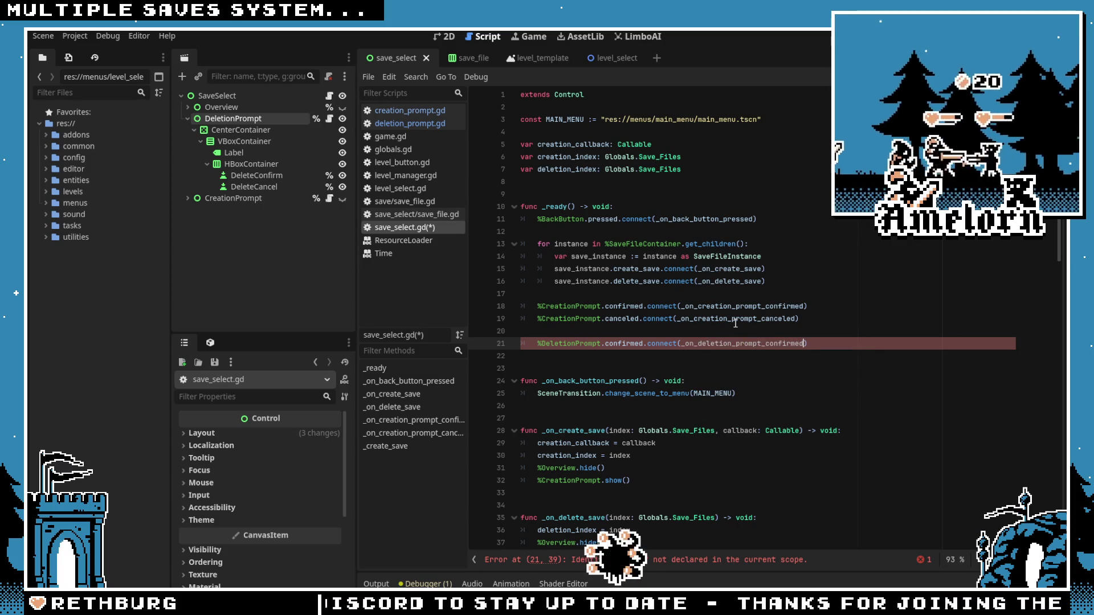
pyautogui.press('End')
# Step: Duplicate that connection line and change confirmed to canceled in the copy
pyautogui.hotkey('shift', 'Home')
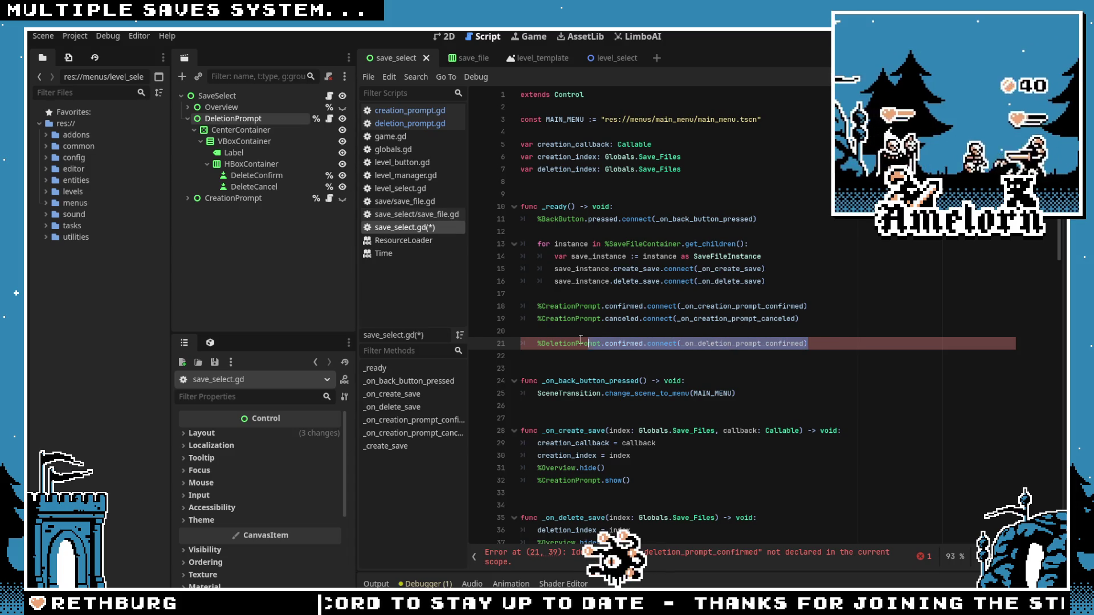
pyautogui.click(832, 346)
pyautogui.hotkey('ctrl', 'shift', 'd')
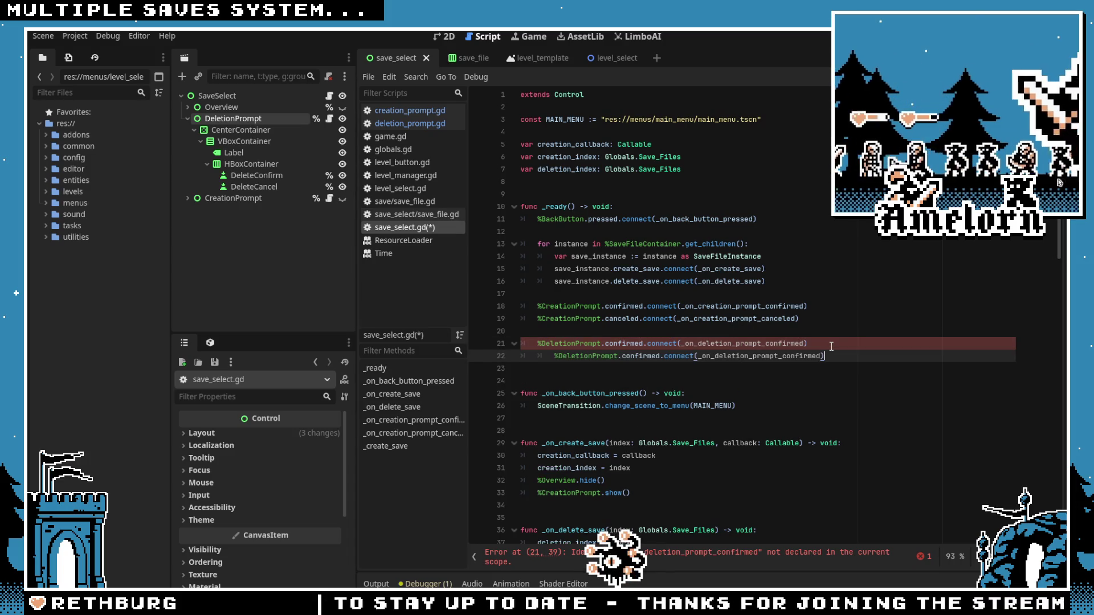
pyautogui.doubleClick(624, 356)
pyautogui.write('canceled')
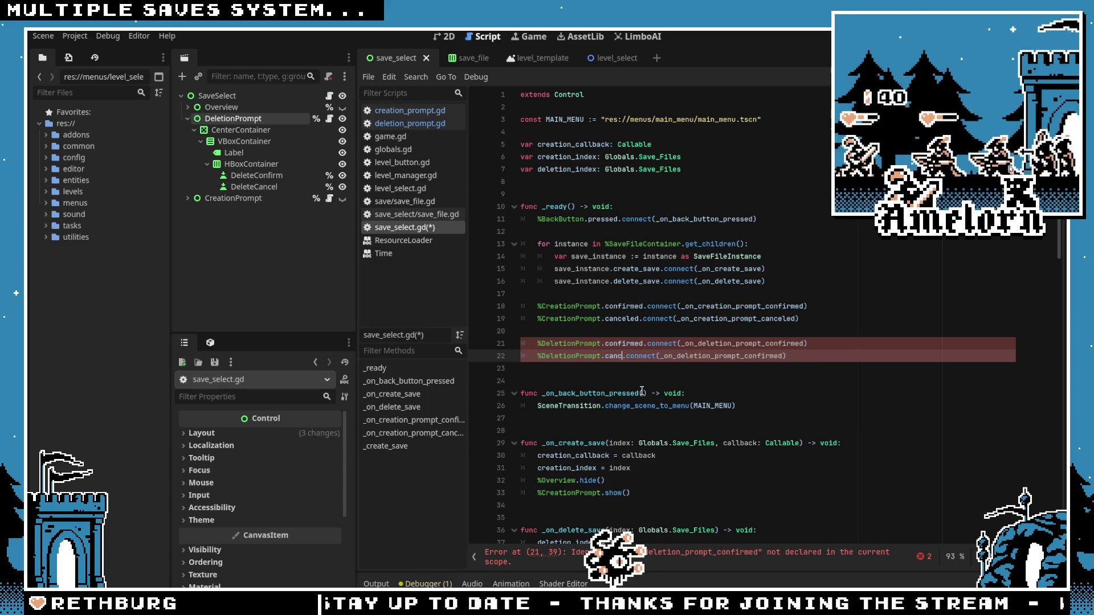
pyautogui.doubleClick(632, 358)
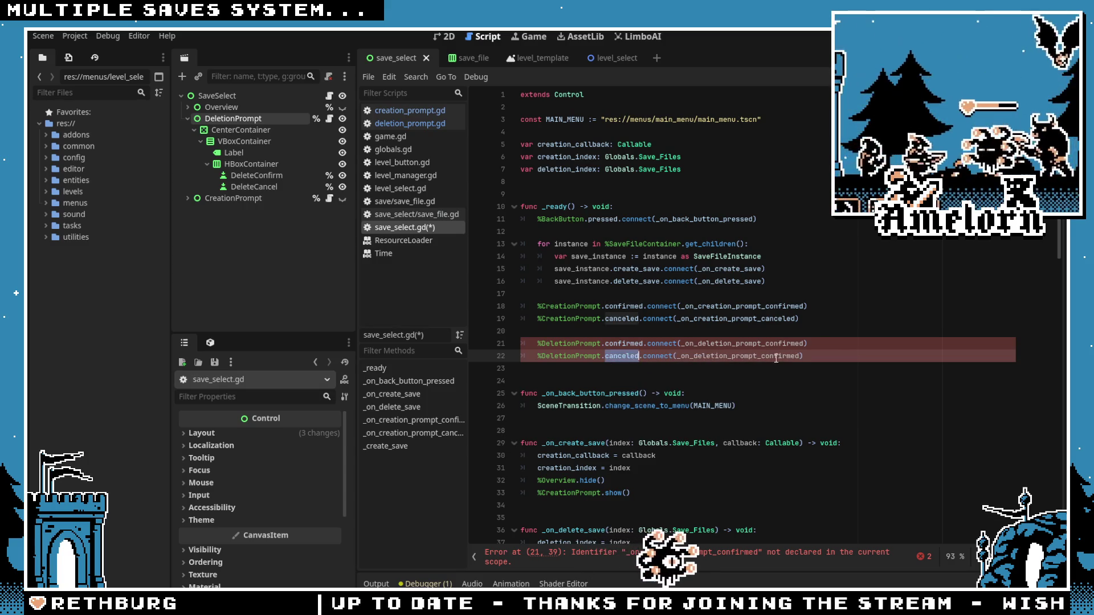